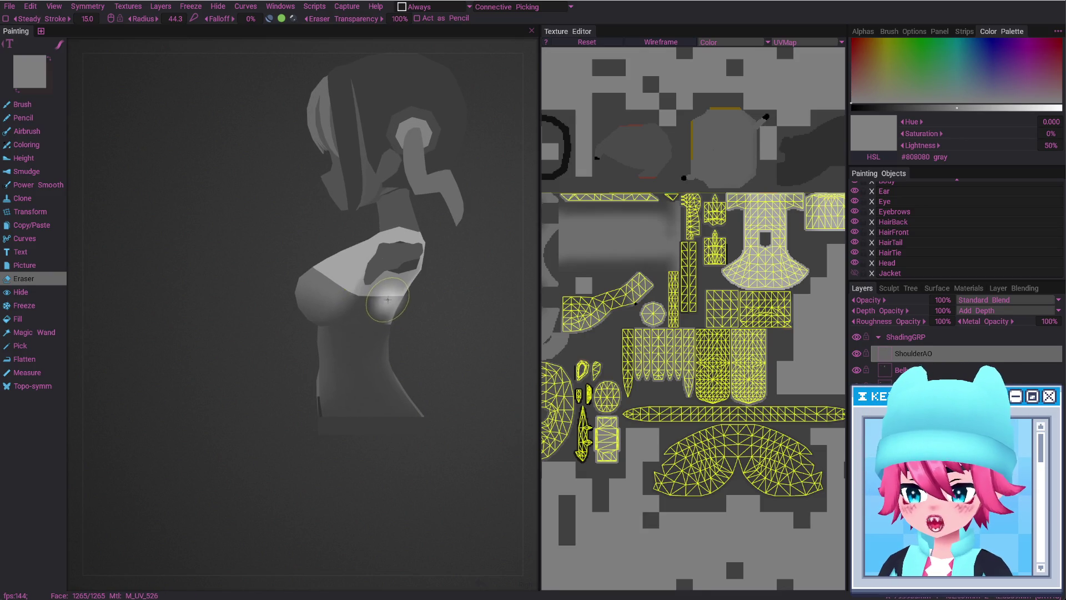
Compare the ShoulderAO shading before and after the eraser edit, then switch from Eraser to Brush
key(ctrl+z)
key(ctrl+y)
key(ctrl+z)
key(ctrl+y)
alt+drag(396, 312, 373, 288)
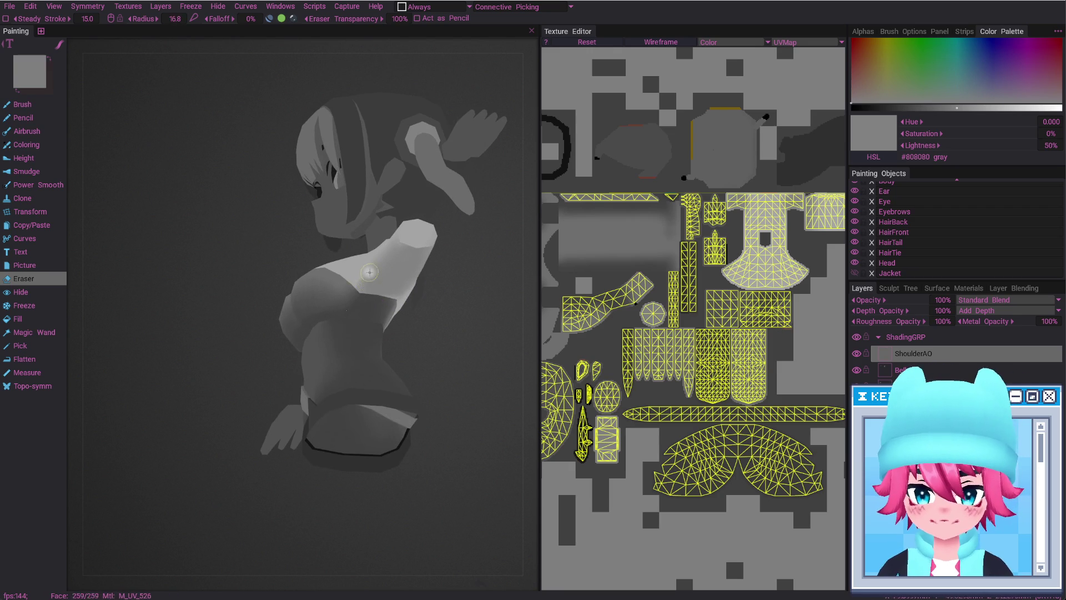
key(b)
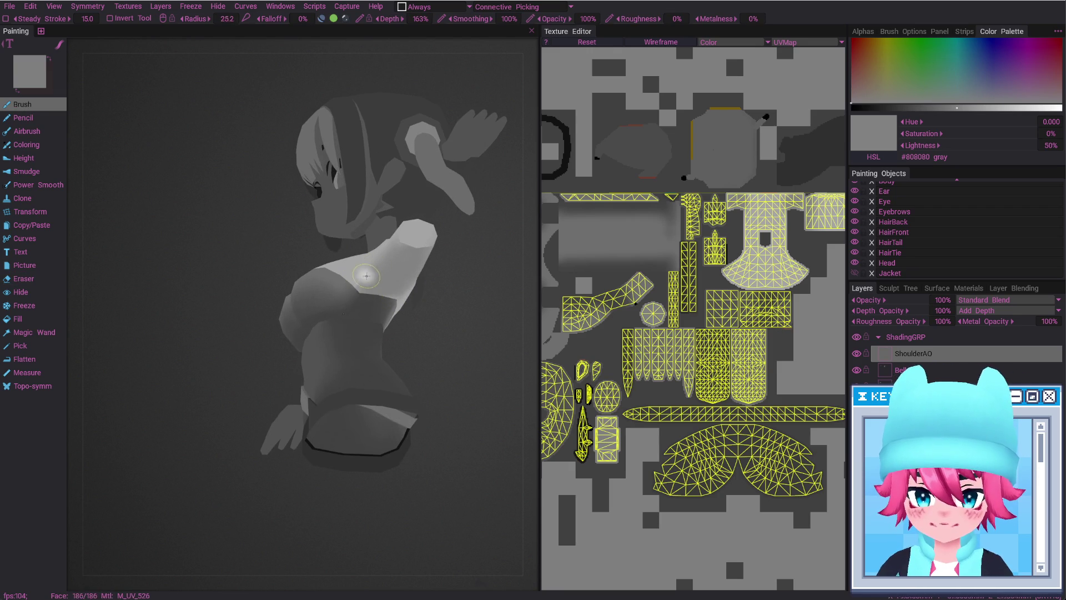
mouse_move(387, 291)
alt+mouse_down()
mouse_move(351, 302)
mouse_move(371, 293)
mouse_move(410, 233)
mouse_move(392, 222)
mouse_move(470, 325)
mouse_move(384, 307)
mouse_move(428, 230)
mouse_move(370, 214)
alt+mouse_up()
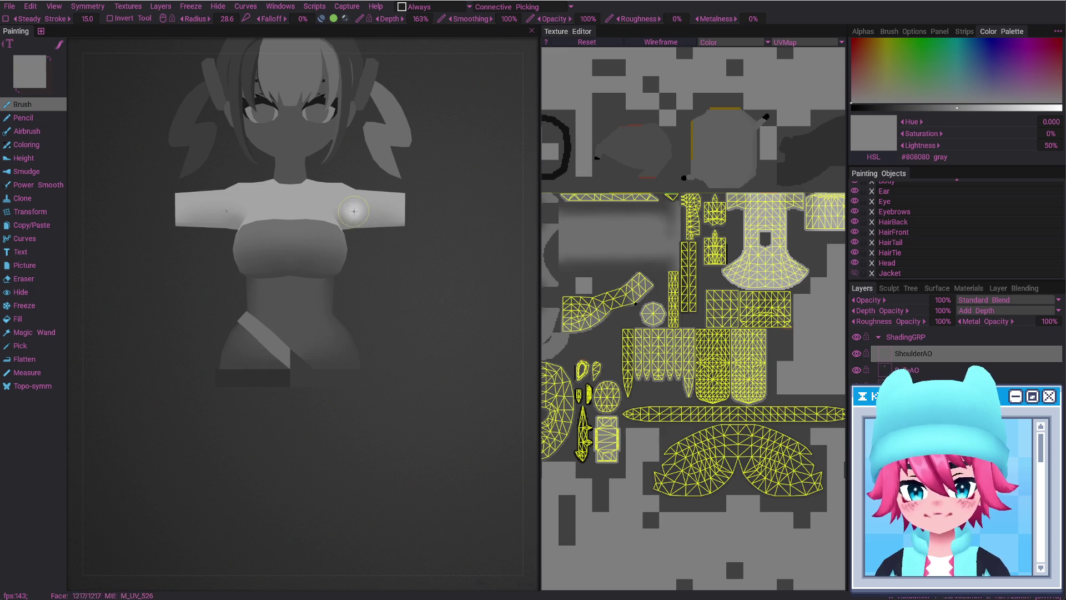
mouse_move(396, 229)
alt+mouse_down()
mouse_move(401, 219)
mouse_move(376, 243)
alt+mouse_up()
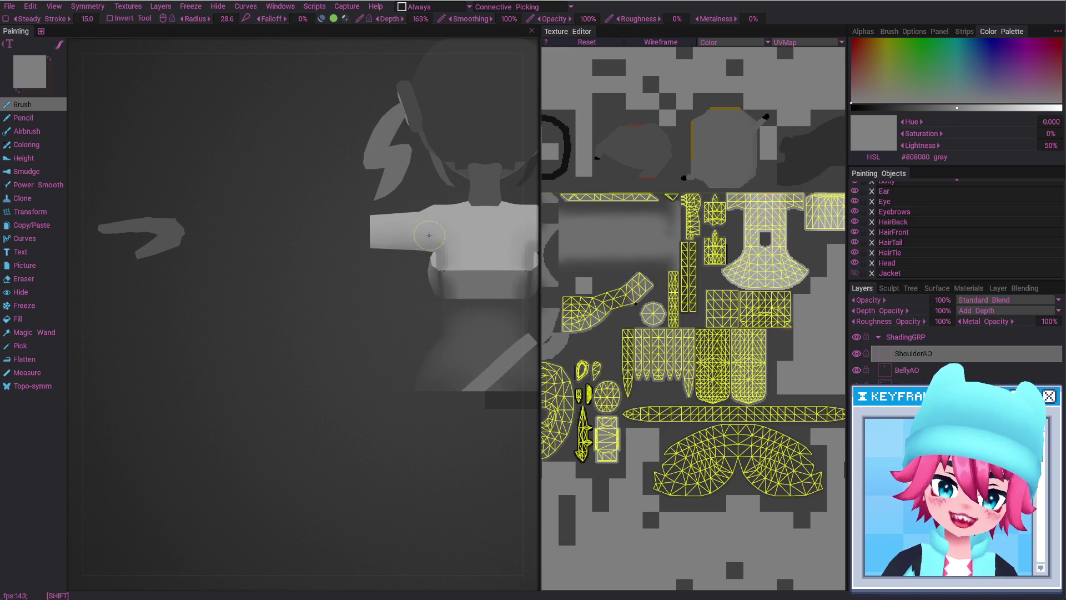
alt+drag(466, 261, 436, 287)
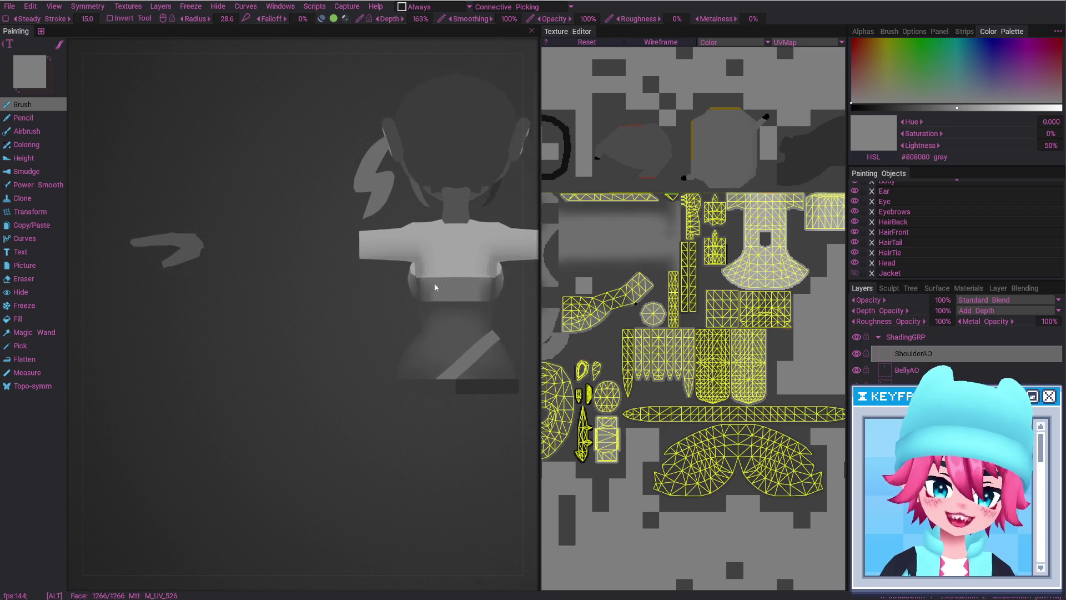
alt+middle_drag(436, 287, 375, 325)
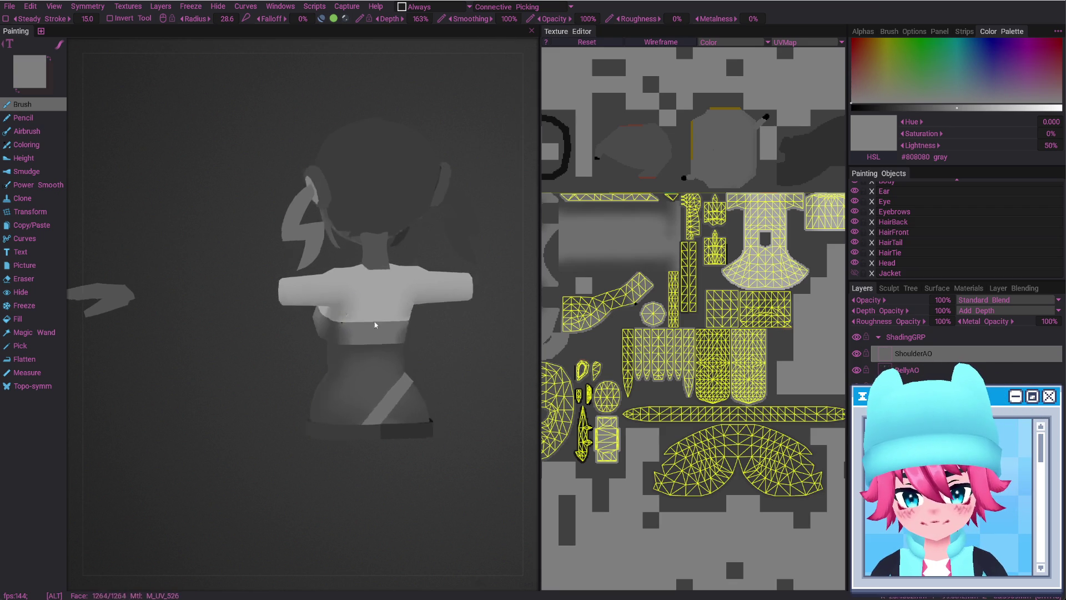
alt+drag(375, 325, 314, 328)
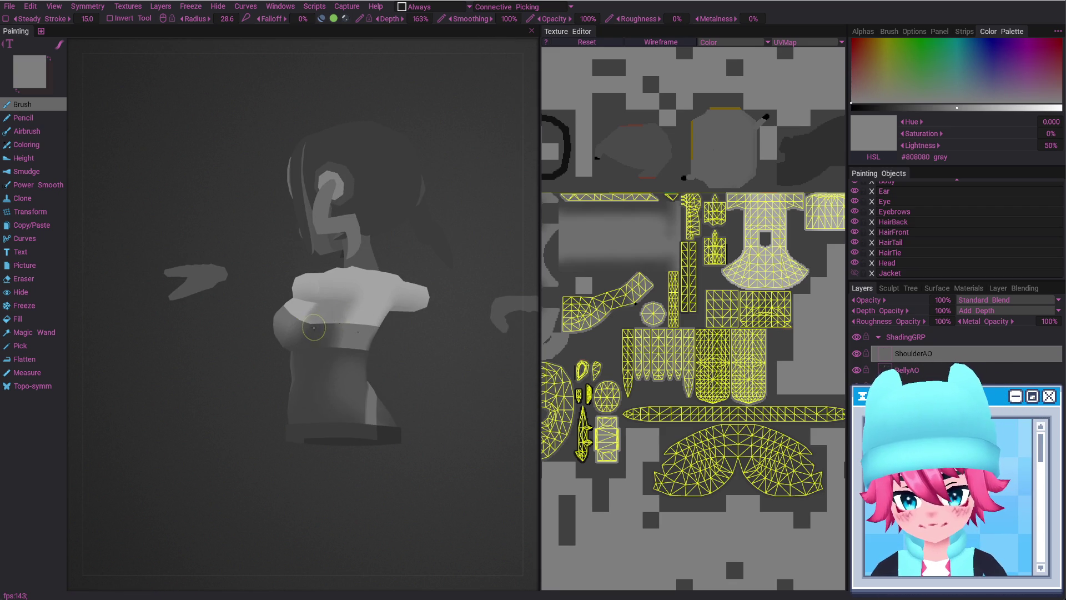
shift+right_drag(314, 329, 300, 316)
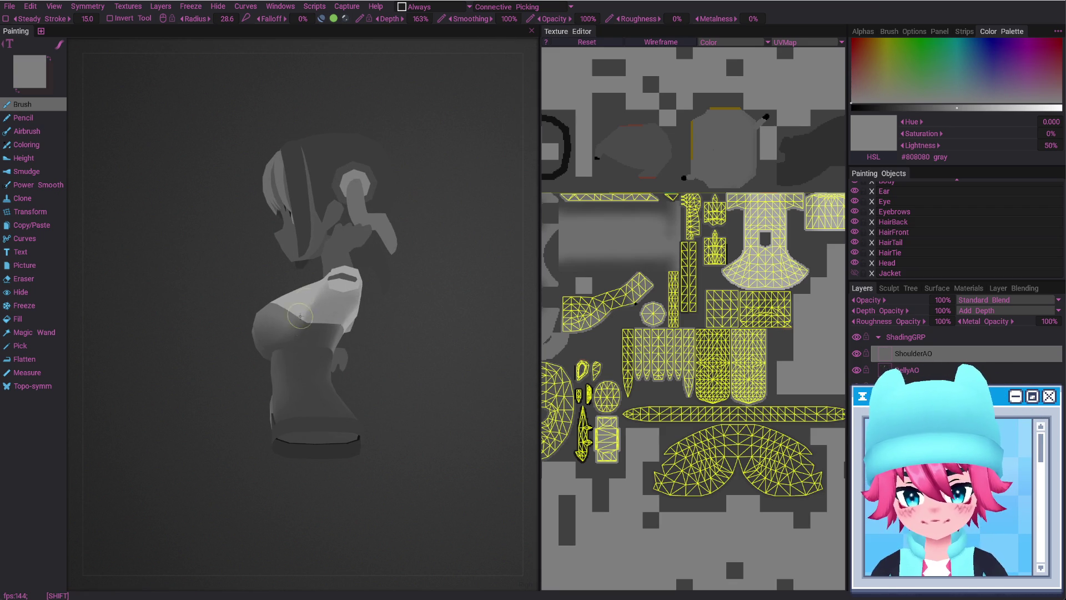
mouse_move(302, 332)
alt+mouse_down()
mouse_move(318, 325)
mouse_move(307, 314)
mouse_move(315, 293)
alt+mouse_up()
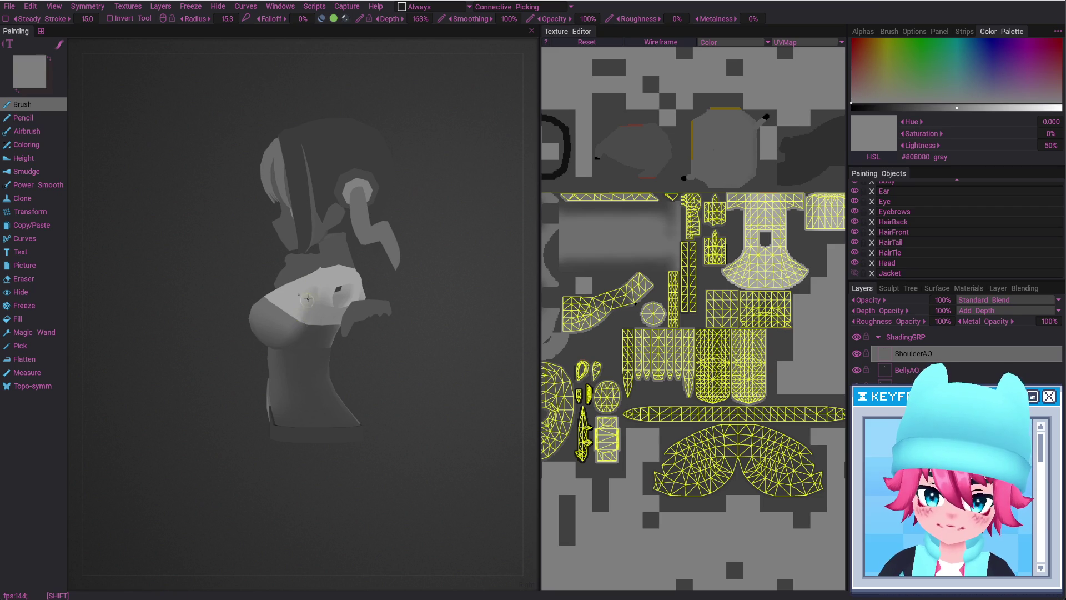
Paint a light AO shading band around the chest and upper back with a 25.3 brush radius
alt+drag(309, 293, 316, 314)
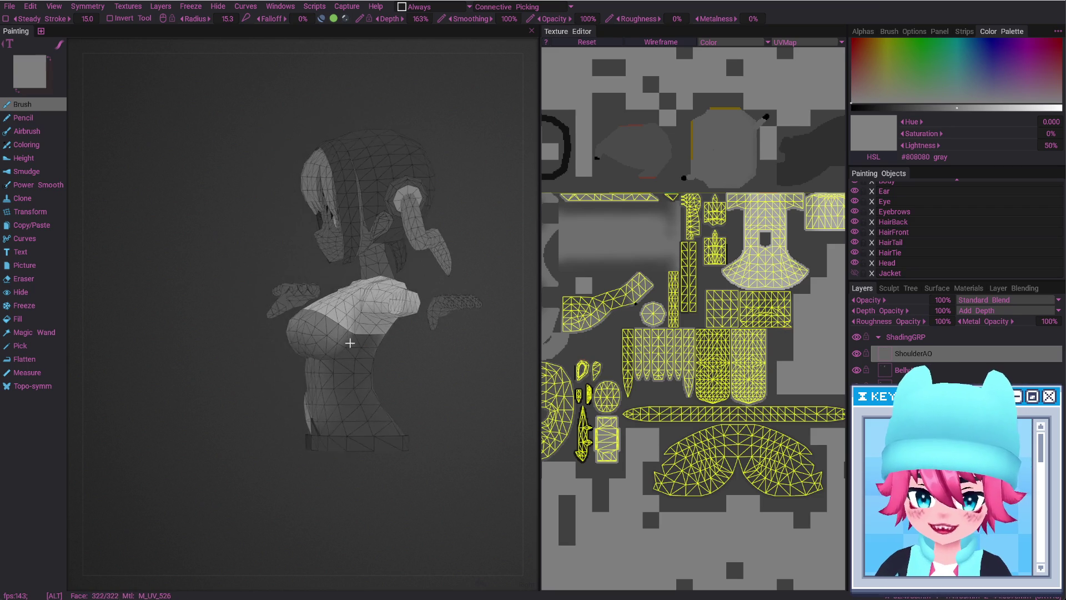
scroll(391, 323, up, 5)
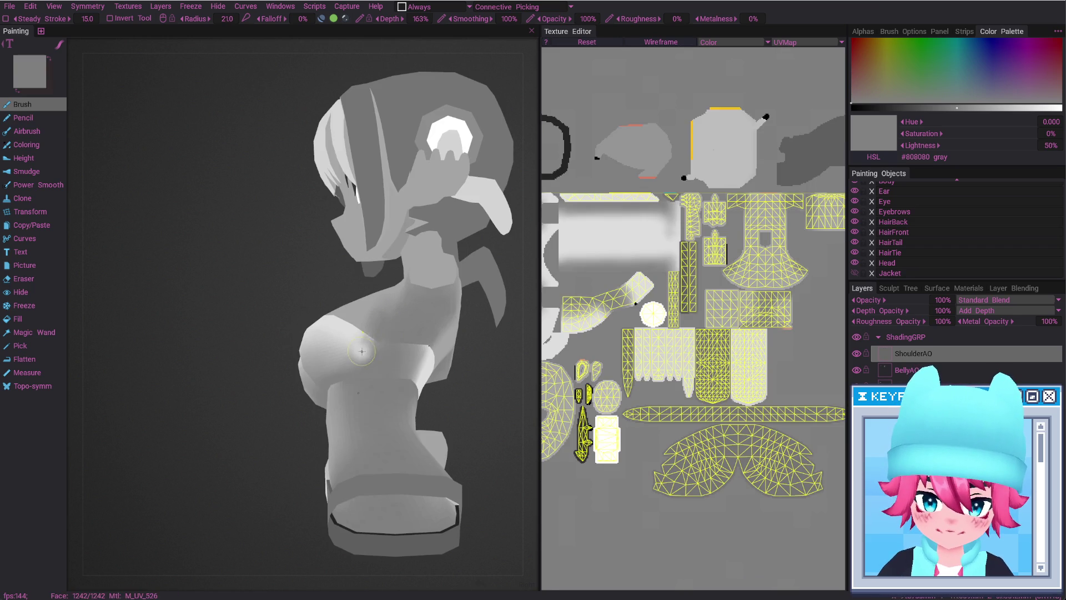
alt+drag(383, 342, 388, 359)
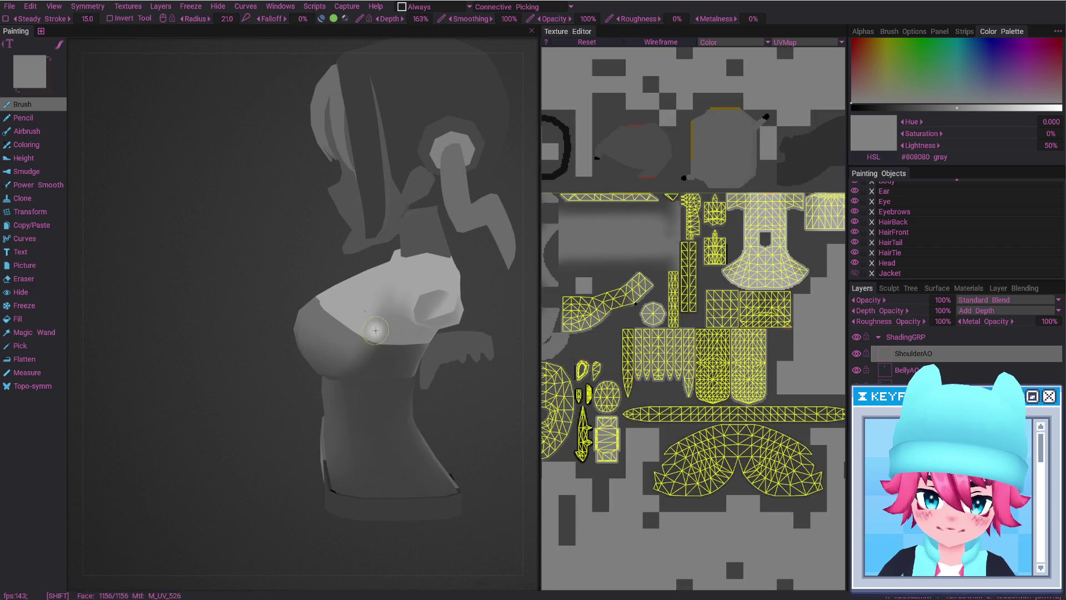
mouse_move(383, 340)
alt+mouse_down()
mouse_move(341, 362)
mouse_move(353, 351)
alt+mouse_up()
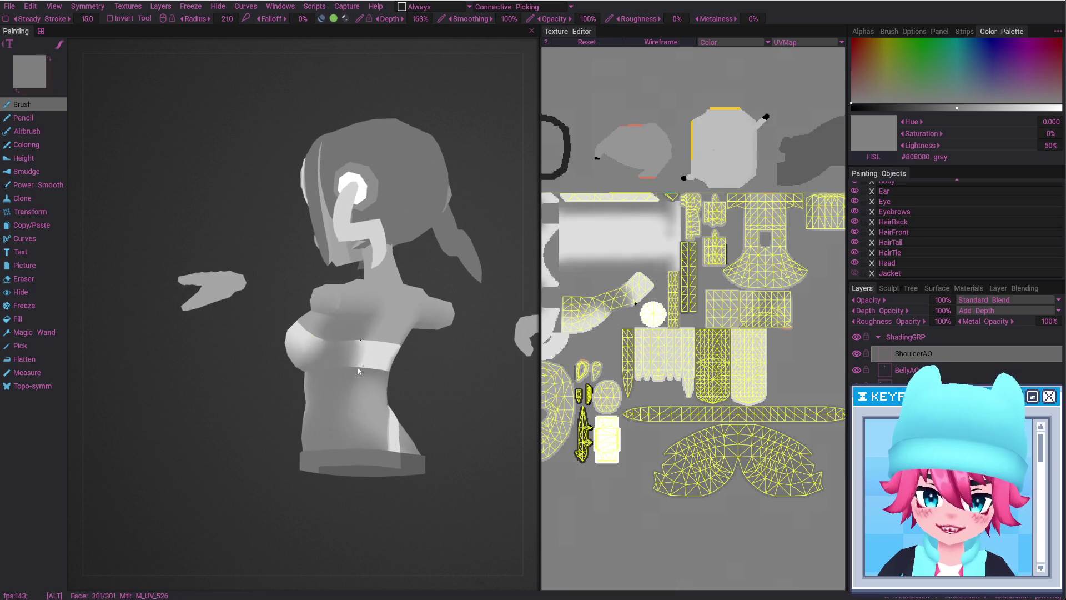
scroll(349, 356, up, 2)
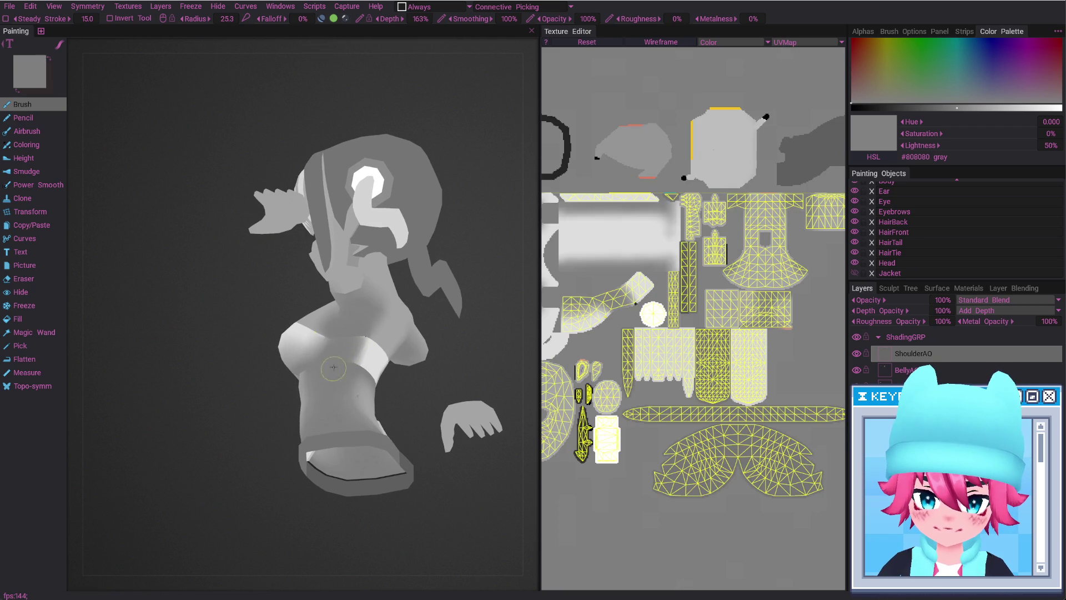
mouse_move(360, 370)
alt+shift+mouse_down()
mouse_move(325, 395)
mouse_move(408, 363)
mouse_move(388, 348)
alt+shift+mouse_up()
key(ctrl+z)
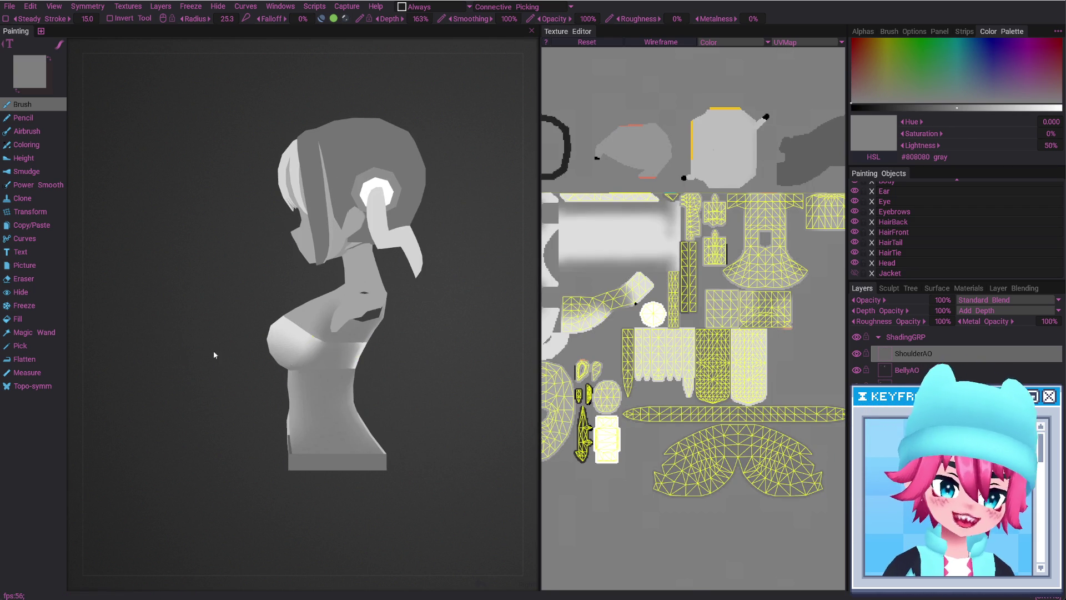
mouse_move(289, 362)
alt+mouse_down()
mouse_move(511, 366)
mouse_move(528, 357)
mouse_move(340, 363)
mouse_move(289, 347)
alt+mouse_up()
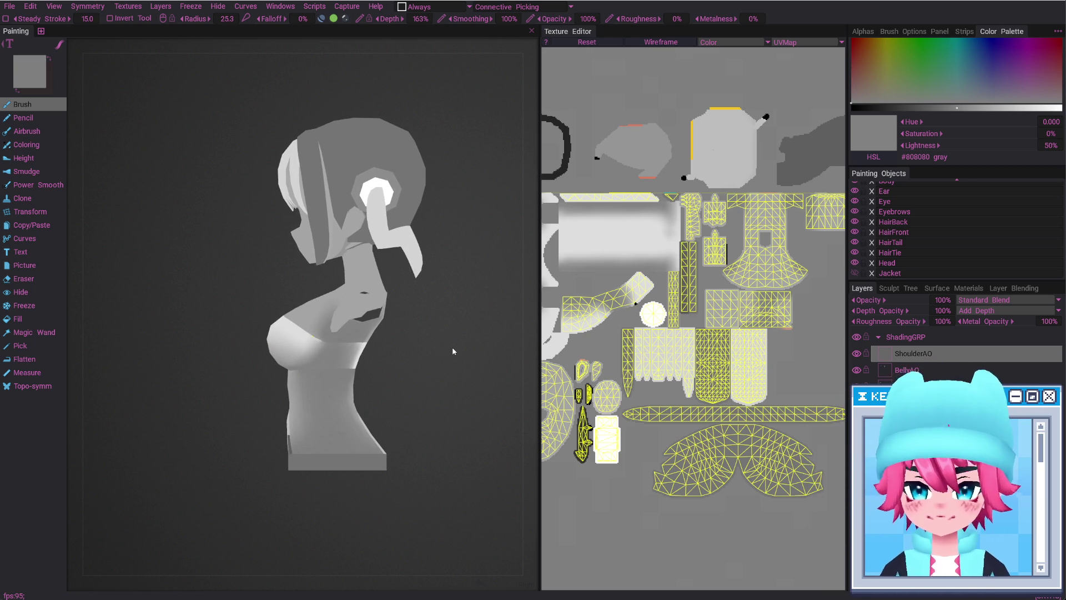
key(KP_1)
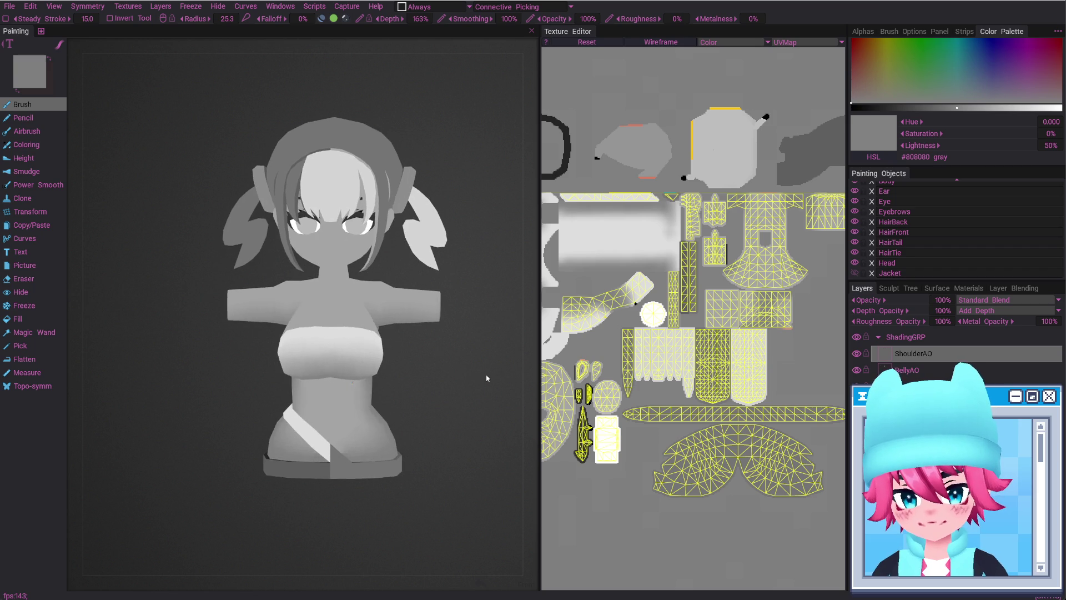
key(KP_3)
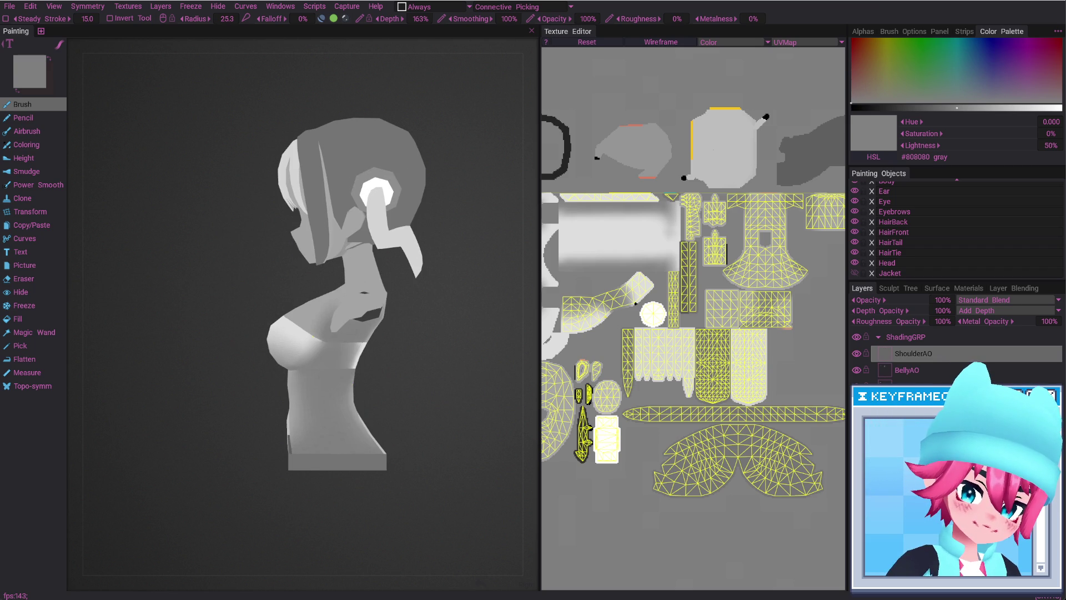
key(Down)
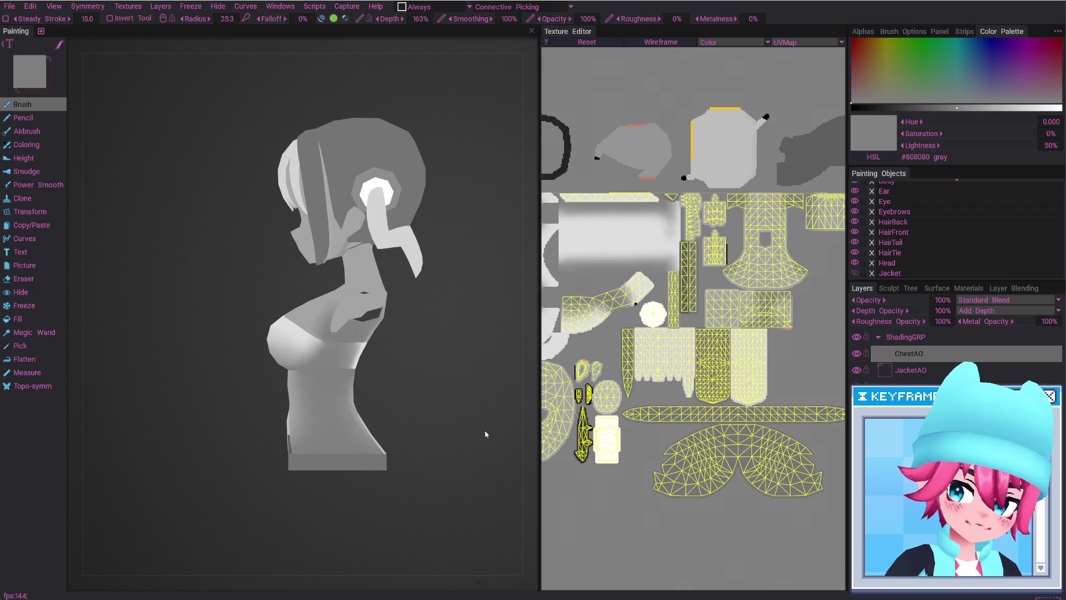
Shade the ChestAO layer from front and rear three-quarter views, resizing the brush as needed
drag(461, 425, 345, 354)
right_drag(345, 354, 358, 354)
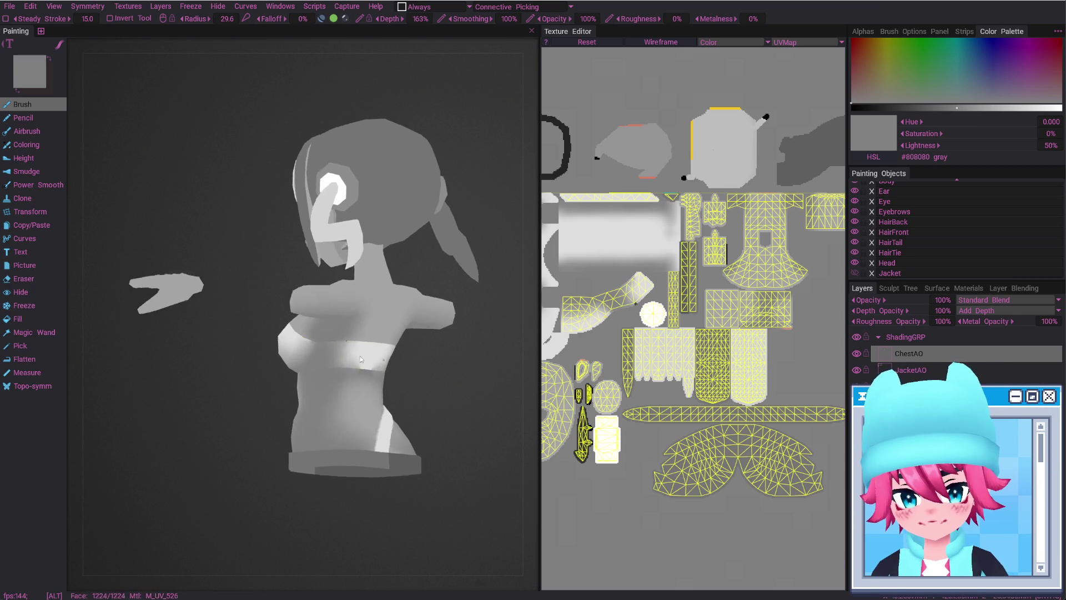
drag(370, 337, 355, 356)
shift+right_drag(355, 355, 335, 365)
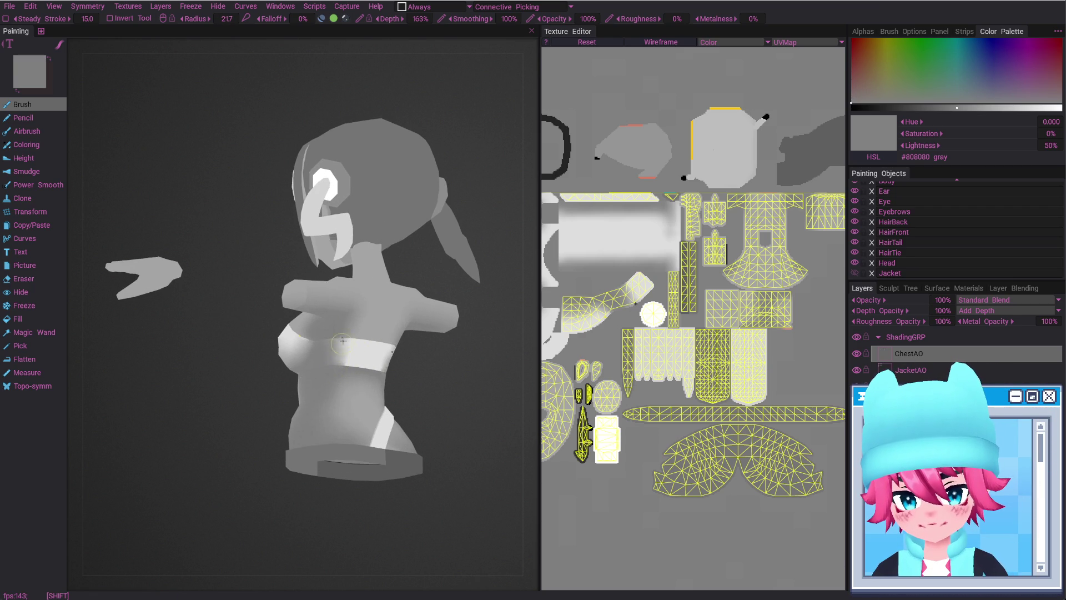
drag(343, 340, 322, 355)
right_drag(320, 360, 339, 360)
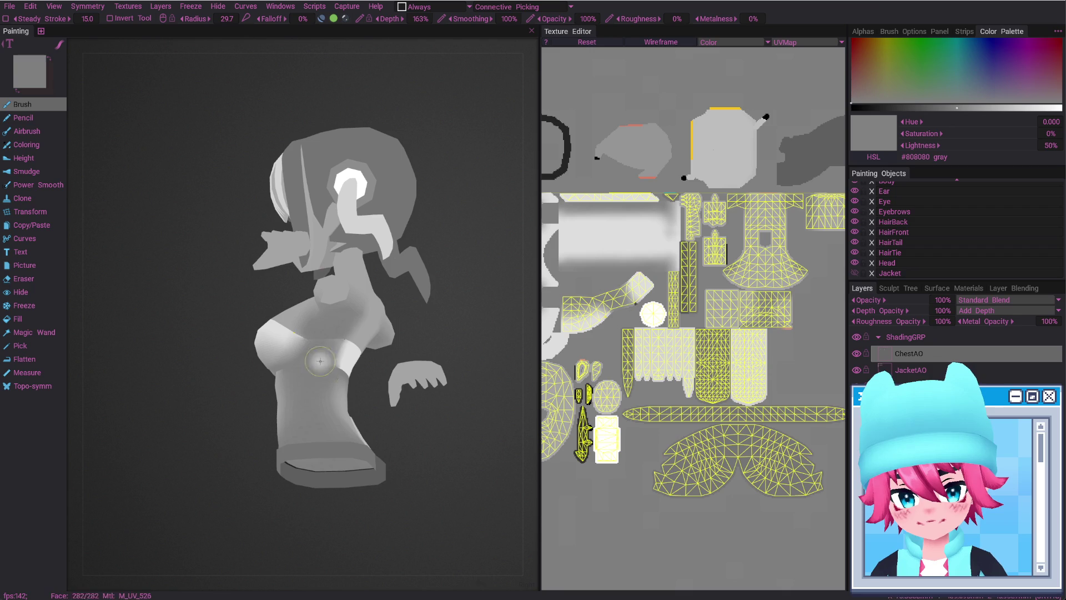
mouse_move(320, 361)
mouse_down()
mouse_move(327, 372)
mouse_move(314, 359)
mouse_up()
Touch up the chest shading from side and back views with the brush radius enlarged to 32.6
right_drag(314, 358, 295, 370)
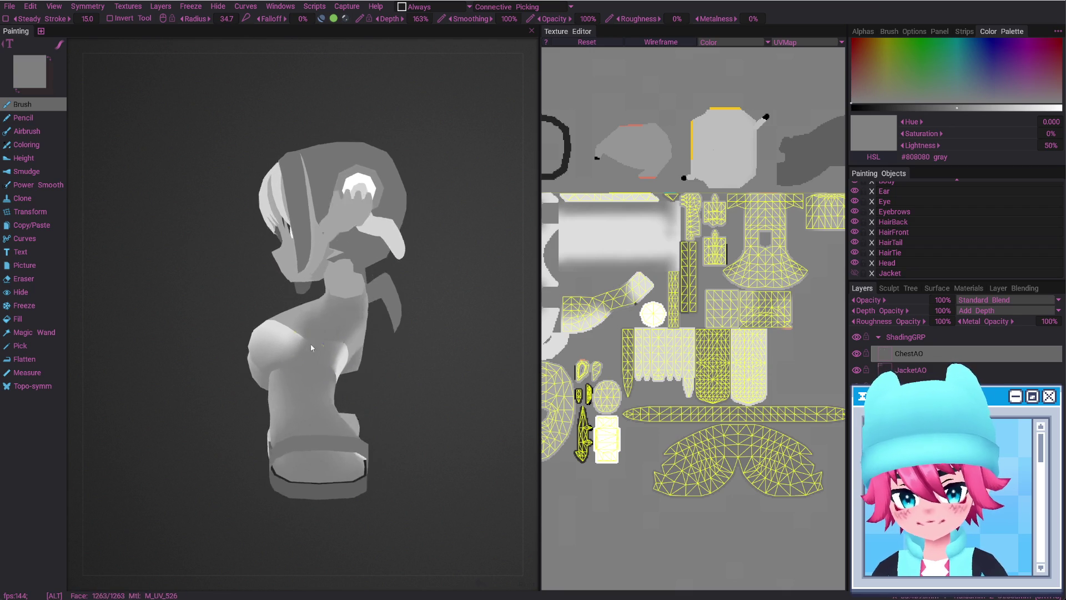
drag(294, 370, 289, 361)
right_drag(289, 361, 281, 359)
drag(280, 358, 300, 397)
right_drag(300, 397, 306, 381)
mouse_move(316, 409)
shift+mouse_down()
mouse_move(291, 431)
mouse_move(257, 428)
mouse_move(295, 415)
mouse_move(291, 441)
mouse_move(295, 420)
mouse_move(258, 421)
mouse_move(312, 409)
mouse_move(258, 384)
shift+mouse_up()
scroll(258, 384, up, 2)
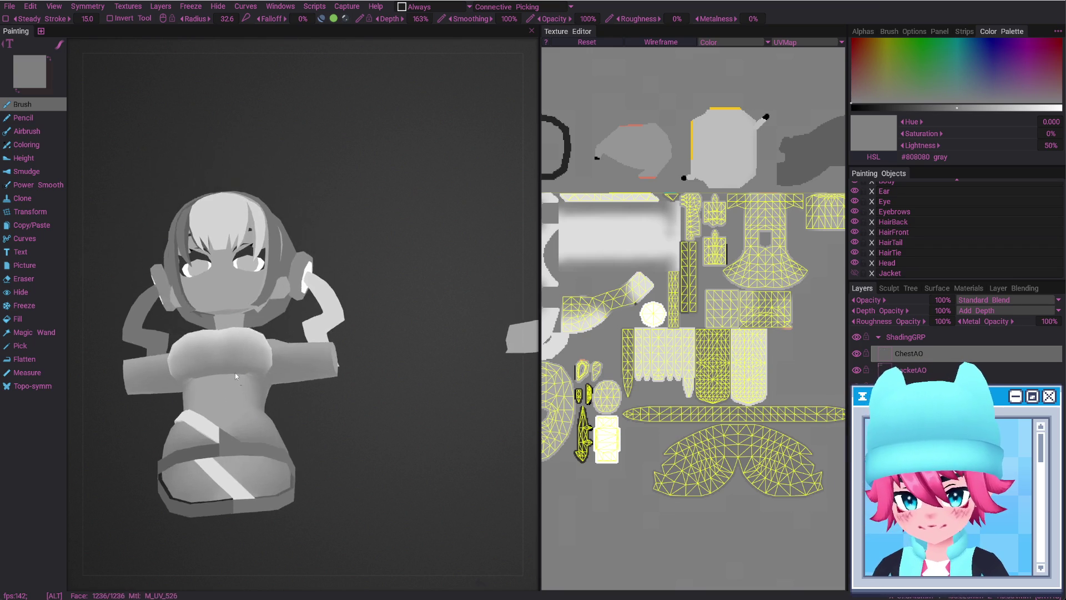
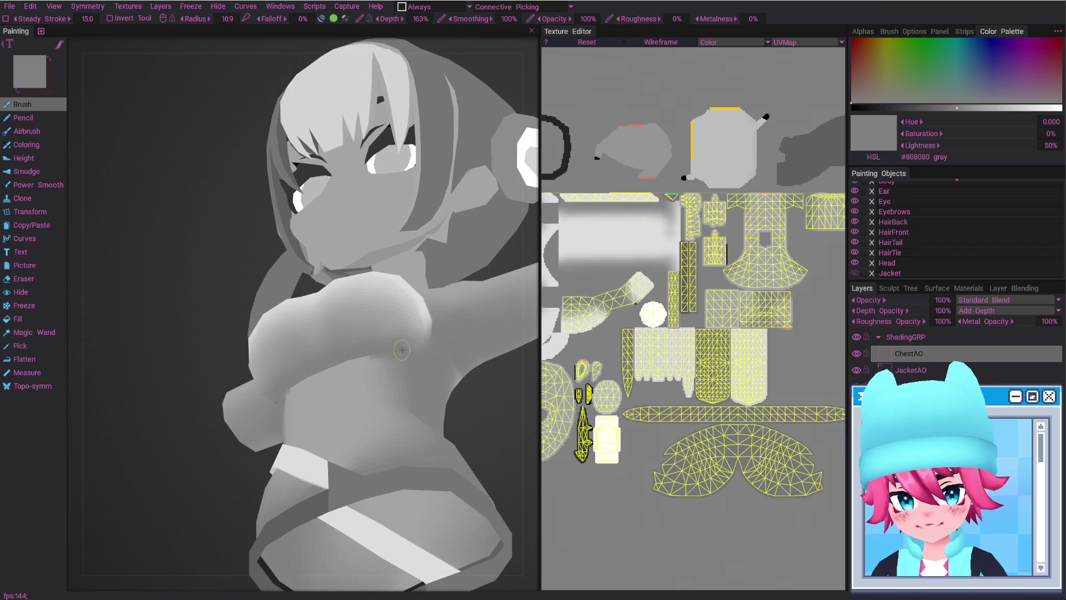
Paint grey AO shading under and around the bust on ChestAO, resizing the brush between side and front views
alt+drag(416, 369, 361, 366)
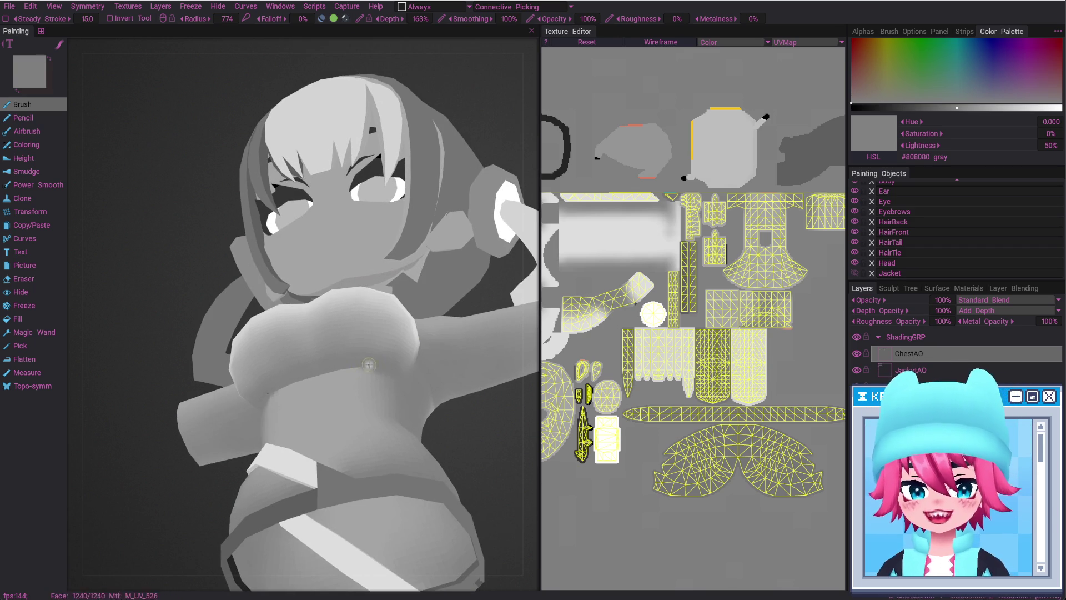
alt+drag(382, 377, 363, 382)
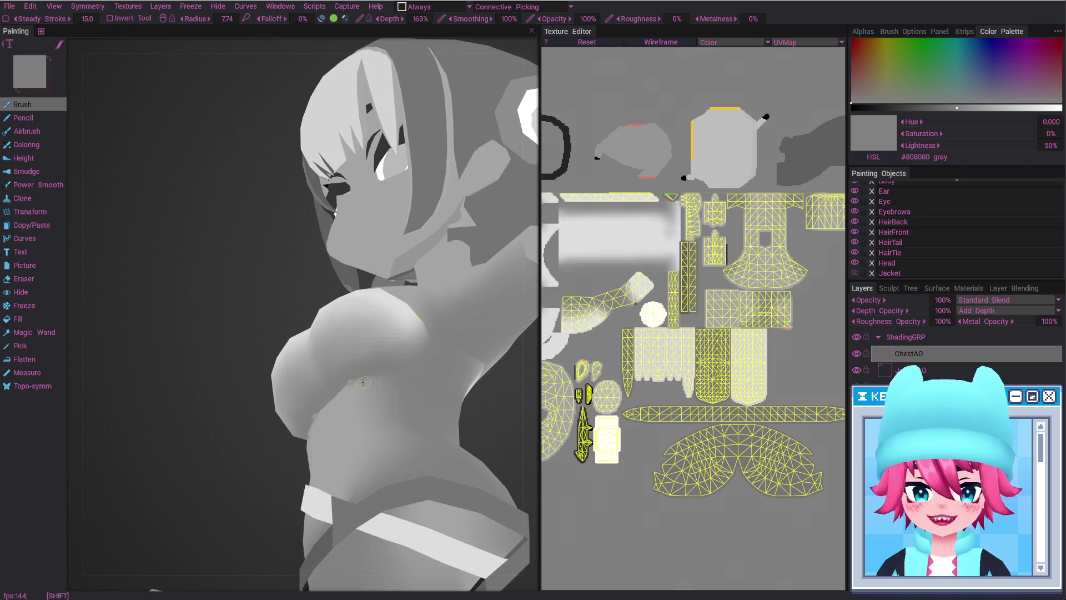
right_drag(368, 391, 374, 373)
alt+drag(417, 378, 351, 372)
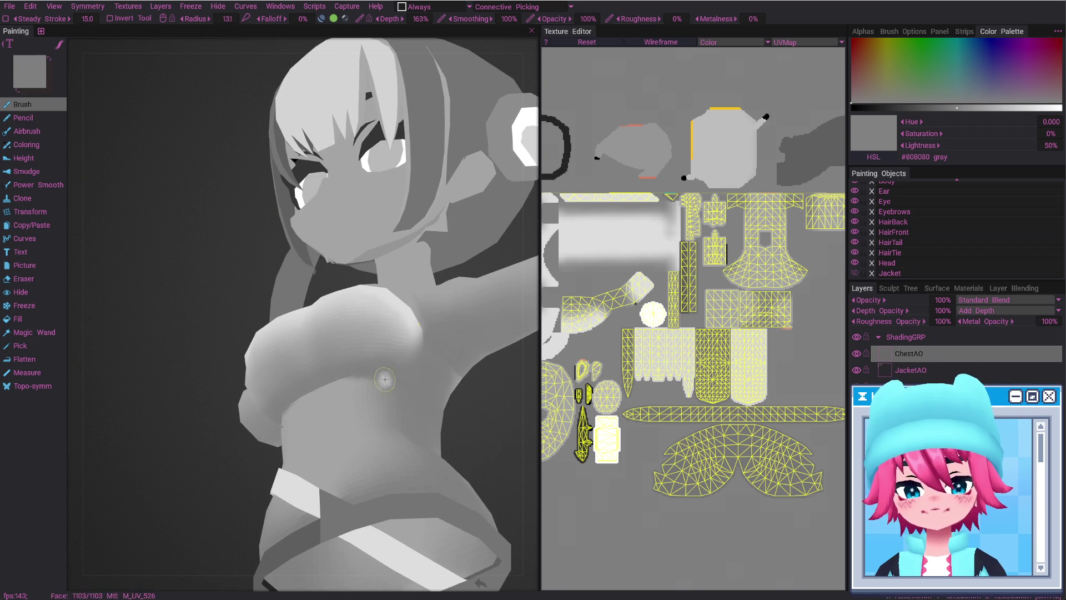
alt+drag(413, 397, 370, 413)
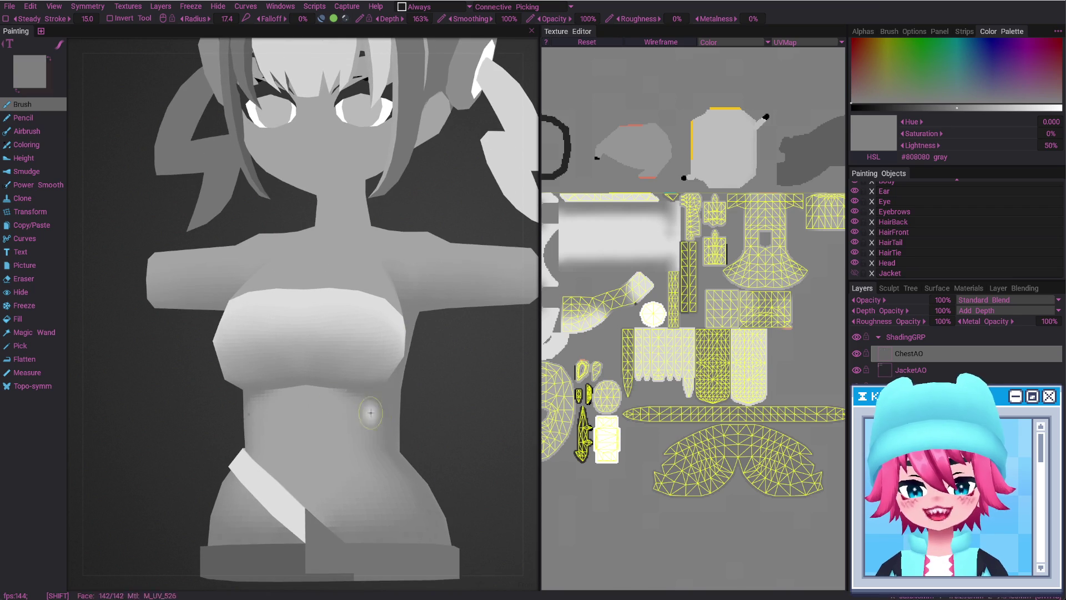
mouse_move(352, 403)
alt+mouse_down()
mouse_move(381, 366)
mouse_move(319, 400)
mouse_move(354, 389)
mouse_move(320, 411)
alt+mouse_up()
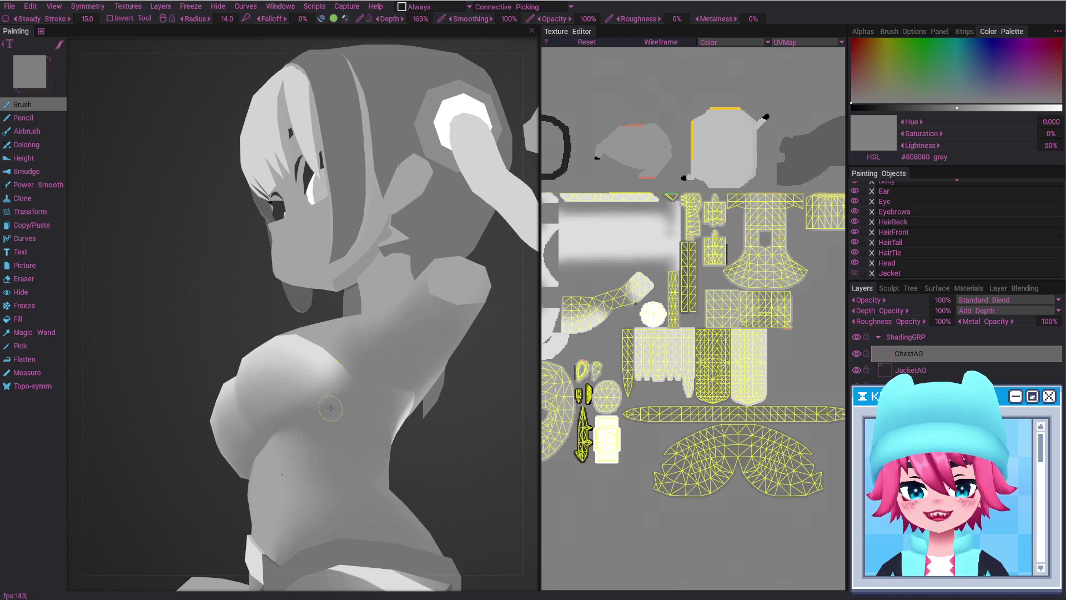
mouse_move(366, 413)
alt+mouse_down()
mouse_move(346, 448)
mouse_move(365, 386)
alt+mouse_up()
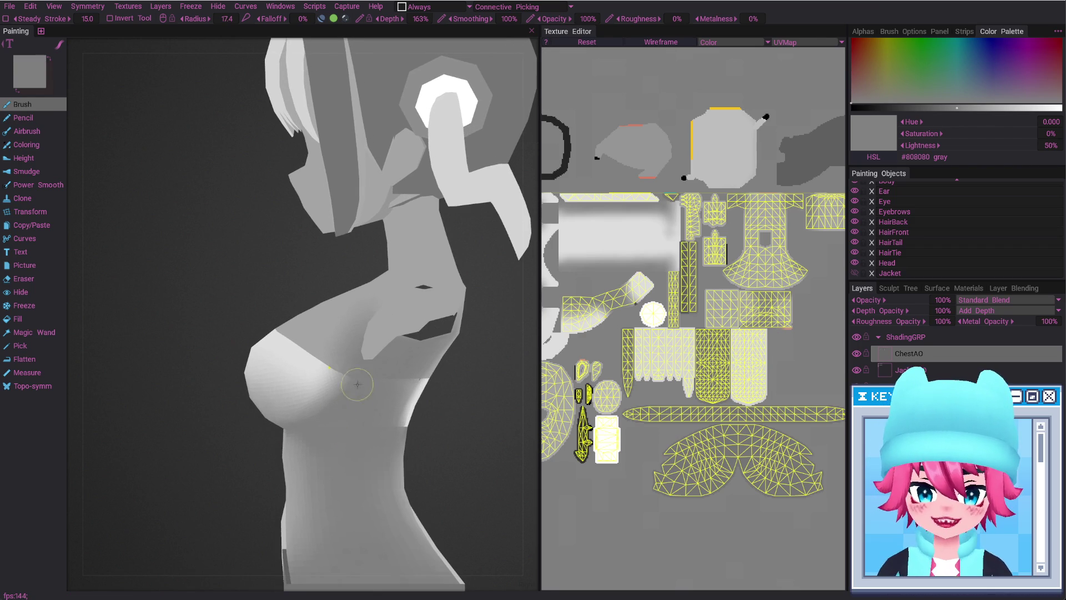
mouse_move(374, 485)
alt+mouse_down()
mouse_move(393, 514)
mouse_move(358, 346)
alt+mouse_up()
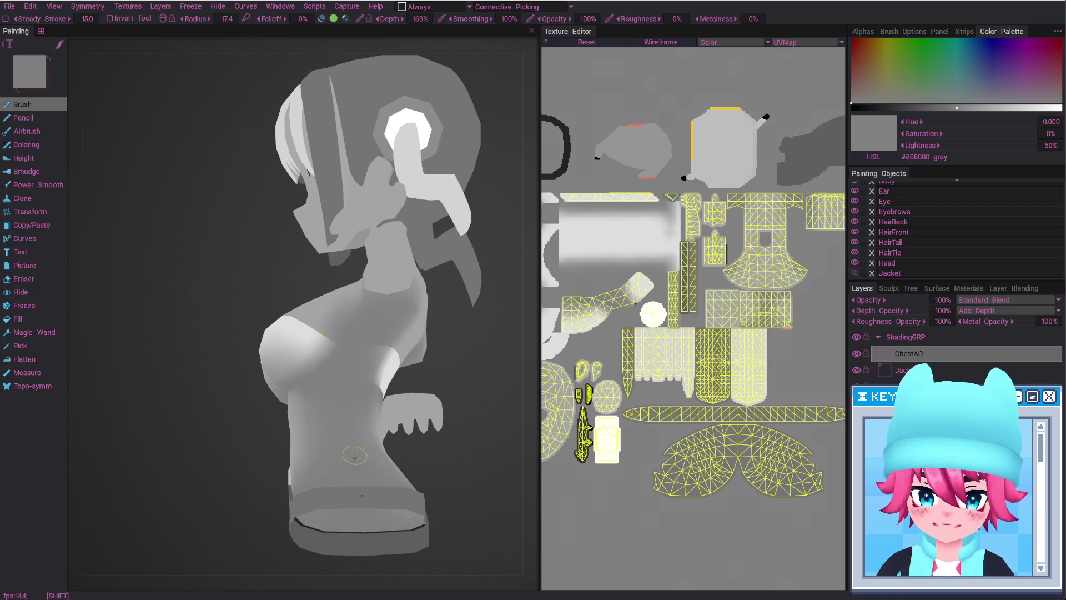
alt+drag(358, 410, 386, 374)
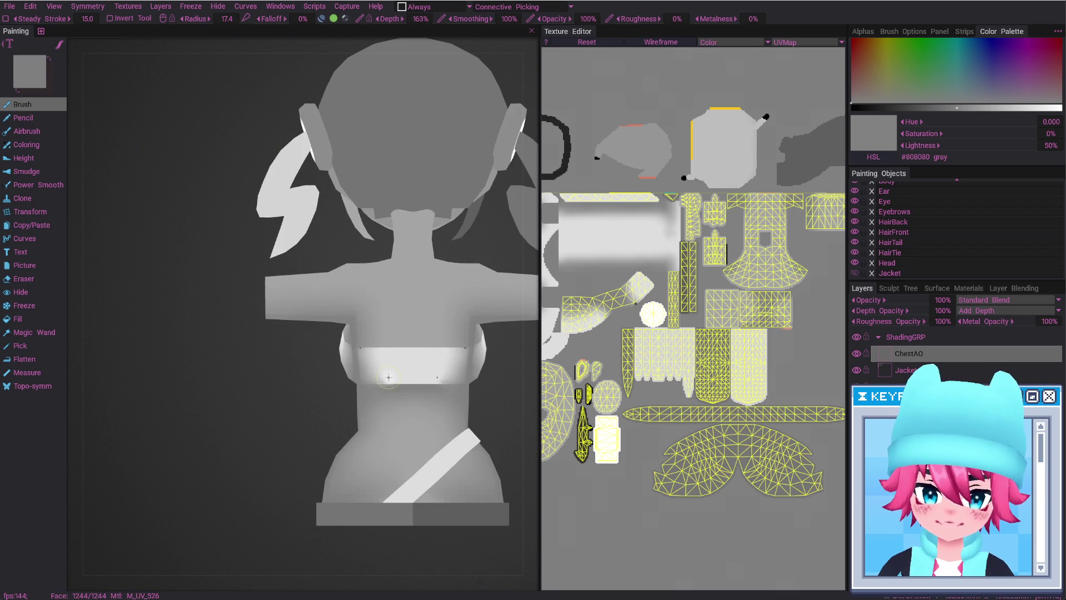
Erase excess AO on the back of the chest band with a progressively enlarged eraser
key(e)
right_drag(386, 374, 384, 371)
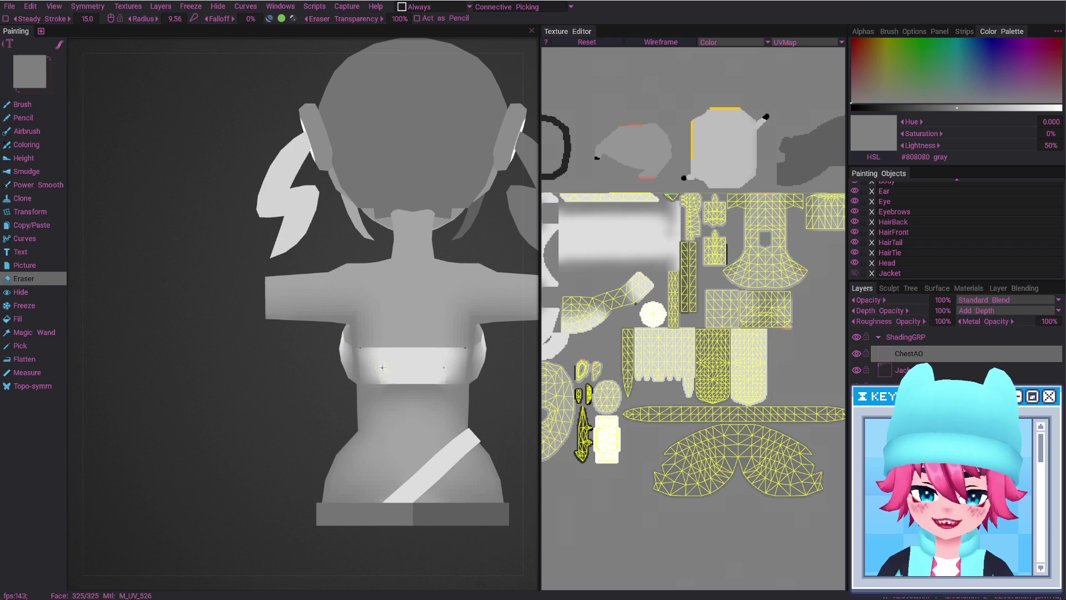
right_drag(382, 367, 380, 374)
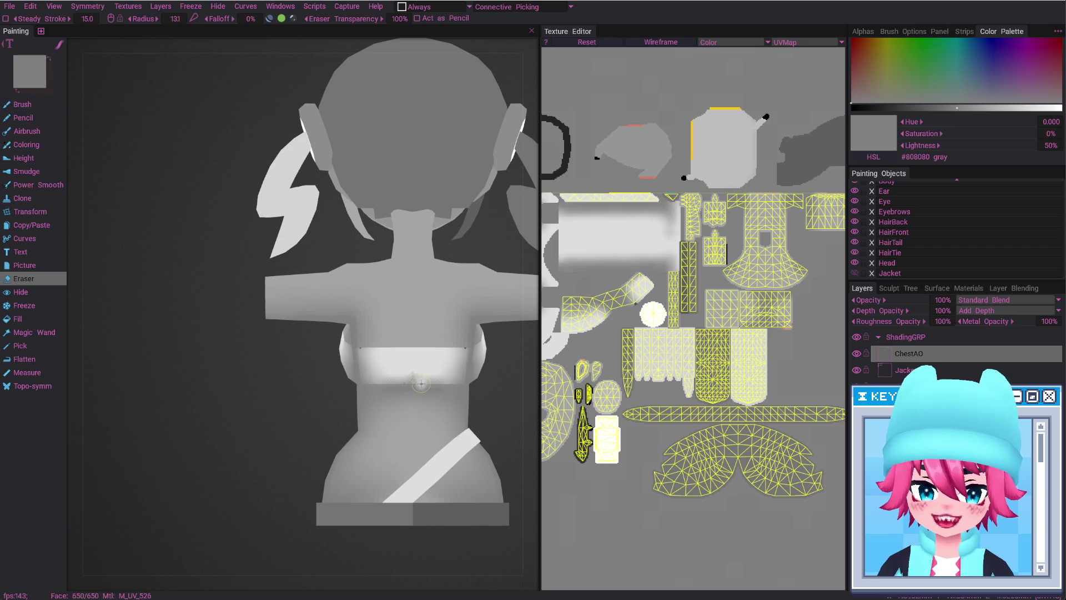
right_drag(404, 372, 409, 370)
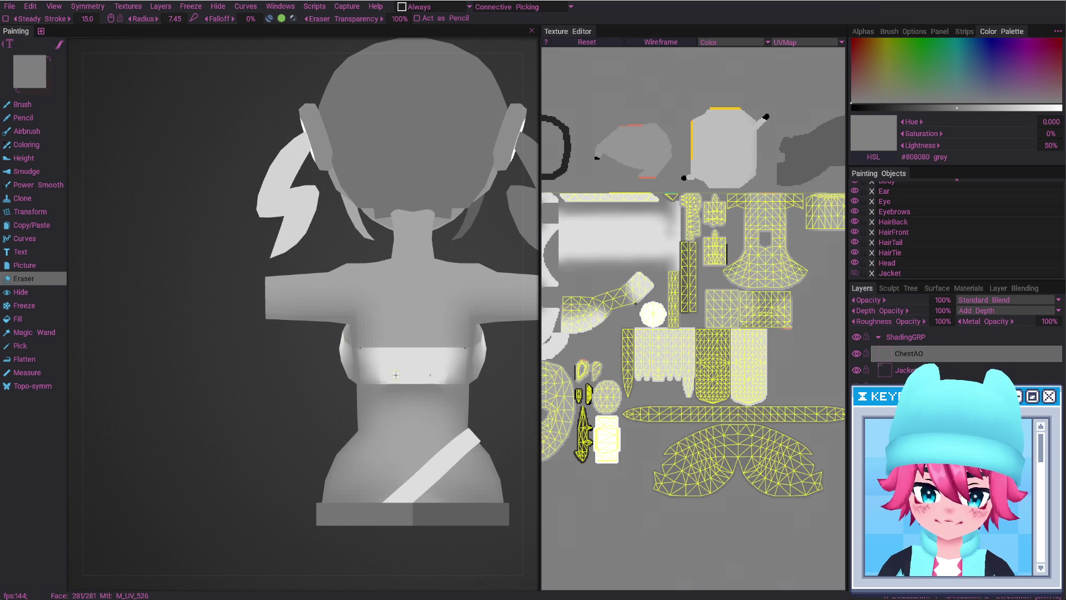
middle_drag(396, 375, 389, 372)
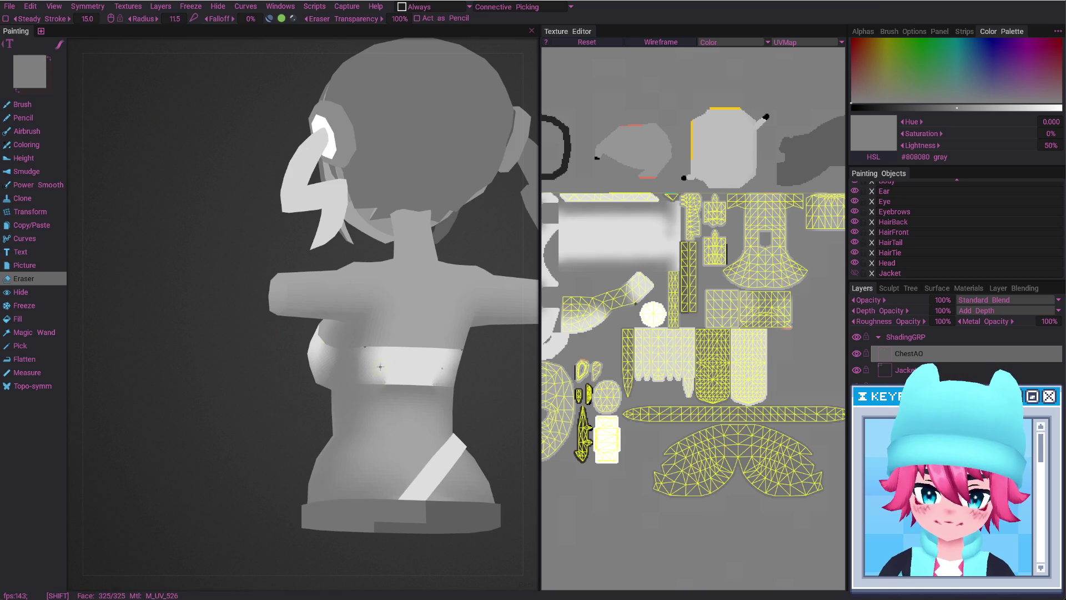
key(bracketright)
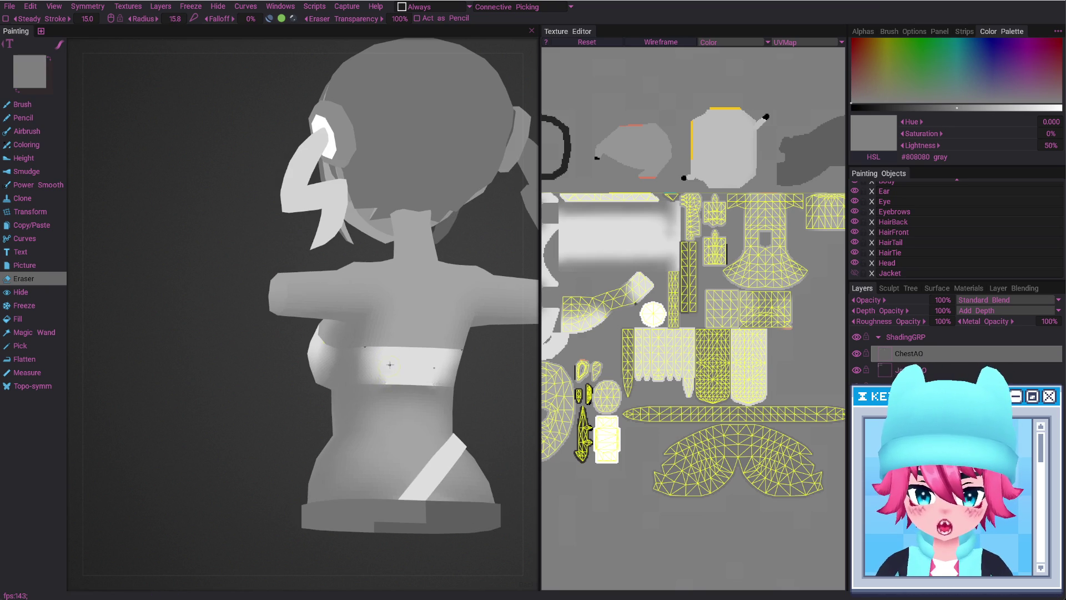
Touch up the band with a smaller grey brush, then erase more around the back
key(b)
key(bracketleft)
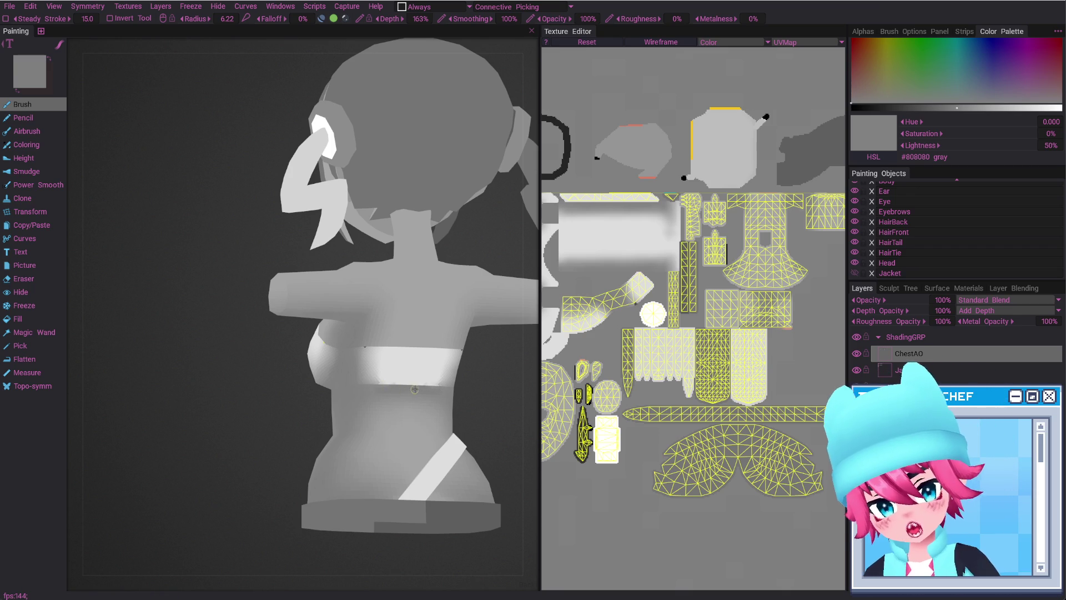
key(e)
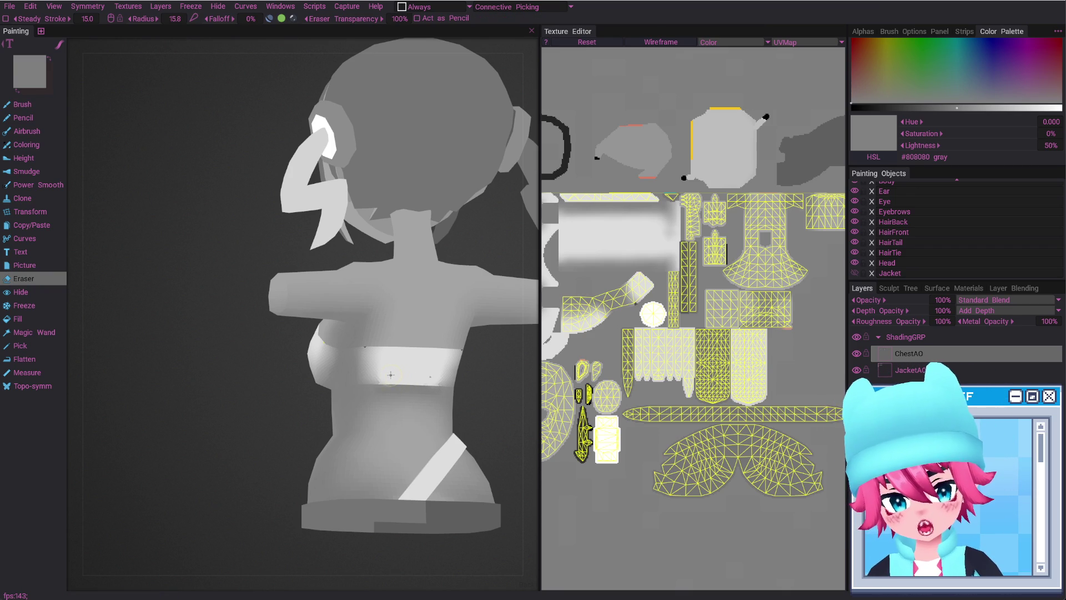
middle_drag(418, 381, 380, 369)
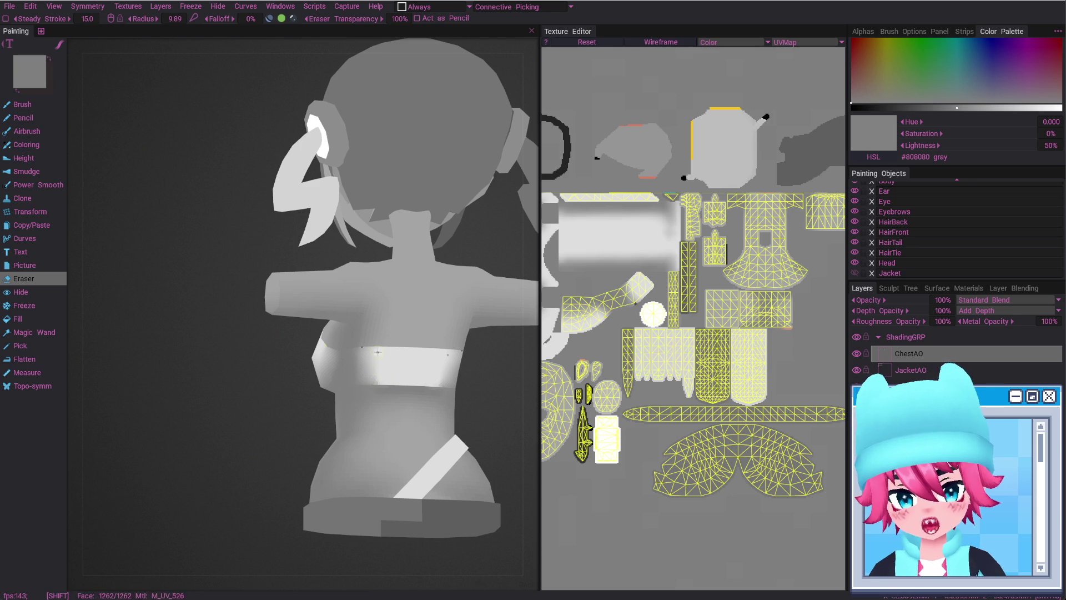
middle_drag(380, 373, 363, 345)
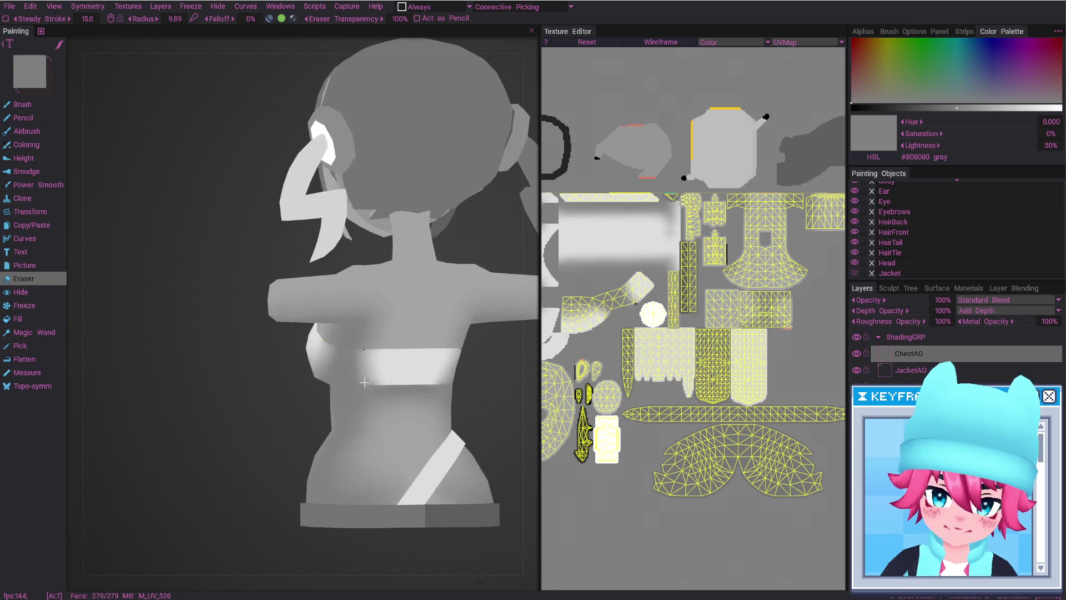
Brush soft grey AO across the upper back and shoulders, checking from back, low and top angles
key(b)
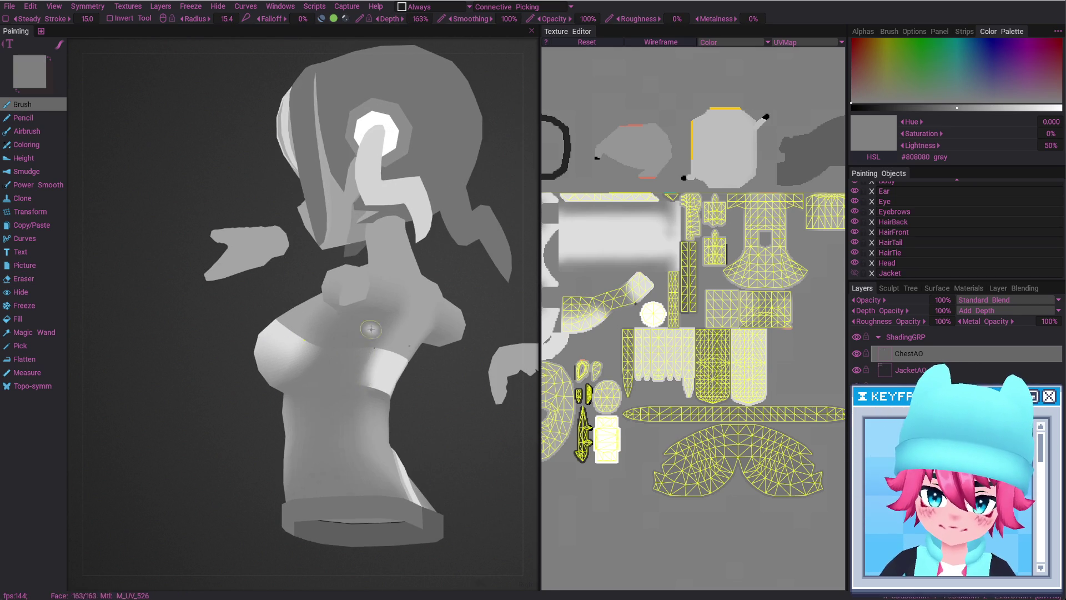
shift+middle_drag(361, 362, 352, 394)
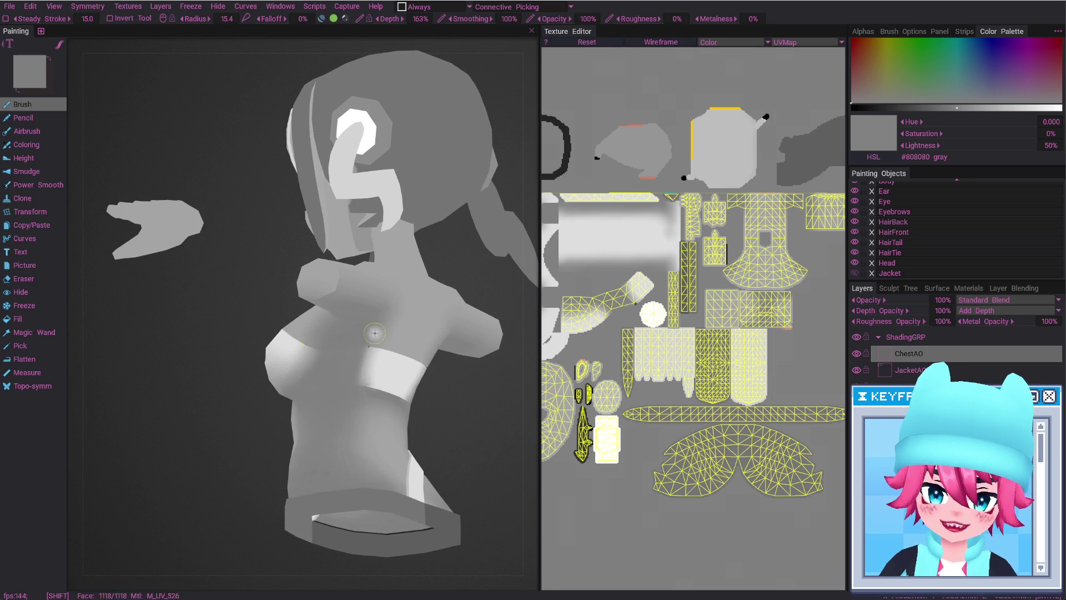
mouse_move(345, 374)
alt+middle_down()
mouse_move(395, 381)
mouse_move(347, 363)
mouse_move(319, 382)
alt+middle_up()
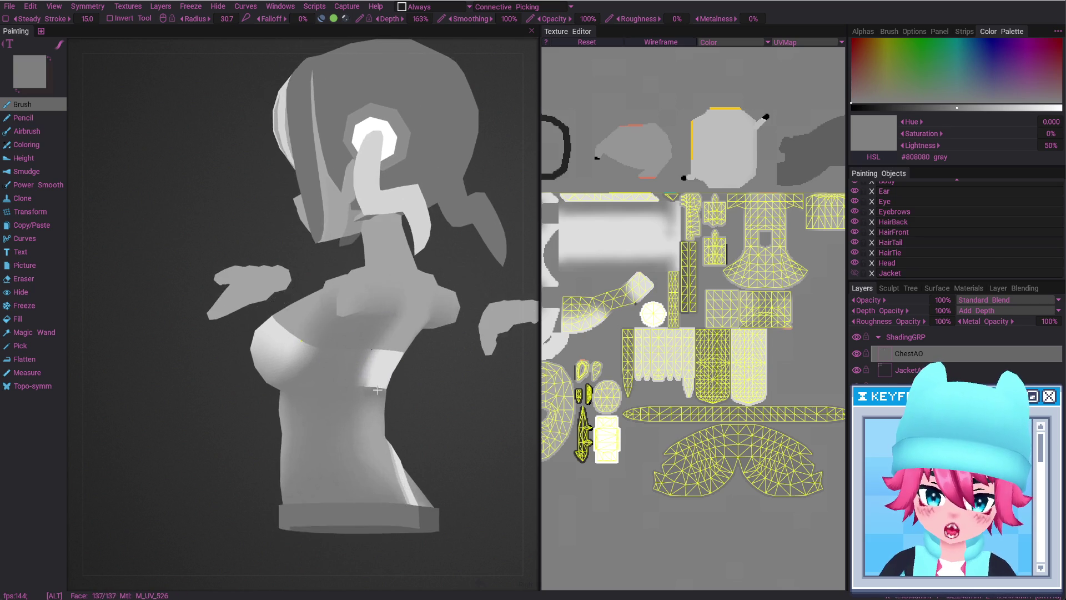
mouse_move(293, 323)
alt+middle_down()
mouse_move(245, 331)
mouse_move(216, 378)
mouse_move(234, 428)
alt+middle_up()
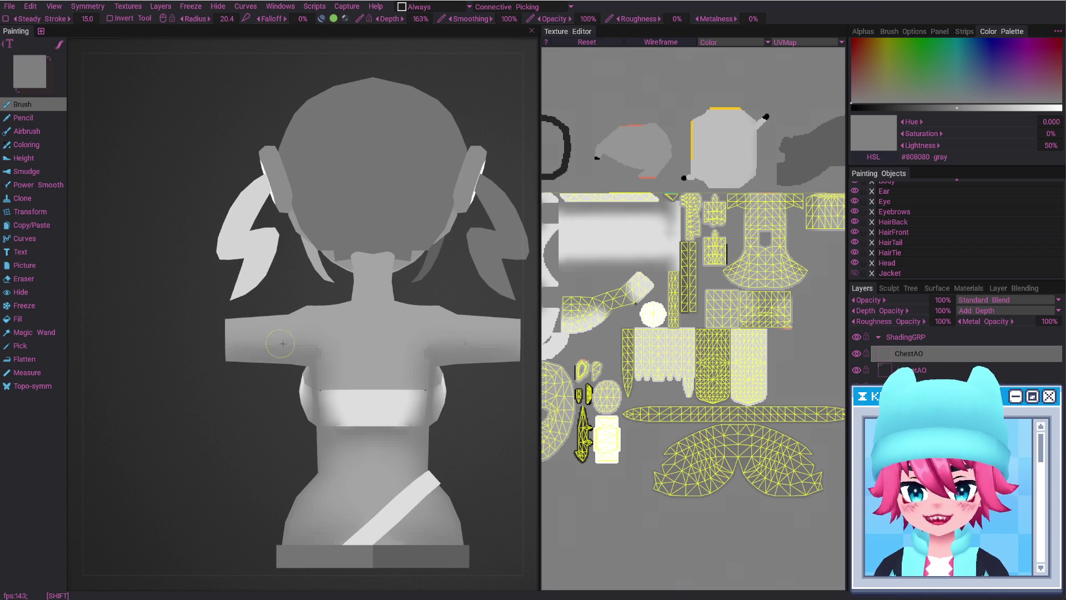
alt+drag(327, 349, 311, 400)
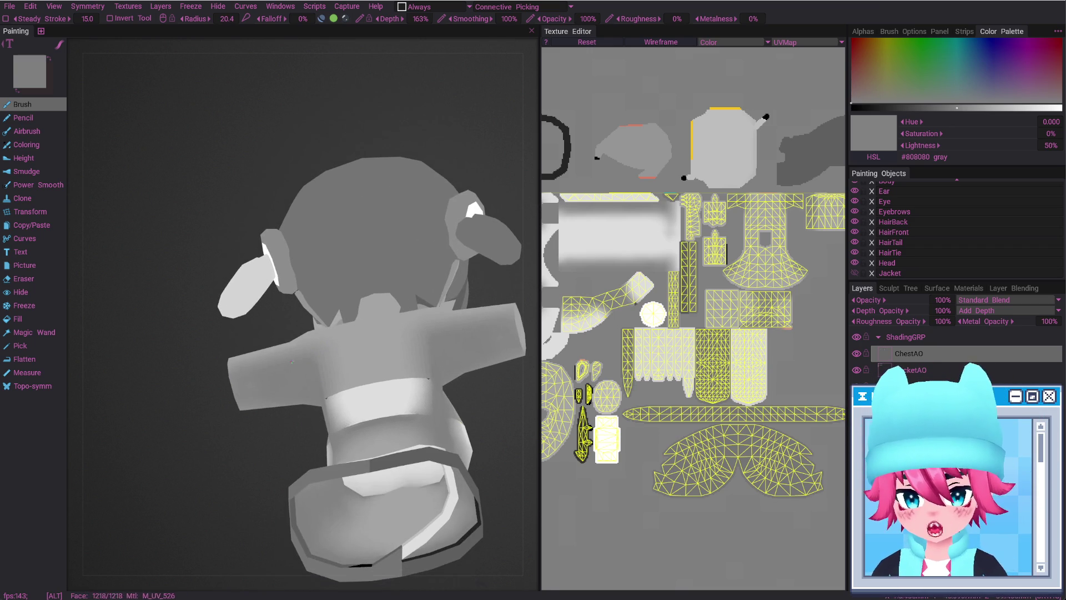
alt+drag(248, 374, 266, 346)
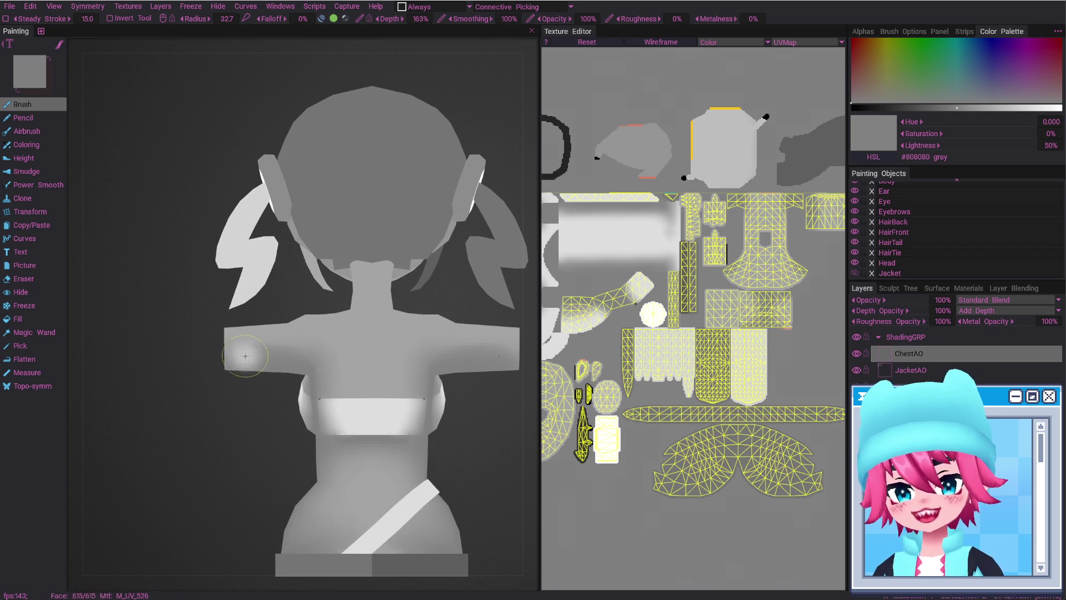
mouse_move(369, 368)
alt+mouse_down()
mouse_move(306, 352)
mouse_move(322, 377)
alt+mouse_up()
key(e)
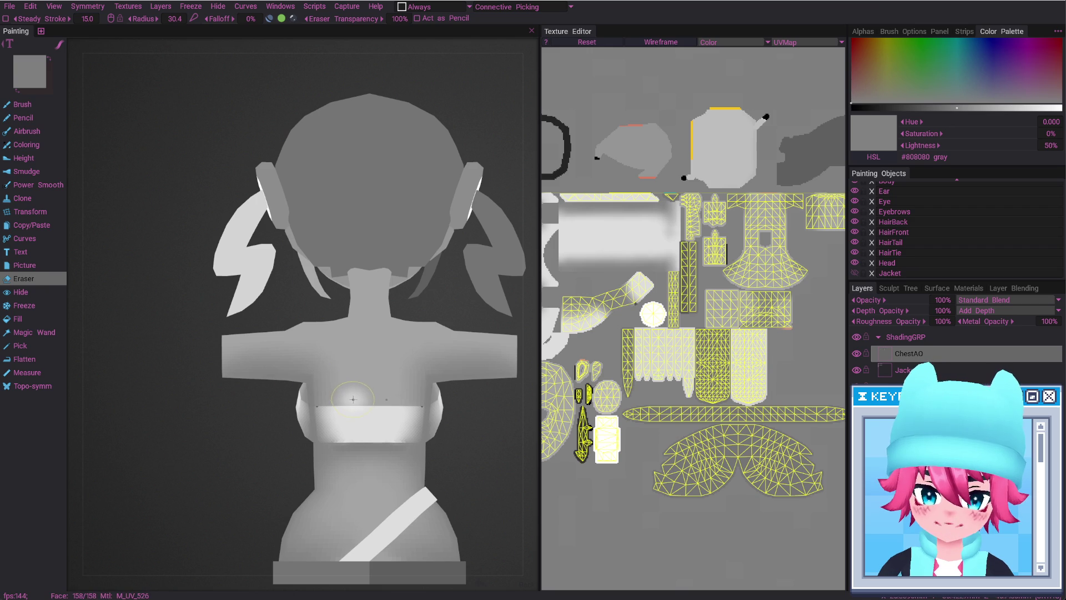
key(e)
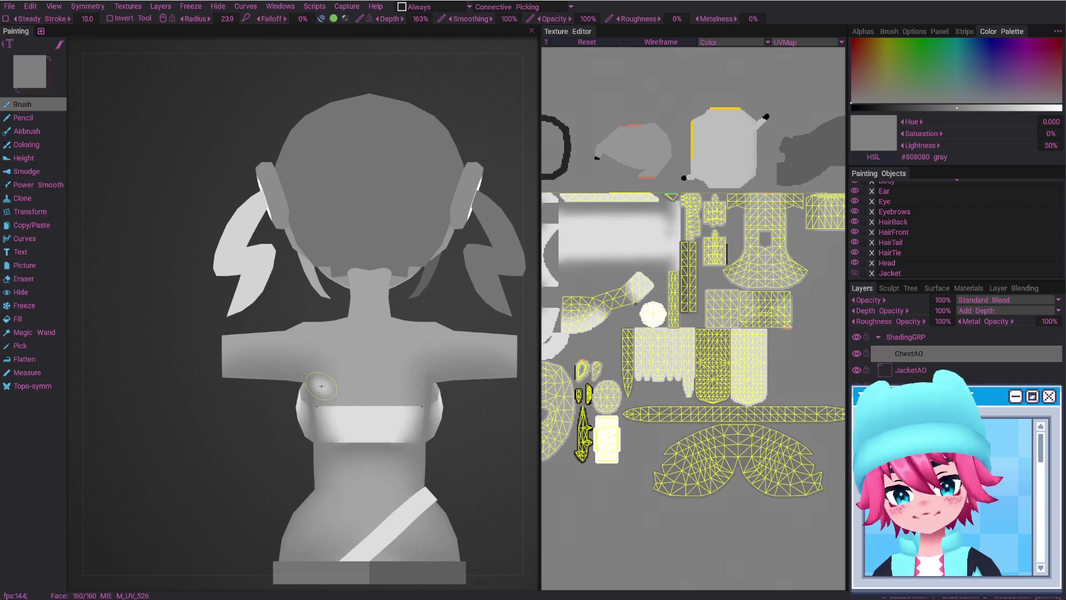
mouse_move(320, 383)
alt+mouse_down()
mouse_move(340, 373)
mouse_move(314, 382)
mouse_move(292, 413)
mouse_move(379, 417)
alt+mouse_up()
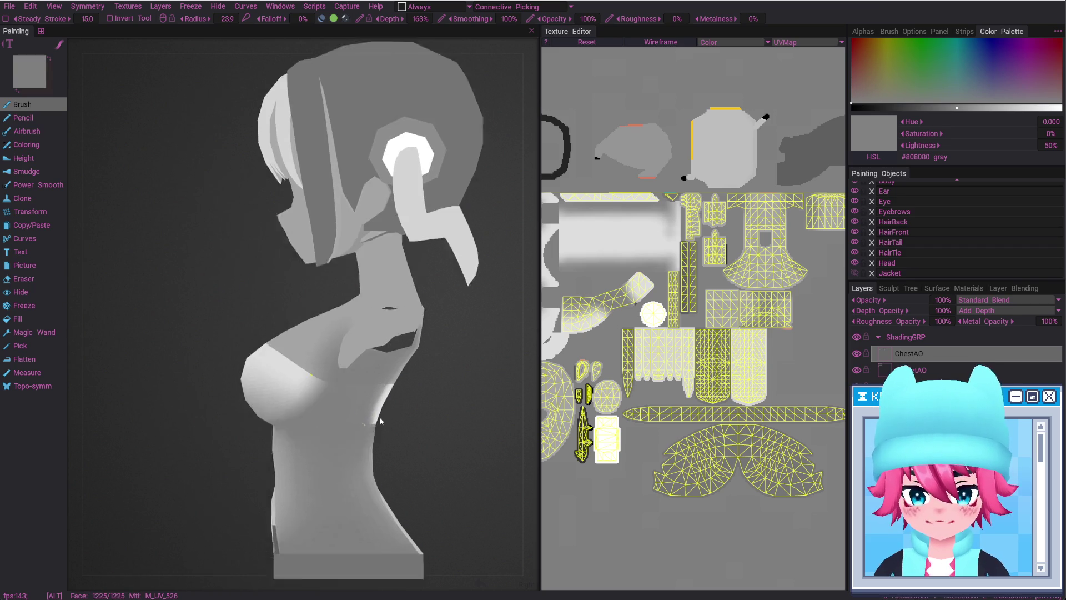
alt+middle_drag(378, 417, 373, 380)
right_drag(377, 378, 367, 390)
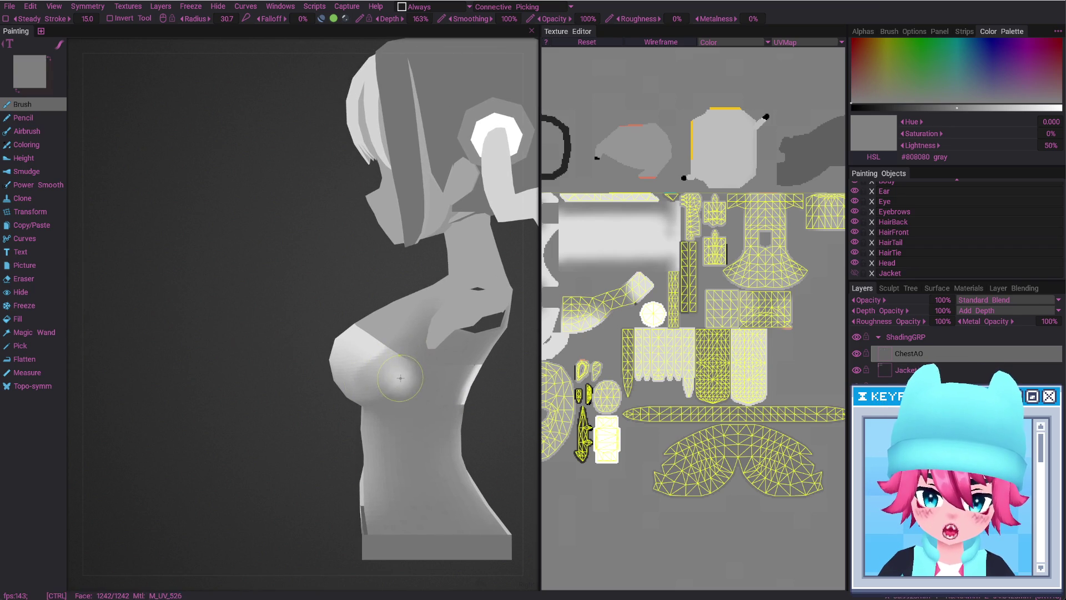
alt+drag(411, 354, 330, 387)
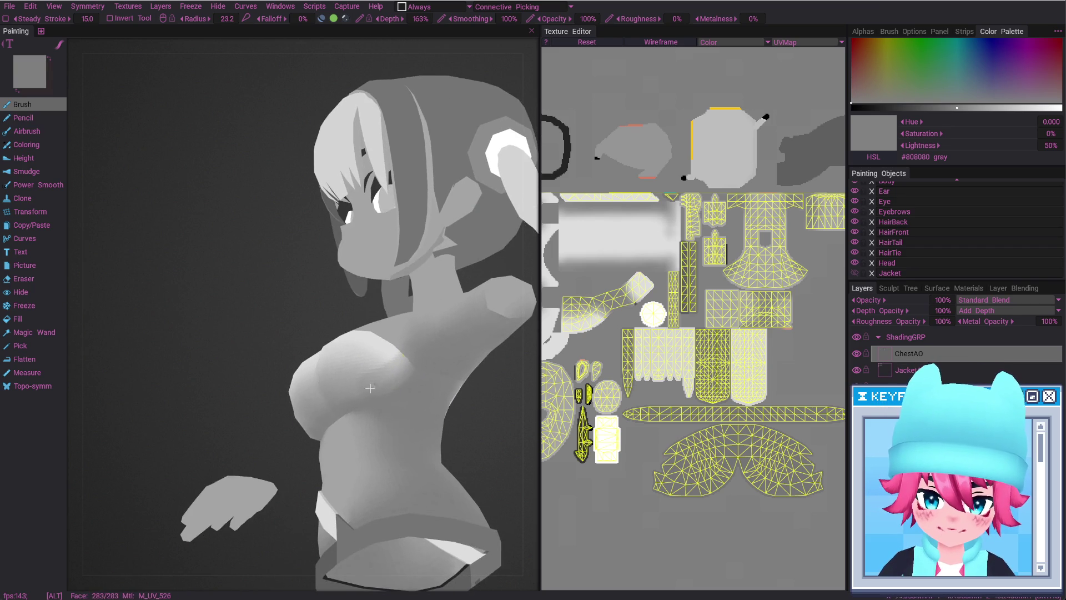
scroll(330, 387, up, 2)
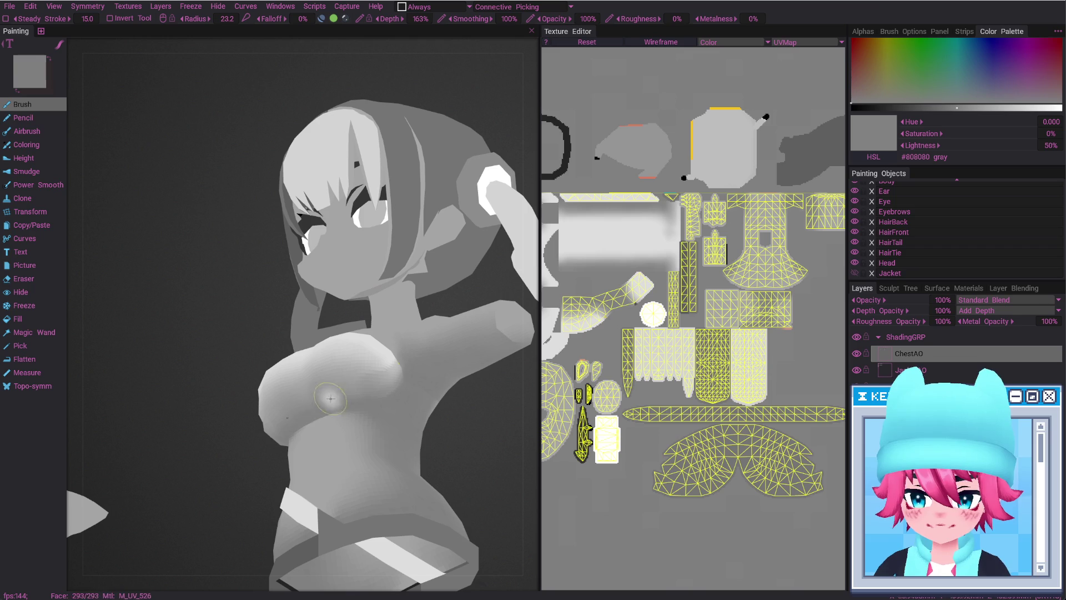
mouse_move(395, 396)
alt+shift+mouse_down()
mouse_move(413, 327)
mouse_move(335, 376)
mouse_move(360, 393)
alt+shift+mouse_up()
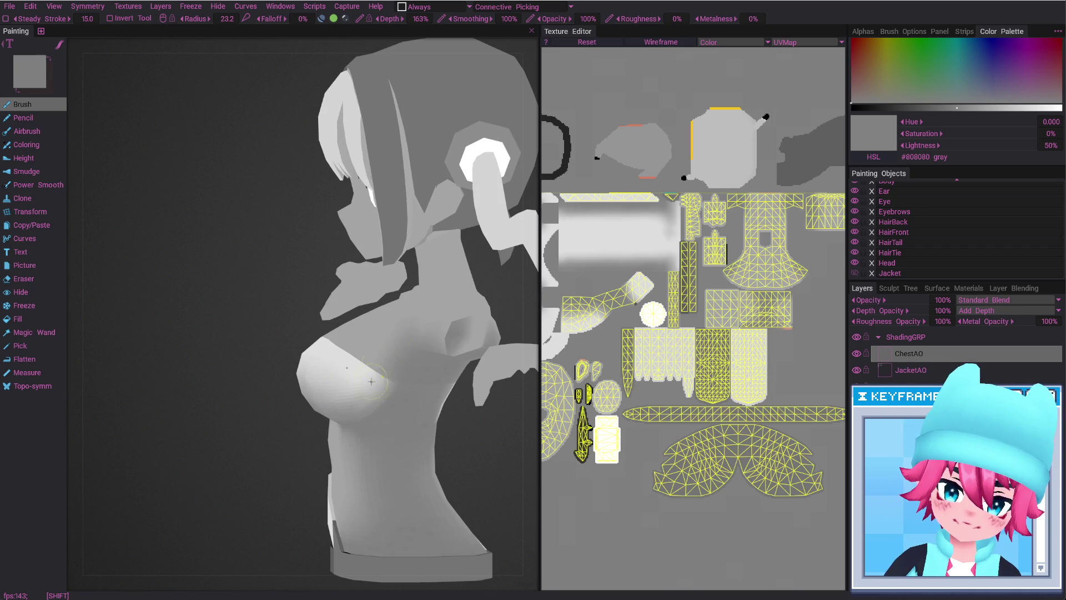
alt+shift+drag(403, 433, 438, 317)
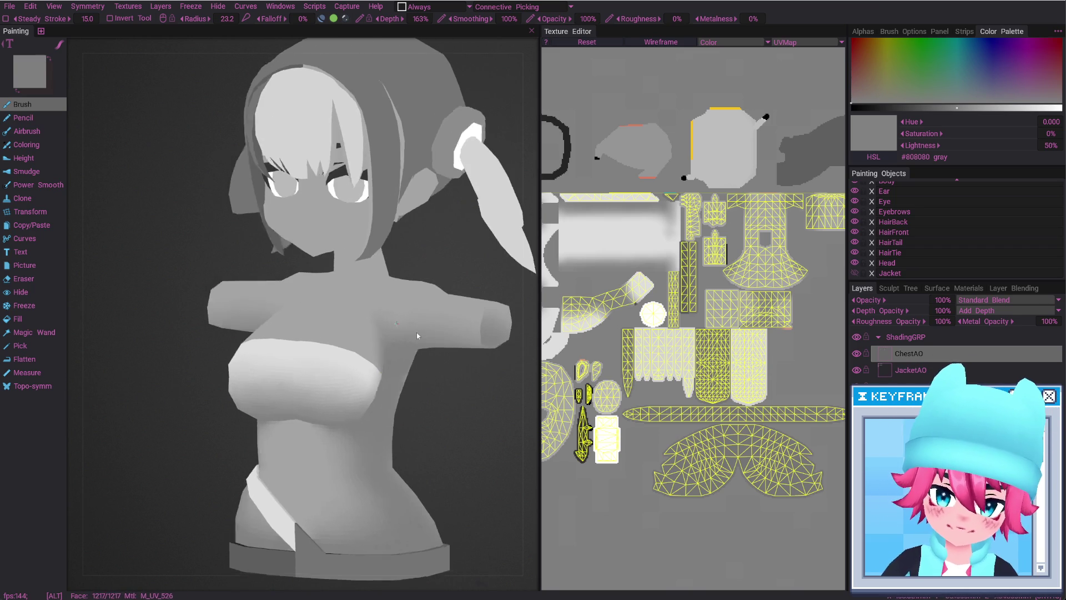
alt+right_drag(440, 388, 319, 373)
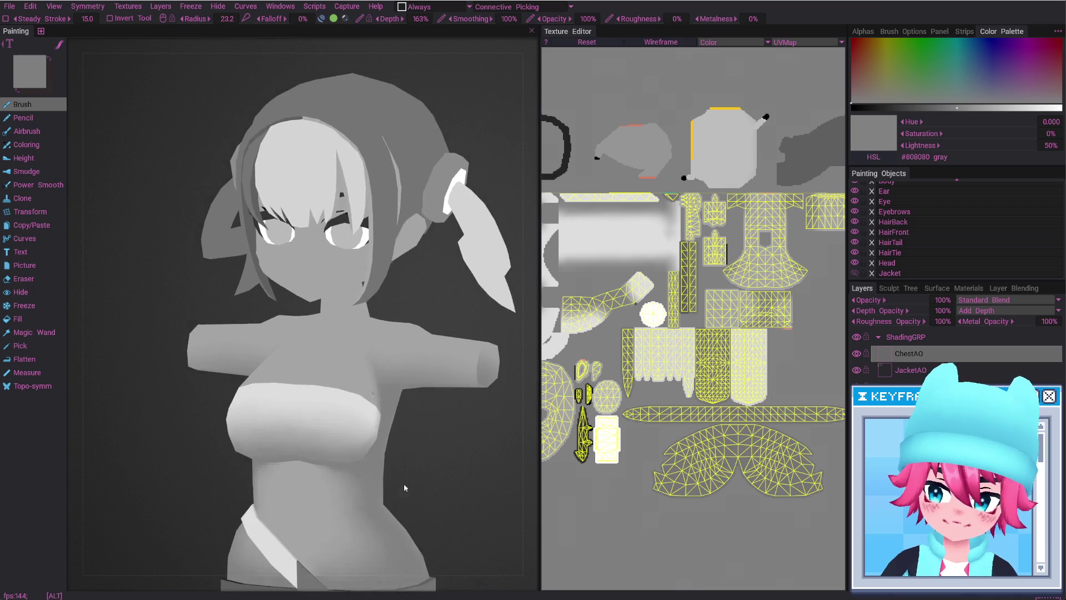
alt+drag(320, 373, 348, 430)
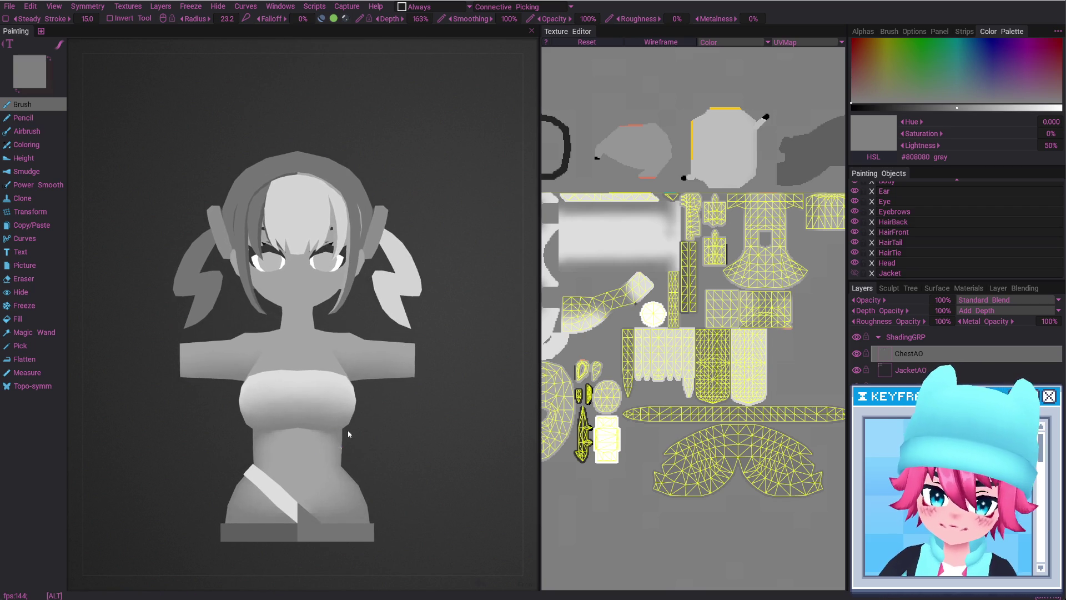
mouse_move(326, 472)
alt+mouse_down()
mouse_move(306, 454)
mouse_move(343, 442)
mouse_move(387, 377)
alt+mouse_up()
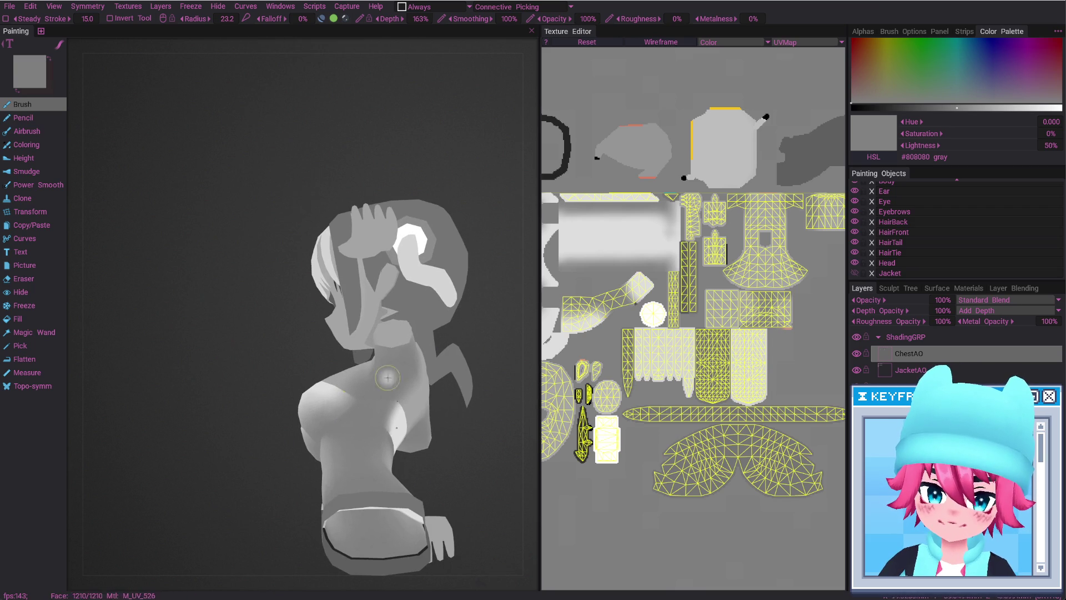
mouse_move(405, 378)
alt+mouse_down()
mouse_move(387, 455)
mouse_move(367, 463)
alt+mouse_up()
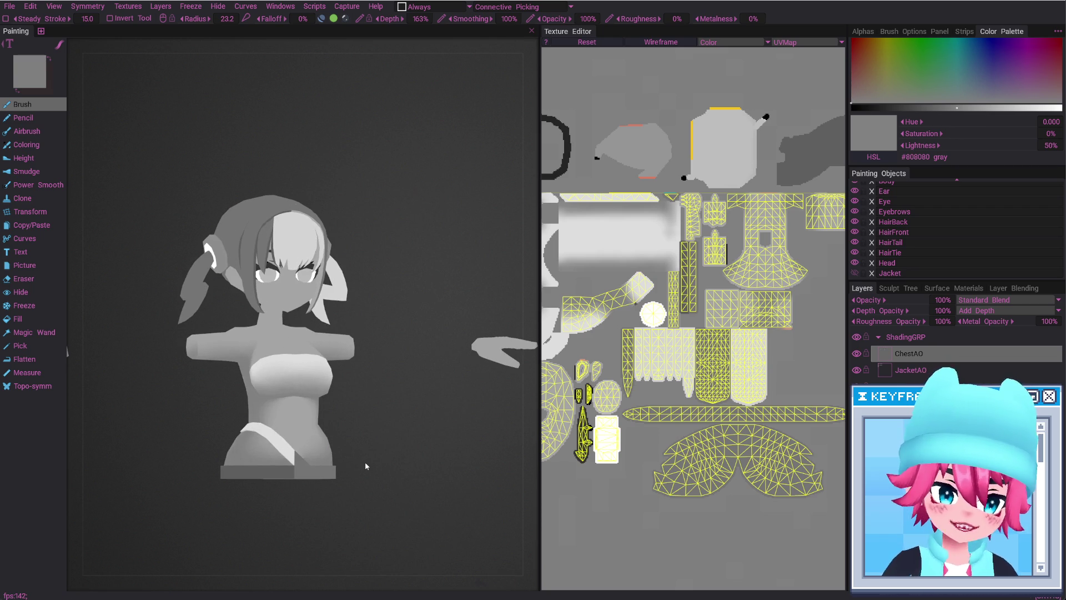
alt+drag(365, 461, 381, 395)
Set the ShadingGRP group's blend mode to Multiply
click(910, 337)
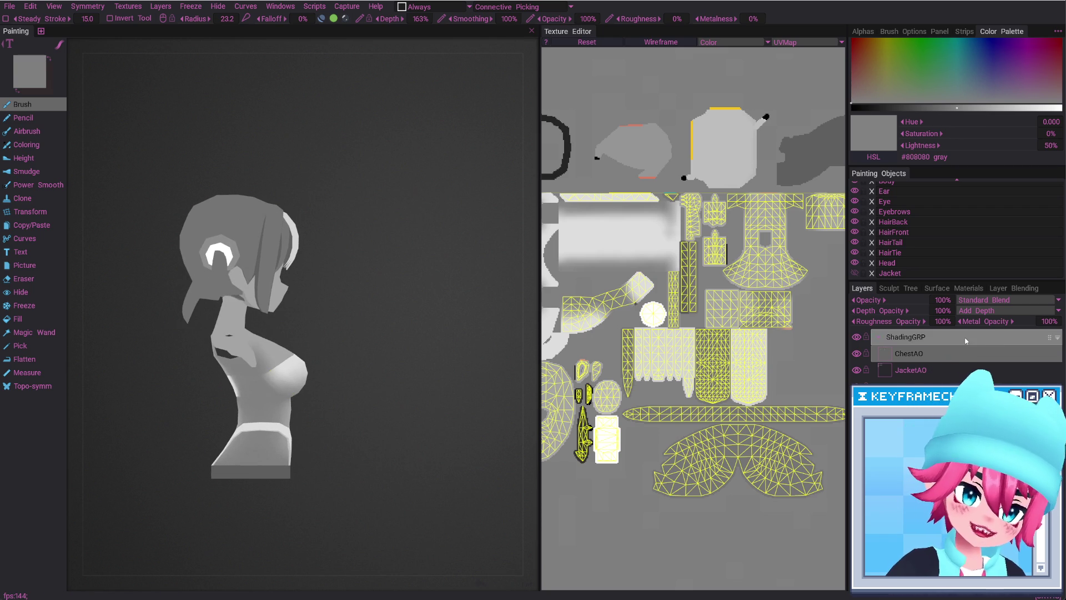
click(983, 300)
click(994, 45)
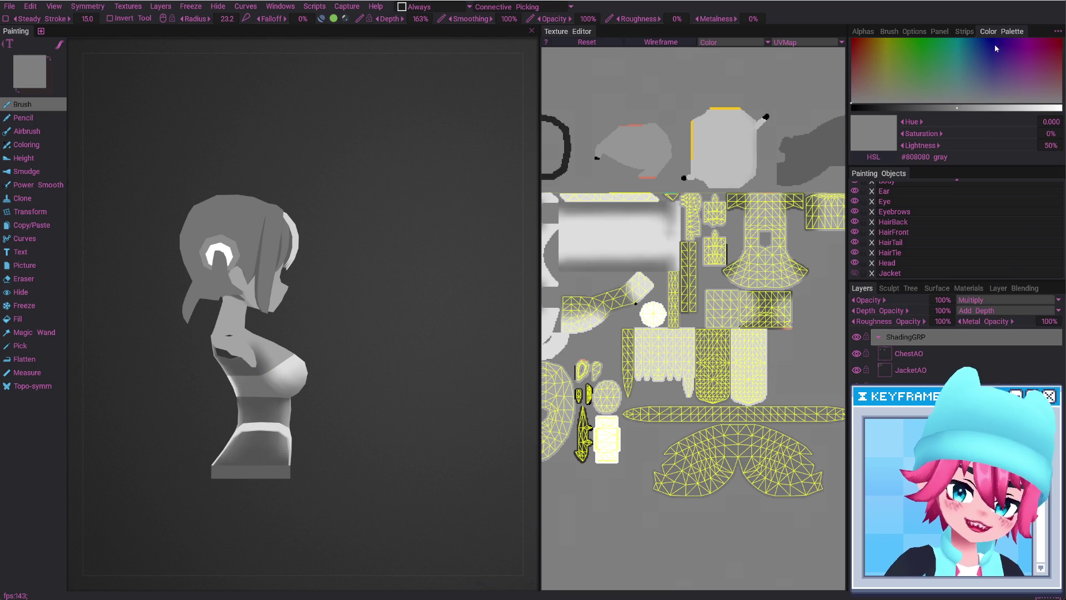
alt+drag(342, 391, 285, 418)
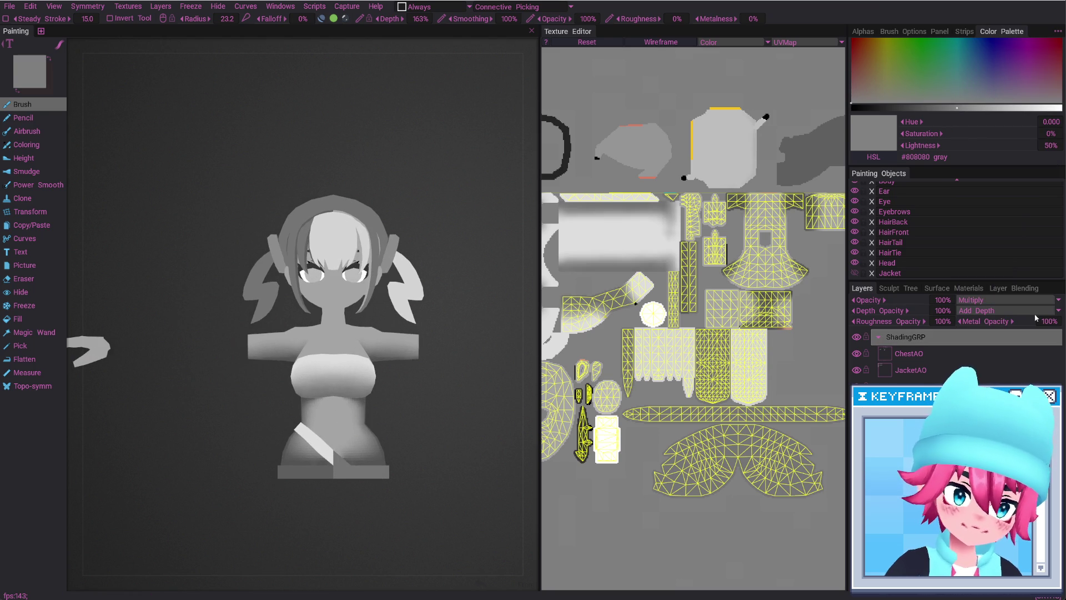
Select the ChestAO layer and try its opacity at 50%, then 75%
click(1033, 353)
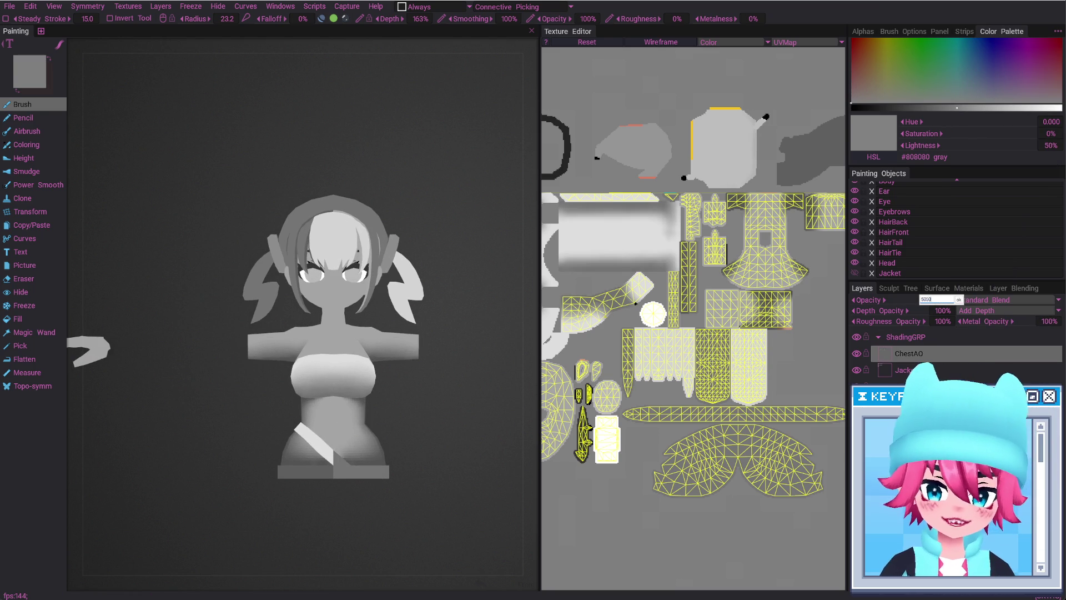
text(50)
key(Return)
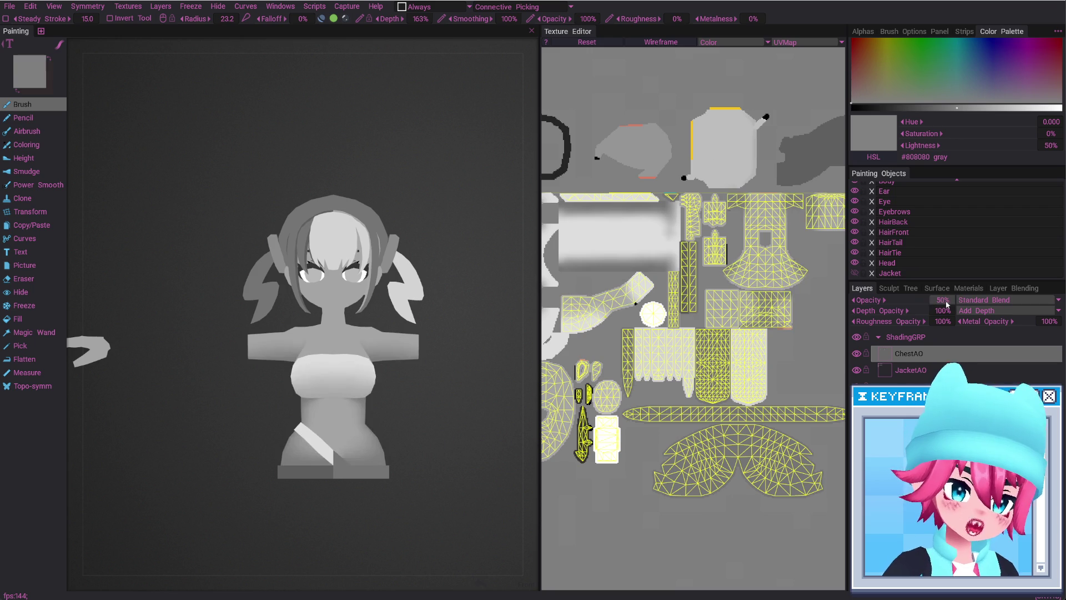
mouse_move(410, 400)
mouse_down()
mouse_move(319, 437)
mouse_move(381, 433)
mouse_up()
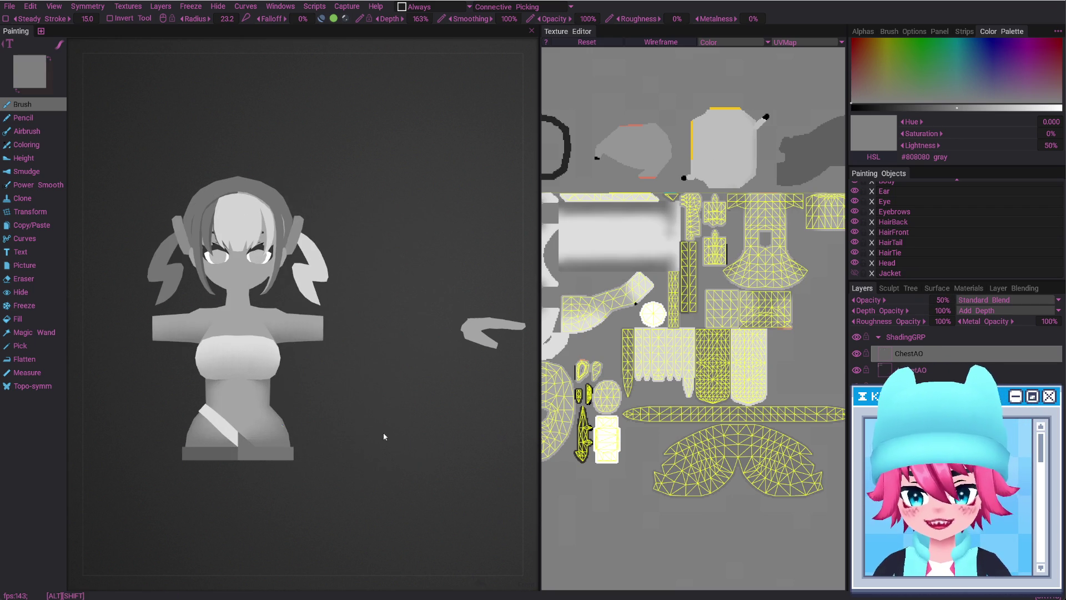
click(943, 299)
text(75)
key(Return)
Compare ChestAO at 50% and 75% again and settle its opacity at 65%
mouse_move(346, 399)
alt+mouse_down()
mouse_move(291, 442)
mouse_move(233, 438)
alt+mouse_up()
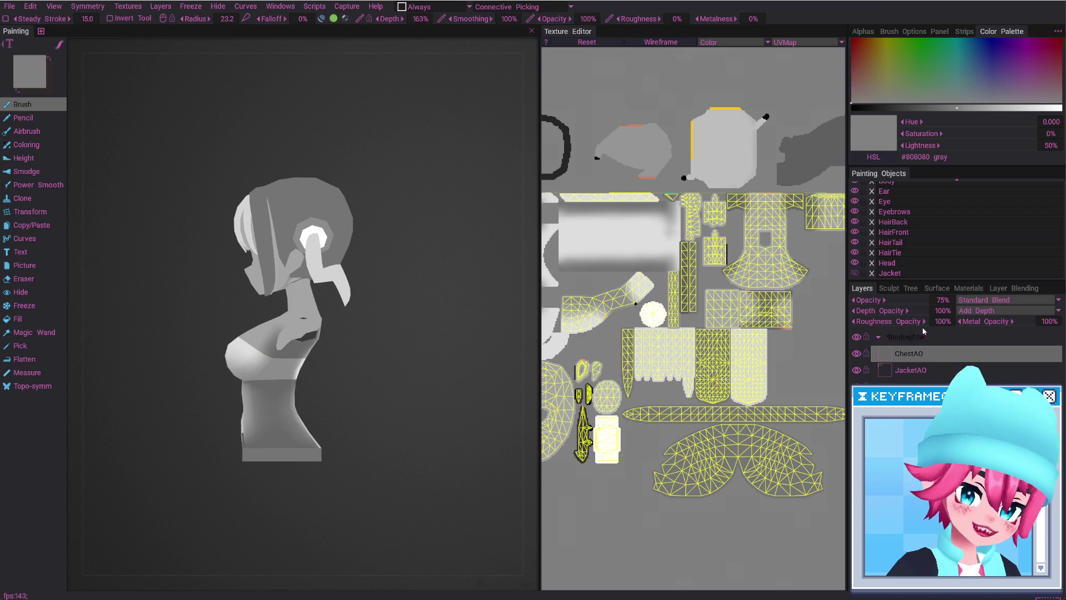
click(941, 300)
text(0)
key(Return)
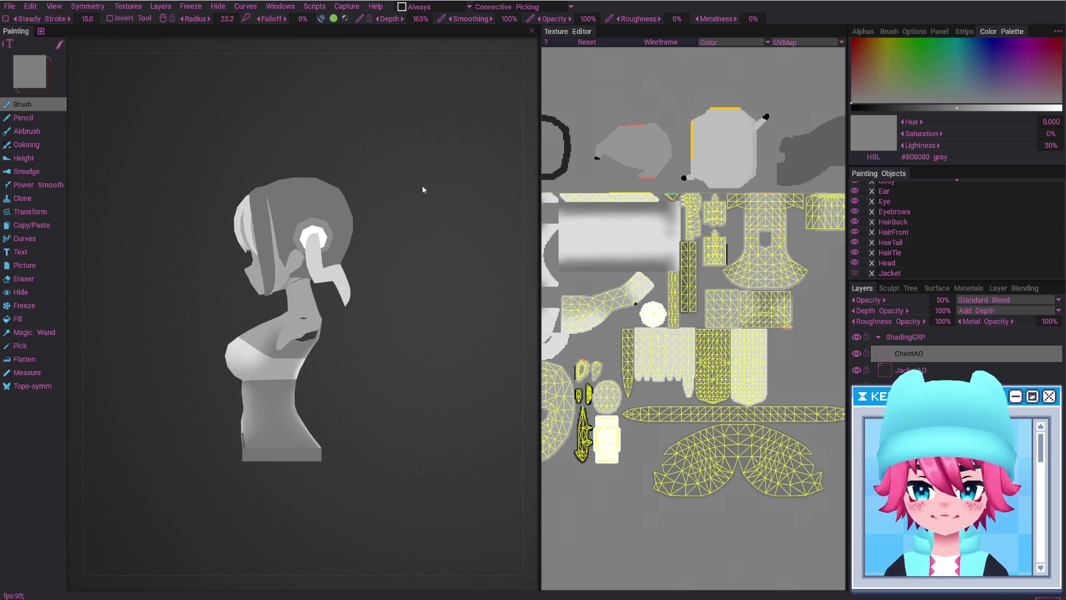
alt+drag(289, 398, 335, 438)
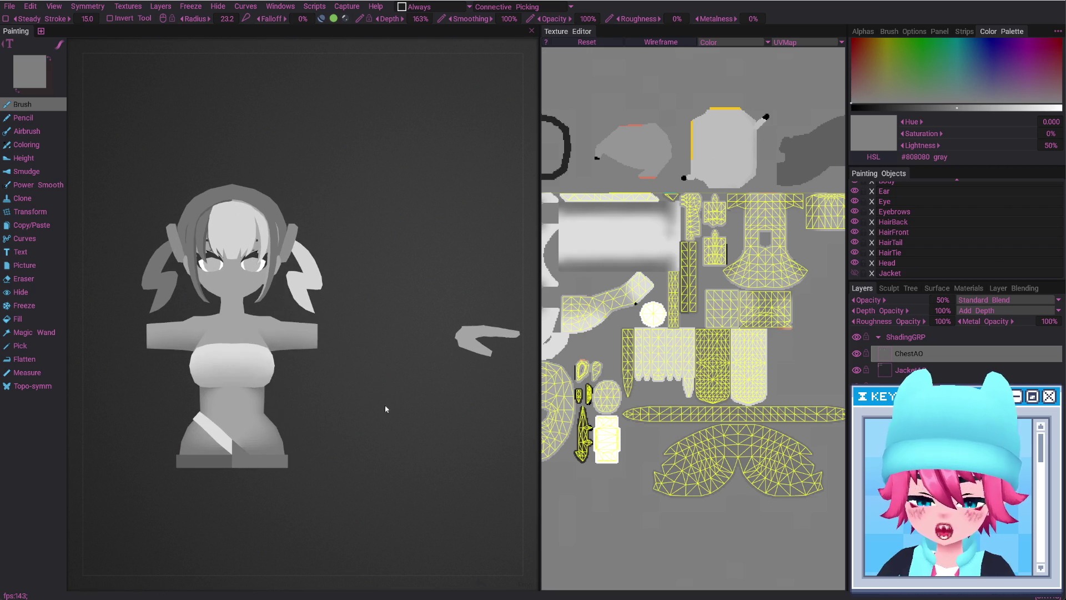
click(941, 300)
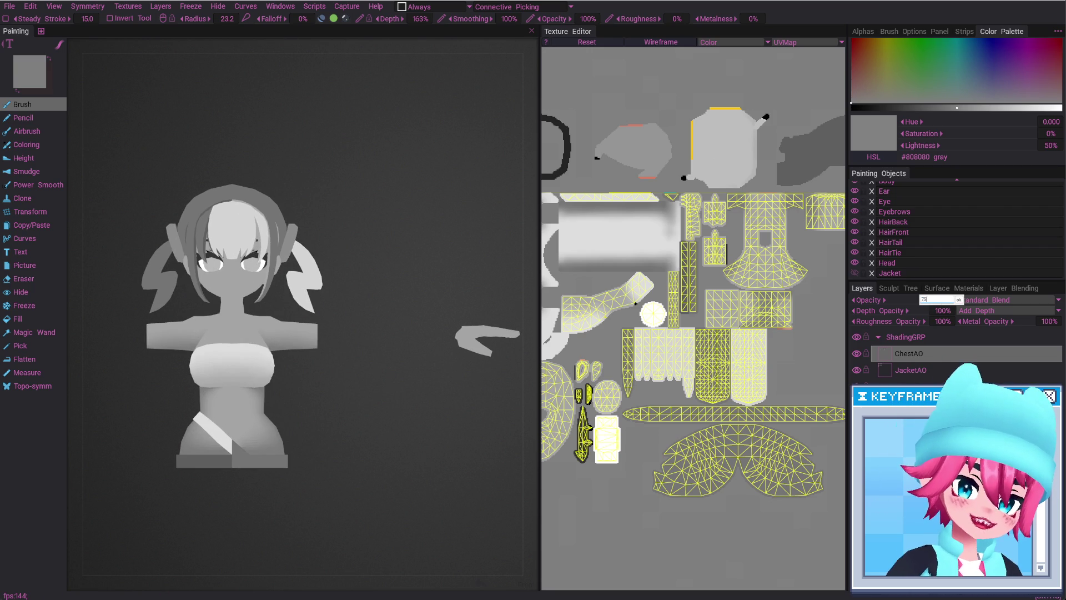
key(Return)
alt+middle_drag(336, 442, 455, 394)
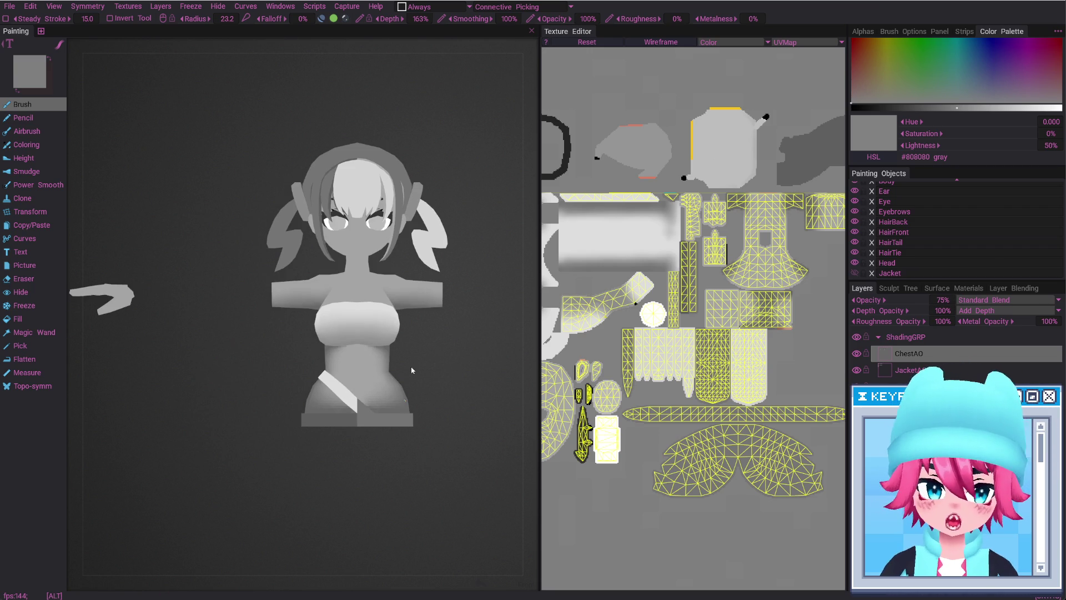
alt+right_drag(412, 369, 410, 326)
alt+drag(470, 281, 366, 392)
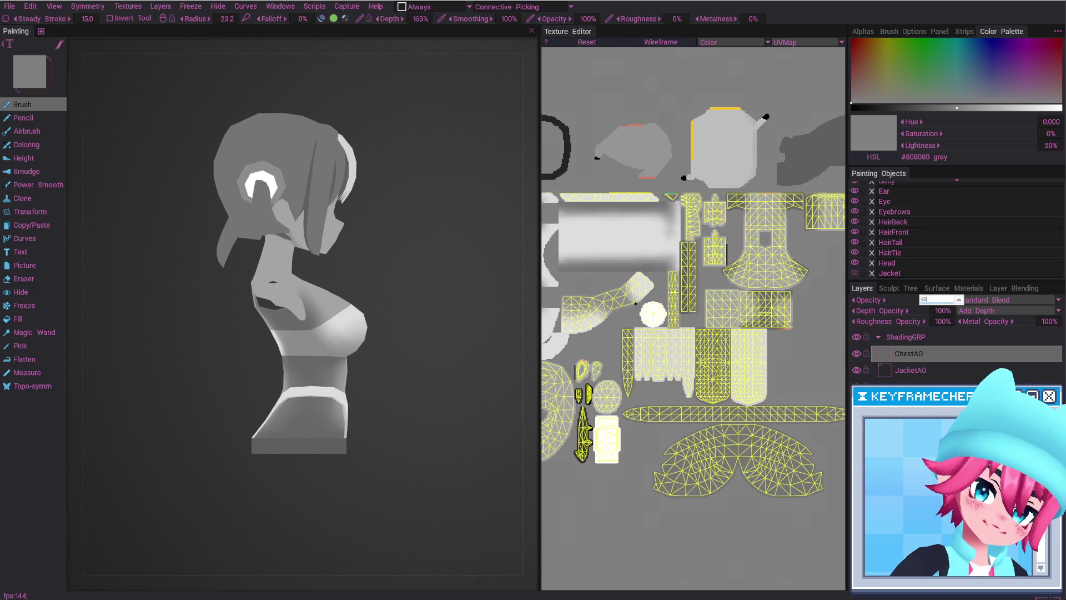
key(Return)
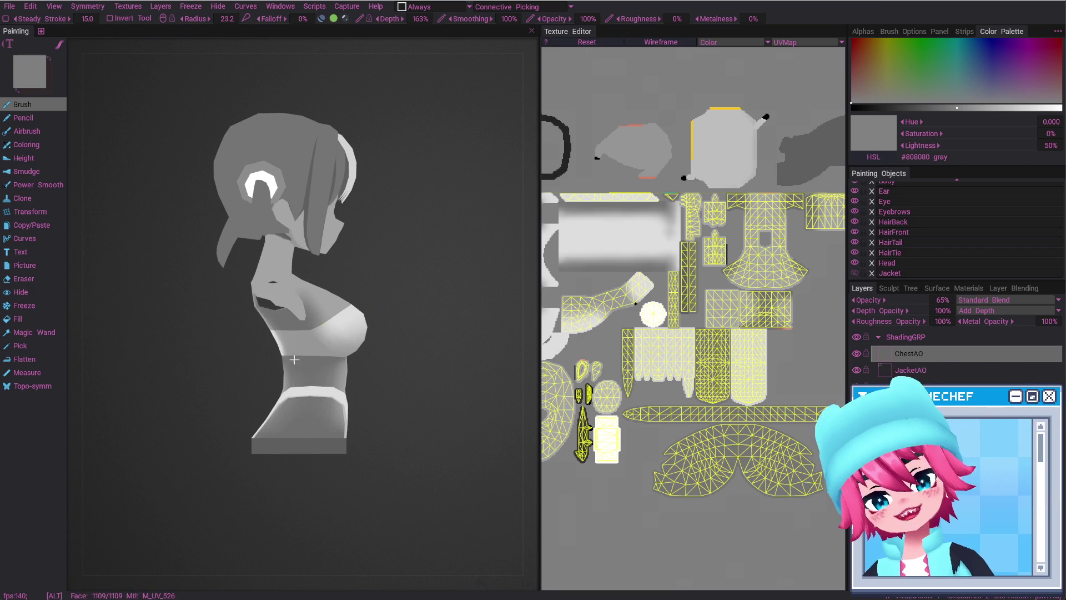
Zoom in close on the torso and resize the brush radius to about 19.3
alt+drag(294, 360, 399, 350)
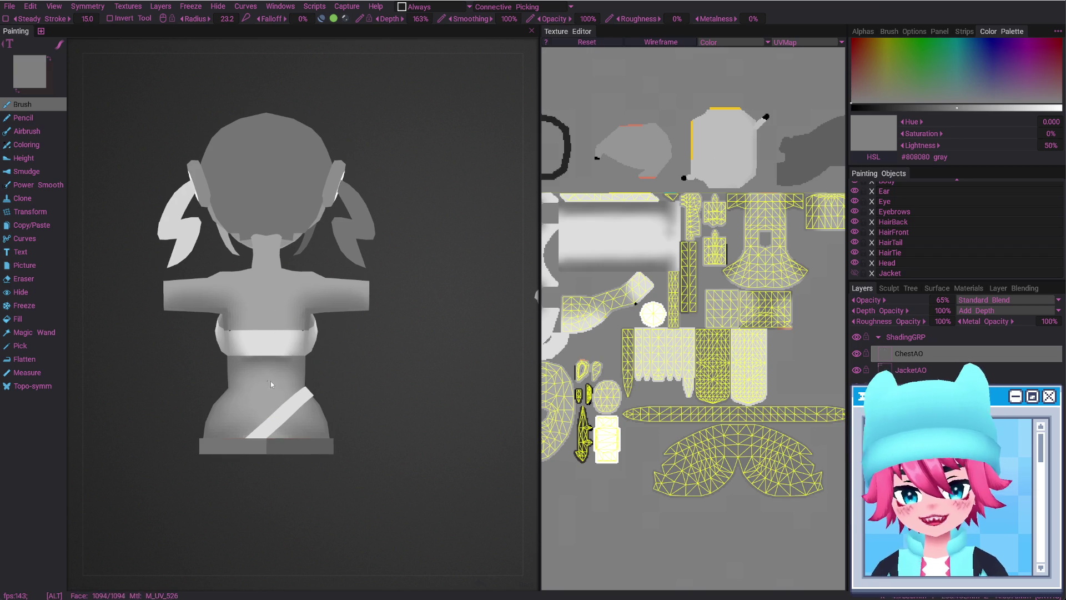
scroll(271, 380, up, 5)
alt+drag(271, 381, 367, 340)
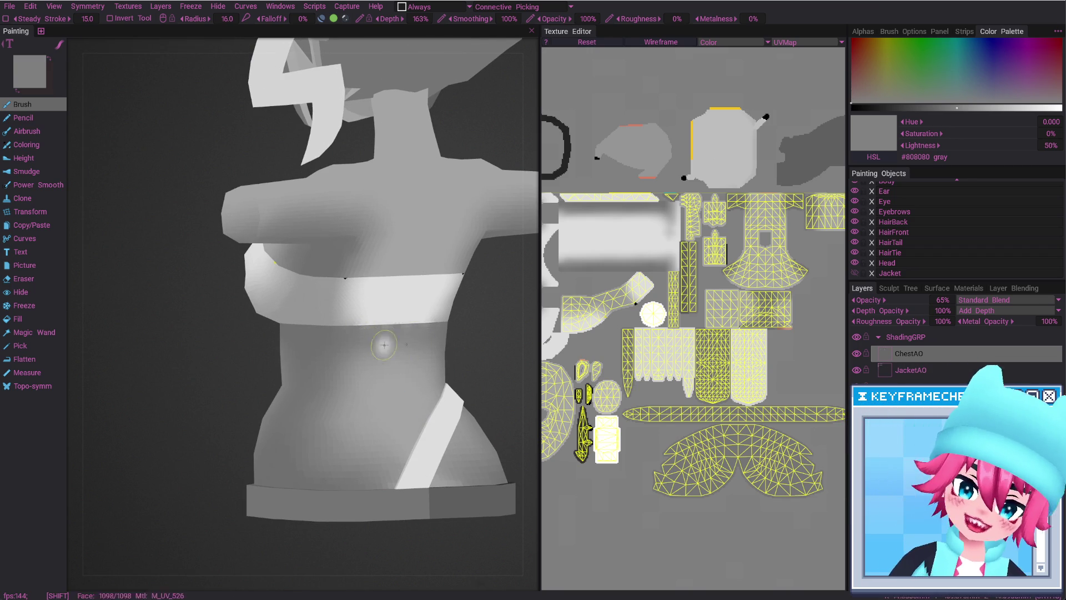
right_drag(411, 355, 363, 335)
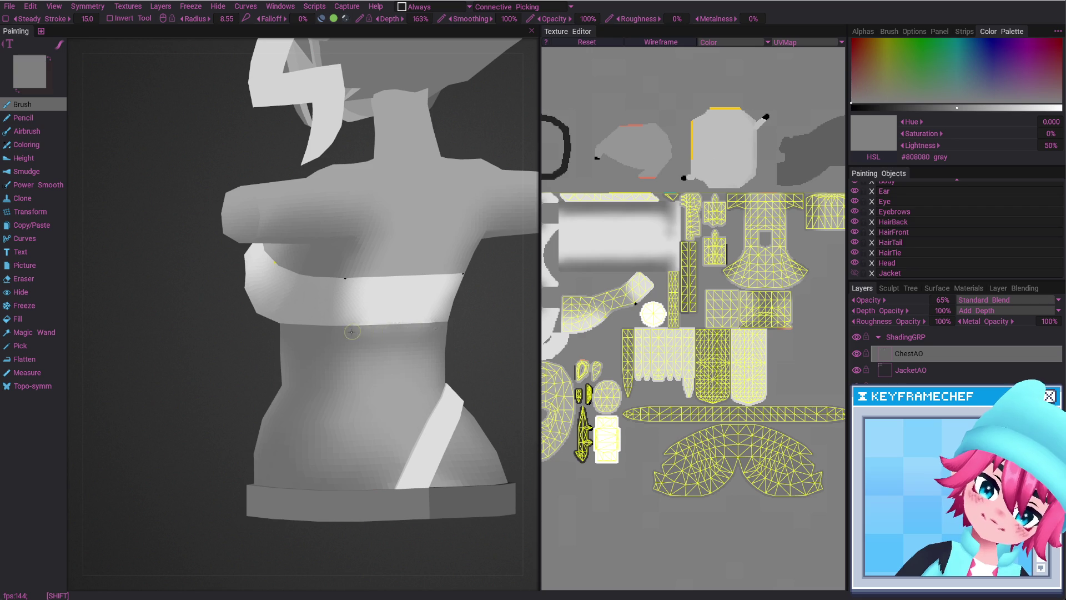
alt+shift+drag(351, 332, 369, 351)
right_drag(370, 351, 351, 342)
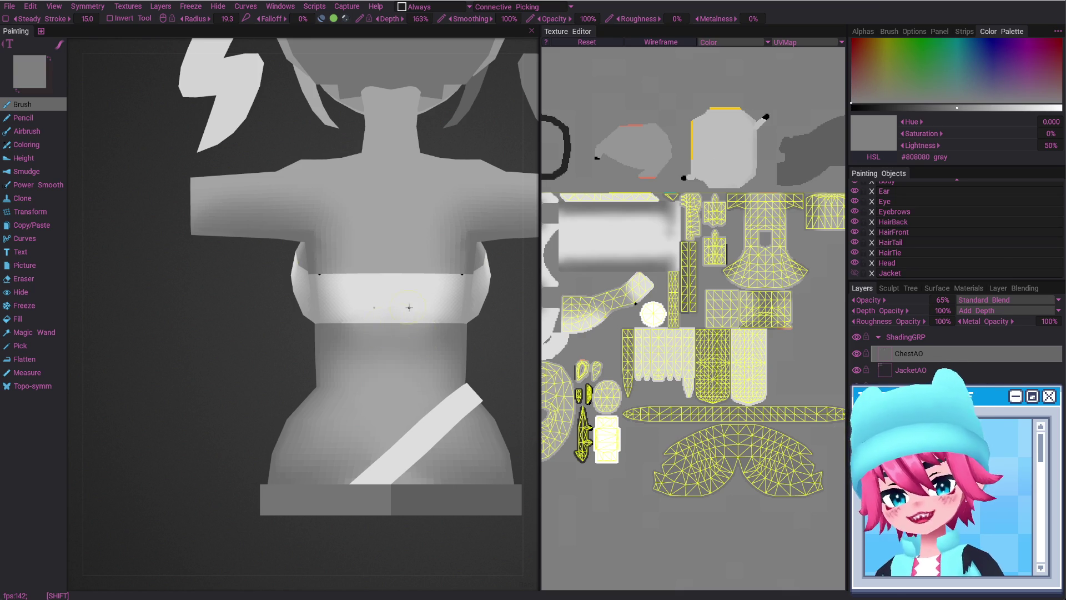
alt+drag(363, 346, 381, 355)
Shrink the eraser radius to 179, then return to the paint brush
key(e)
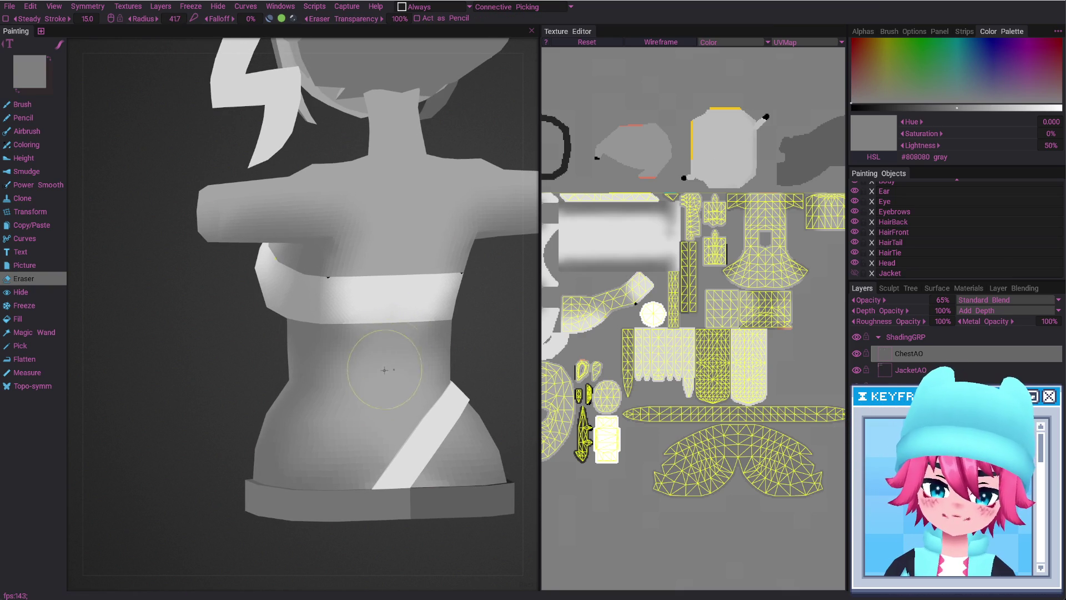
right_drag(368, 380, 353, 349)
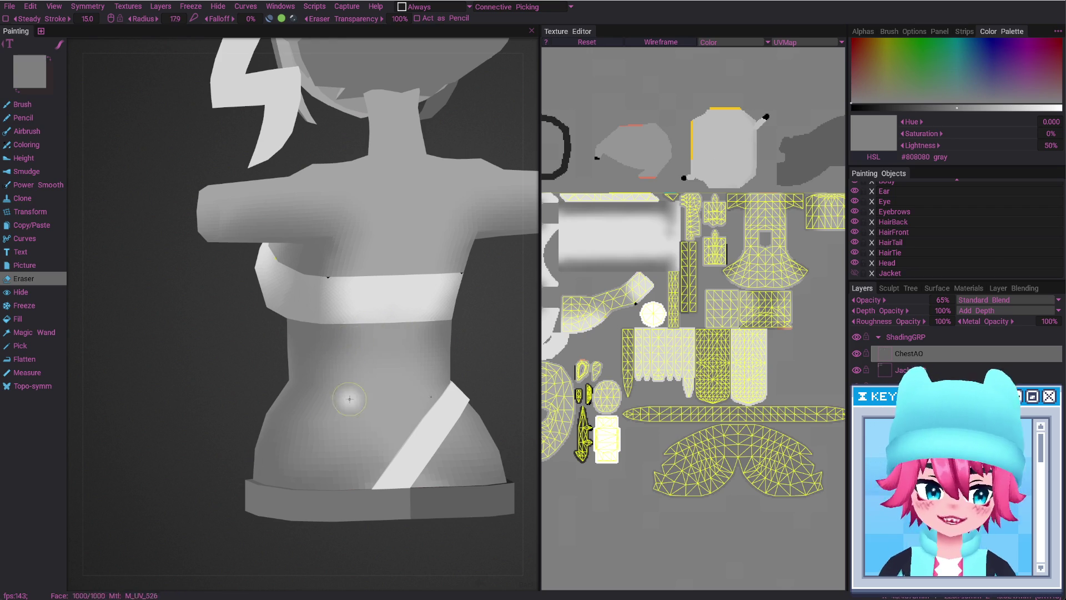
alt+drag(322, 361, 346, 372)
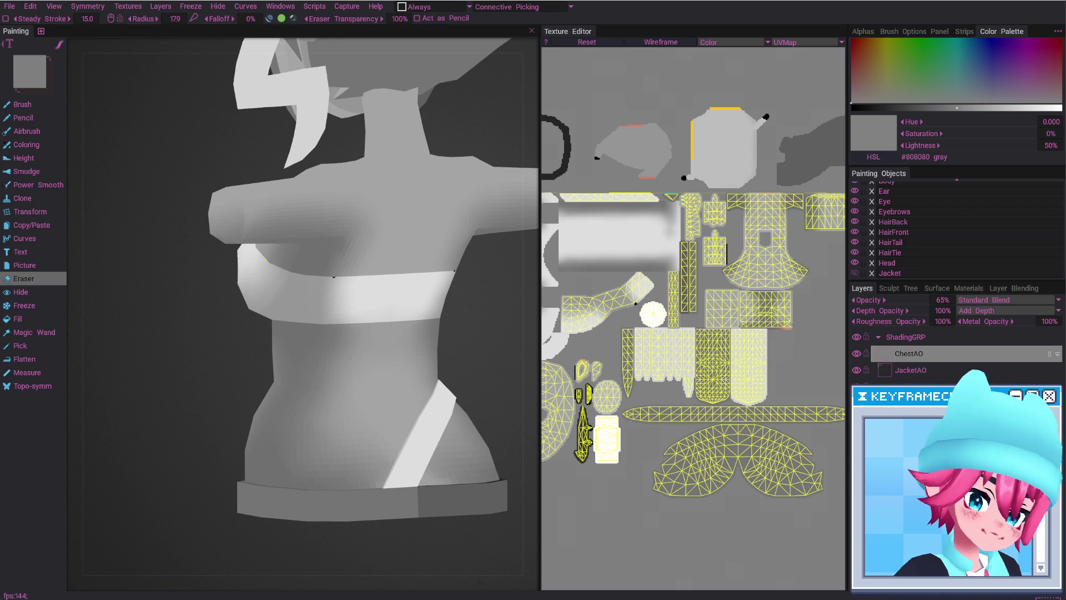
mouse_move(367, 373)
alt+mouse_down()
mouse_move(344, 395)
mouse_move(423, 481)
alt+mouse_up()
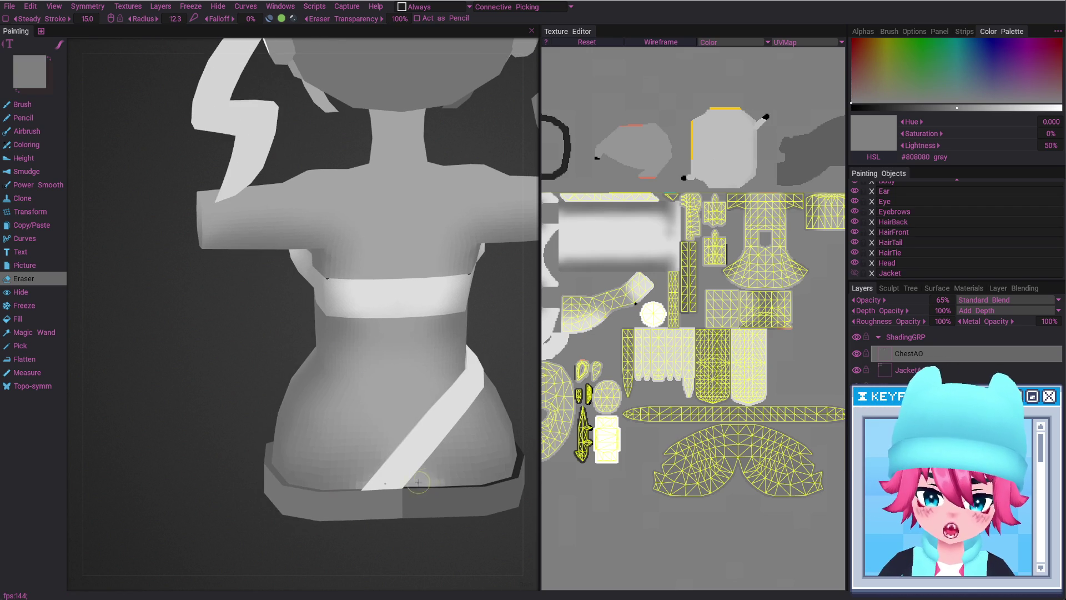
key(ctrl)
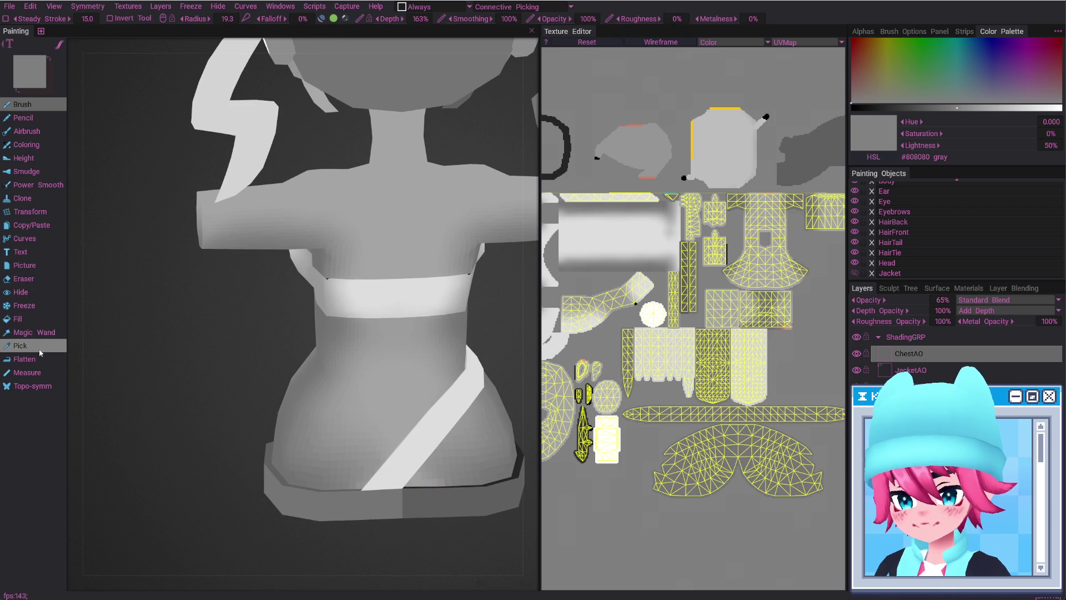
click(34, 332)
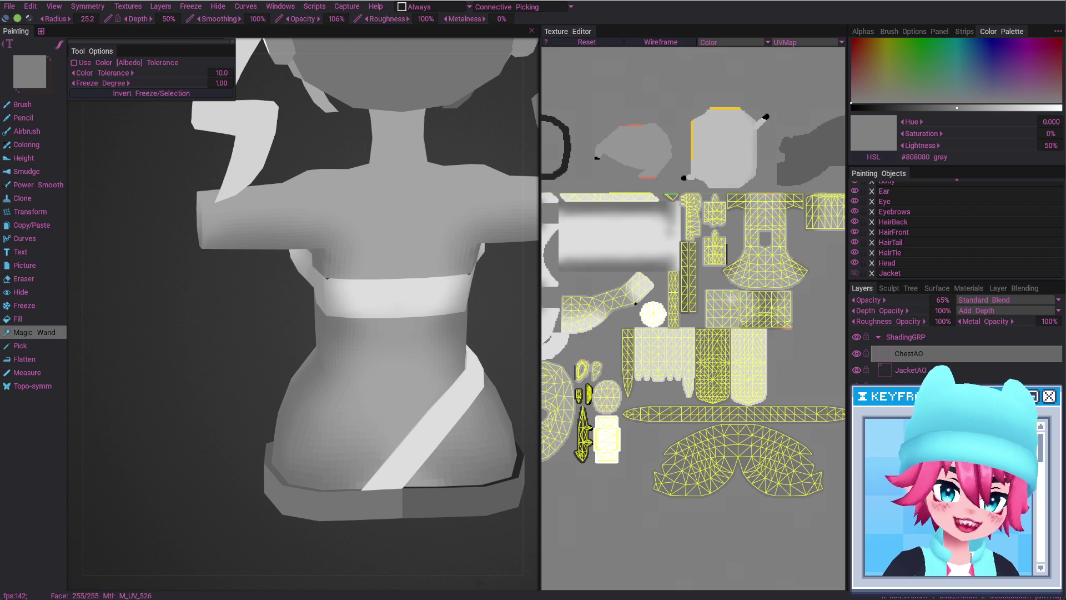
Magic-wand select the torso, sleeve and white chest band regions, then clear the torso freeze
click(763, 308)
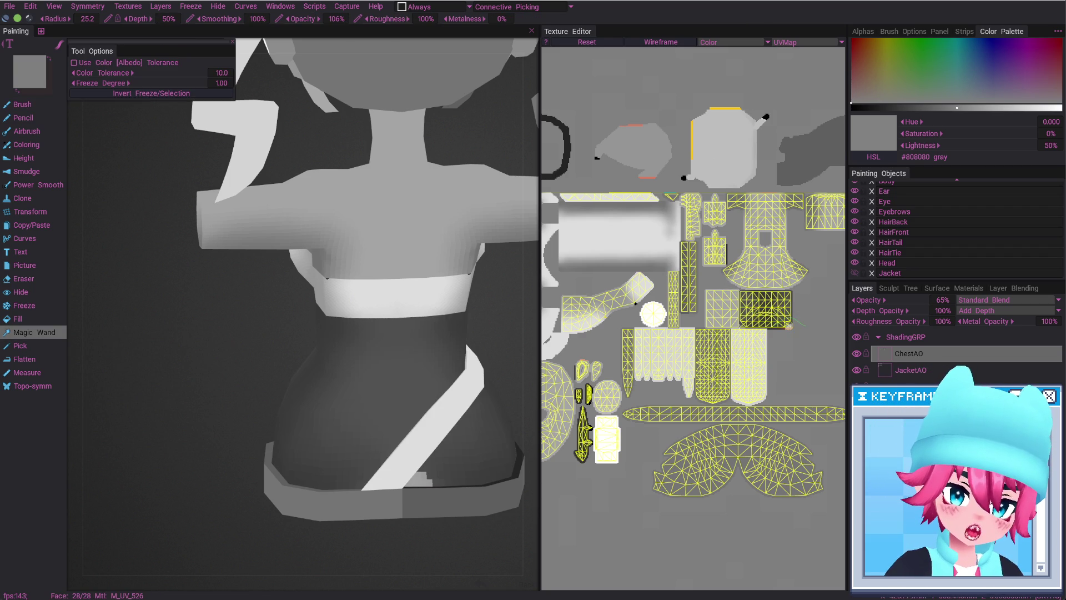
click(789, 326)
shift+click(788, 326)
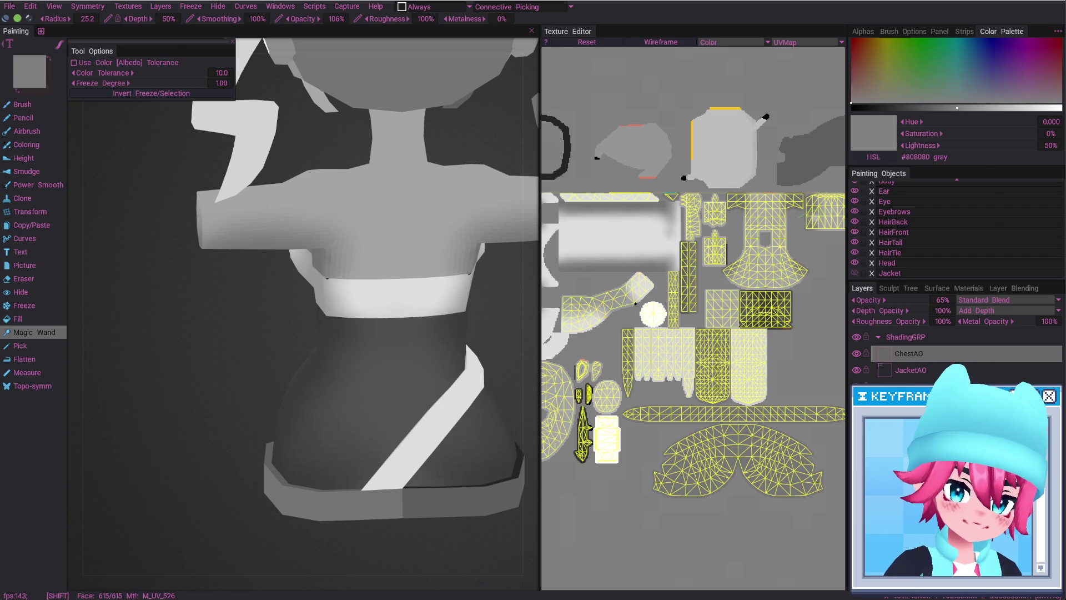
shift+click(816, 218)
shift+click(773, 265)
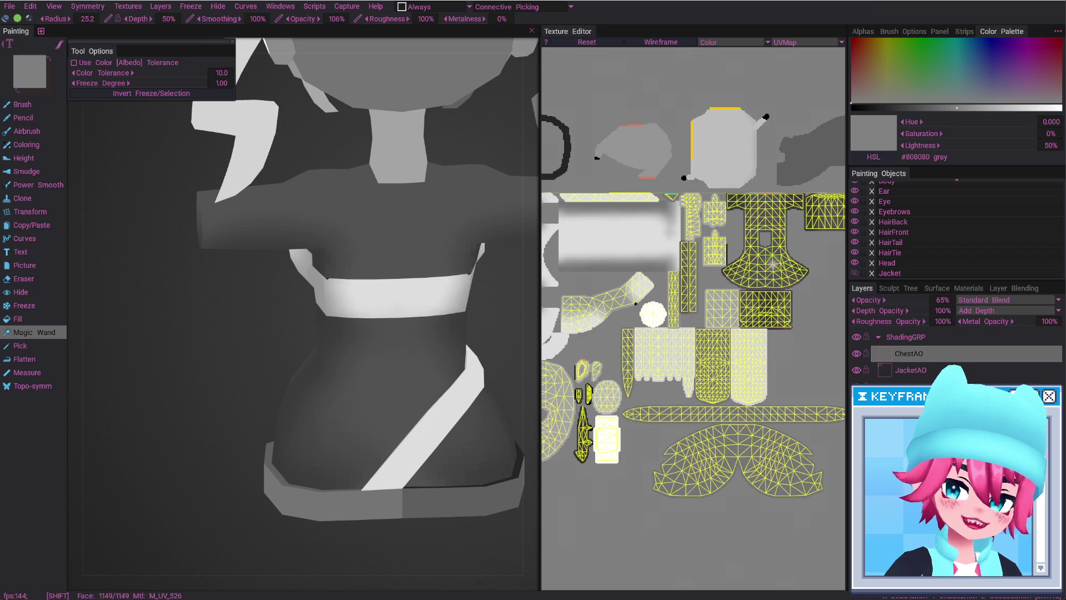
shift+click(397, 305)
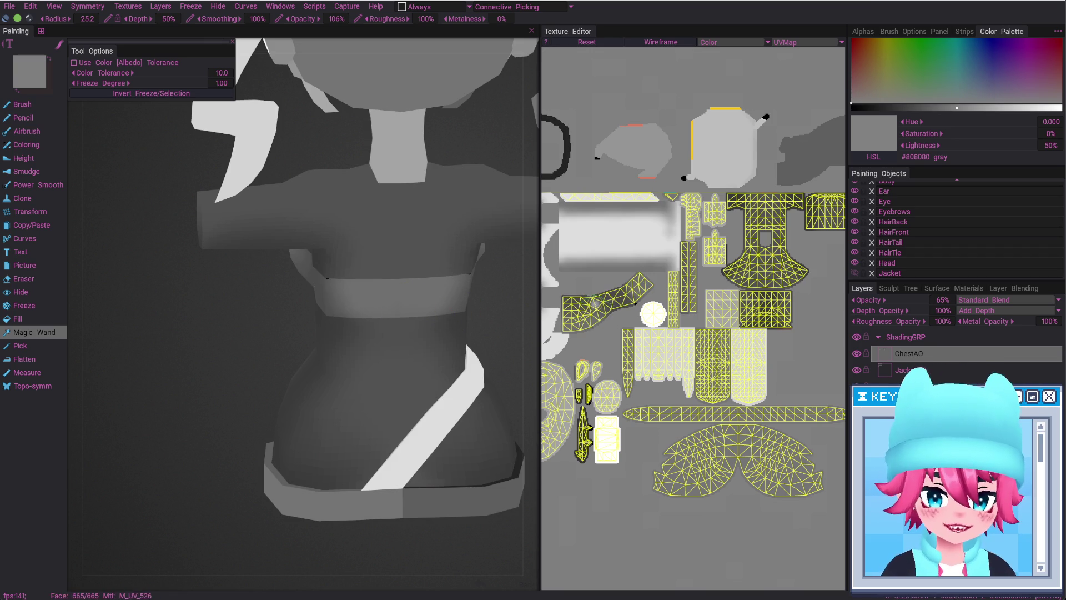
mouse_move(338, 314)
alt+mouse_down()
mouse_move(338, 374)
mouse_move(124, 386)
mouse_move(106, 375)
alt+mouse_up()
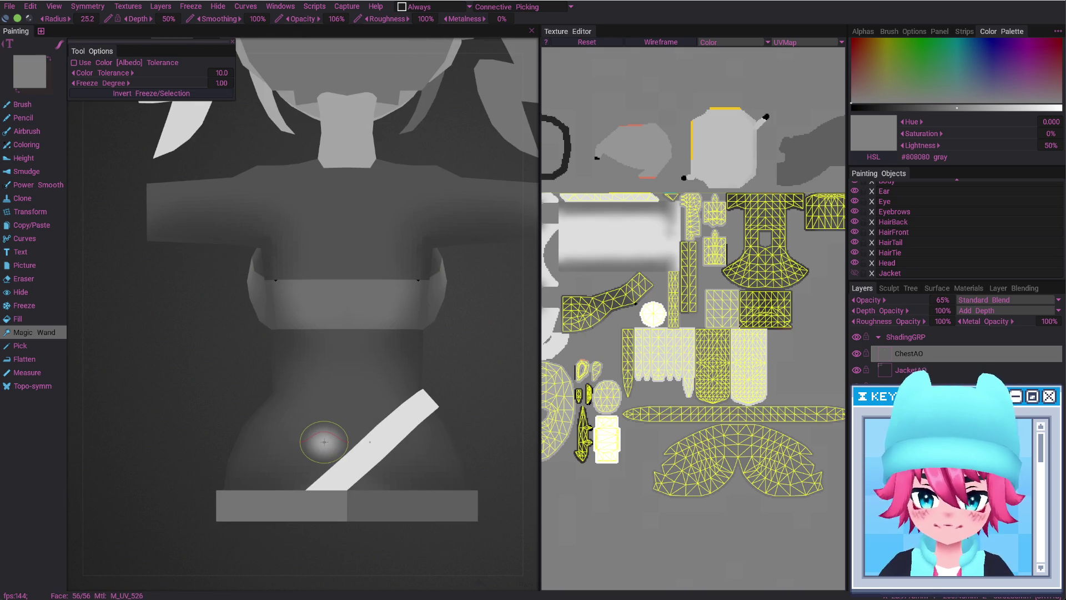
ctrl+click(324, 442)
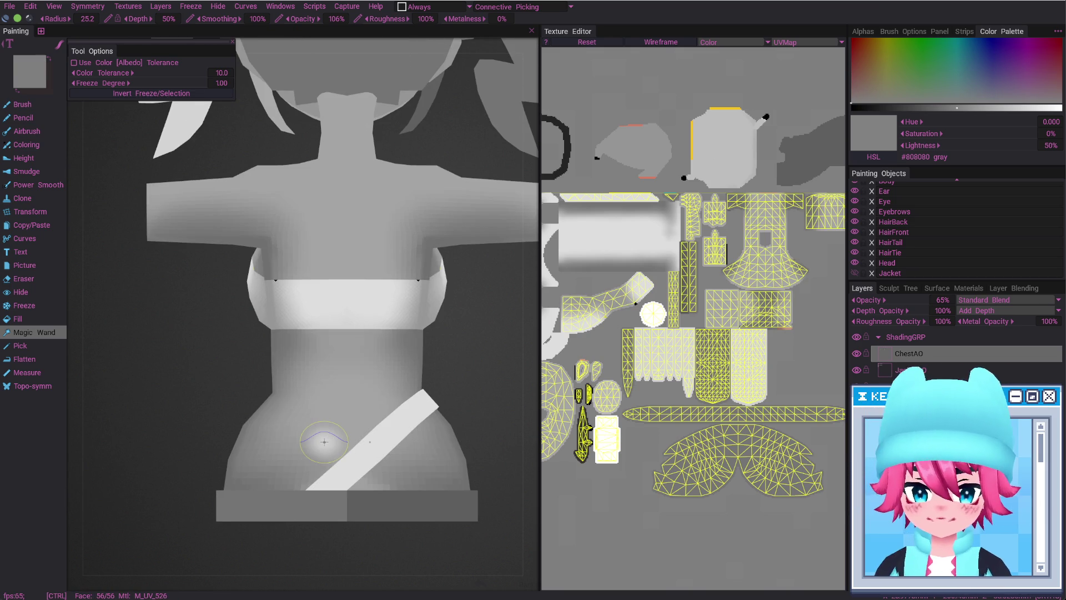
Paint soft grey AO on the lower belly above the hips with a smaller brush
key(b)
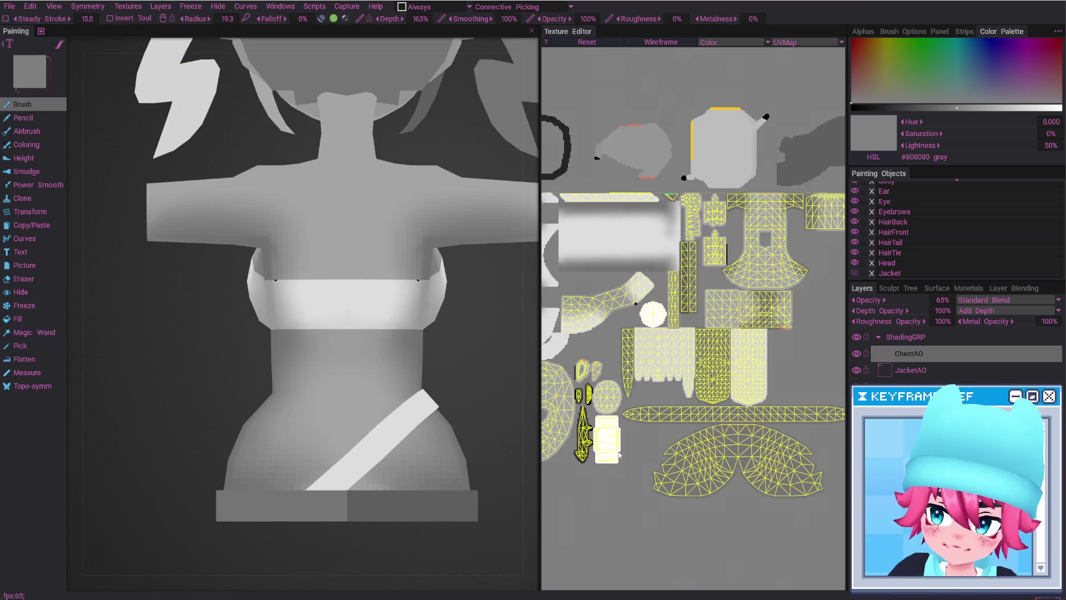
mouse_move(377, 488)
right_down()
mouse_move(379, 475)
mouse_move(386, 491)
right_up()
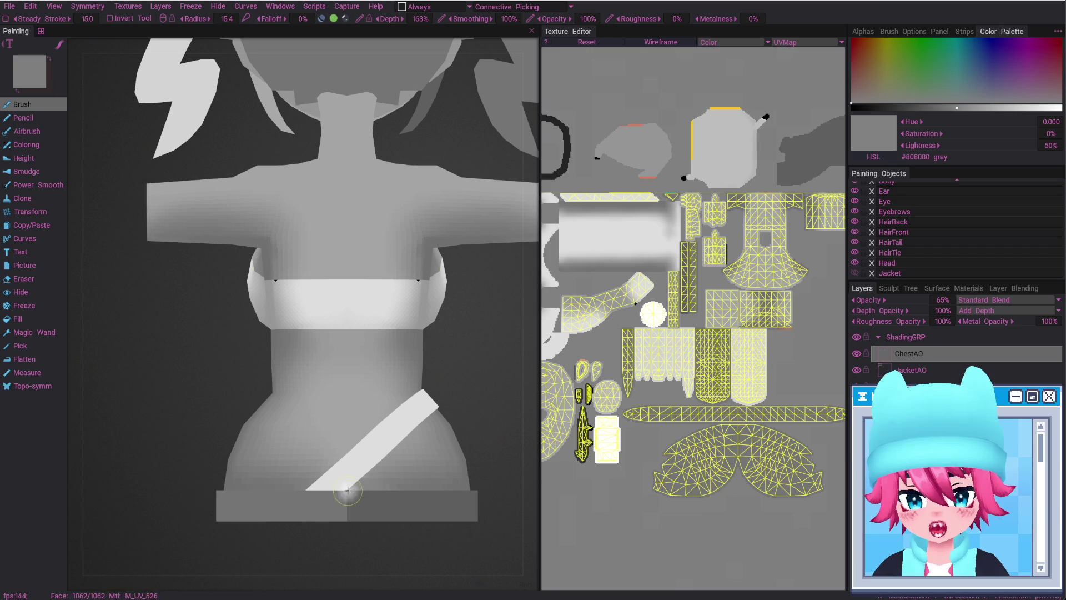
mouse_move(350, 483)
middle_down()
mouse_move(235, 469)
mouse_move(336, 475)
middle_up()
mouse_move(339, 461)
right_down()
mouse_move(312, 498)
mouse_move(321, 462)
right_up()
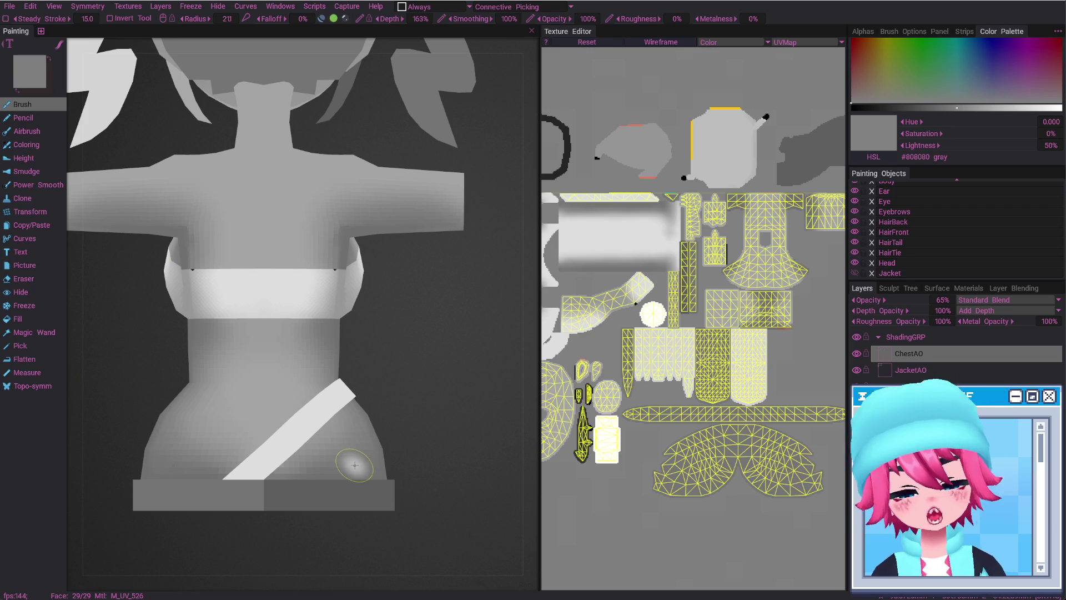
alt+drag(350, 452, 249, 373)
alt+middle_drag(275, 401, 432, 372)
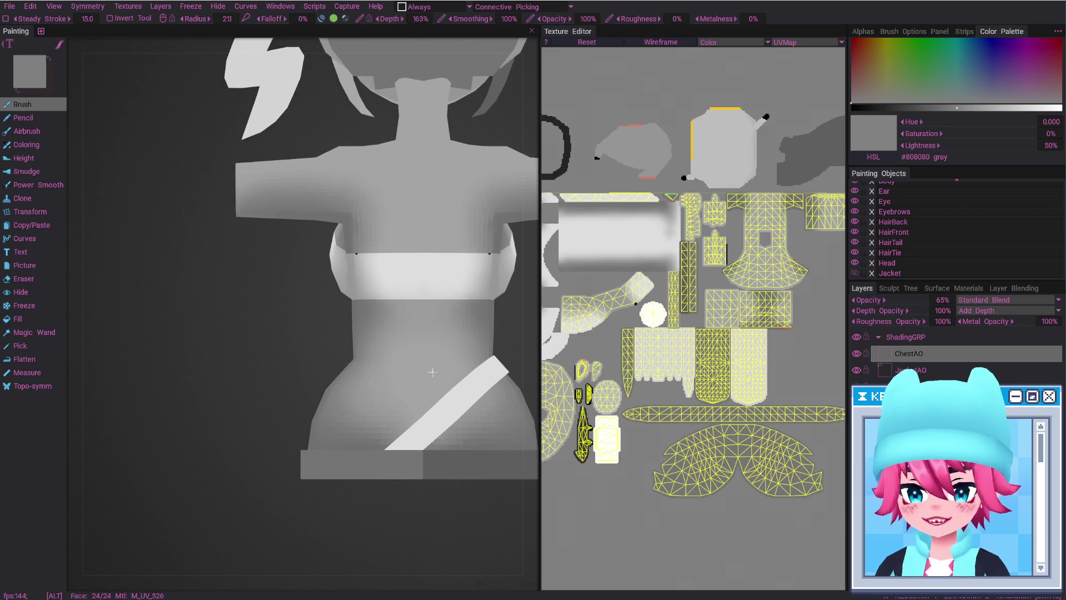
mouse_move(400, 397)
alt+mouse_down()
mouse_move(375, 415)
mouse_move(362, 349)
mouse_move(286, 432)
alt+mouse_up()
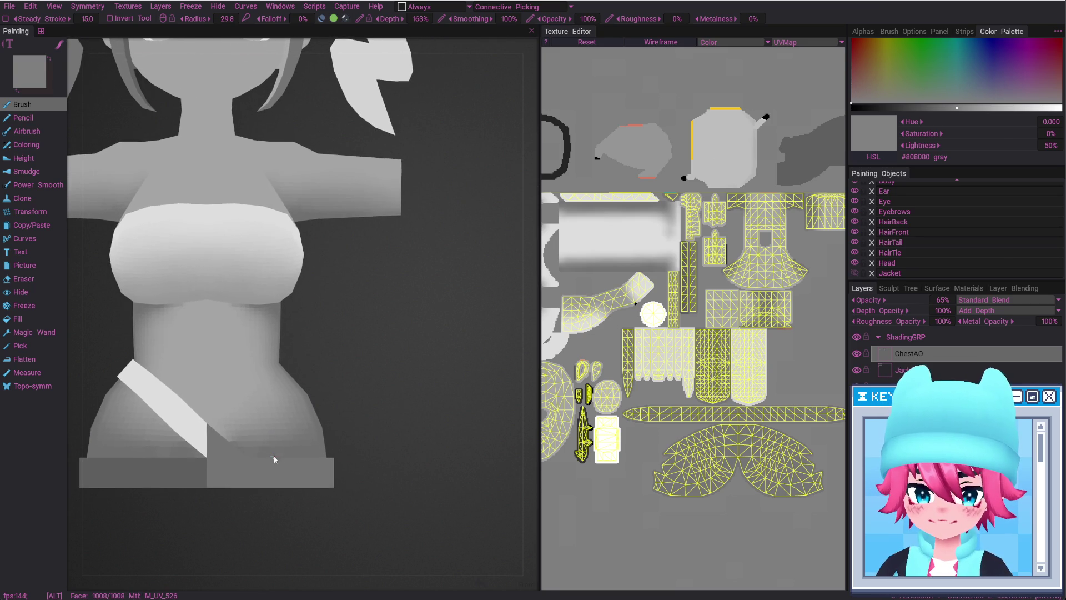
middle_drag(286, 432, 348, 412)
right_drag(330, 421, 327, 424)
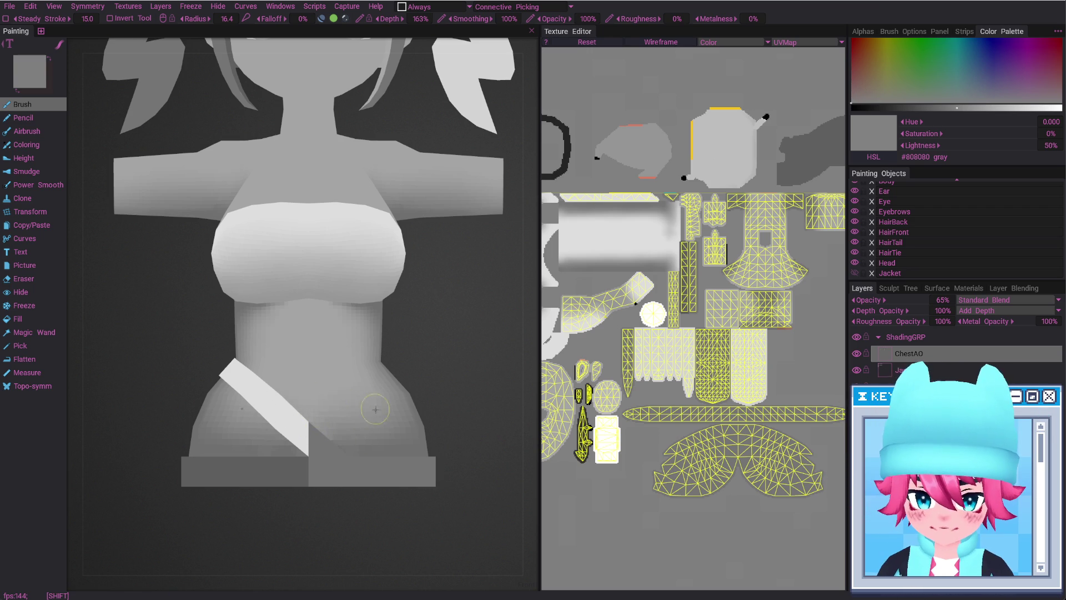
alt+drag(387, 391, 361, 405)
right_drag(362, 405, 388, 381)
alt+drag(388, 381, 396, 368)
Erase grey shading on the belly and under the chest with a much larger eraser
key(e)
right_drag(395, 368, 406, 369)
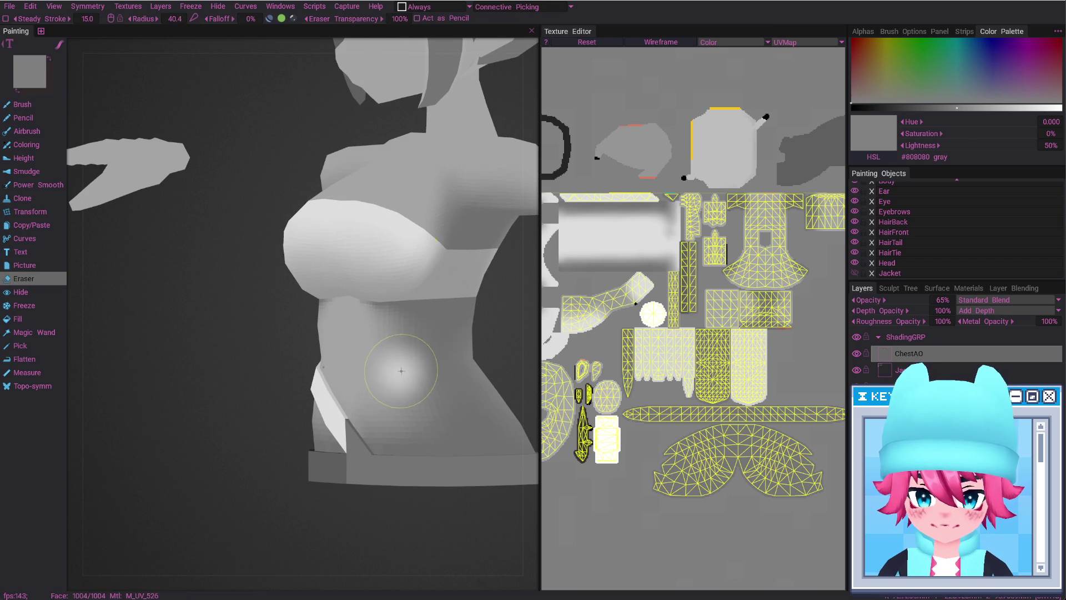
mouse_move(405, 368)
alt+mouse_down()
mouse_move(434, 360)
mouse_move(356, 393)
alt+mouse_up()
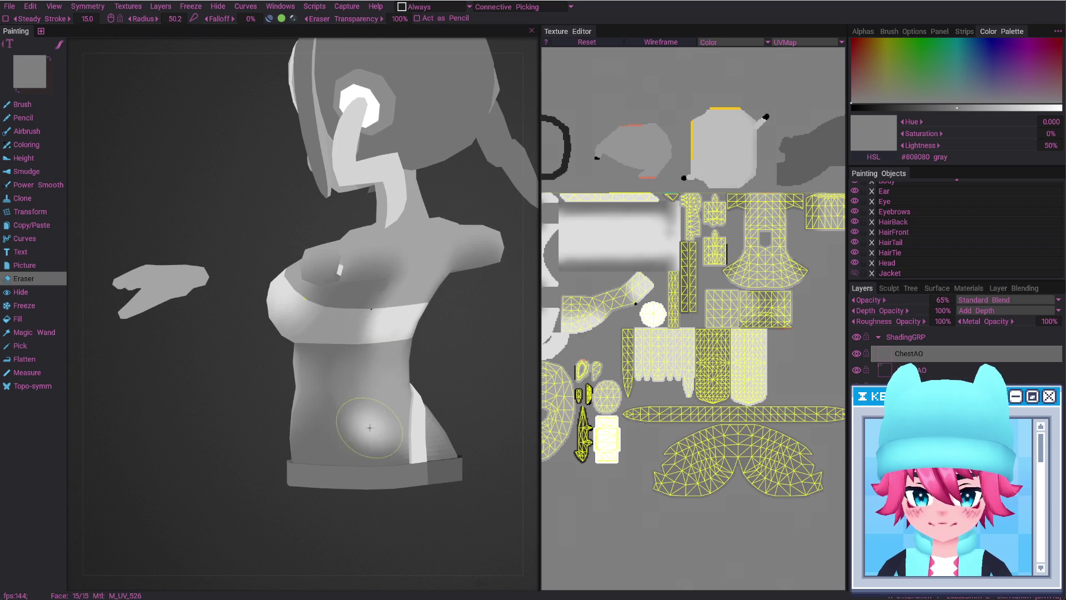
right_drag(370, 354, 378, 353)
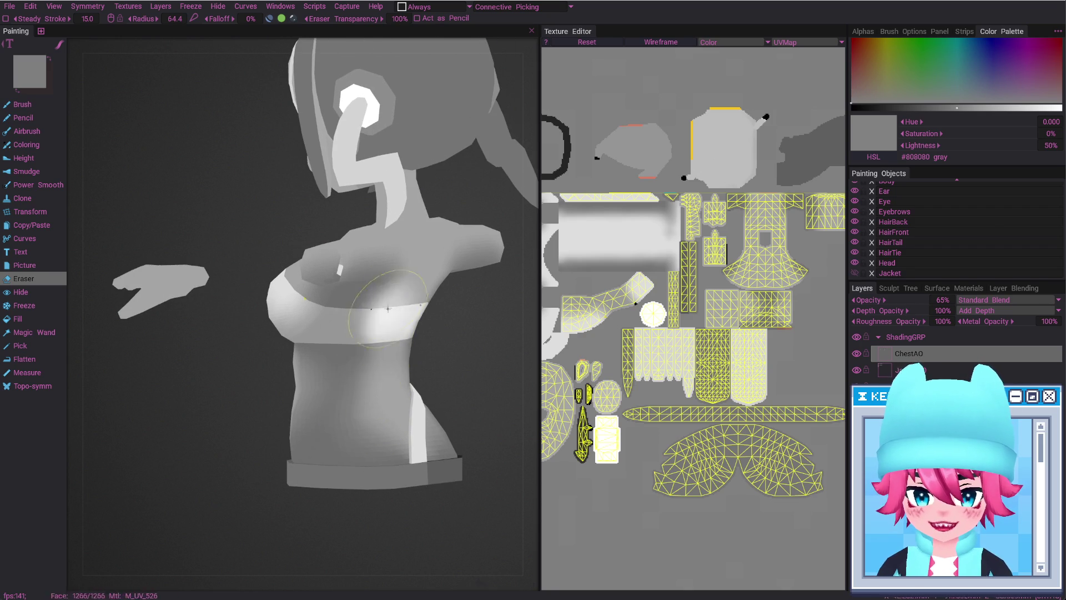
alt+drag(366, 369, 355, 355)
right_drag(355, 357, 344, 357)
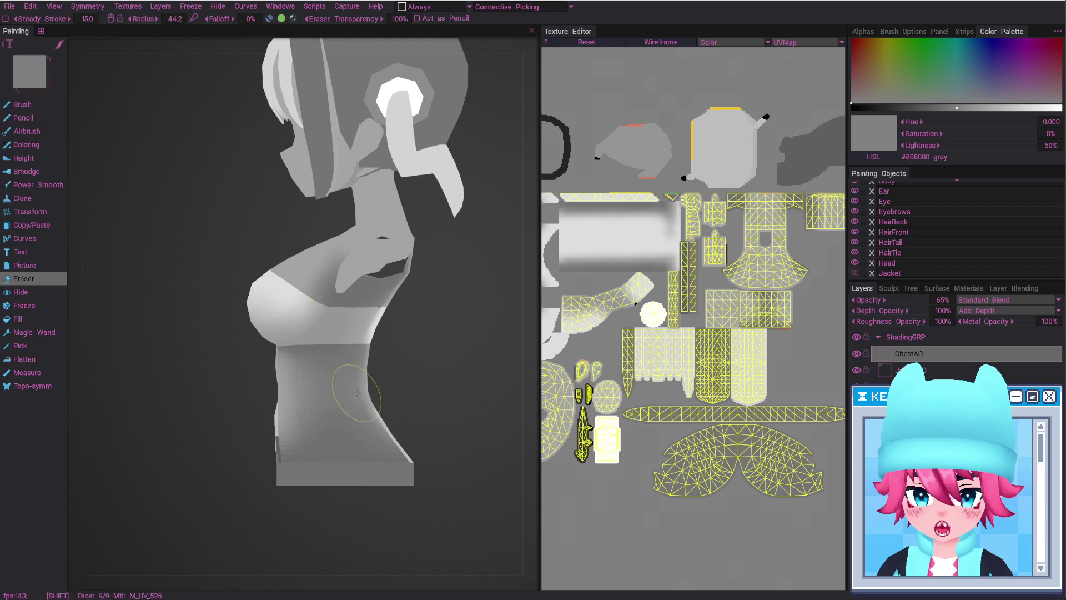
alt+drag(357, 394, 339, 351)
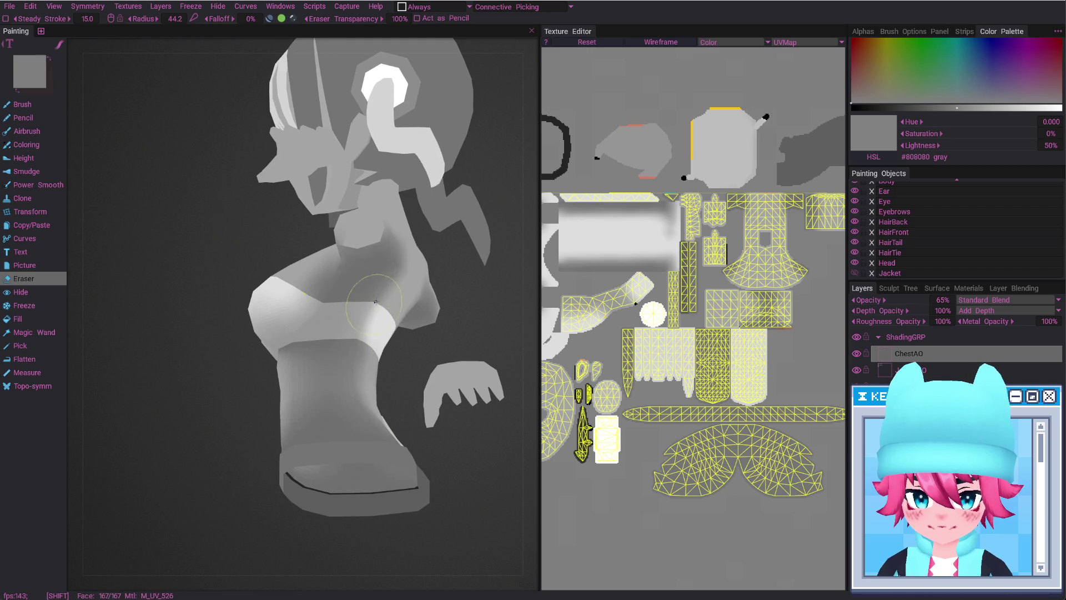
alt+drag(376, 301, 371, 240)
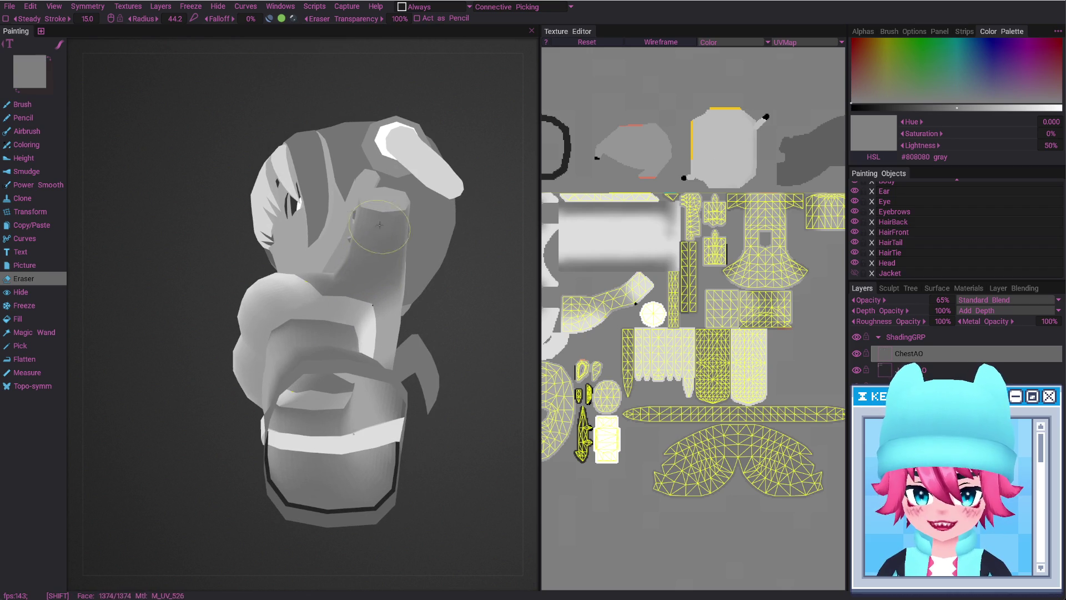
alt+drag(400, 263, 464, 309)
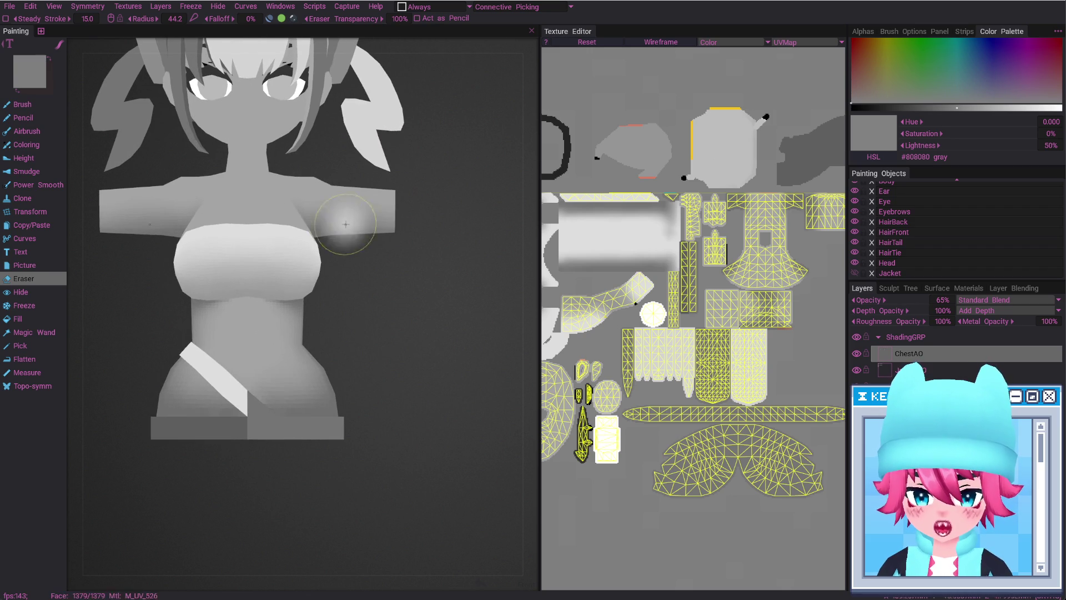
alt+right_drag(334, 213, 426, 396)
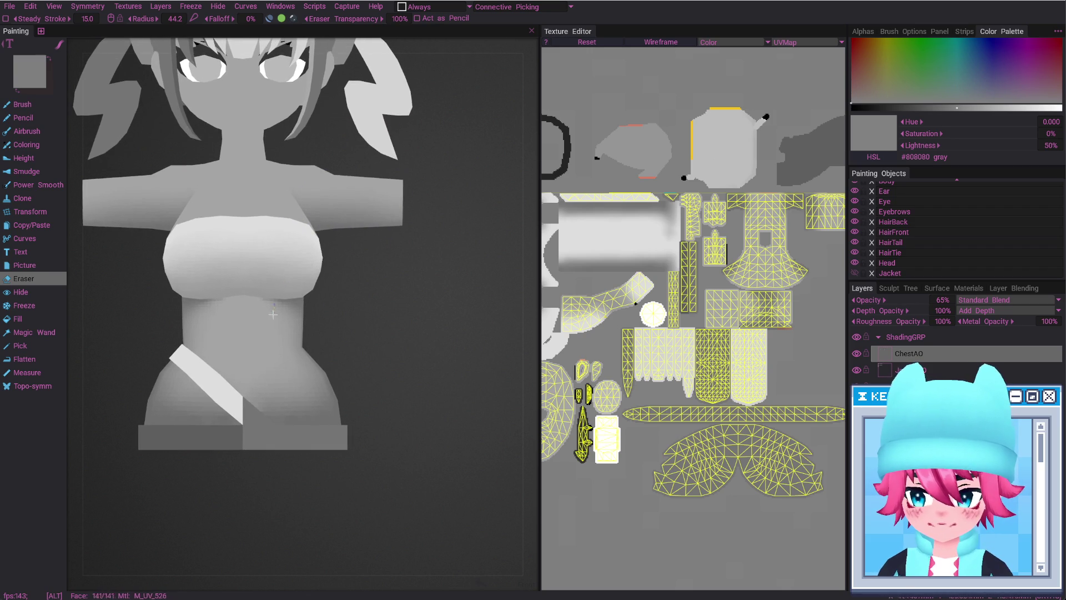
mouse_move(426, 395)
alt+mouse_down()
mouse_move(469, 388)
mouse_move(348, 366)
mouse_move(330, 383)
alt+mouse_up()
Paint extra shading under the chest and along the torso's side with a slightly smaller brush
key(b)
key(bracketleft)
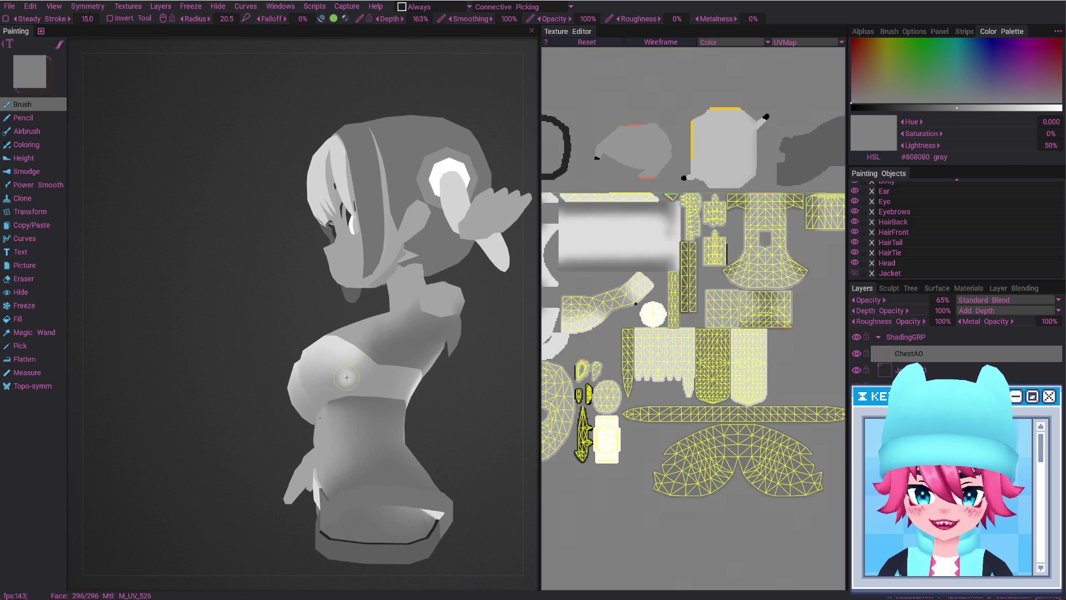
alt+drag(392, 326, 338, 394)
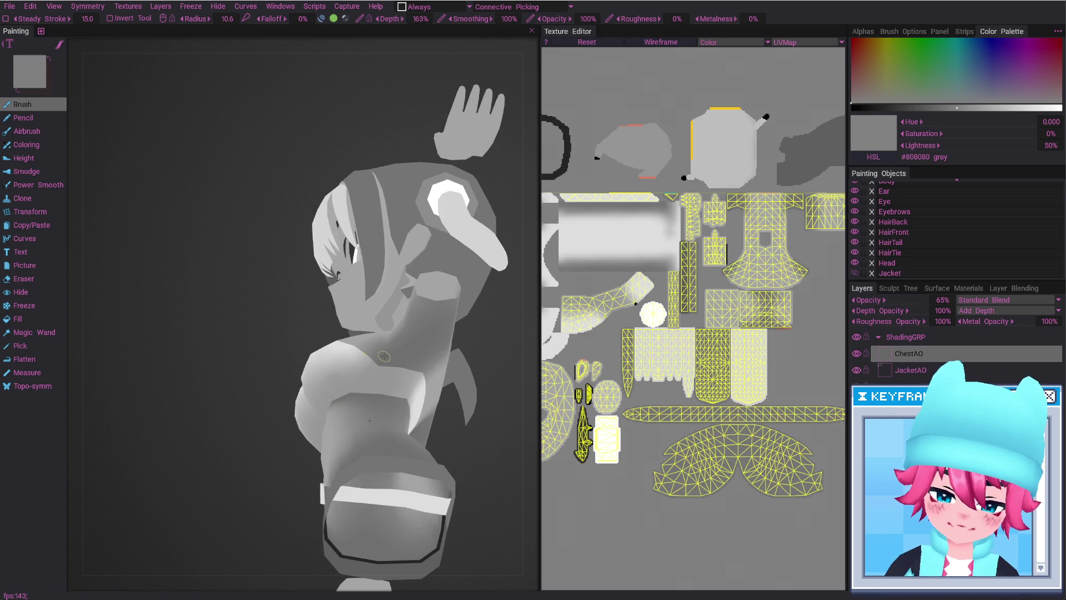
alt+drag(387, 353, 371, 375)
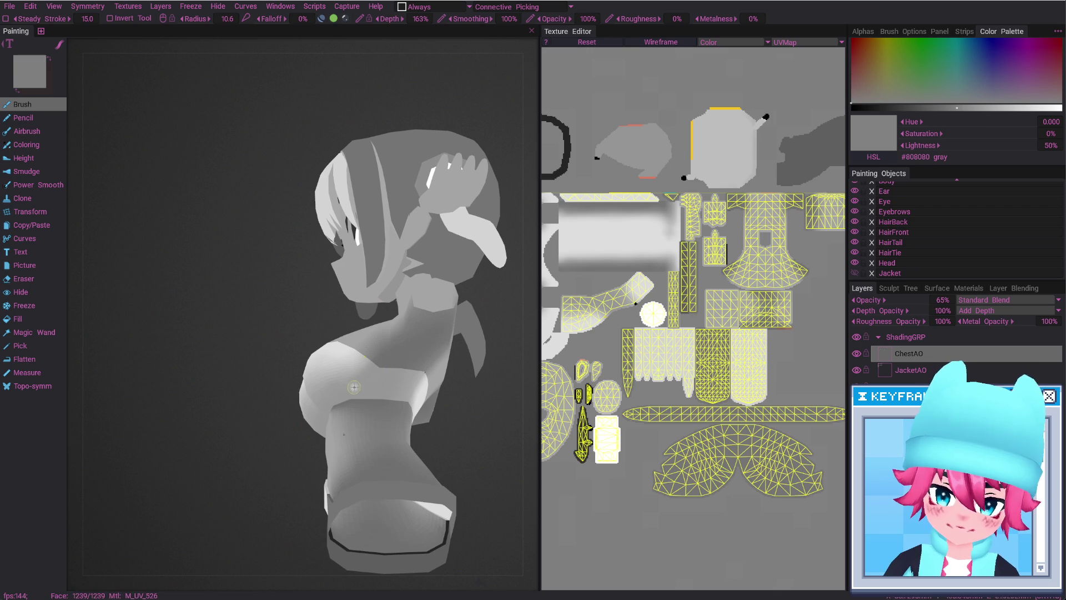
alt+shift+drag(358, 384, 349, 379)
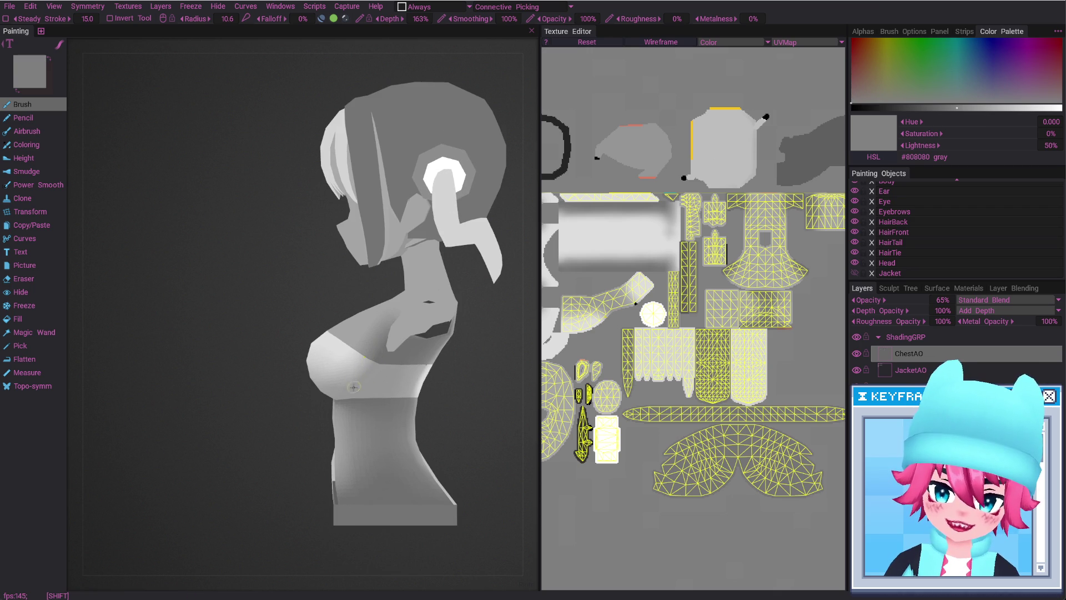
alt+drag(384, 341, 353, 371)
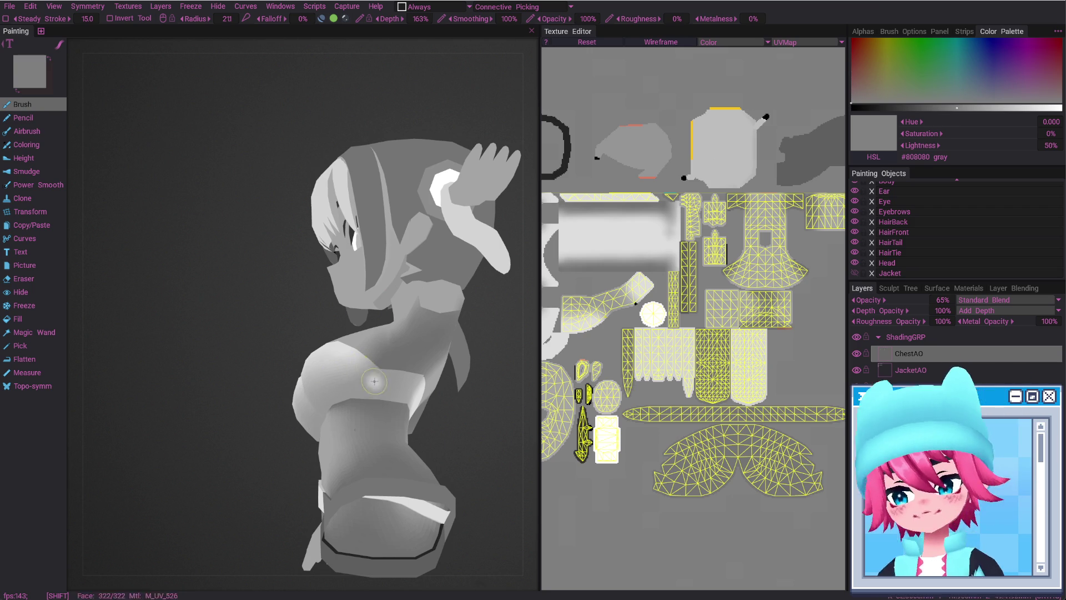
mouse_move(373, 361)
alt+mouse_down()
mouse_move(373, 408)
mouse_move(350, 405)
alt+mouse_up()
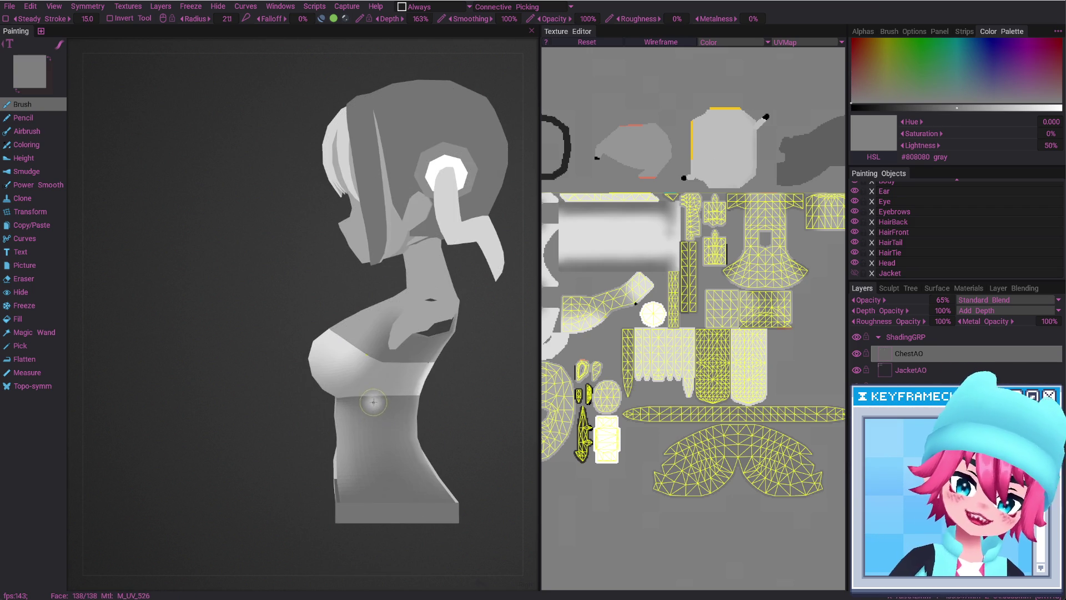
Check the torso shading from above and behind with the wireframe shown, then hidden
alt+drag(388, 394, 385, 377)
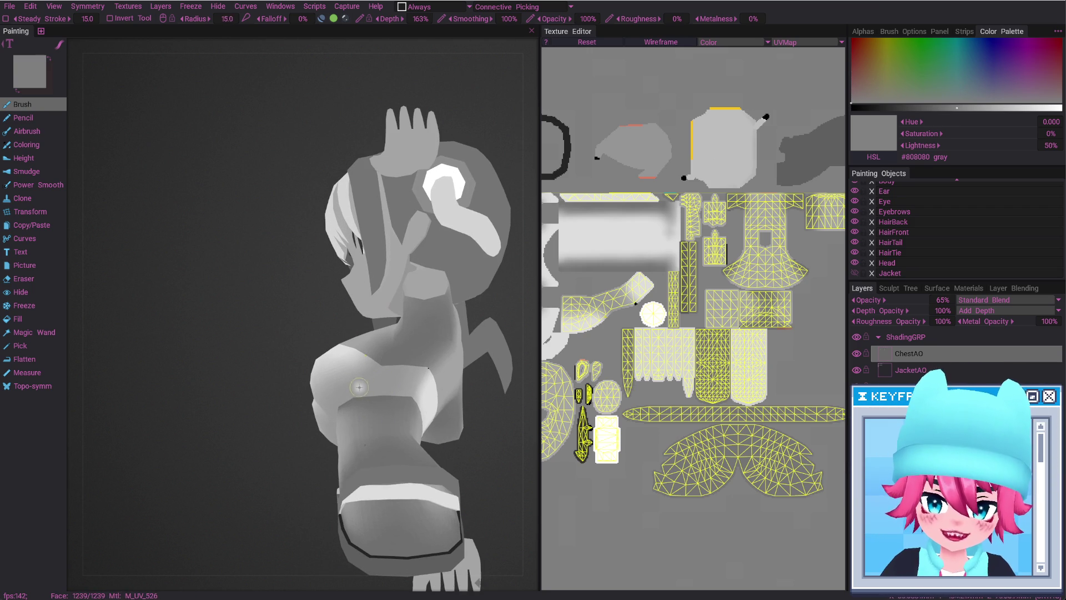
key(w)
key(w)
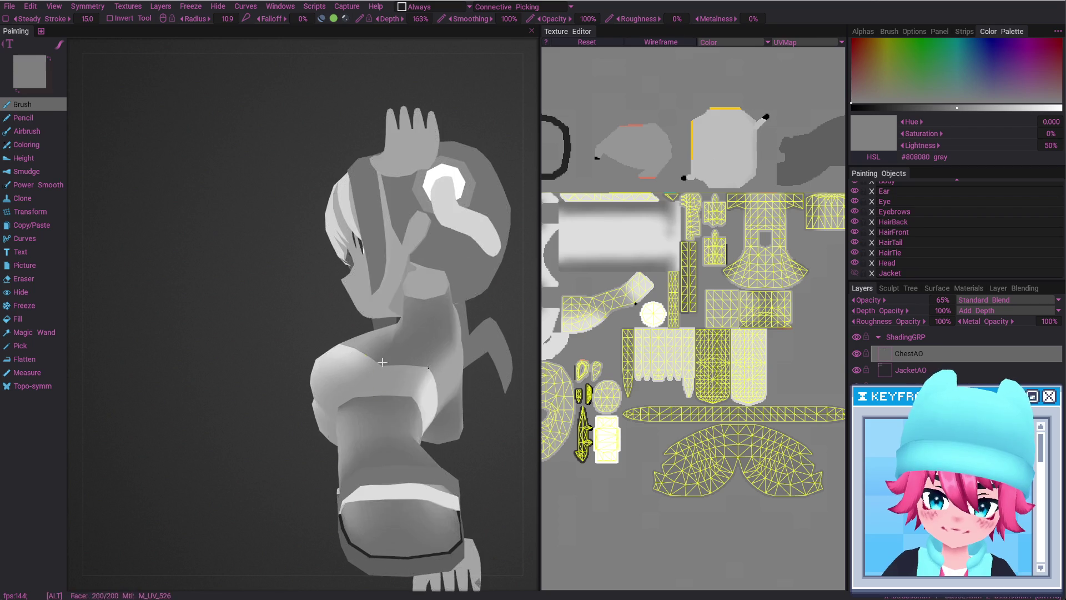
alt+drag(386, 377, 374, 414)
alt+right_drag(374, 417, 371, 430)
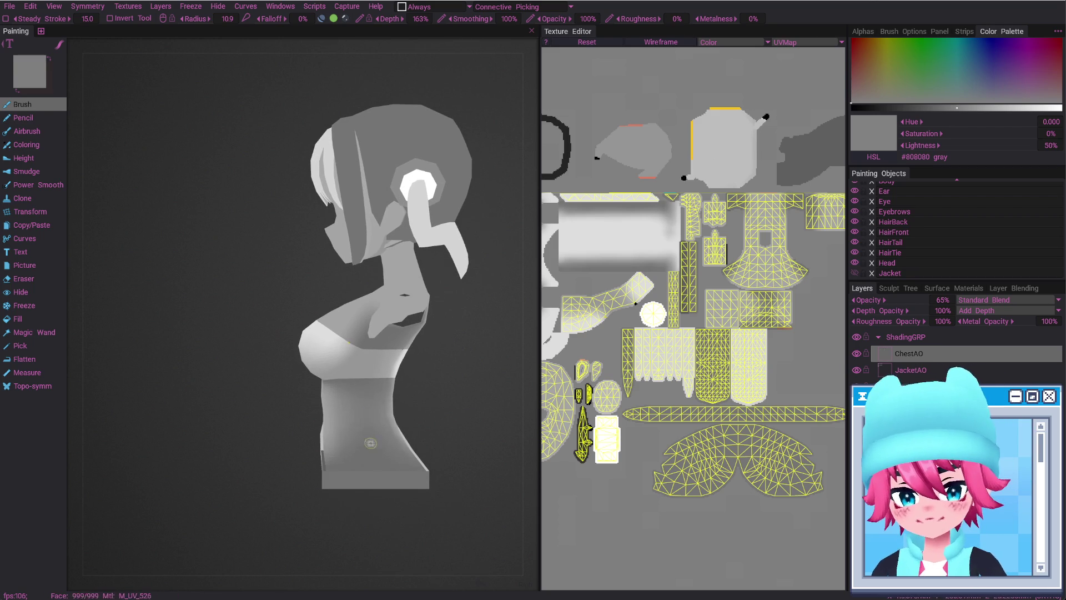
key(e)
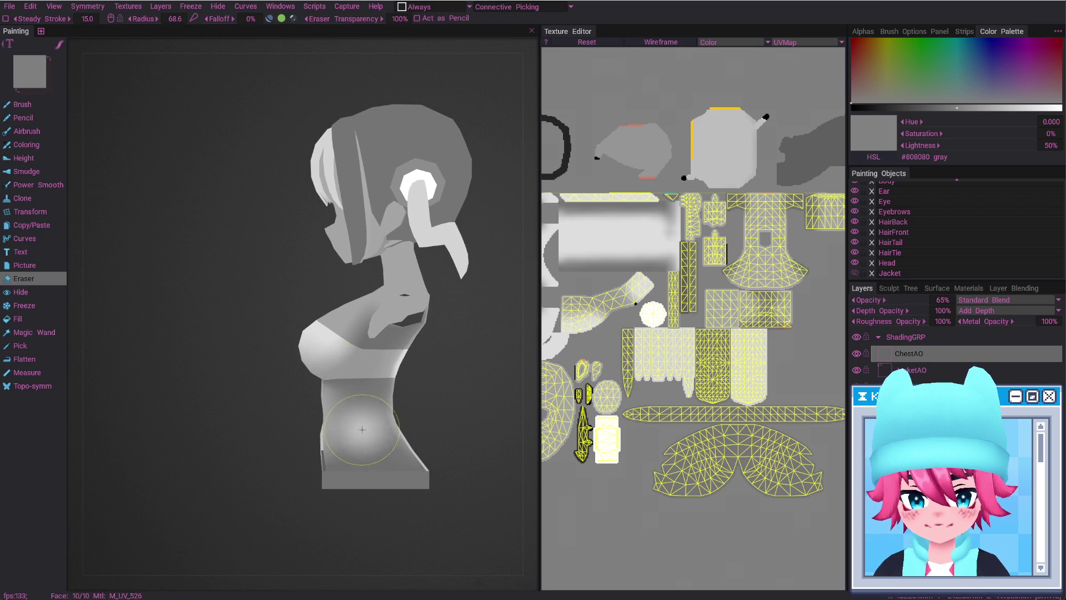
Orbit the bust through front, side and rear three-quarter views to inspect the ChestAO shading
mouse_move(361, 428)
alt+mouse_down()
mouse_move(403, 445)
mouse_move(377, 450)
mouse_move(363, 409)
mouse_move(454, 419)
mouse_move(349, 416)
mouse_move(417, 440)
mouse_move(358, 438)
alt+mouse_up()
right_drag(358, 439, 410, 461)
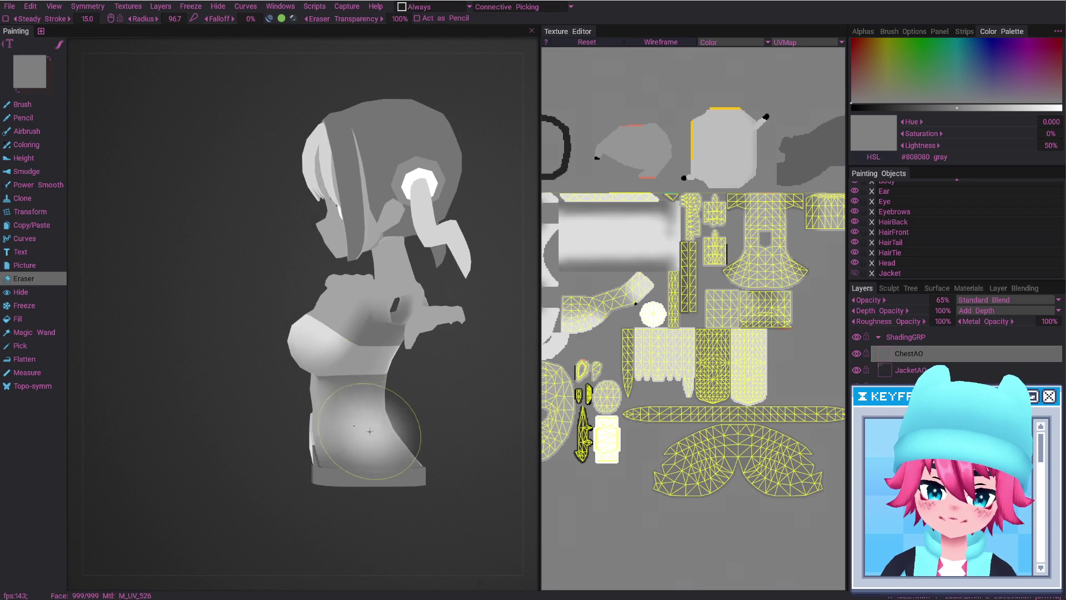
alt+drag(410, 460, 400, 444)
right_drag(399, 445, 412, 435)
alt+drag(412, 441, 420, 464)
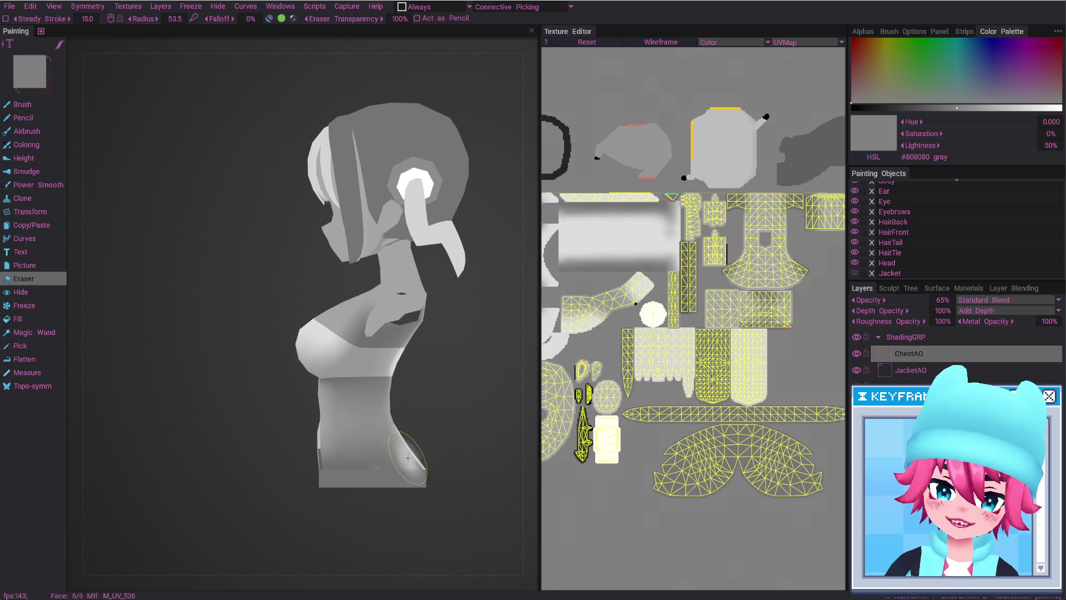
alt+drag(404, 466, 367, 401)
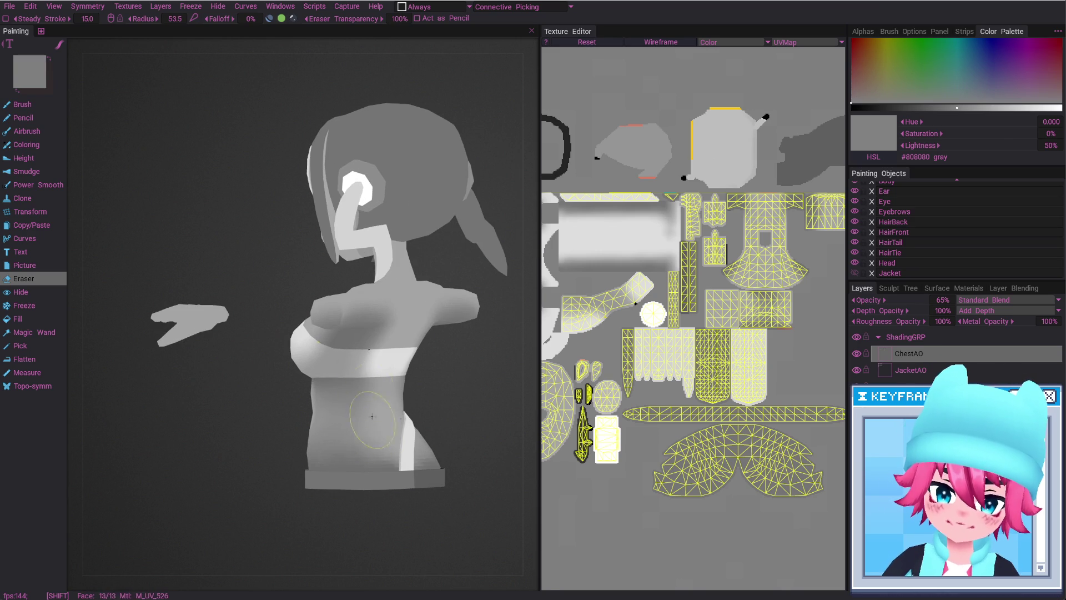
alt+drag(388, 438, 291, 398)
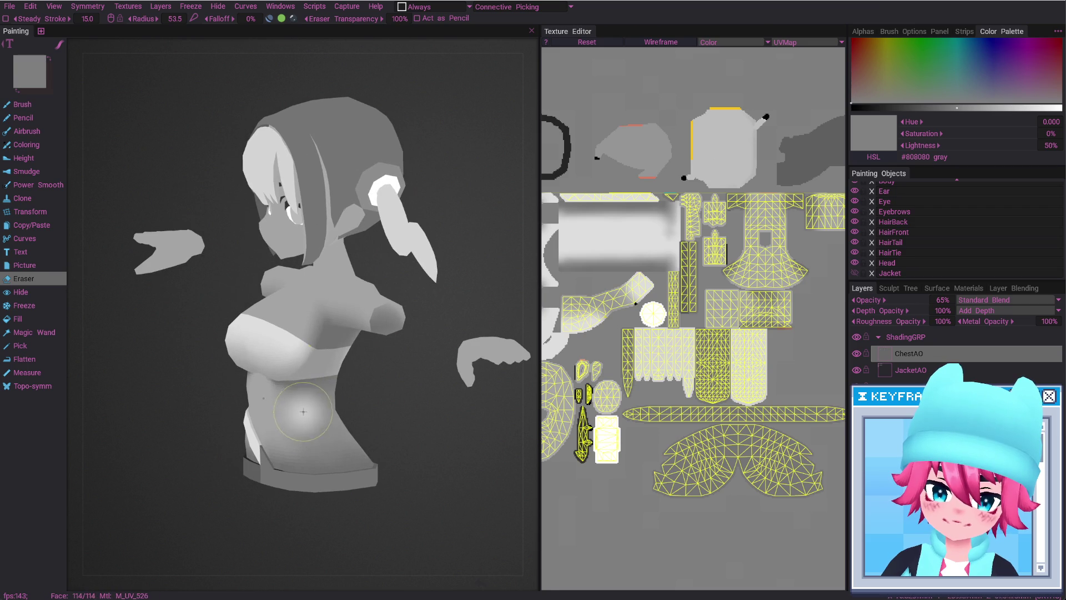
Return to the brush, reframe the bust front-on, and raise the brush radius to 14.5
key(b)
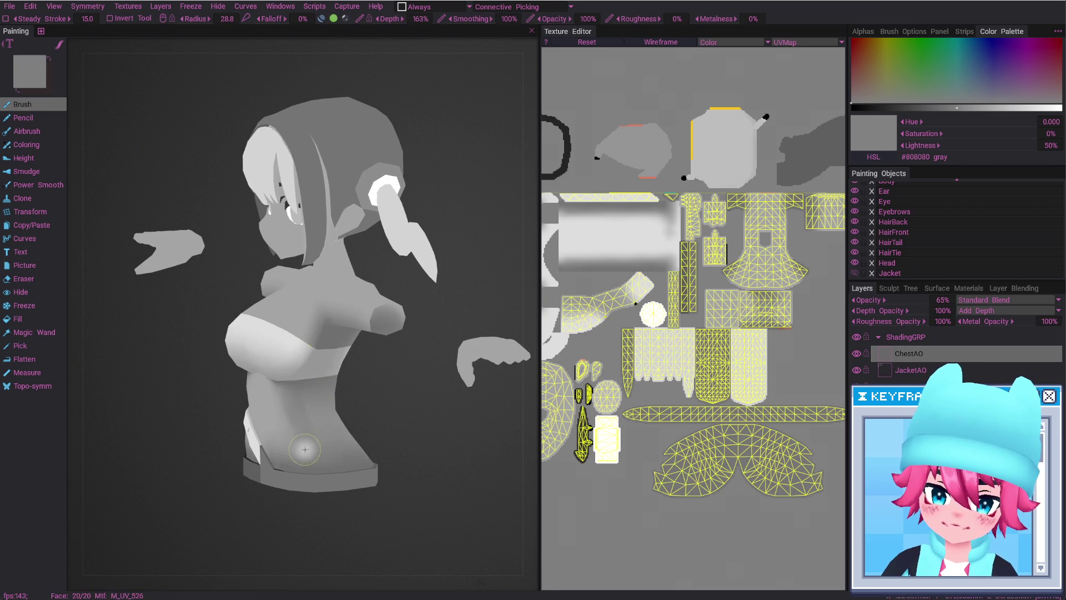
alt+drag(305, 454, 296, 413)
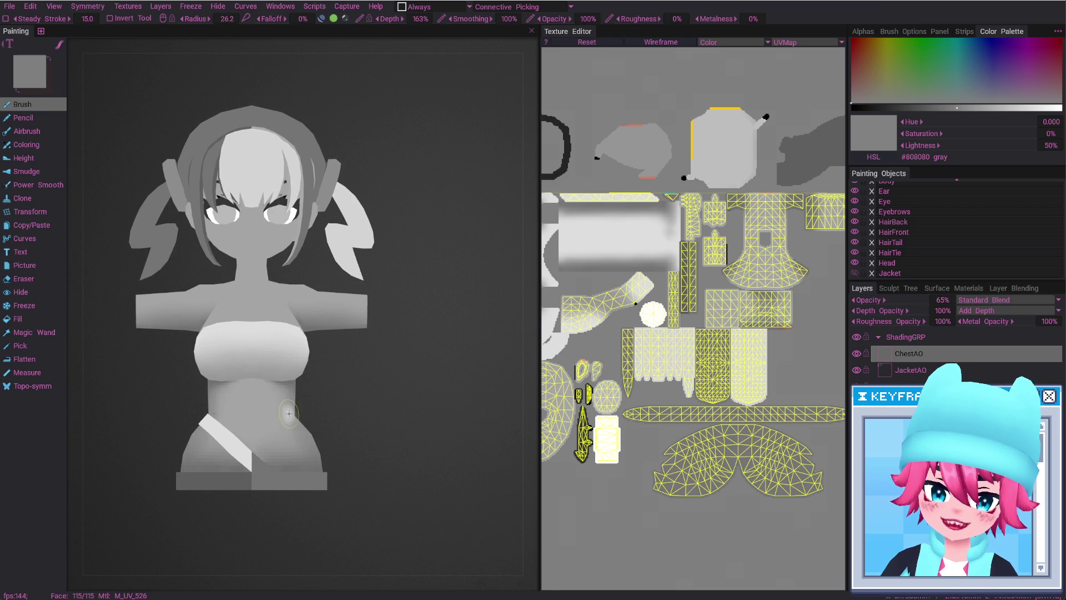
alt+drag(322, 424, 277, 420)
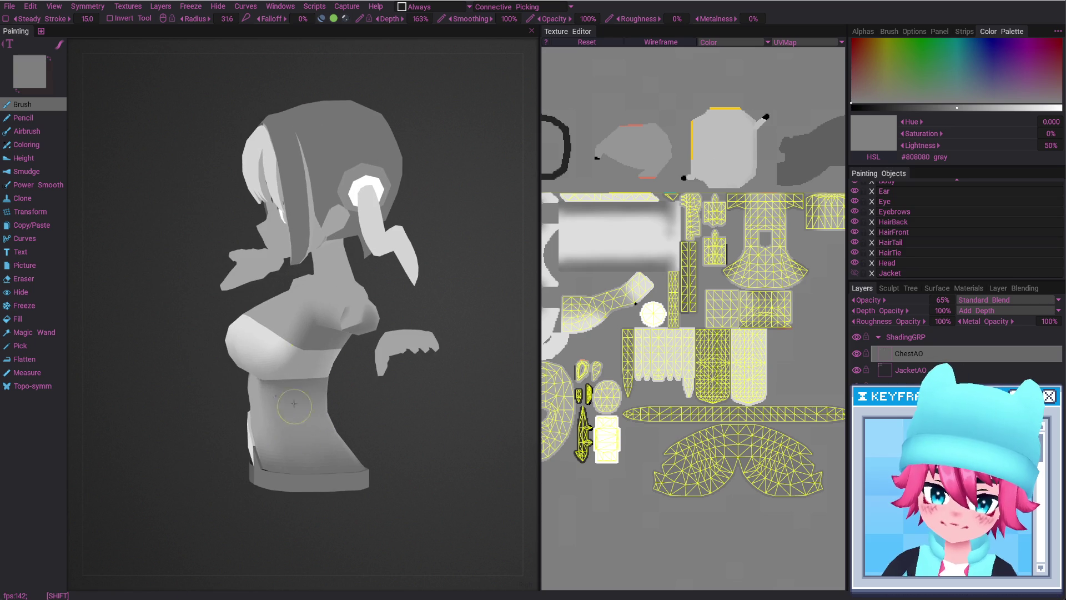
mouse_move(351, 451)
alt+mouse_down()
mouse_move(279, 444)
mouse_move(319, 418)
mouse_move(308, 482)
alt+mouse_up()
mouse_move(395, 472)
alt+mouse_down()
mouse_move(335, 452)
mouse_move(389, 466)
mouse_move(389, 443)
mouse_move(298, 451)
alt+mouse_up()
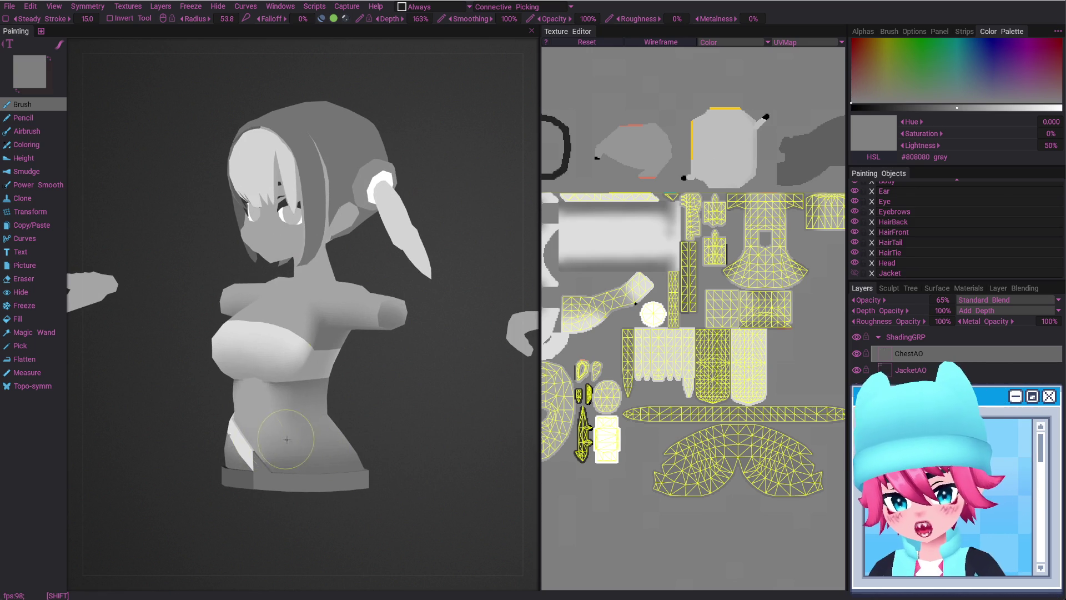
alt+drag(265, 459, 271, 461)
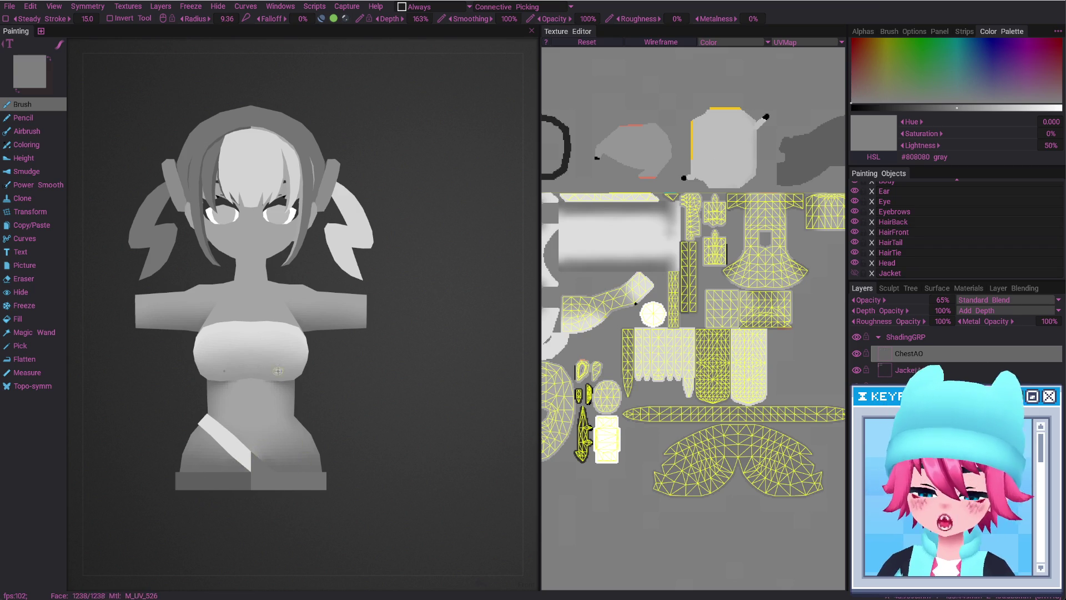
alt+drag(287, 460, 361, 437)
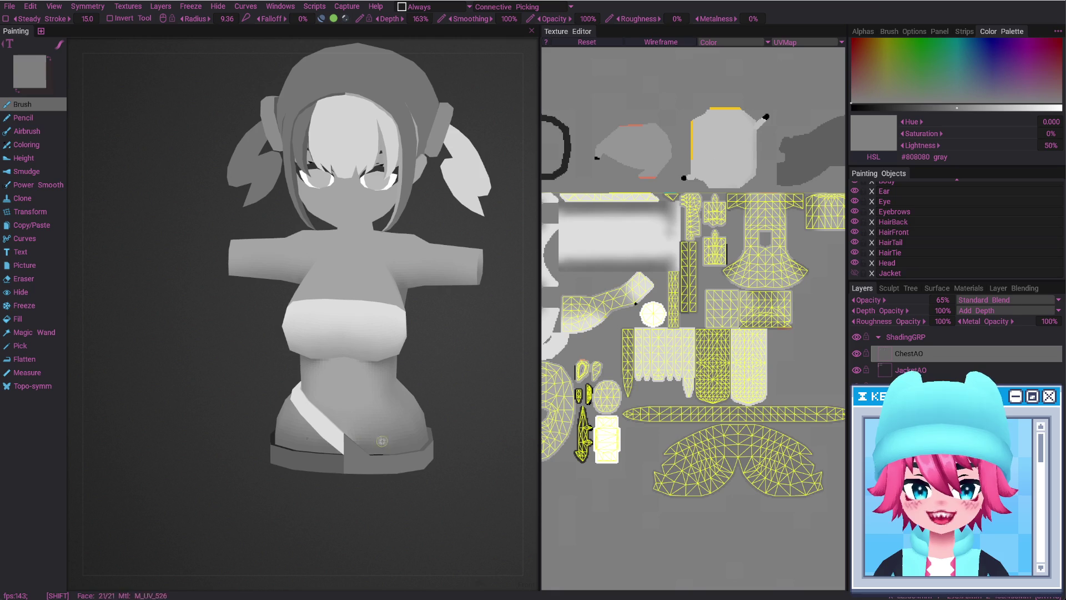
alt+drag(369, 426, 366, 421)
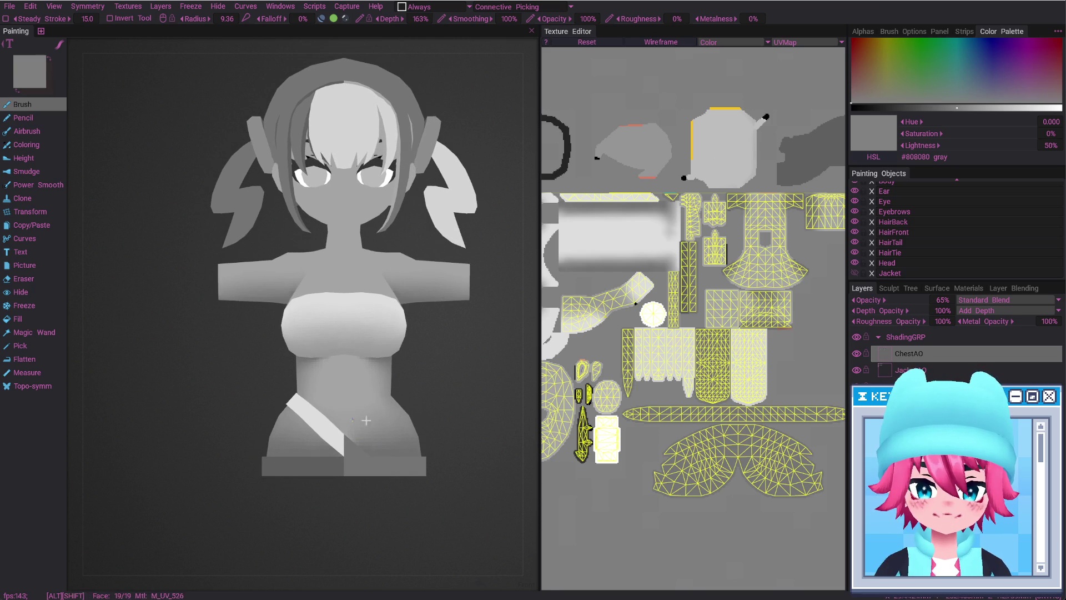
alt+middle_drag(376, 426, 359, 477)
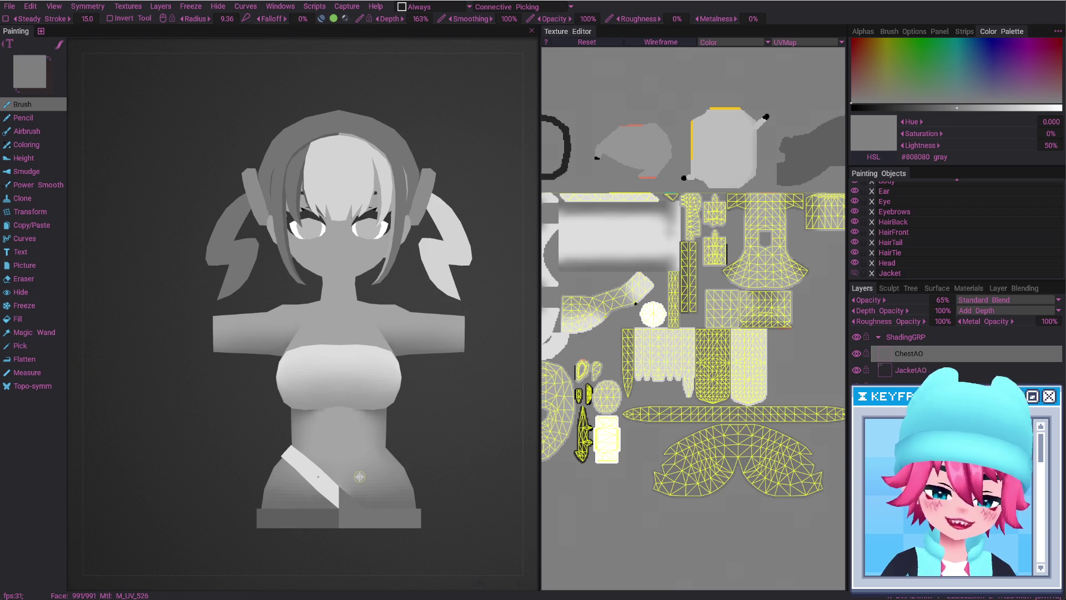
alt+drag(422, 423, 432, 431)
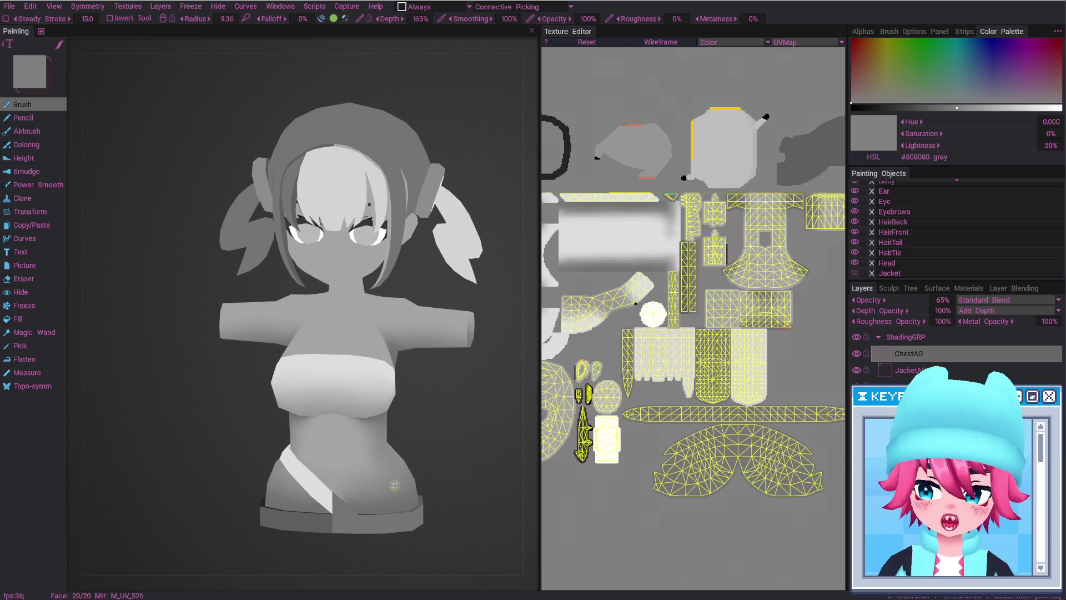
alt+drag(435, 421, 451, 448)
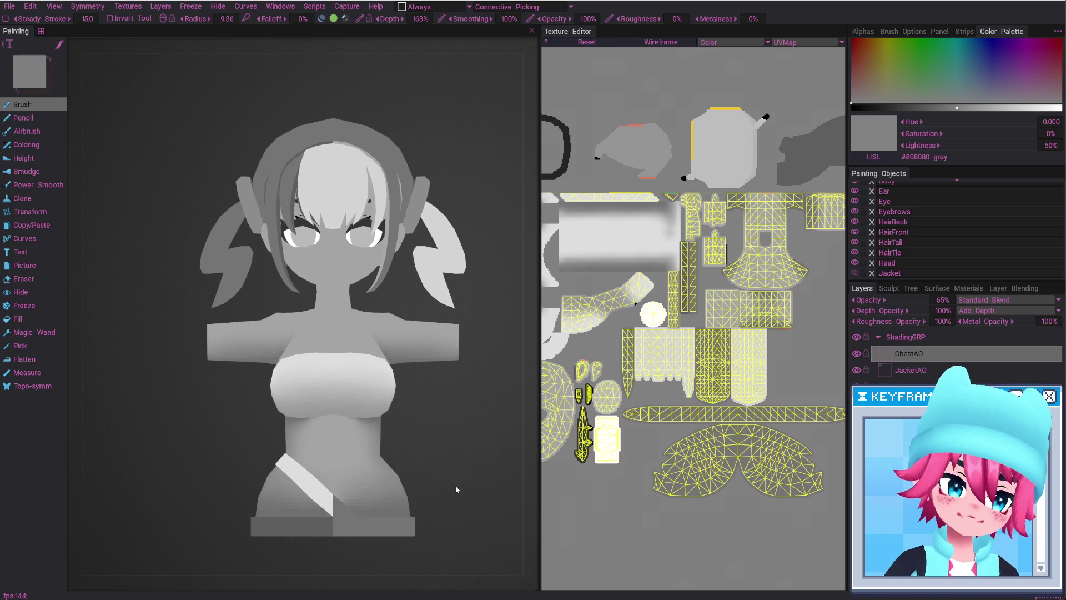
mouse_move(455, 500)
alt+middle_down()
mouse_move(429, 433)
mouse_move(452, 514)
mouse_move(439, 464)
alt+middle_up()
mouse_move(440, 464)
alt+mouse_down()
mouse_move(387, 441)
mouse_move(345, 442)
mouse_move(395, 471)
mouse_move(442, 429)
mouse_move(498, 427)
mouse_move(494, 438)
alt+mouse_up()
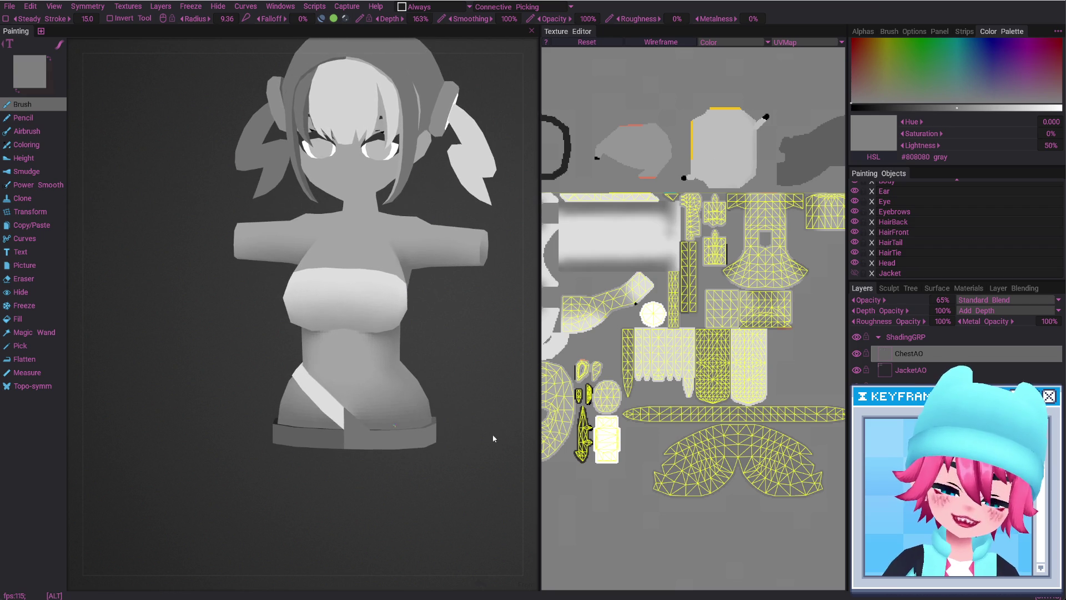
mouse_move(411, 421)
alt+mouse_down()
mouse_move(361, 444)
mouse_move(369, 457)
mouse_move(433, 431)
mouse_move(386, 412)
alt+mouse_up()
right_drag(358, 411, 387, 414)
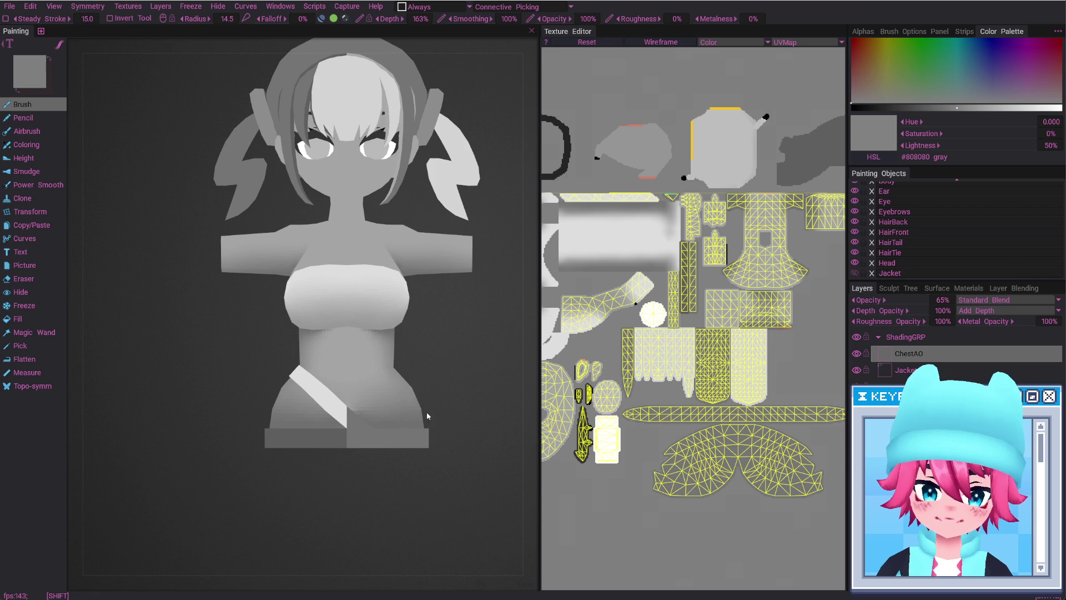
drag(426, 413, 381, 428)
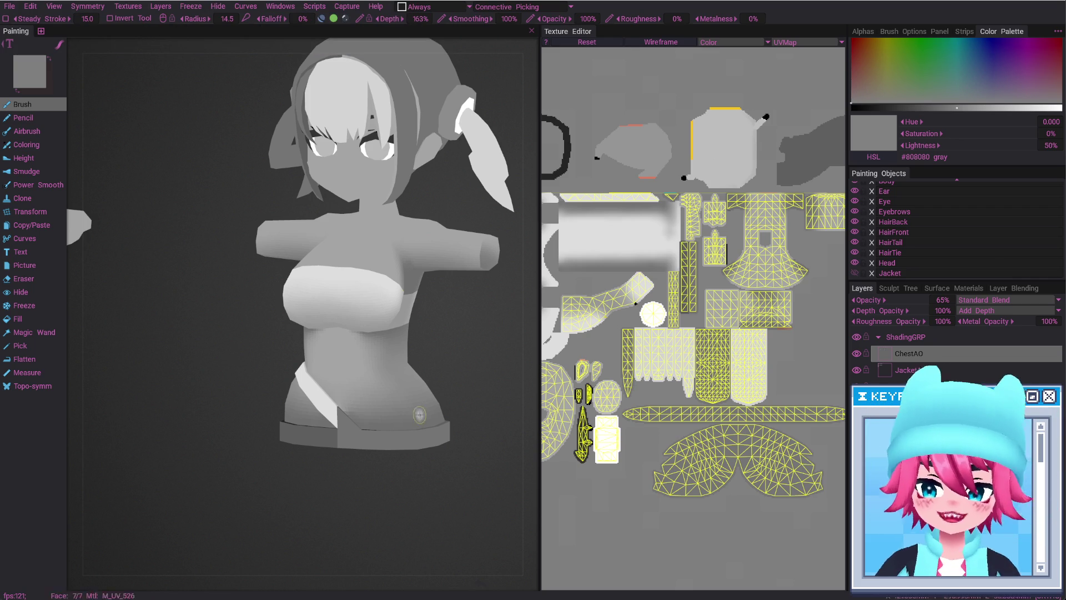
mouse_move(438, 373)
alt+shift+mouse_down()
mouse_move(458, 465)
mouse_move(473, 466)
alt+shift+mouse_up()
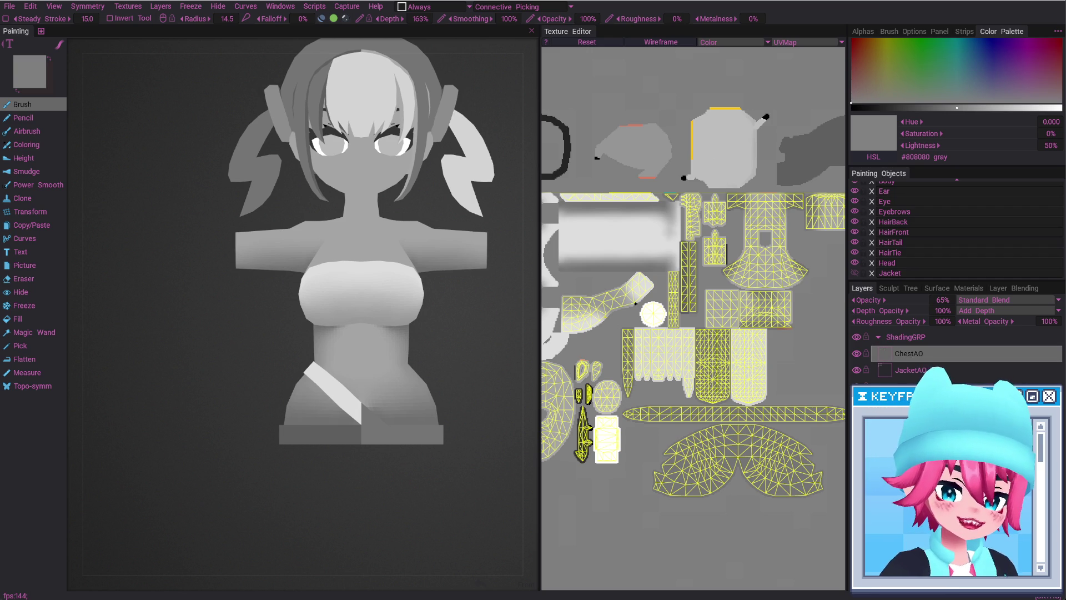
Keep the new layer's name as Layer 12, then make ChestAO the active layer
double_click(909, 354)
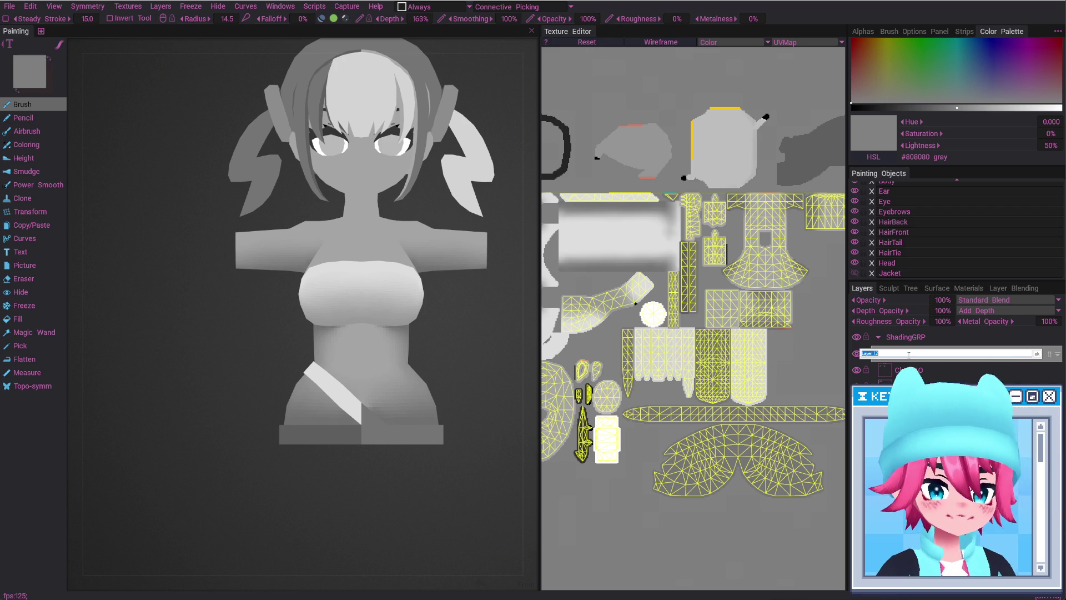
key(Return)
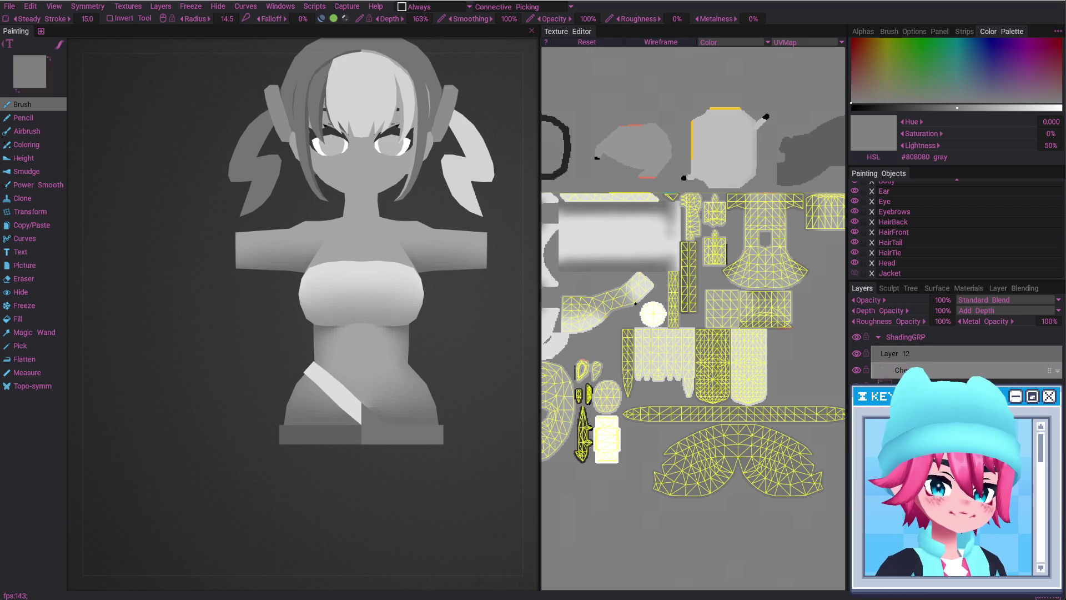
alt+right_drag(349, 350, 338, 431)
mouse_move(338, 431)
alt+mouse_down()
mouse_move(316, 350)
mouse_move(377, 385)
mouse_move(331, 312)
mouse_move(397, 311)
mouse_move(451, 272)
mouse_move(365, 291)
alt+mouse_up()
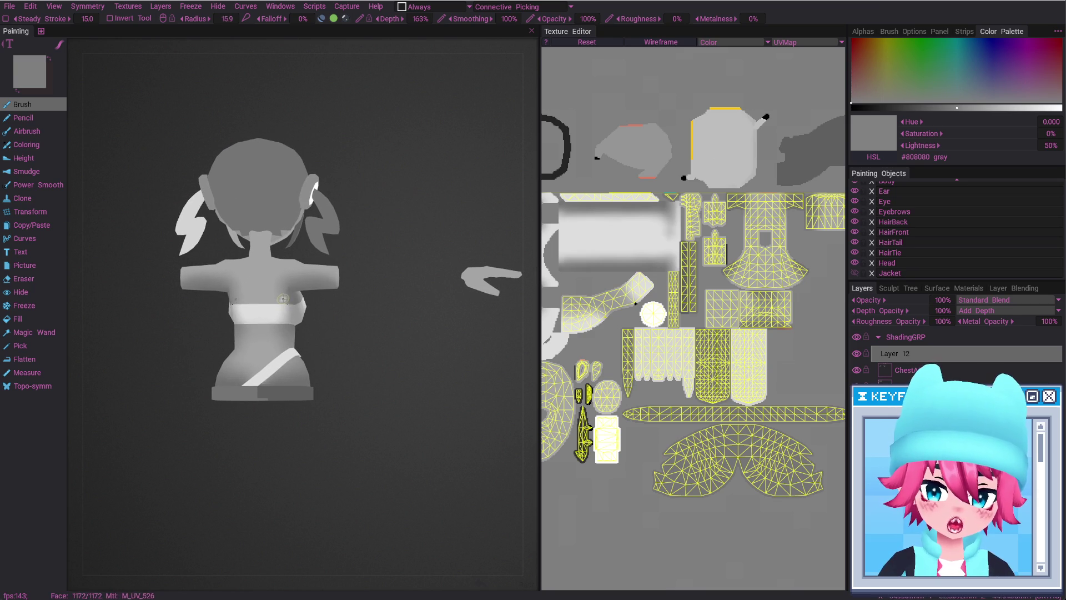
click(944, 370)
mouse_move(249, 289)
alt+mouse_down()
mouse_move(286, 288)
mouse_move(318, 363)
mouse_move(316, 338)
mouse_move(302, 344)
mouse_move(372, 346)
mouse_move(207, 376)
mouse_move(169, 369)
mouse_move(350, 375)
mouse_move(468, 406)
alt+mouse_up()
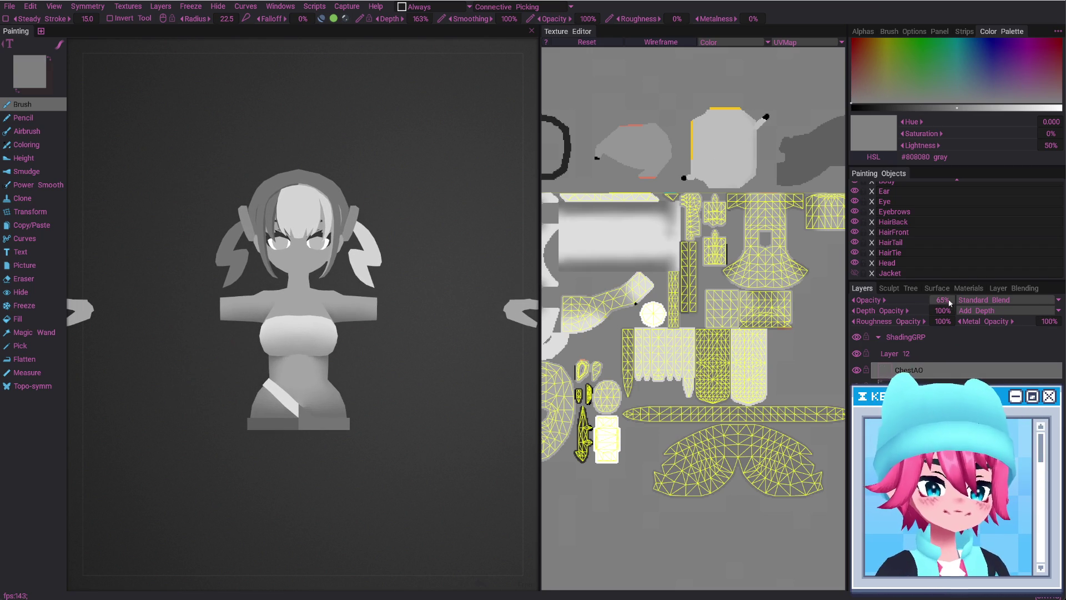
Set the ChestAO layer's opacity to 75%
text(75)
key(Return)
mouse_move(316, 393)
alt+mouse_down()
mouse_move(202, 397)
mouse_move(316, 398)
alt+mouse_up()
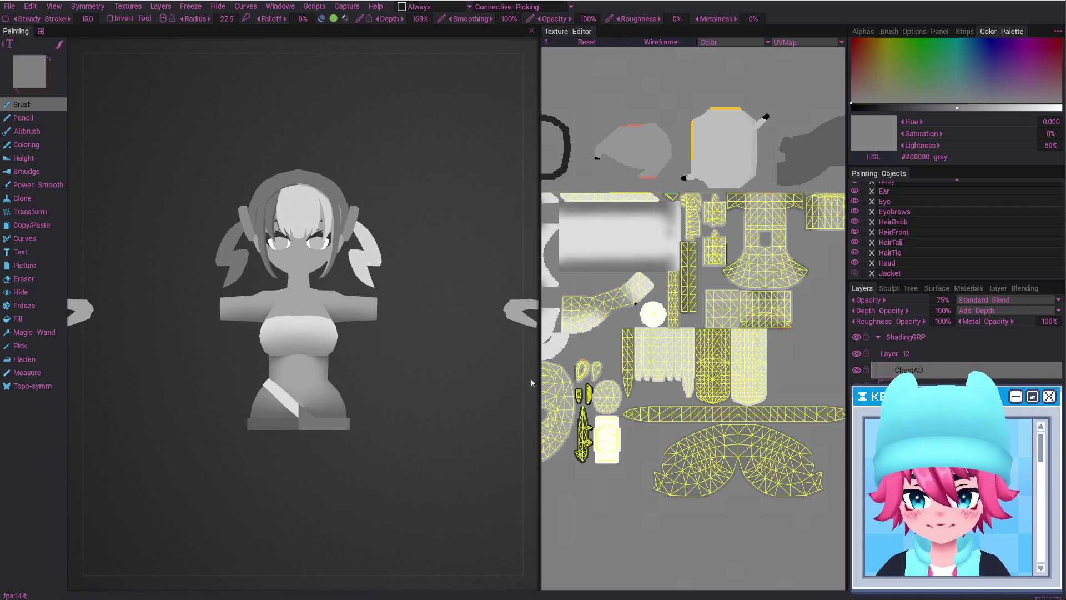
Show the Jacket object with its sleeves and add Layer 13 under Layer 12
click(925, 367)
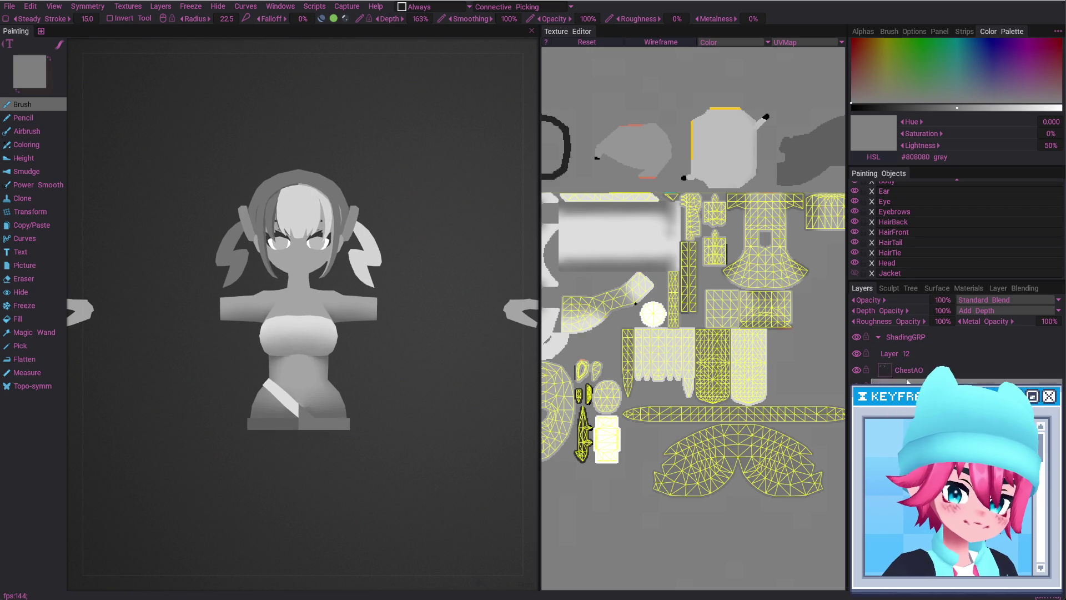
click(855, 273)
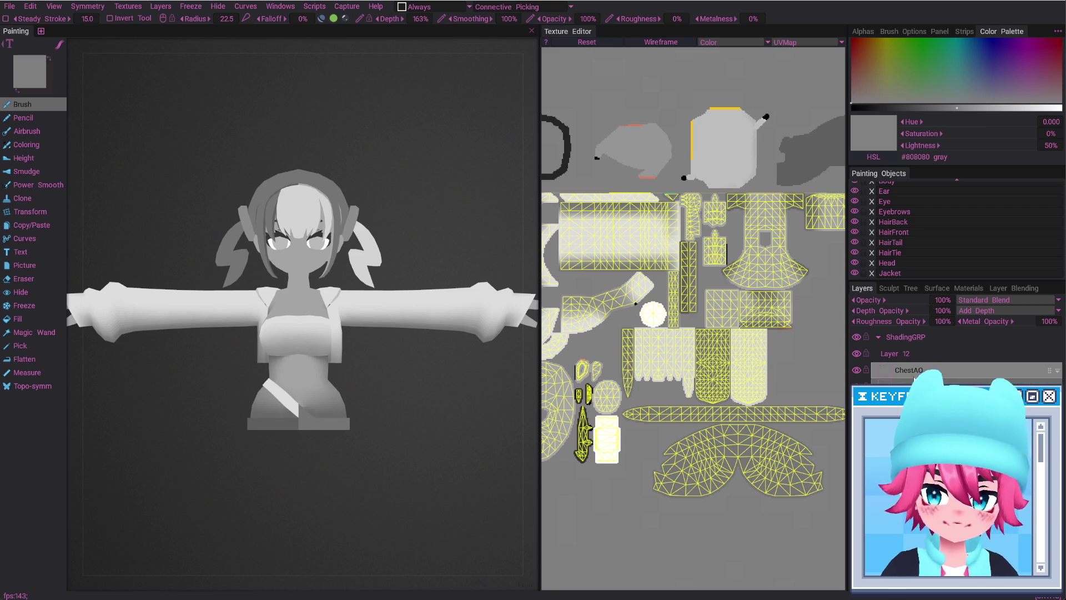
alt+right_drag(381, 340, 377, 384)
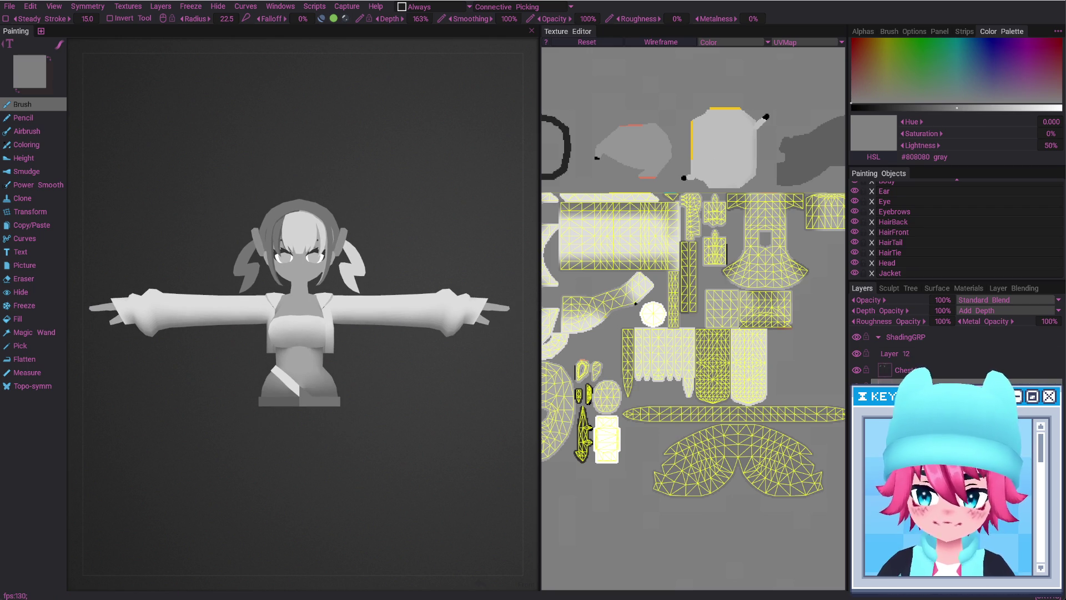
click(902, 377)
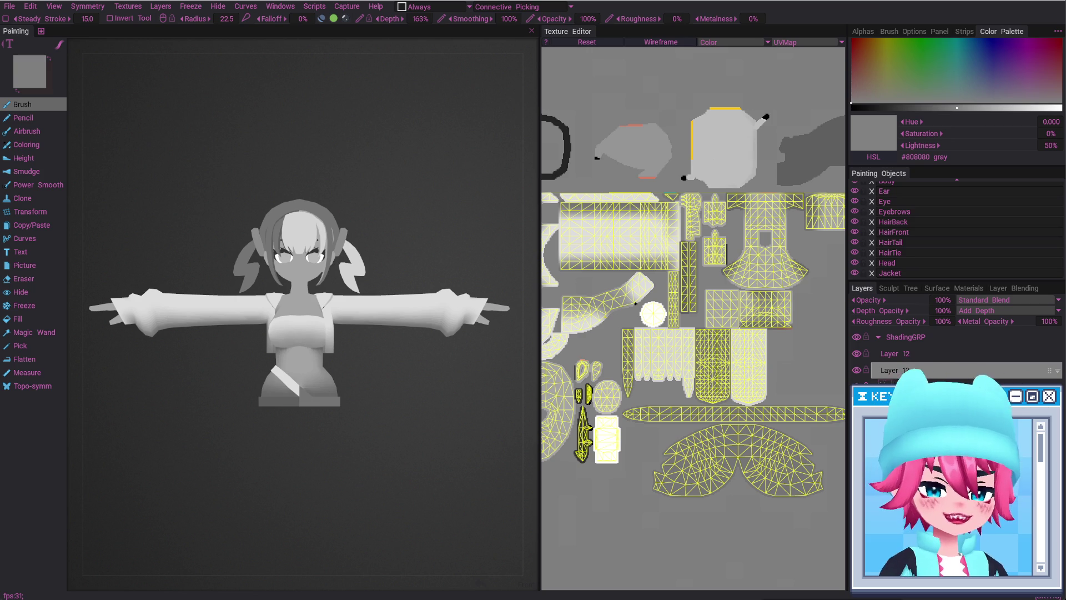
scroll(305, 369, up, 3)
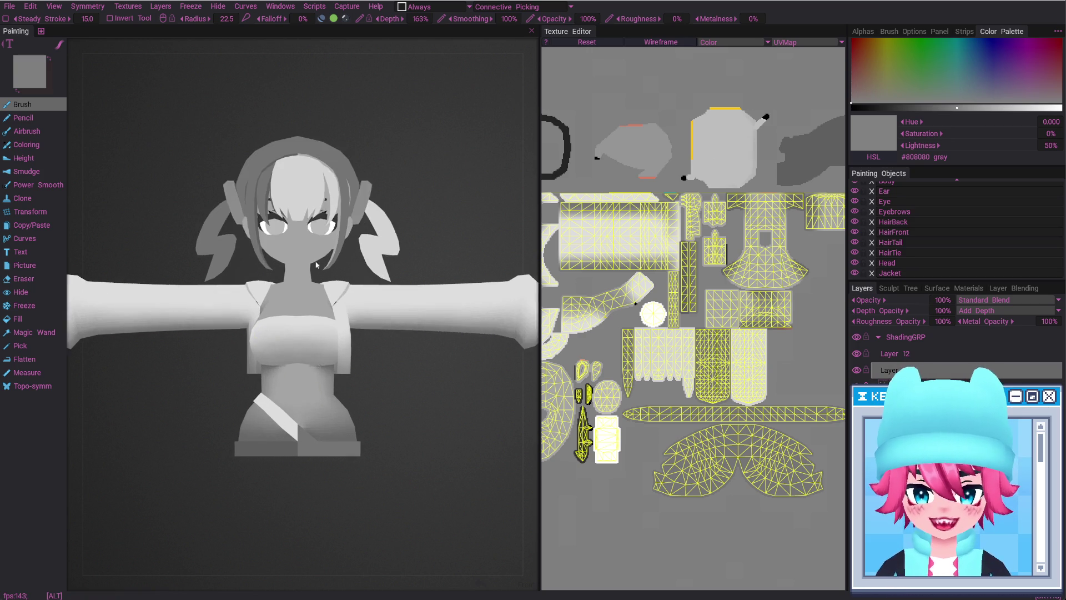
mouse_move(305, 370)
alt+mouse_down()
mouse_move(325, 348)
mouse_move(328, 371)
alt+mouse_up()
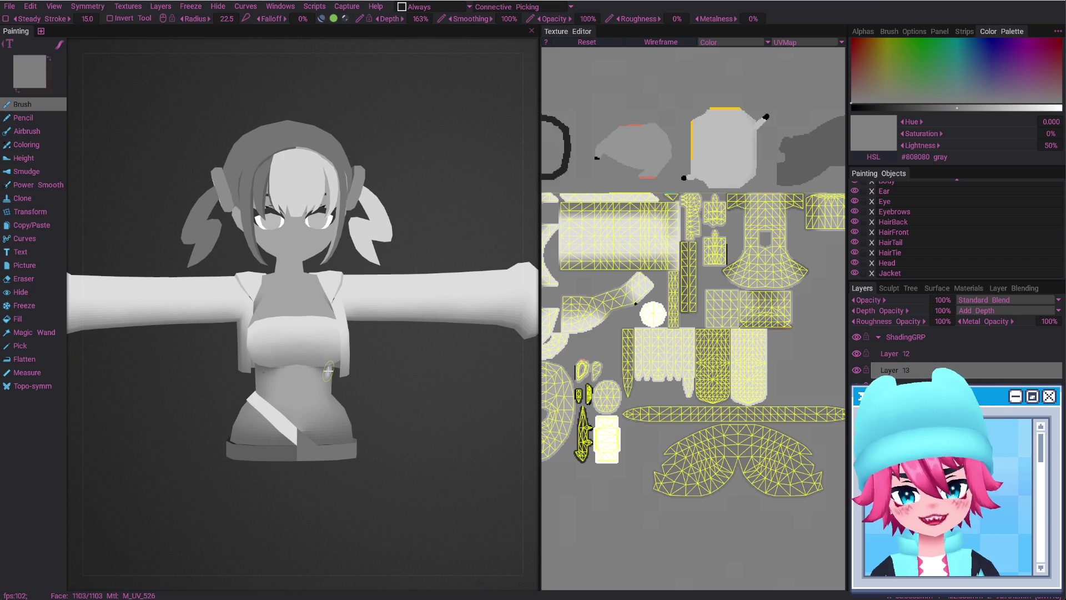
alt+right_drag(305, 304, 315, 403)
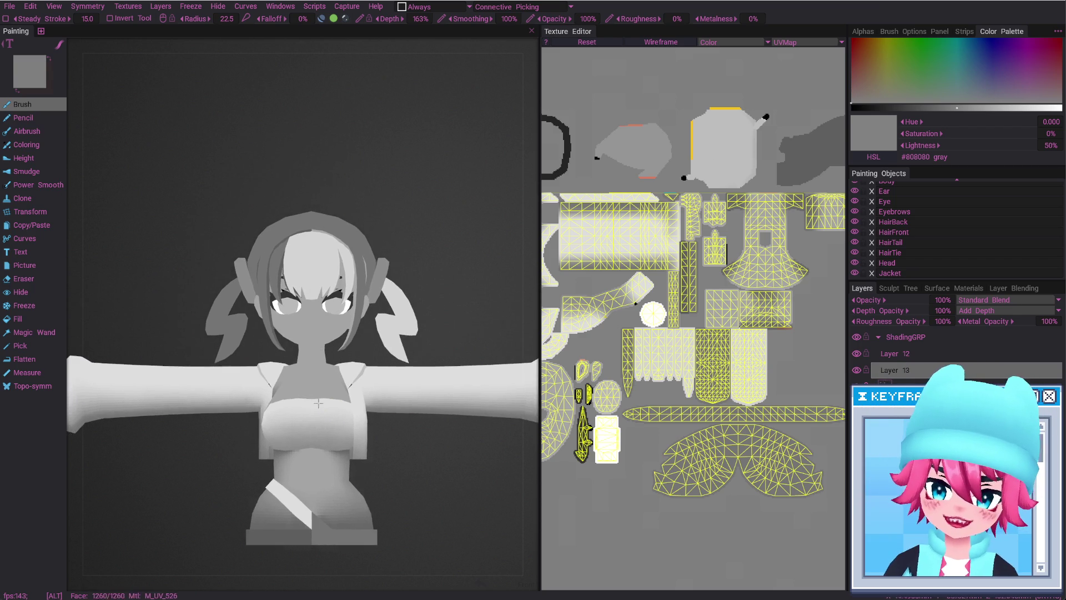
alt+drag(314, 404, 445, 453)
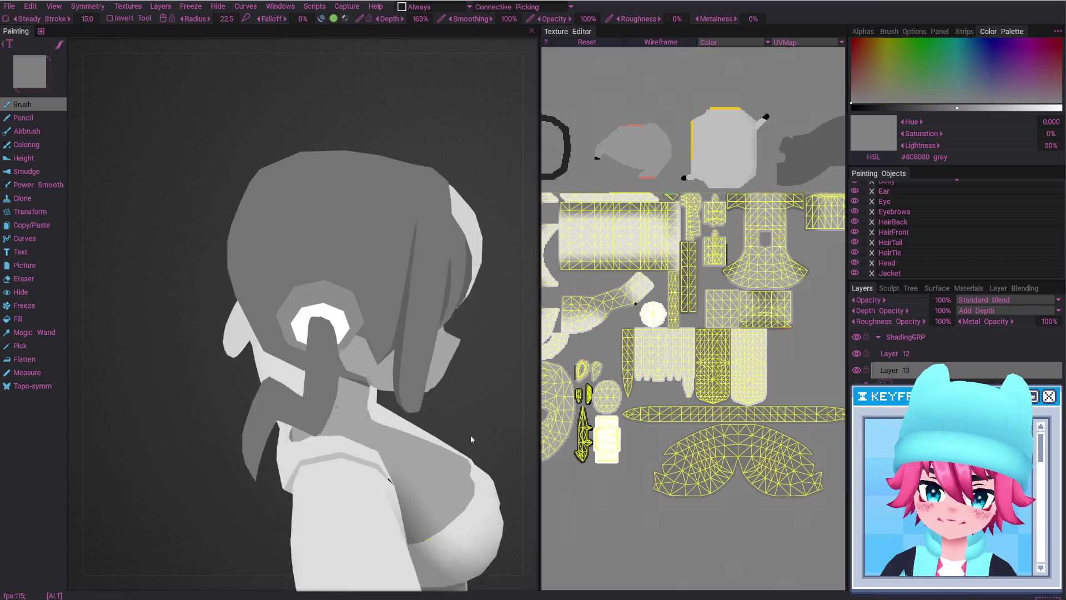
mouse_move(375, 483)
alt+mouse_down()
mouse_move(427, 365)
mouse_move(417, 358)
alt+mouse_up()
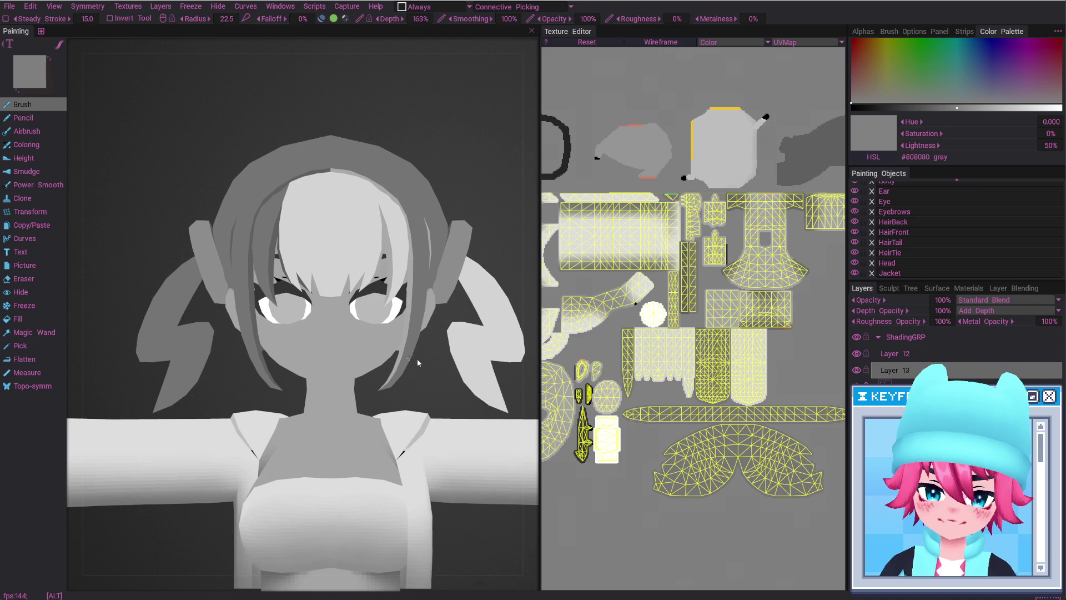
right_drag(727, 358, 729, 296)
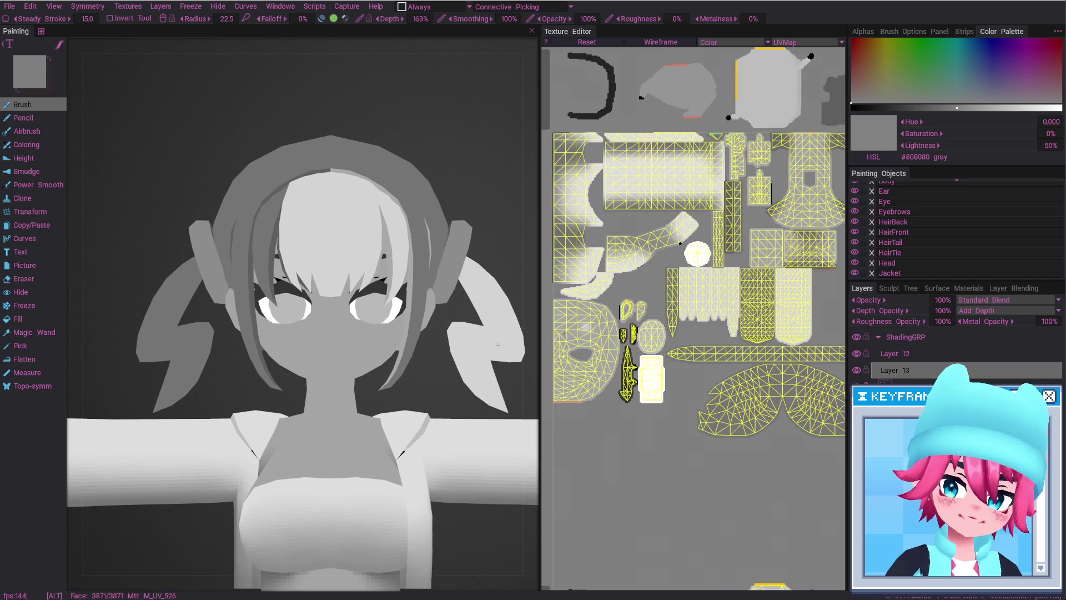
alt+drag(412, 415, 407, 434)
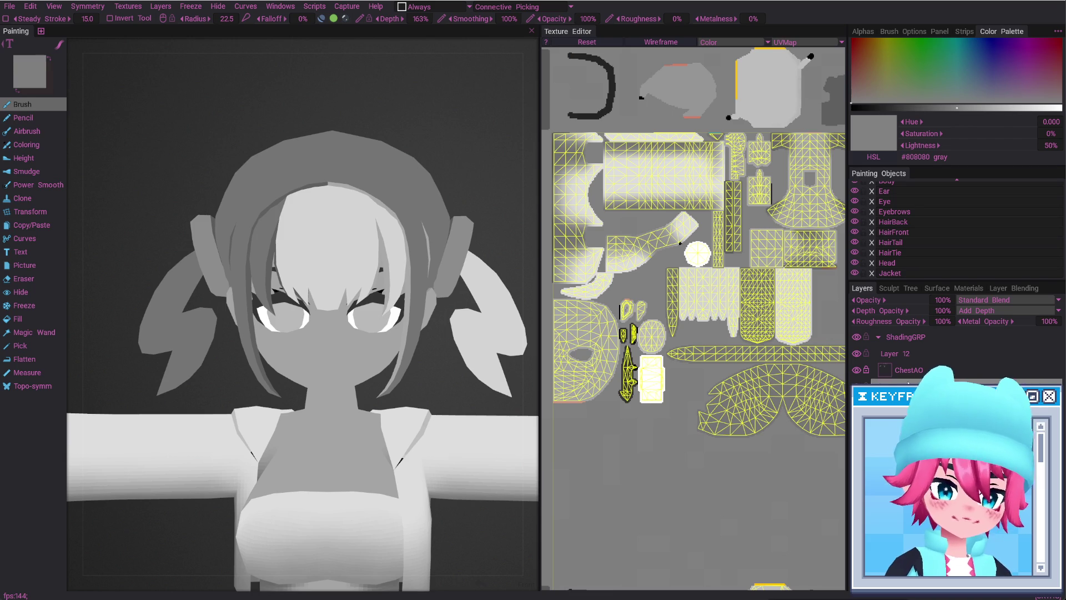
Isolate the jacket collar with a Magic Wand selection of its UV island and an inverted freeze
alt+click(855, 272)
drag(429, 415, 347, 505)
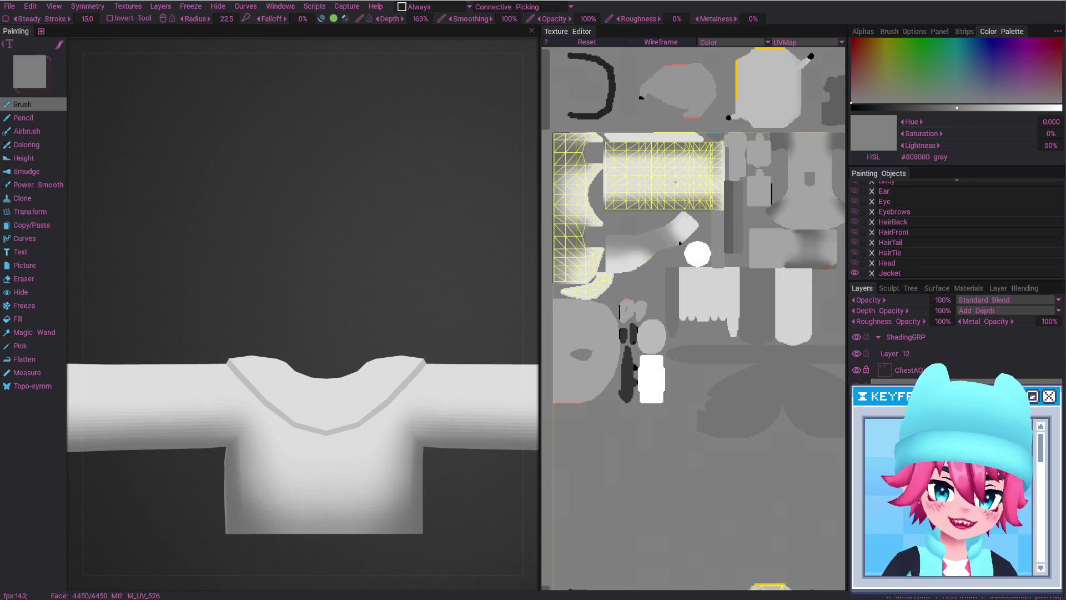
scroll(639, 299, up, 2)
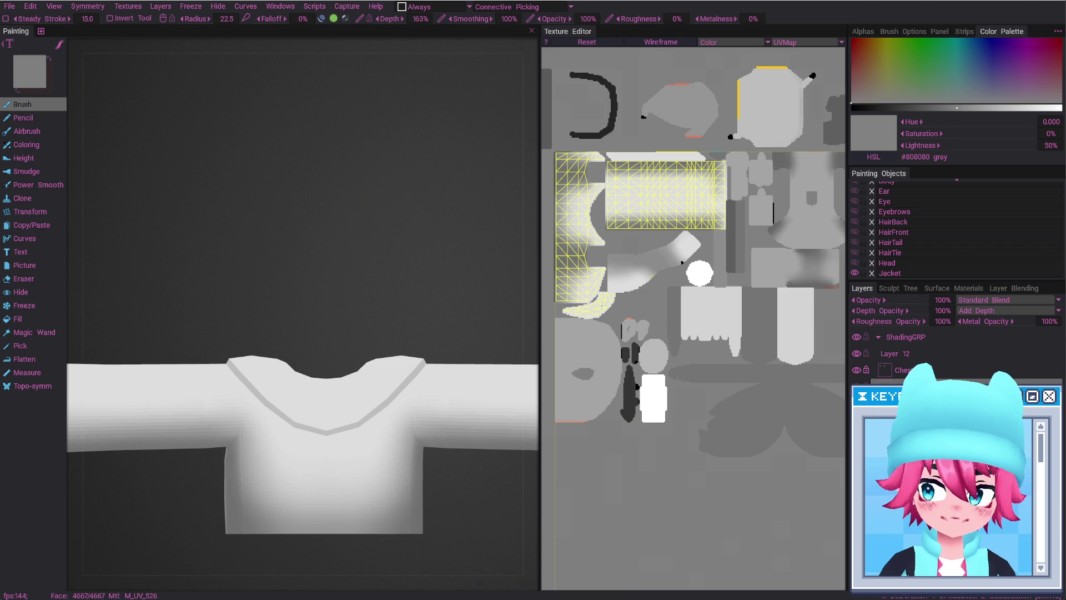
click(34, 332)
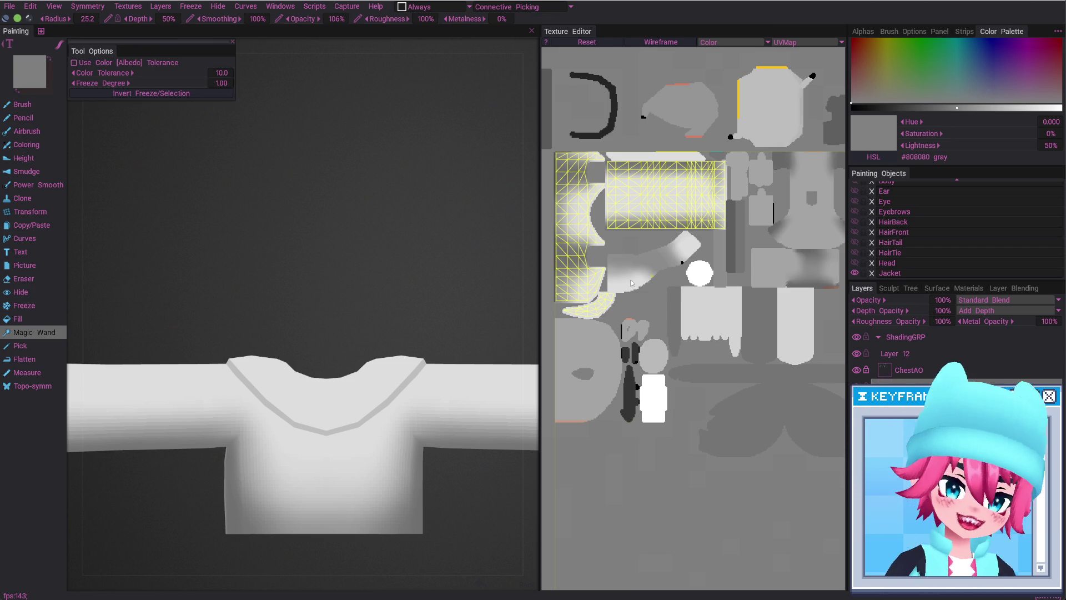
middle_drag(602, 319, 637, 340)
click(637, 340)
key(ctrl+i)
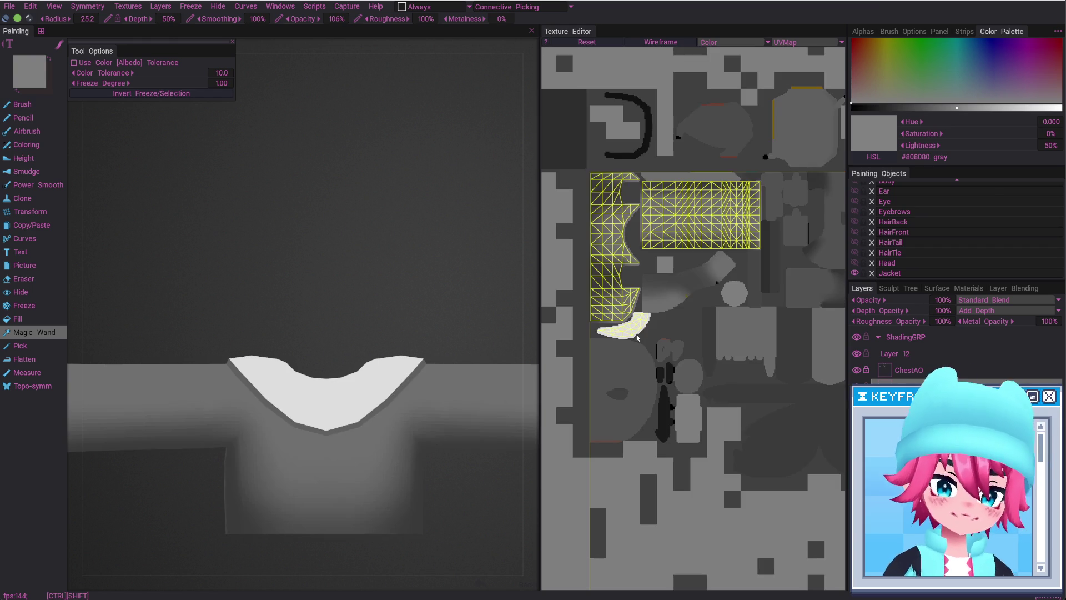
View the collar from below and switch to the brush with a larger radius
alt+drag(410, 400, 406, 444)
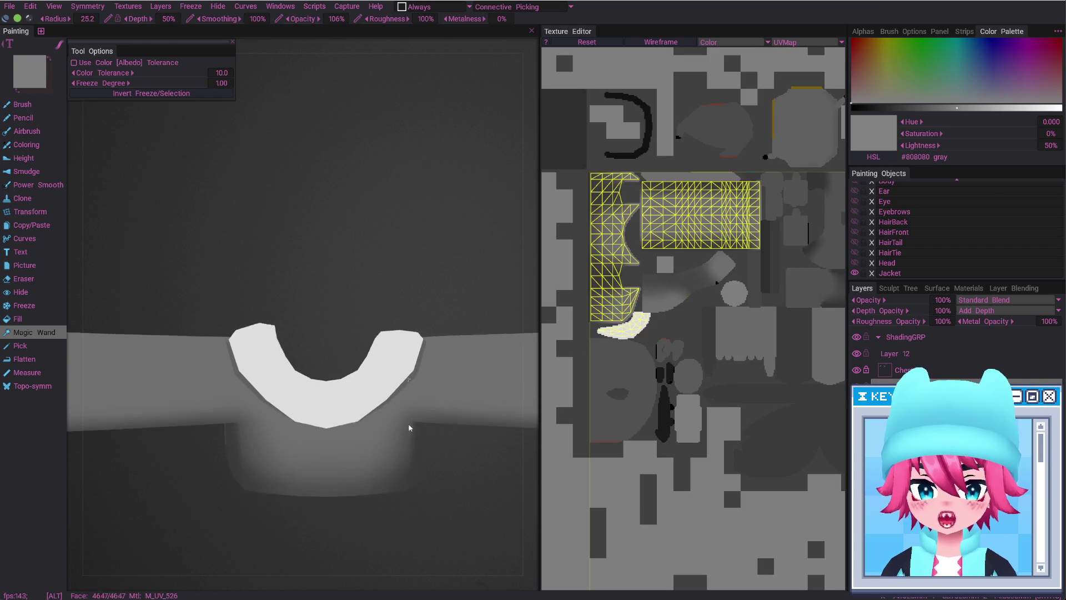
alt+drag(405, 384, 407, 439)
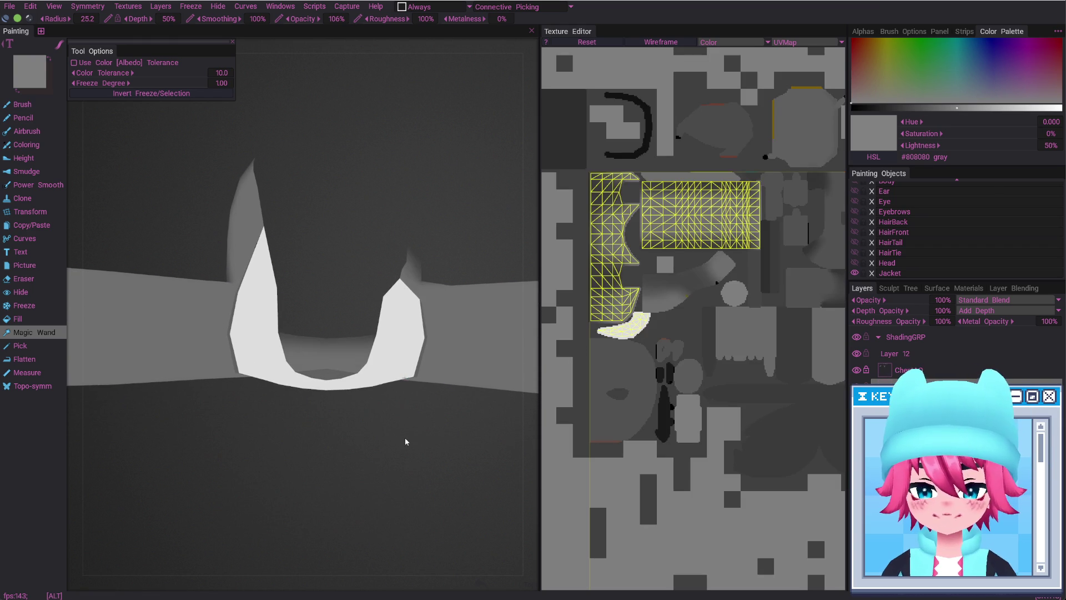
key(b)
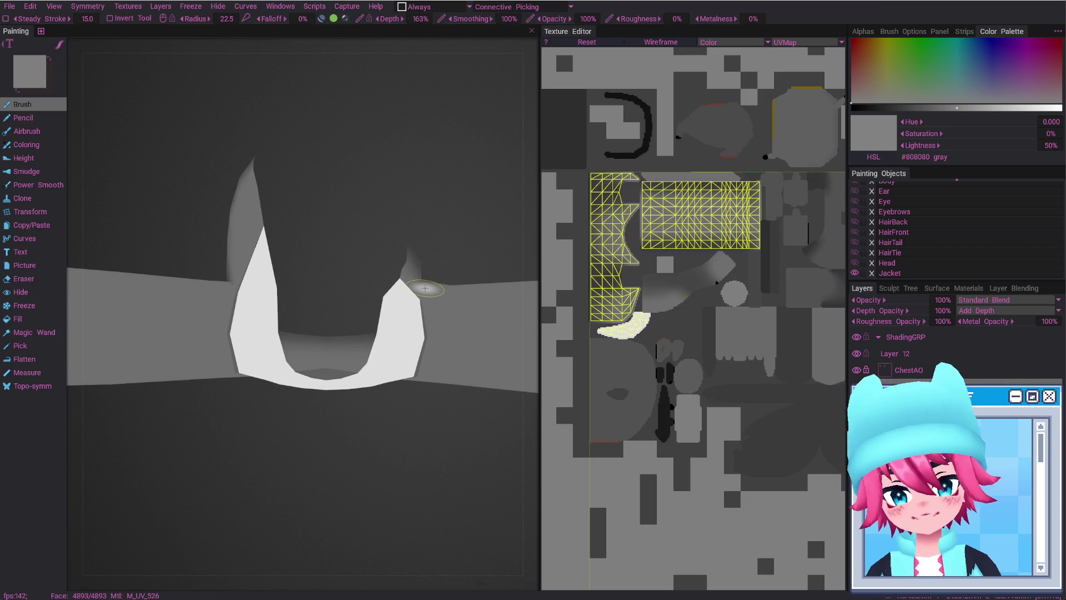
right_drag(255, 244, 274, 245)
Shade the tops of both collar flaps grey, resizing the brush to about 33
drag(258, 255, 254, 276)
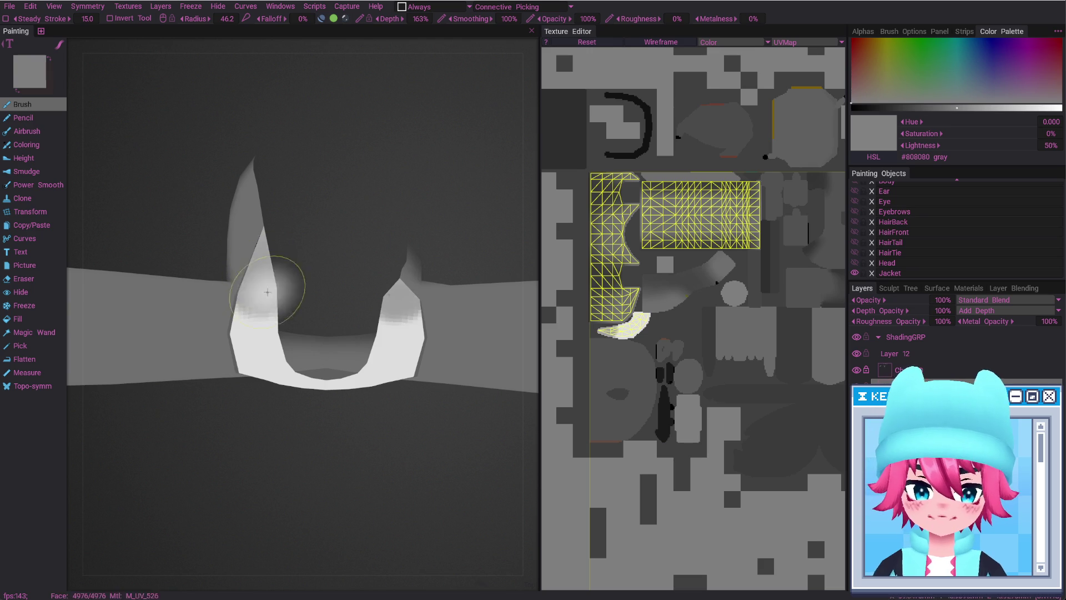
right_drag(267, 343, 259, 336)
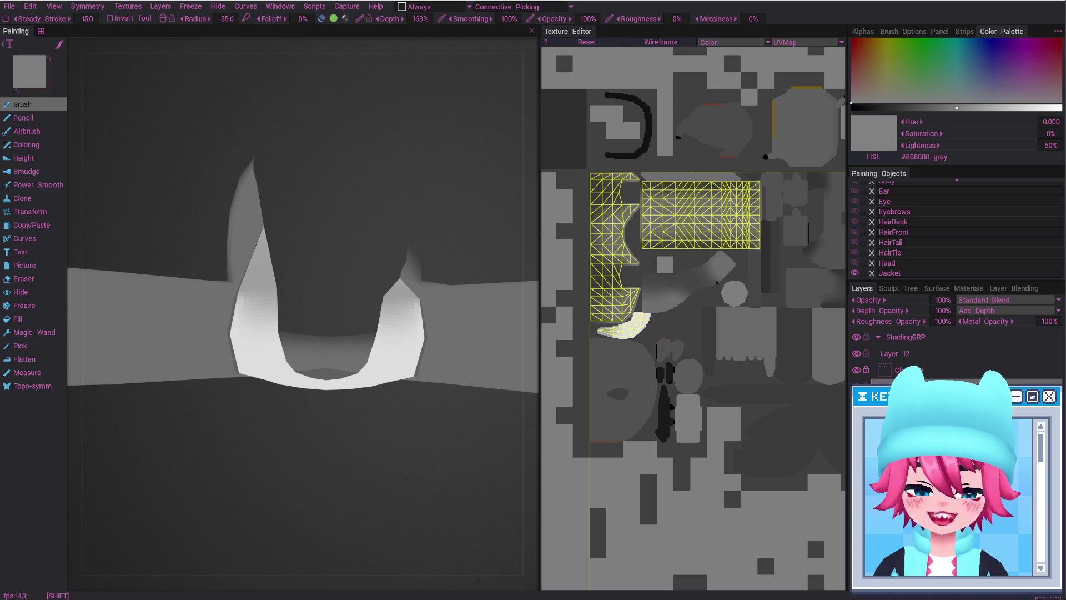
alt+drag(290, 305, 325, 387)
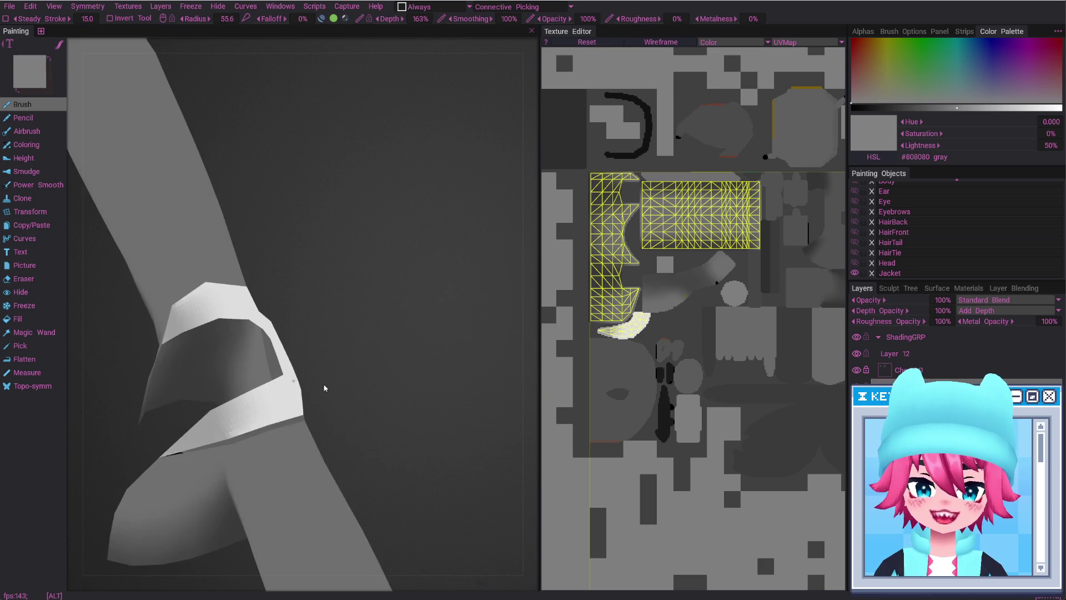
mouse_move(325, 387)
alt+mouse_down()
mouse_move(322, 411)
mouse_move(334, 416)
alt+mouse_up()
right_drag(333, 417, 345, 415)
mouse_move(345, 415)
shift+mouse_down()
mouse_move(317, 465)
mouse_move(306, 429)
shift+mouse_up()
Paint grey over the collar flaps' bottoms, adjusting the brush between about 92 and 76
scroll(733, 329, up, 2)
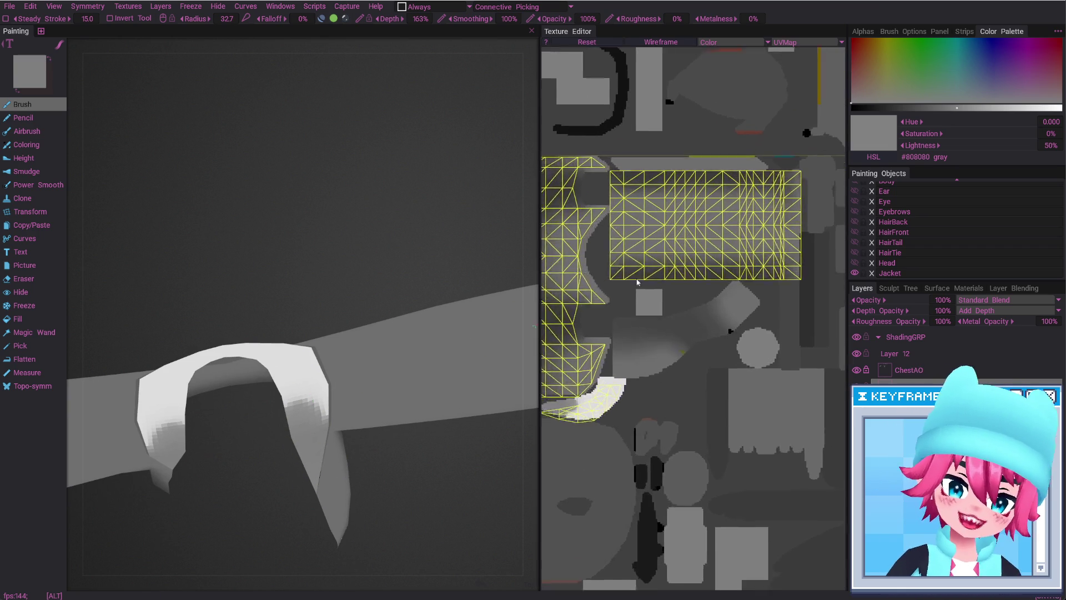
scroll(764, 325, up, 2)
scroll(764, 325, up, 1)
scroll(764, 326, up, 2)
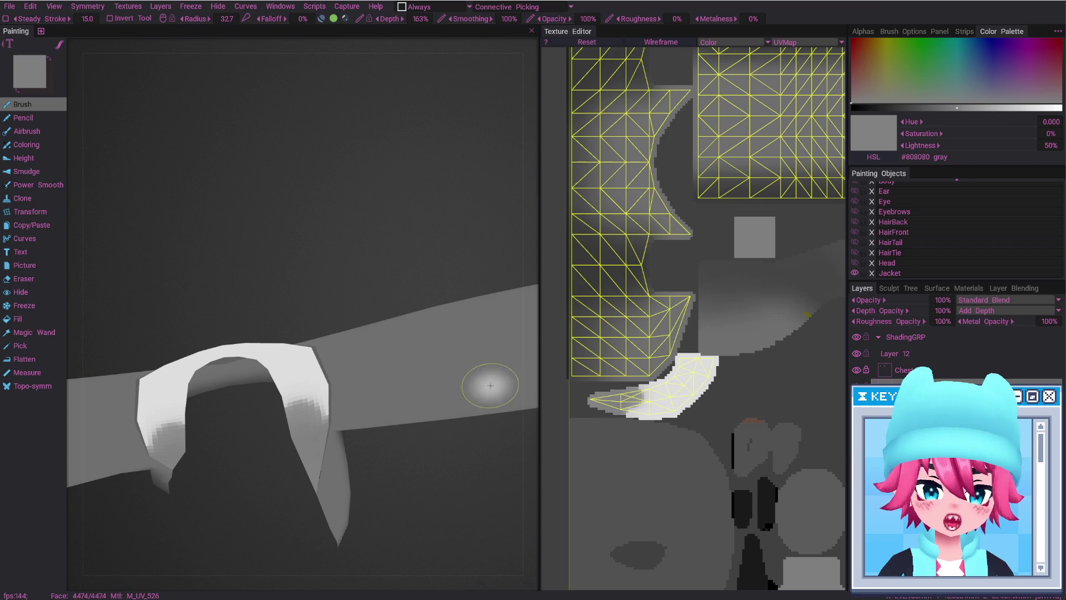
mouse_move(658, 398)
mouse_down()
mouse_move(633, 395)
mouse_move(674, 417)
mouse_up()
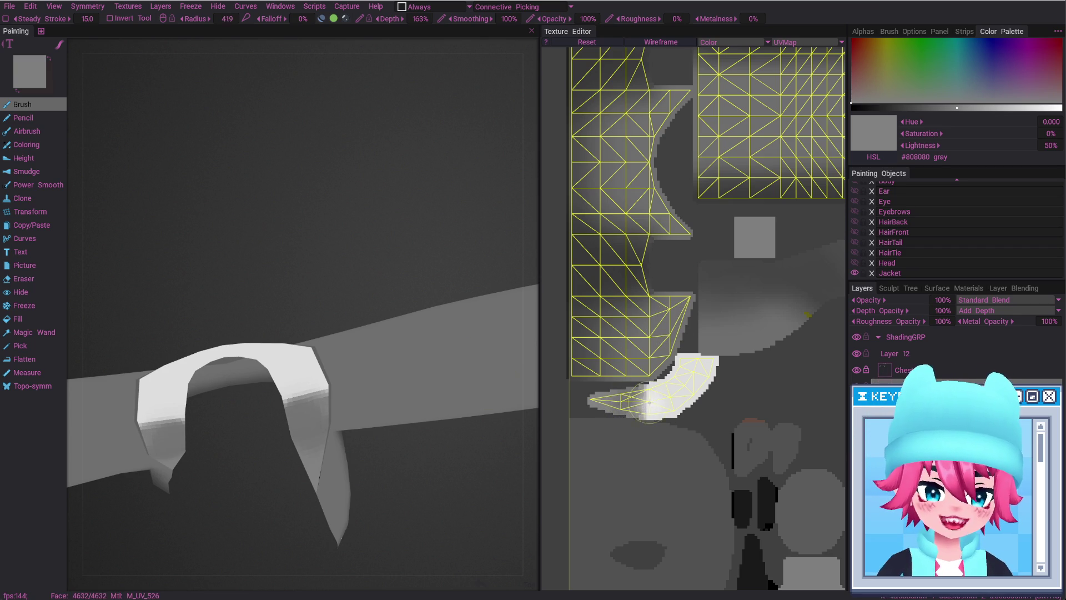
right_drag(647, 400, 660, 404)
drag(261, 383, 288, 405)
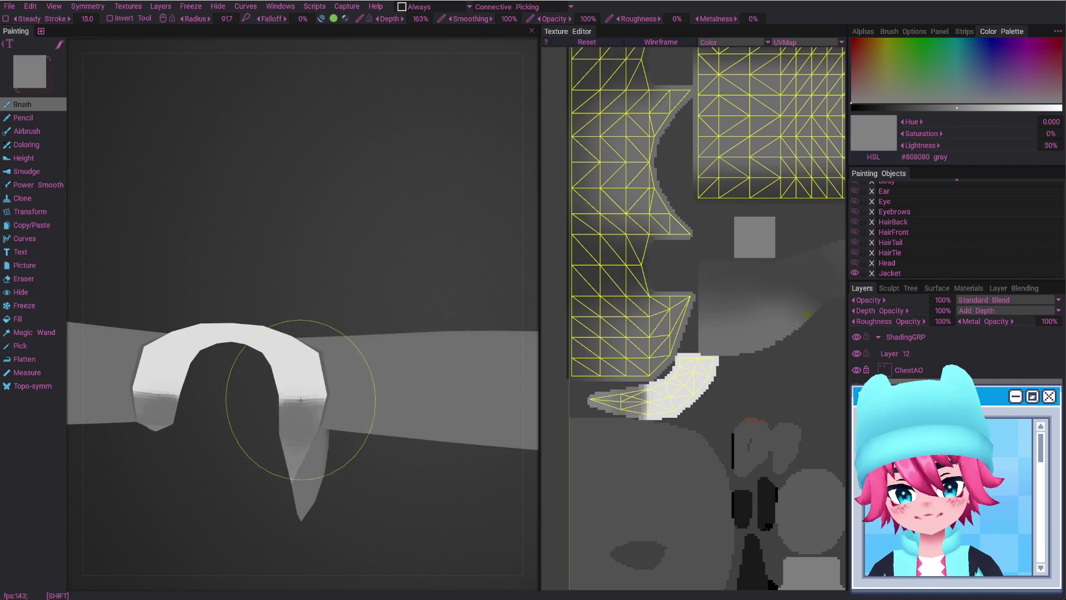
right_drag(288, 404, 311, 405)
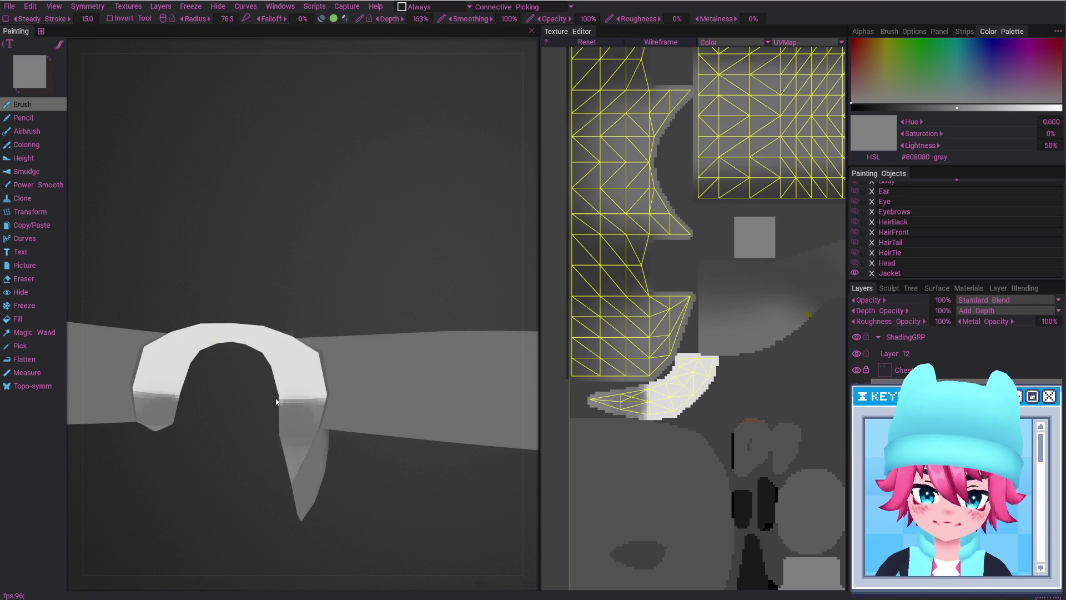
drag(288, 405, 285, 401)
right_drag(285, 401, 258, 401)
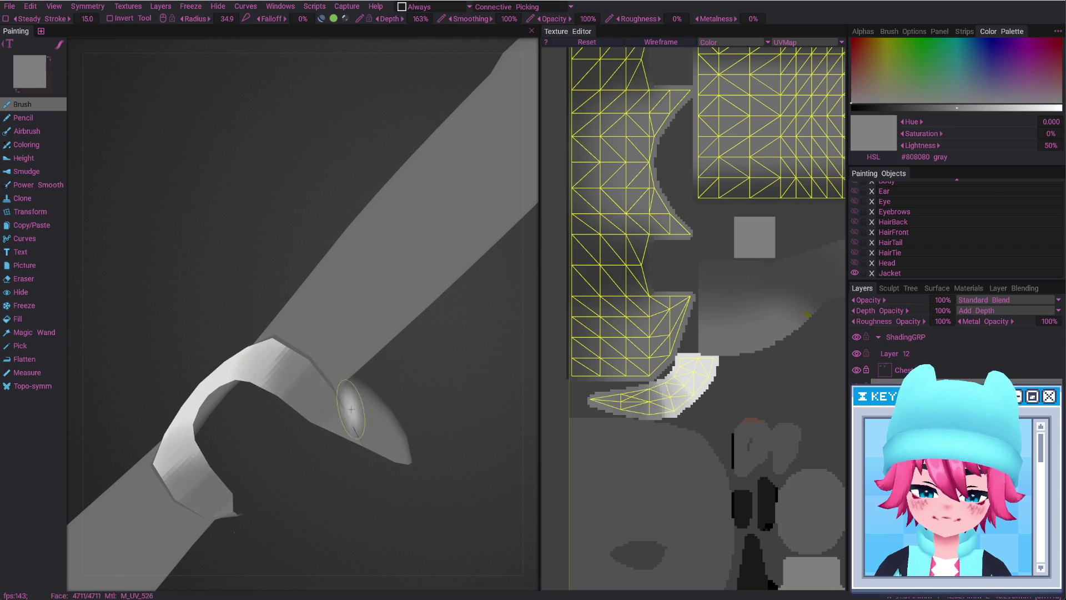
drag(356, 434, 354, 394)
Lighten the collar hook's shading with a smaller eraser
key(e)
mouse_move(288, 376)
mouse_down()
mouse_move(321, 387)
mouse_move(286, 392)
mouse_up()
mouse_move(287, 392)
right_down()
mouse_move(289, 376)
mouse_move(279, 401)
right_up()
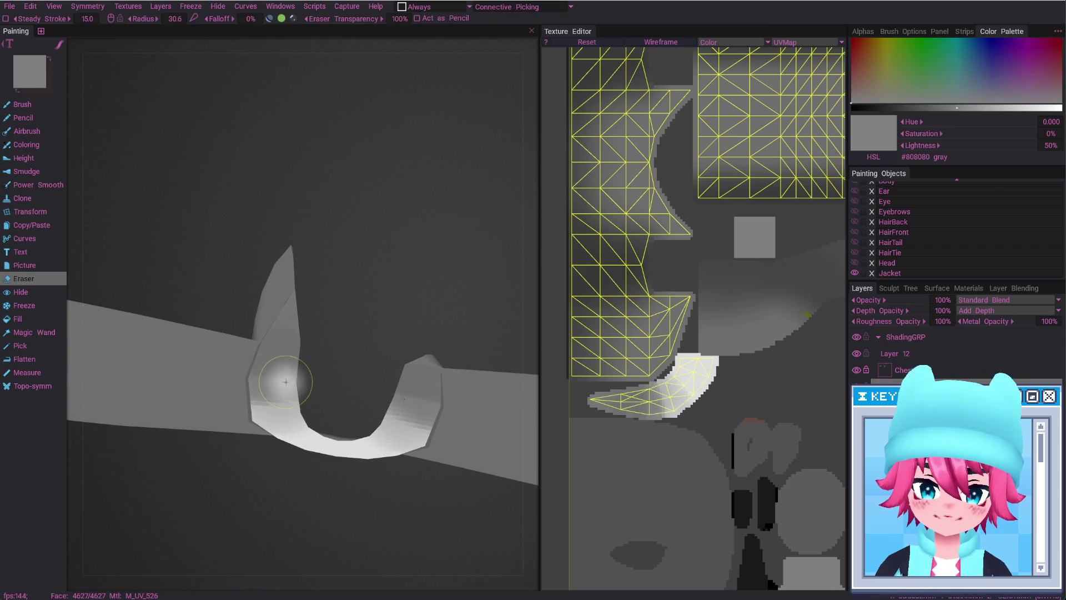
drag(281, 360, 280, 384)
right_drag(281, 383, 281, 357)
drag(271, 389, 357, 405)
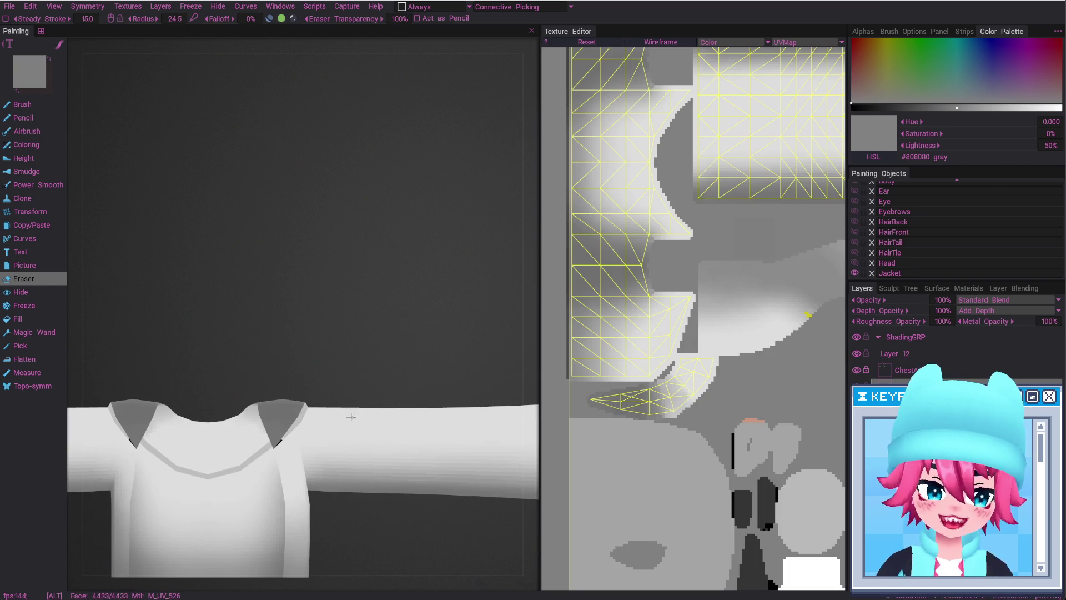
Zoom out to the whole jacket, then view the texture in Photoshop at about 417%
alt+right_drag(351, 417, 530, 367)
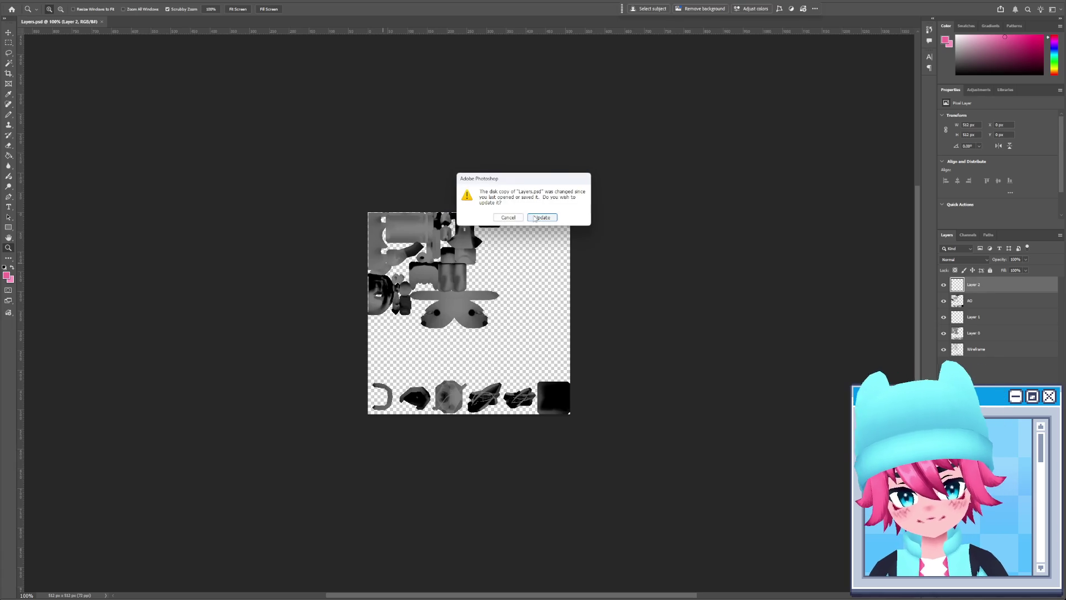
key(Return)
mouse_move(512, 285)
mouse_down()
mouse_move(648, 263)
mouse_move(420, 449)
mouse_up()
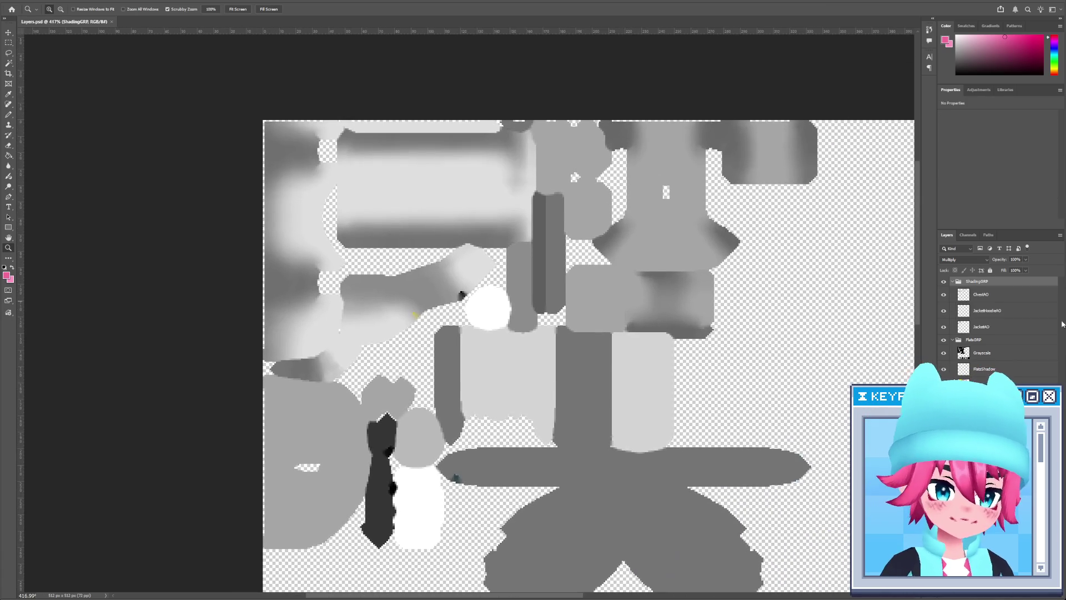
Set the Wireframe layer to Multiply blending at 15% opacity
click(964, 260)
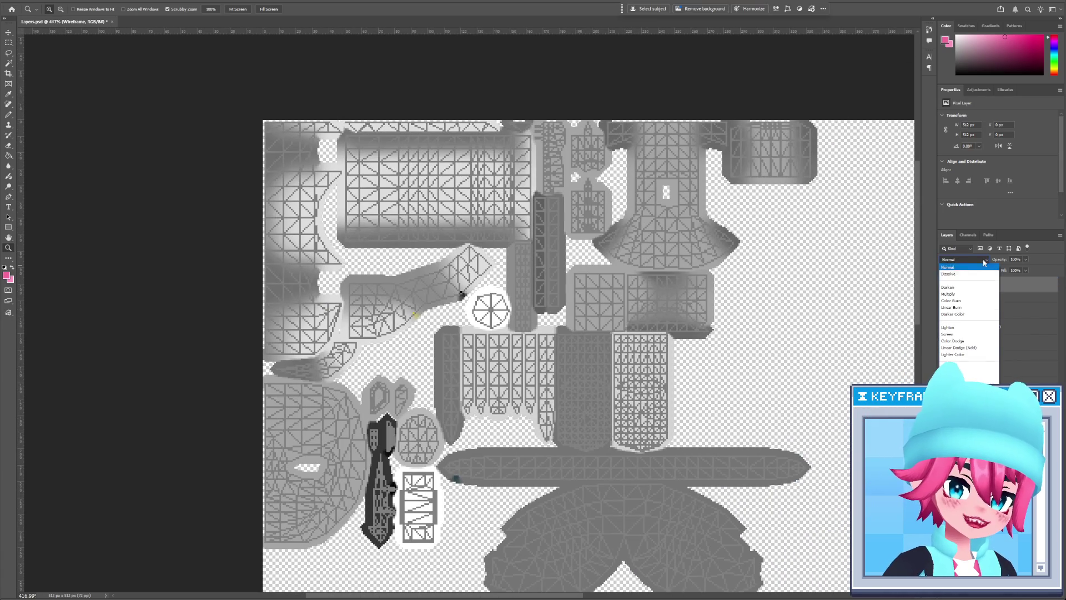
click(976, 295)
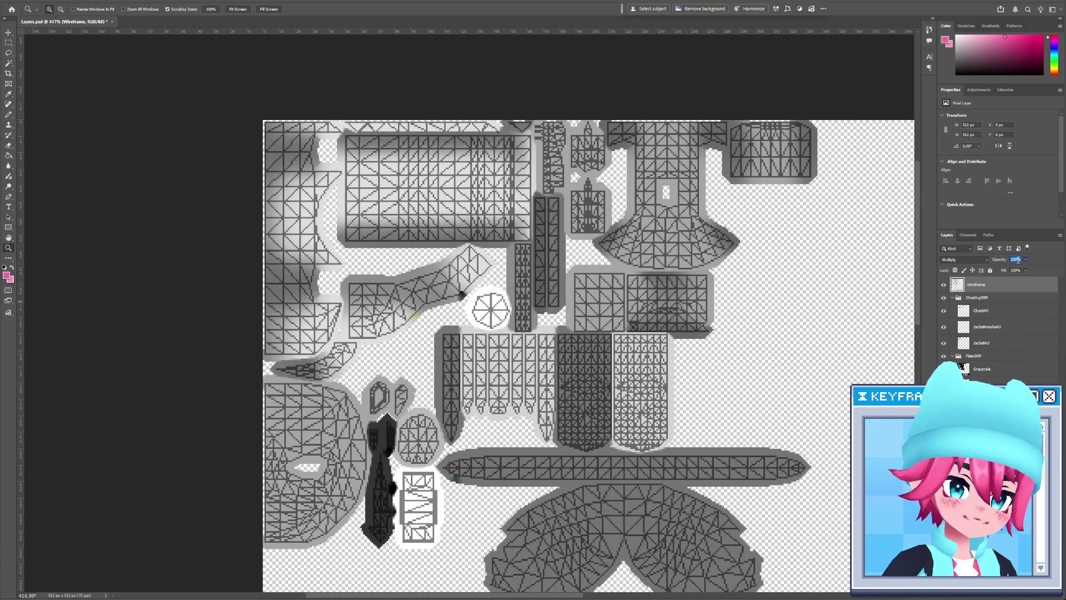
text(15)
mouse_move(368, 362)
mouse_down()
mouse_move(448, 357)
mouse_move(432, 365)
mouse_up()
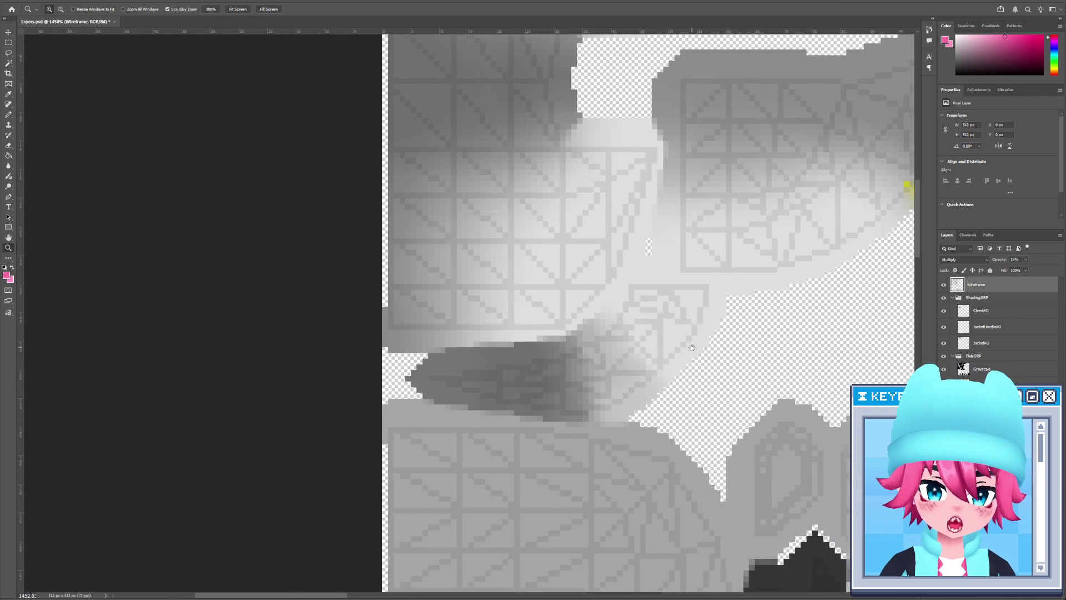
Marquee-select the dark patch and make JacketHoodieAO visible and active
key(m)
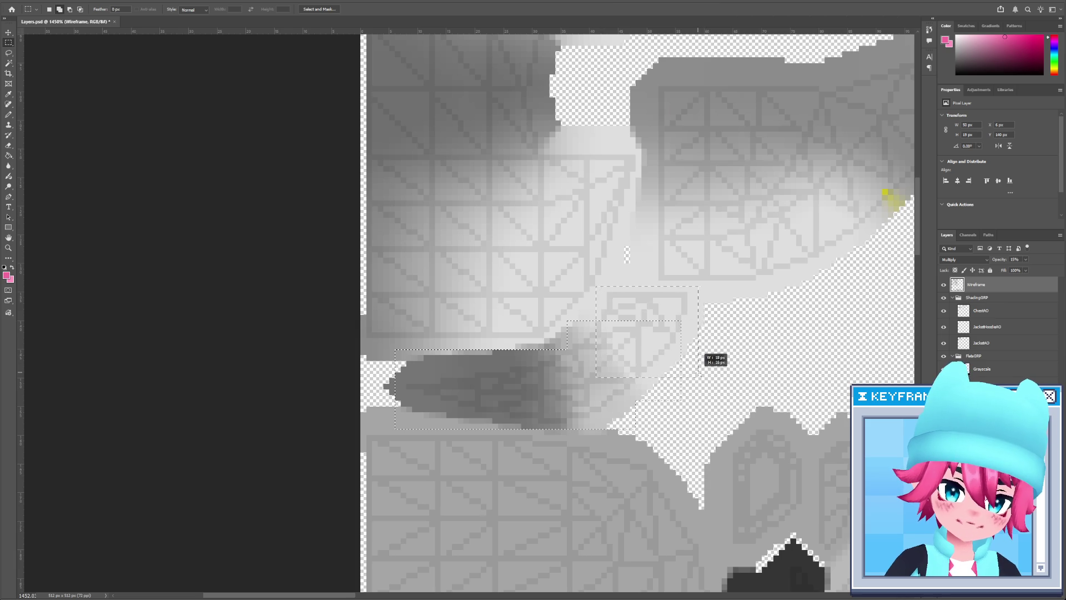
click(966, 310)
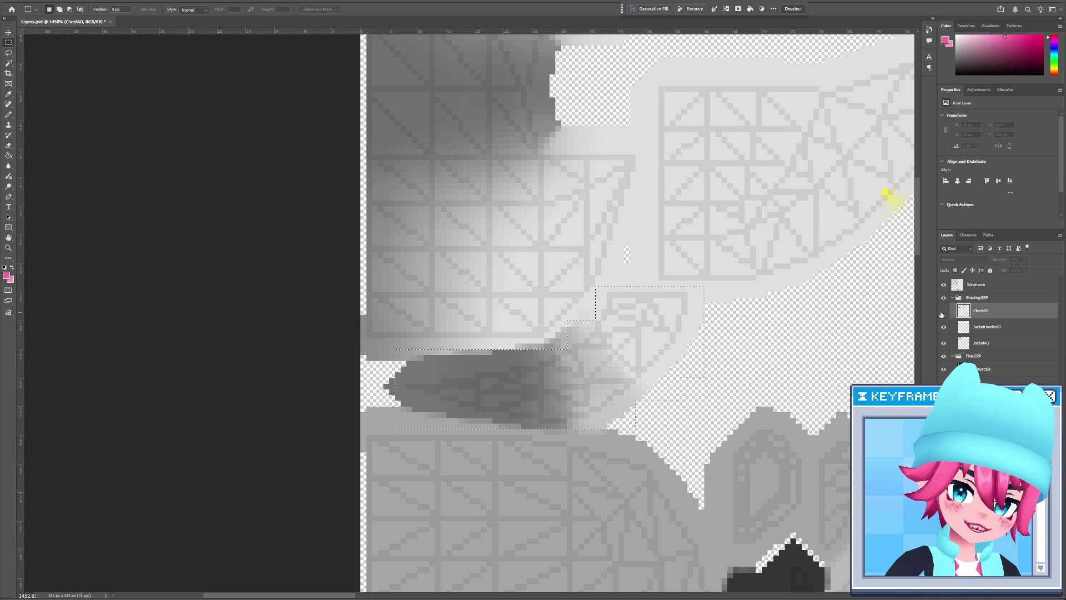
click(943, 327)
click(987, 327)
Switch to an enlarged soft paint brush and open the foreground Color Picker
key(b)
key(bracketleft)
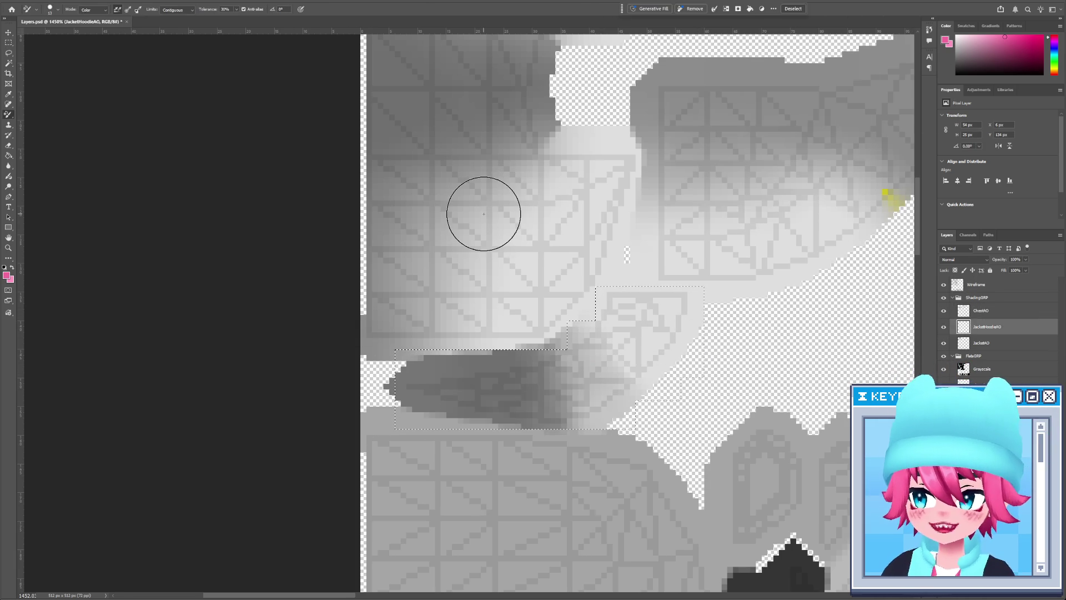
key(bracketleft)
key(shift+b)
key(bracketright)
key(bracketright)
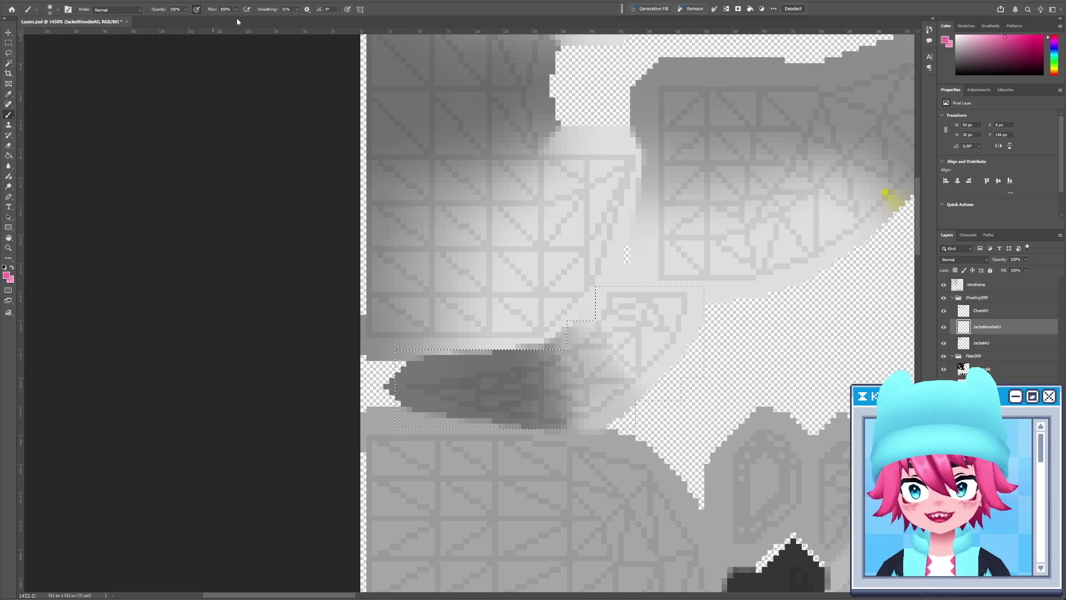
click(7, 275)
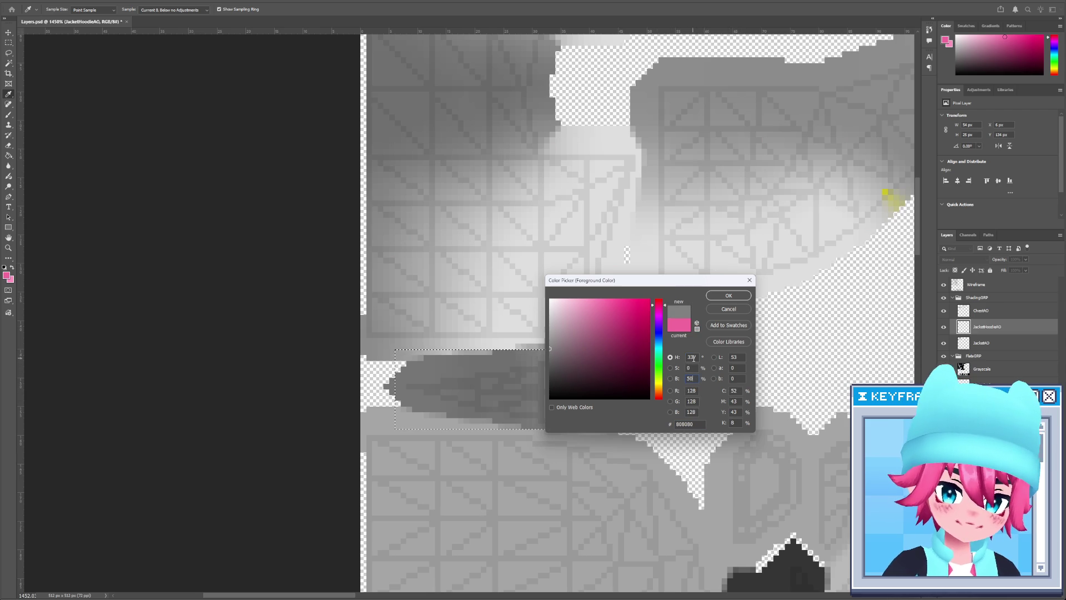
Accept mid grey 808080 and try a size-35 soft brush stroke inside the selection
click(716, 298)
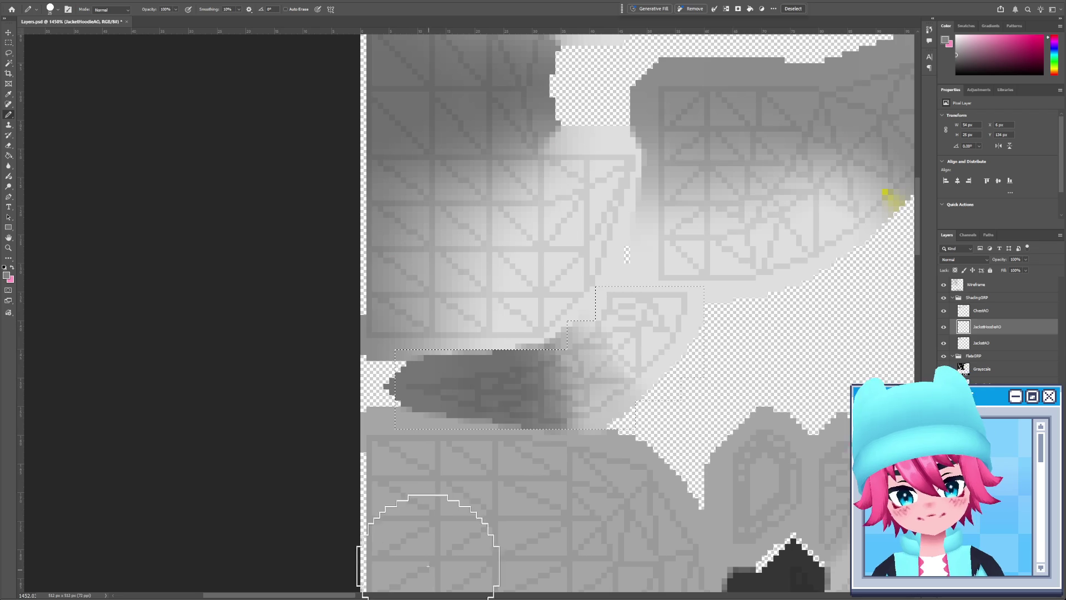
key(shift+b)
key(bracketright)
drag(440, 392, 485, 427)
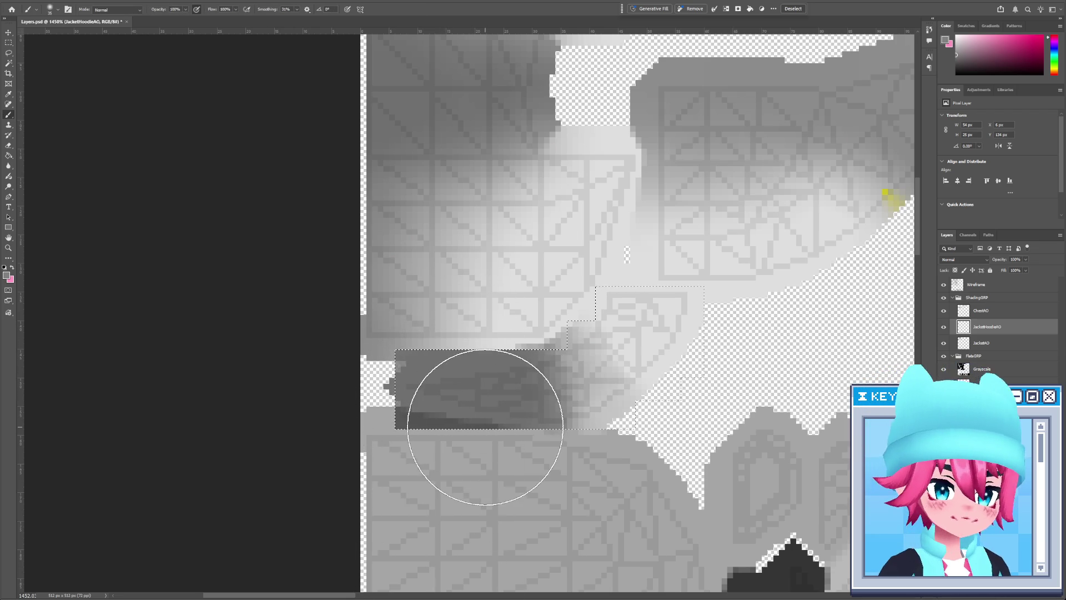
click(943, 327)
Toggle ChestAO, JacketHoodieAO and JacketAO visibility to compare the shading
click(942, 327)
click(943, 327)
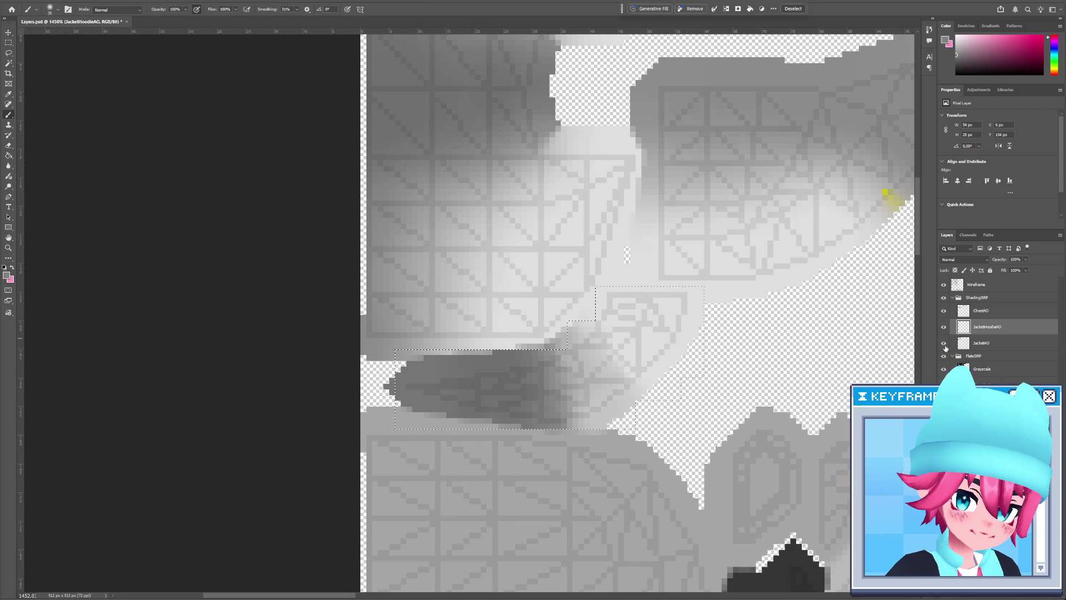
click(943, 311)
click(943, 327)
click(943, 327)
click(943, 343)
click(946, 347)
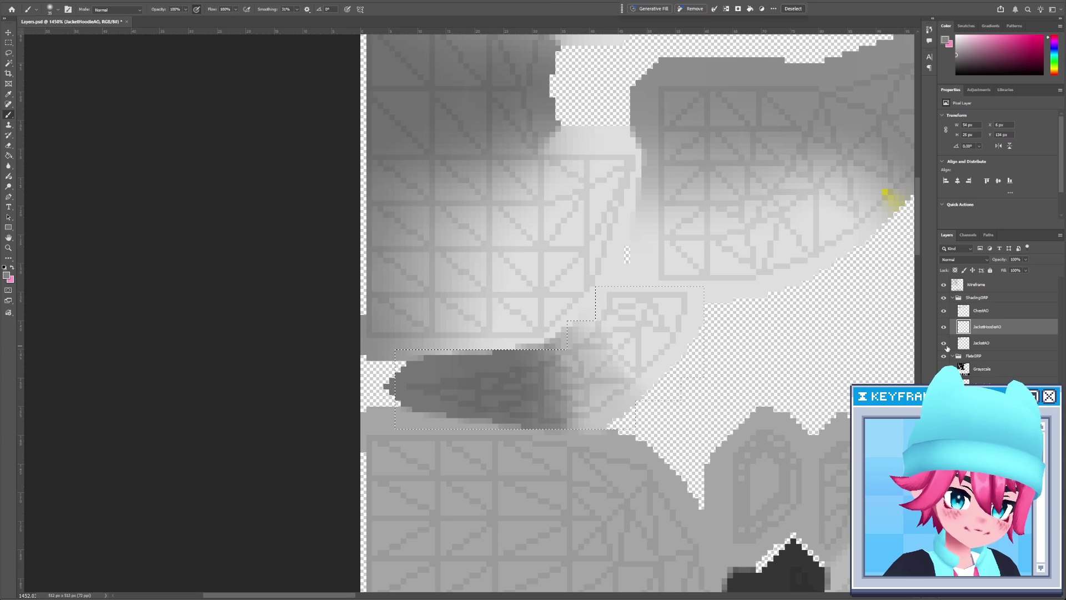
click(943, 343)
click(943, 343)
click(944, 327)
click(943, 327)
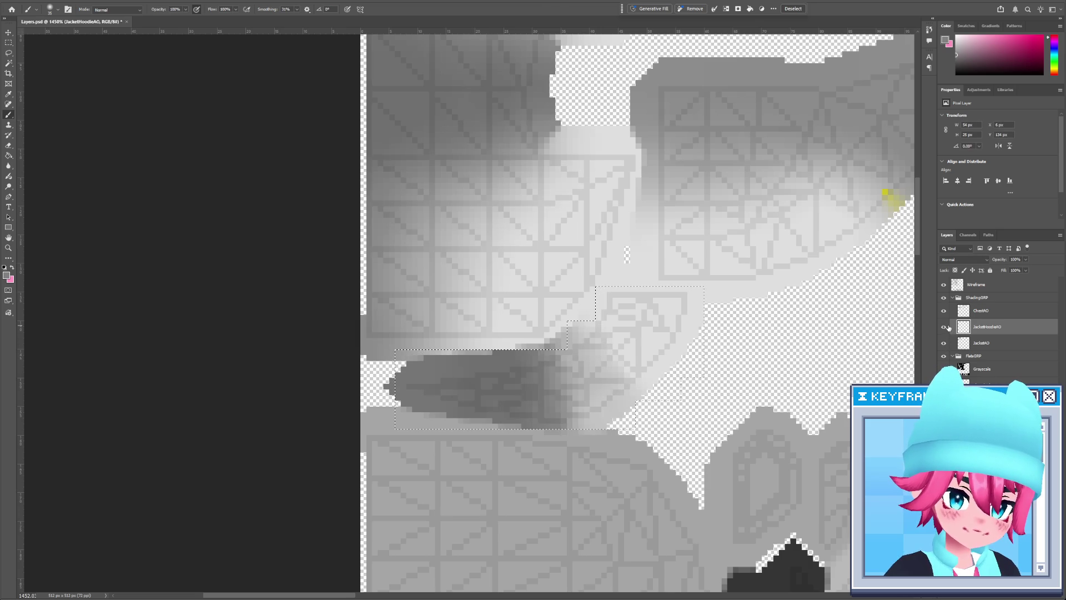
Undo and redo the shading, zoom the canvas out slightly, and rotate it about 23°
key(ctrl+z)
key(ctrl+shift+z)
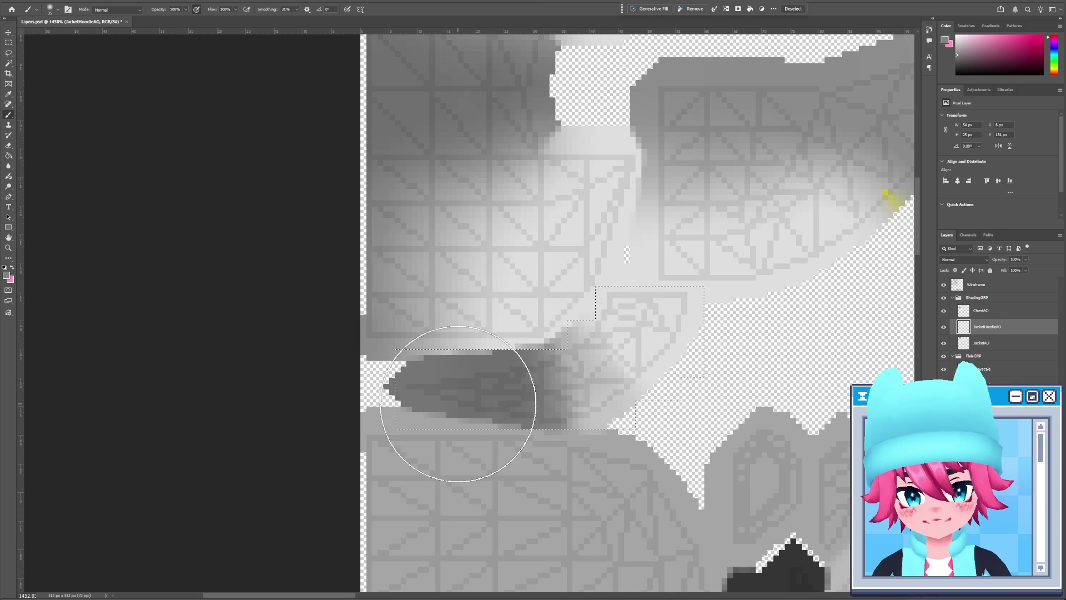
key(z)
mouse_move(639, 478)
mouse_down()
mouse_move(623, 475)
mouse_move(589, 358)
mouse_up()
key(r)
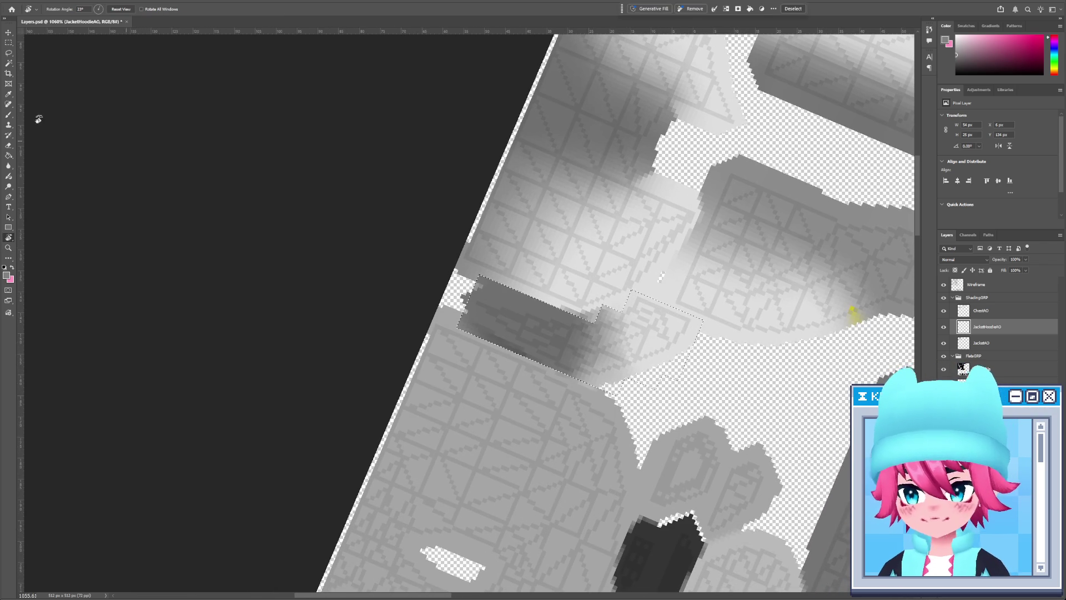
Lighten the dark shading inside the selection with a size-70 eraser
click(8, 167)
key(b)
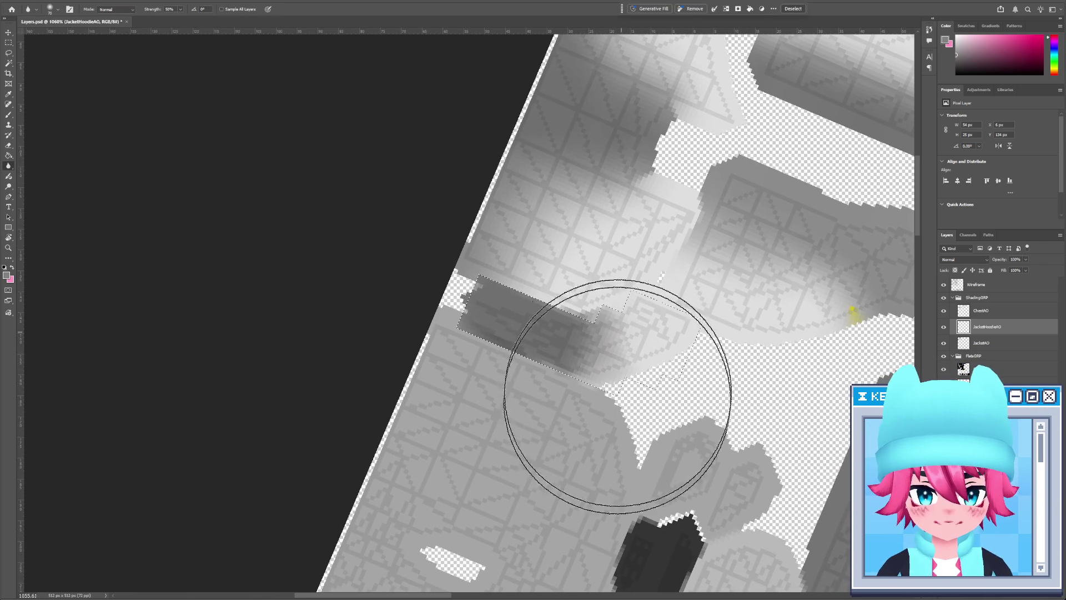
key(e)
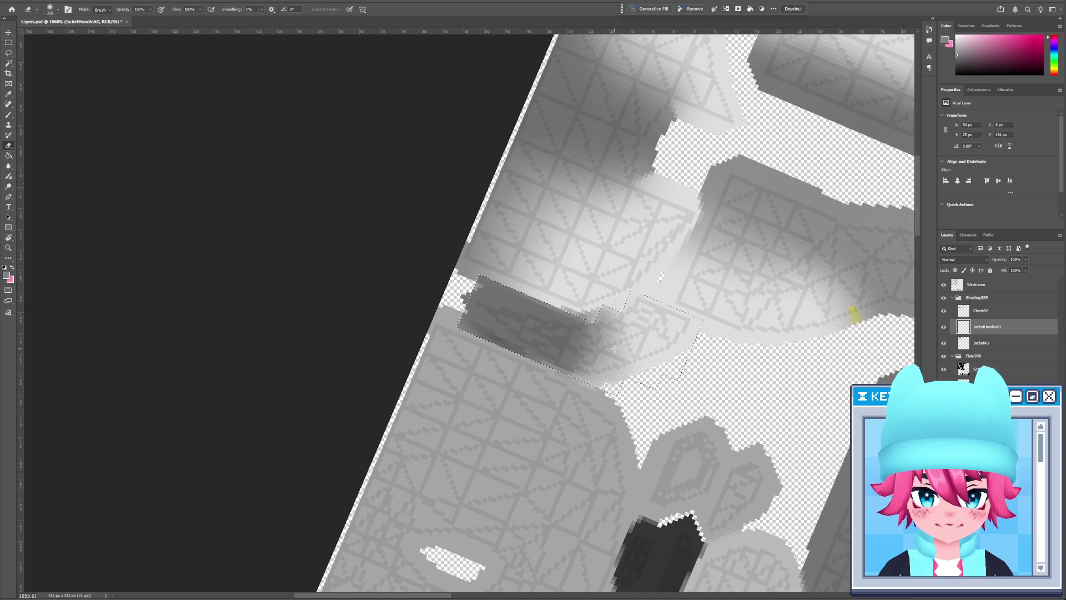
key(Caps_Lock)
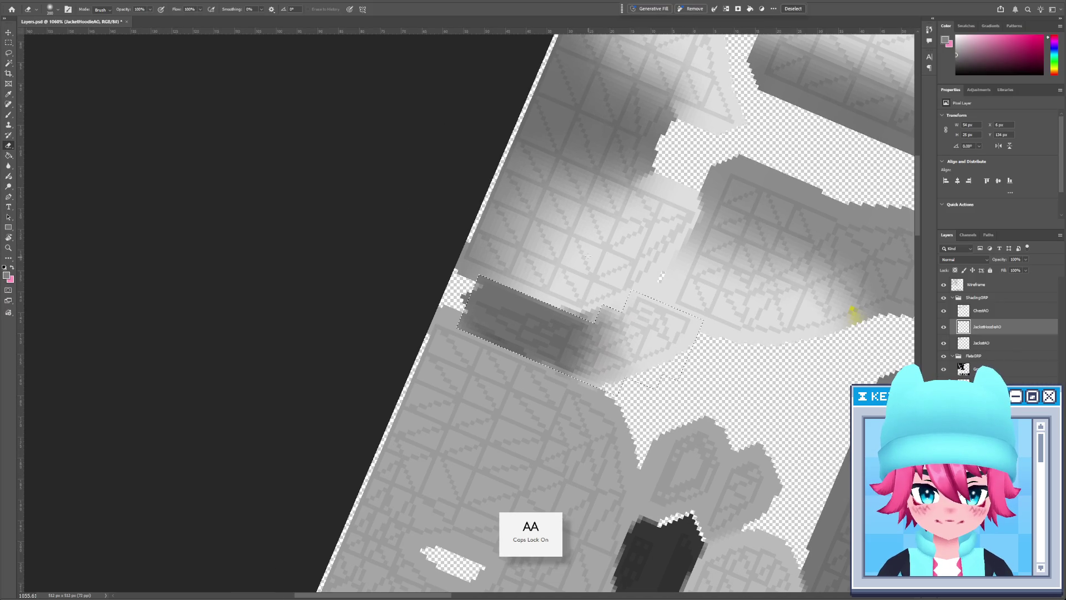
key(bracketleft)
key(bracketleft)
key(bracketleft)
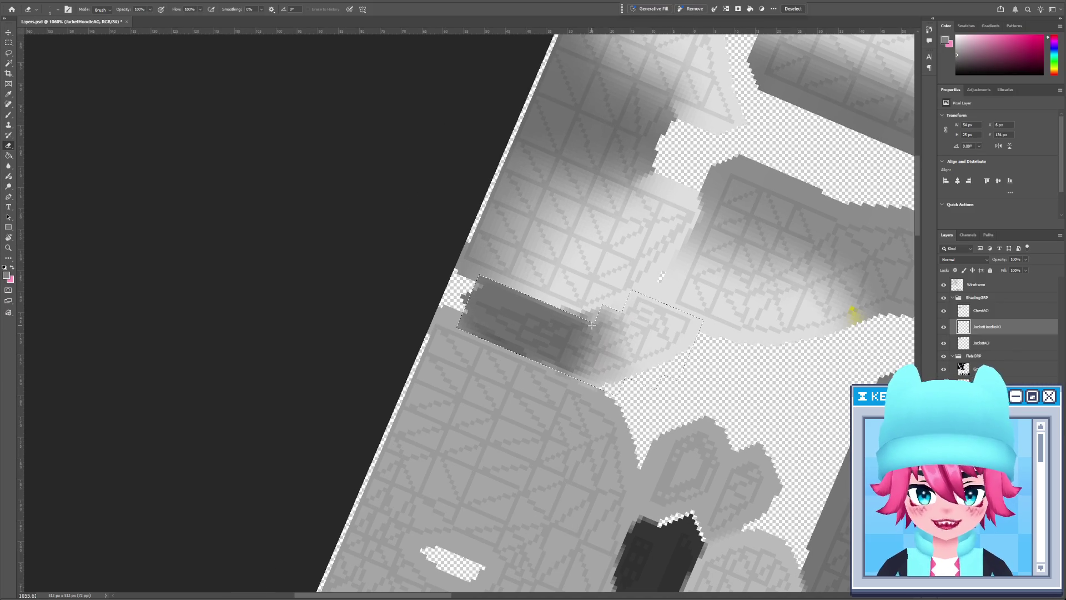
key(Caps_Lock)
key(bracketright)
key(bracketright)
key(bracketright)
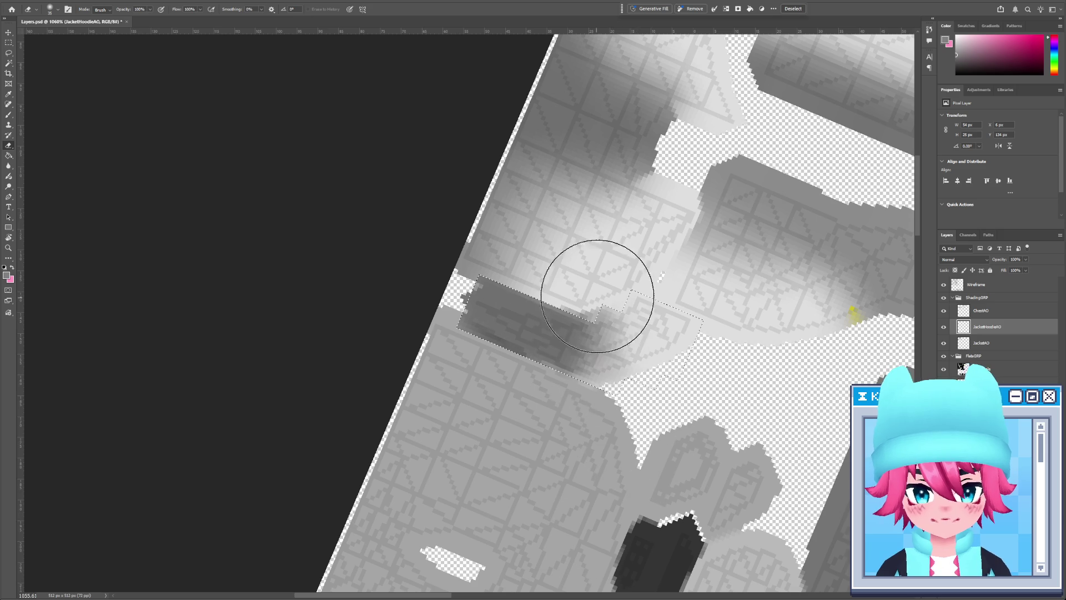
drag(595, 281, 598, 418)
Paint darker AO inside the selection with an enlarged brush, then return to 3DCoat
key(b)
mouse_move(564, 309)
mouse_down()
mouse_move(566, 326)
mouse_move(516, 333)
mouse_move(535, 327)
mouse_up()
key(ctrl+z)
key(bracketright)
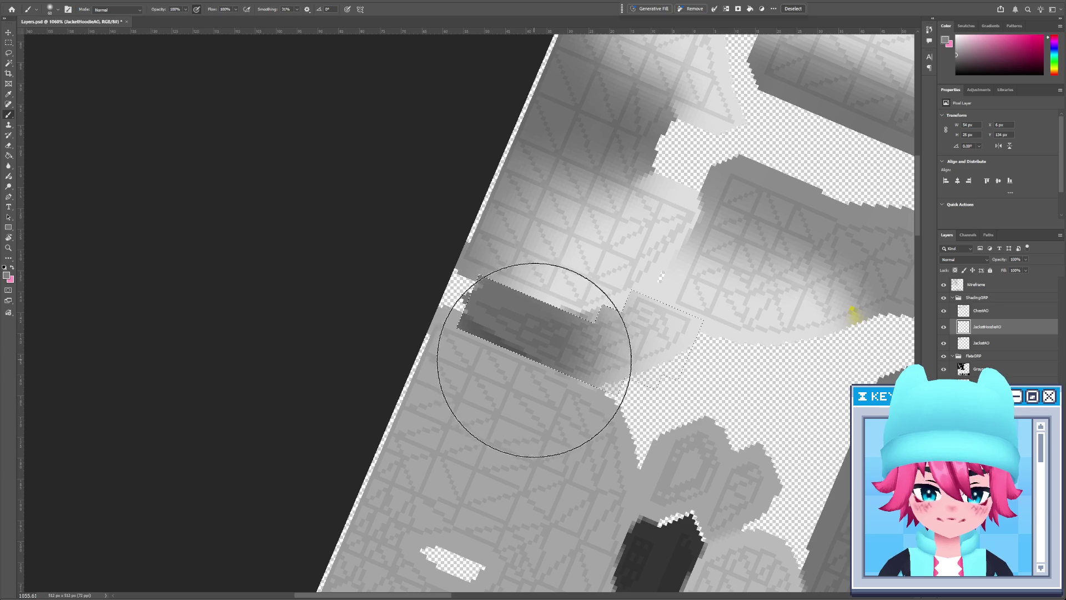
mouse_move(534, 368)
mouse_down()
mouse_move(543, 333)
mouse_move(519, 341)
mouse_up()
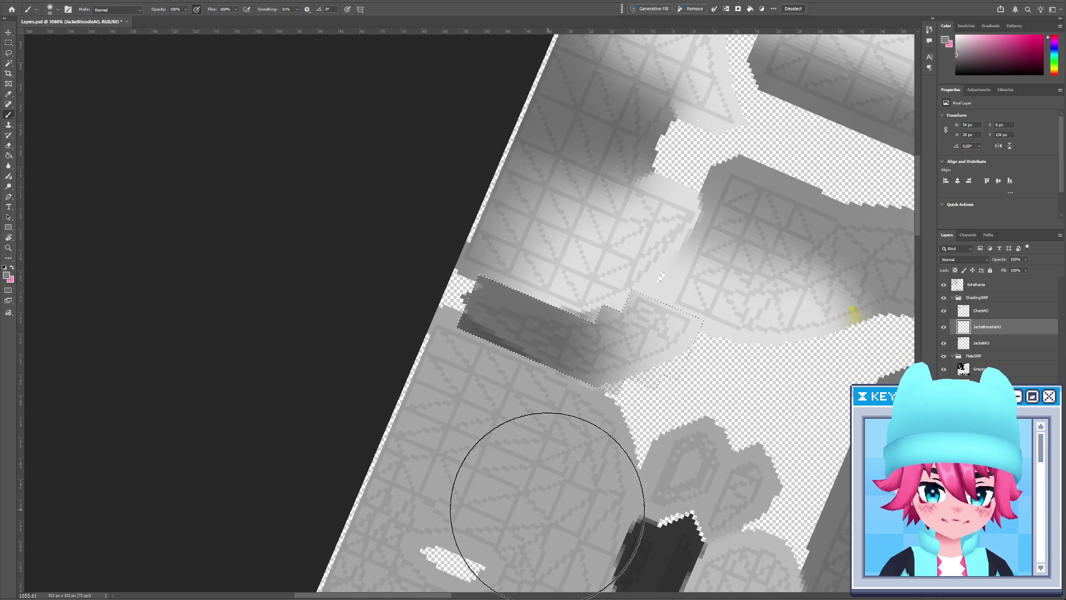
key(alt+Tab)
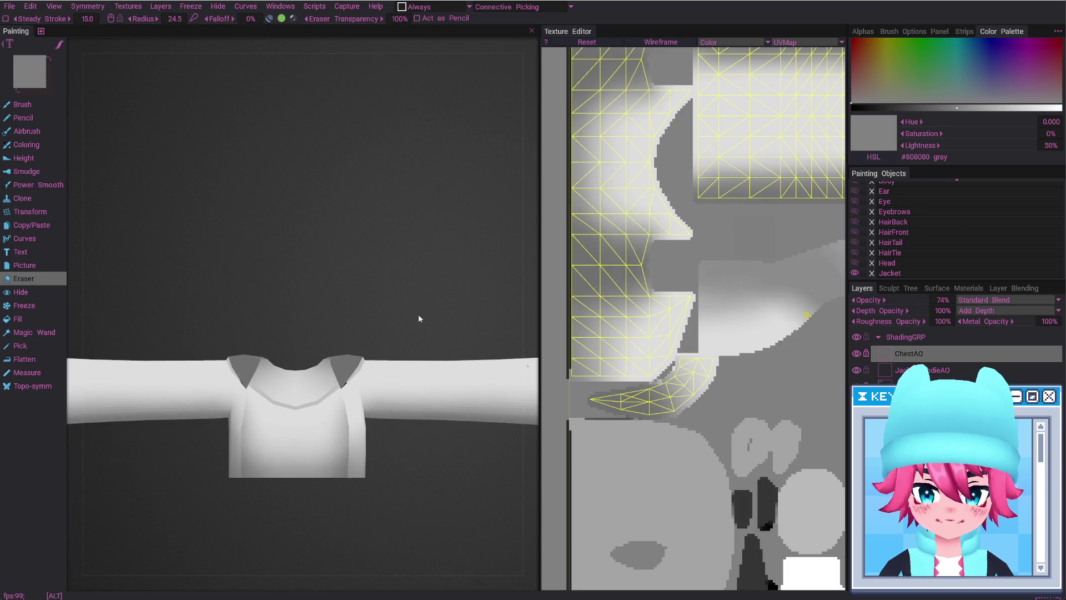
Unhide all the character's objects in 3DCoat and view the model from above
alt+drag(419, 318, 427, 369)
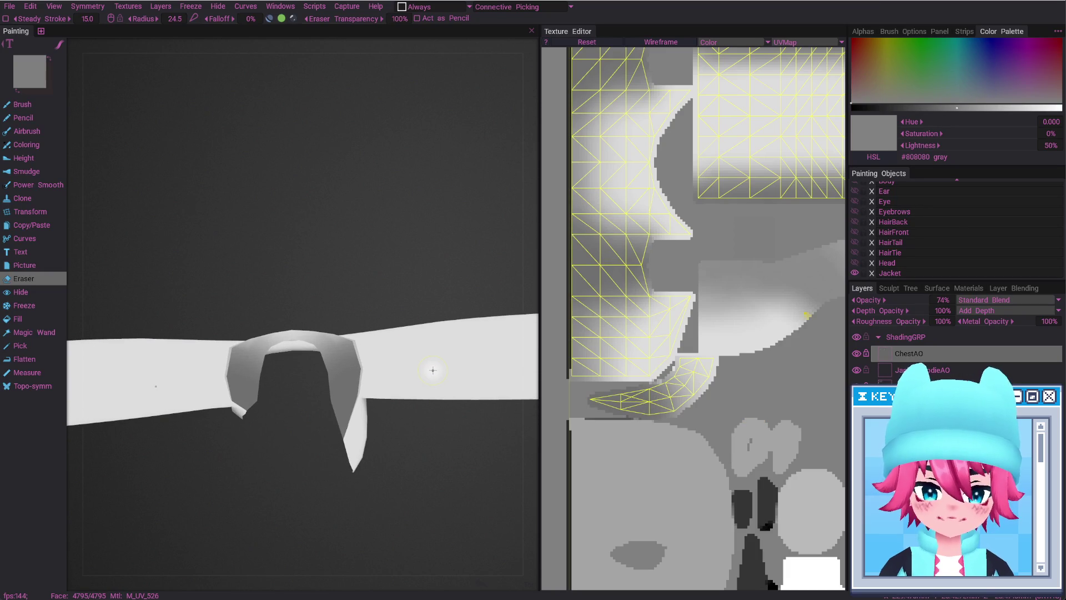
key(alt+Tab)
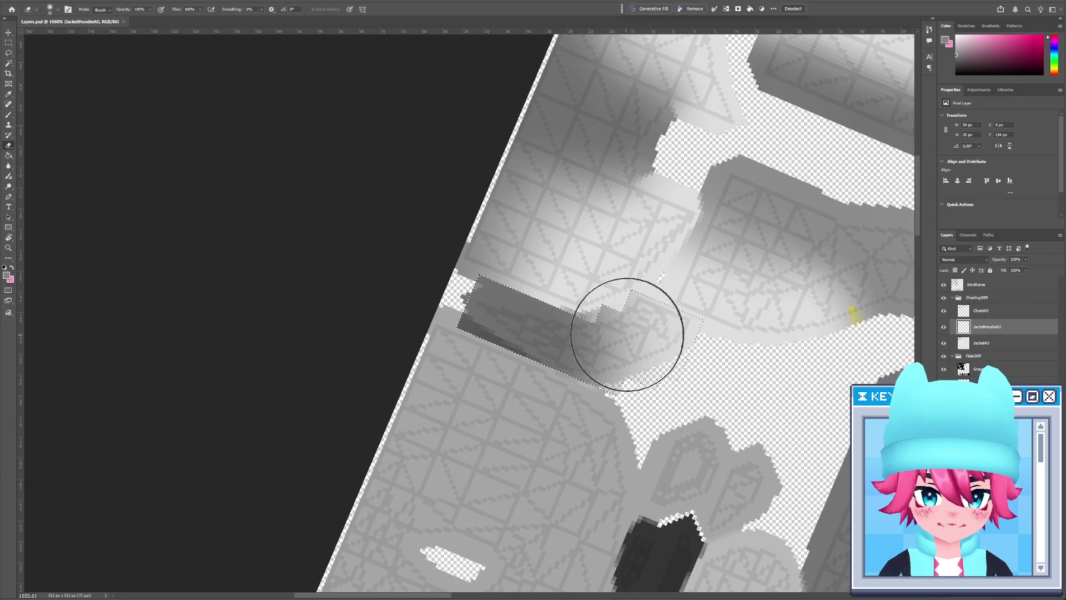
key(alt+Tab)
mouse_move(353, 375)
alt+mouse_down()
mouse_move(261, 381)
mouse_move(401, 352)
alt+mouse_up()
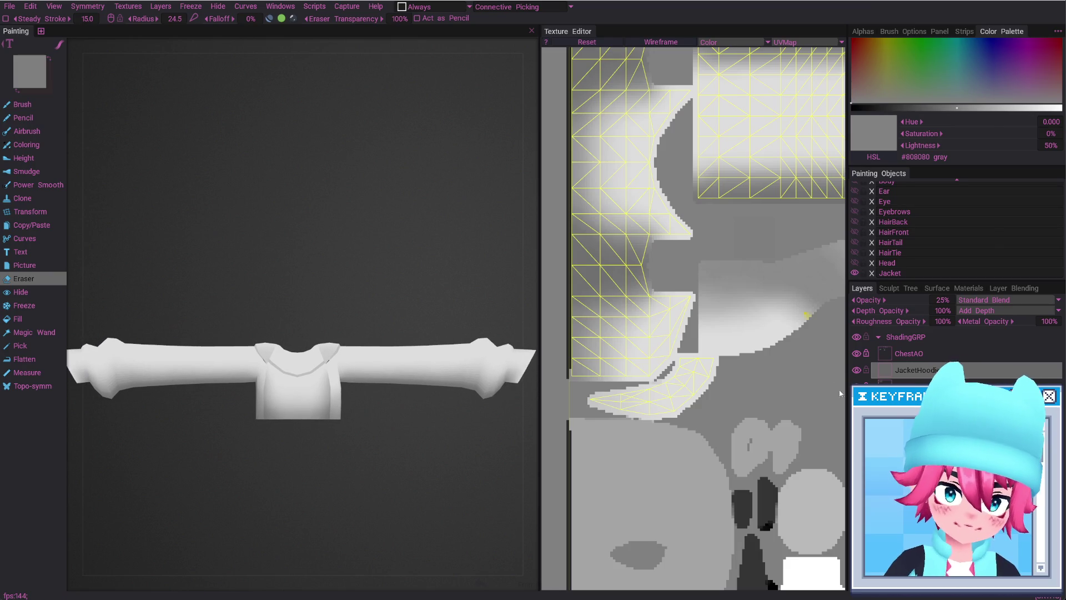
alt+click(855, 274)
mouse_move(423, 351)
alt+mouse_down()
mouse_move(364, 398)
mouse_move(360, 445)
mouse_move(291, 411)
alt+mouse_up()
scroll(365, 398, up, 3)
Shrink the Photoshop brush to about 52 px and set JacketHoodieAO opacity to 25%
key(alt+Tab)
key(bracketleft)
key(bracketleft)
key(bracketleft)
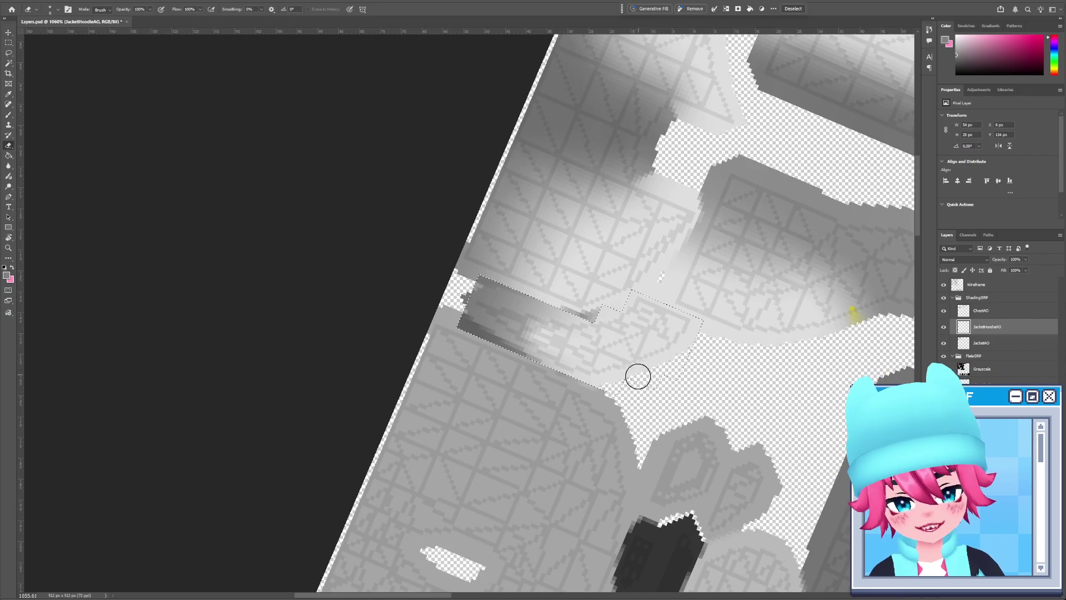
key(alt+Tab)
alt+drag(637, 376, 442, 348)
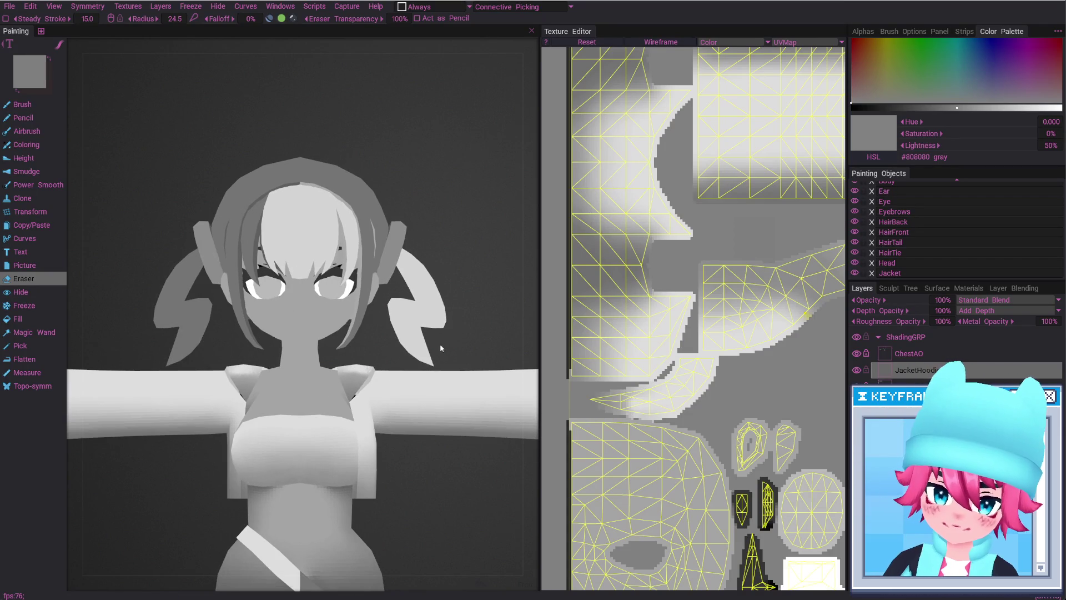
key(alt+Tab)
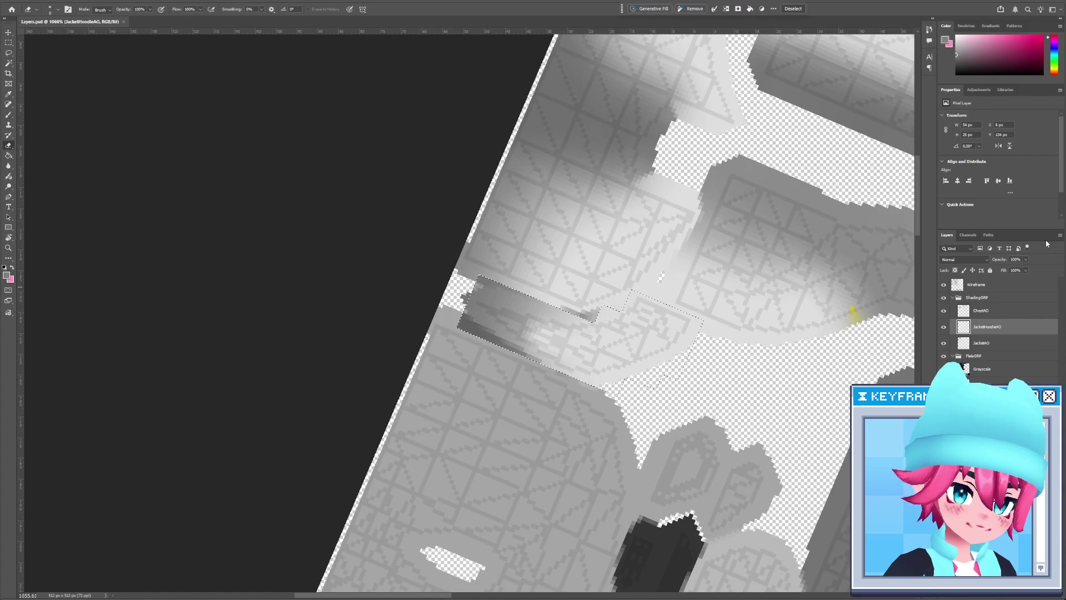
text(25)
key(Return)
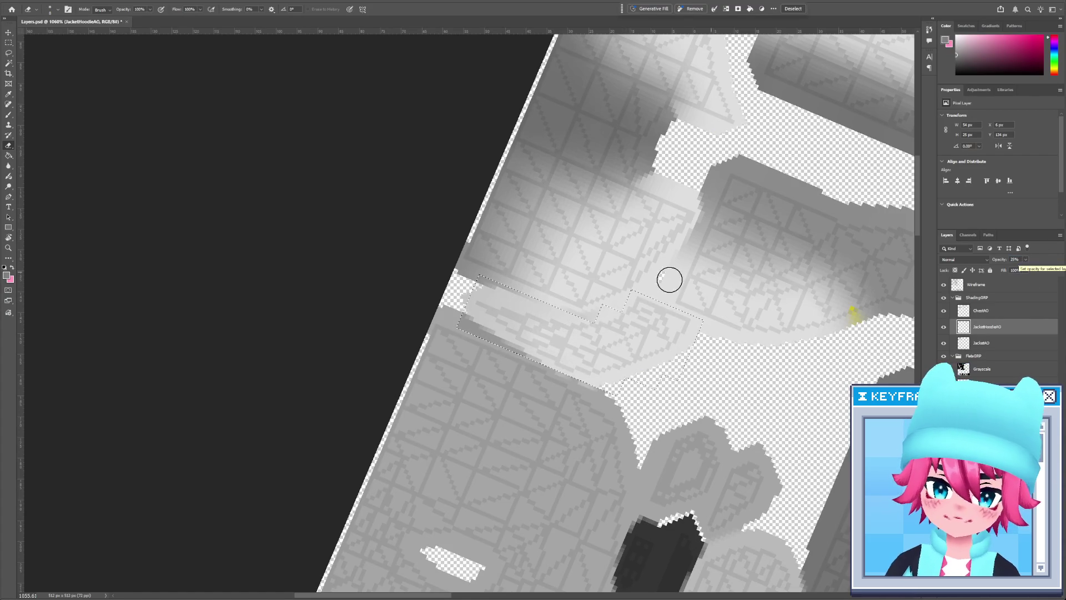
key(alt+Tab)
Compare the jacket shading in 3DCoat, then confirm JacketHoodieAO's 25% opacity in Photoshop
mouse_move(389, 380)
alt+mouse_down()
mouse_move(367, 435)
mouse_move(339, 423)
mouse_move(250, 435)
alt+mouse_up()
key(alt+Tab)
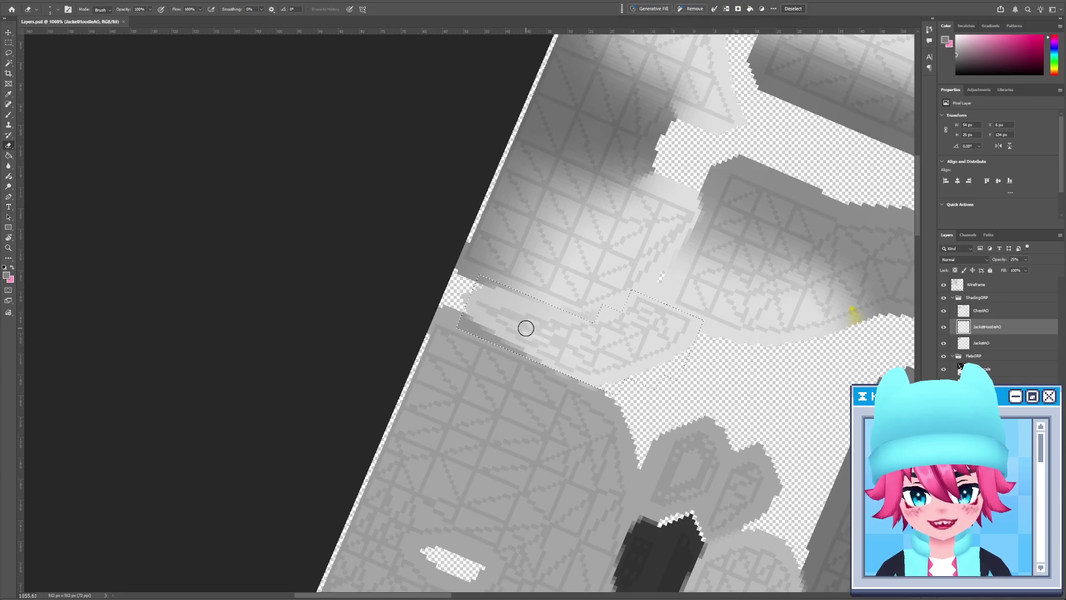
key(alt+Tab)
mouse_move(319, 398)
alt+mouse_down()
mouse_move(411, 402)
mouse_move(330, 389)
mouse_move(433, 388)
alt+mouse_up()
key(alt+Tab)
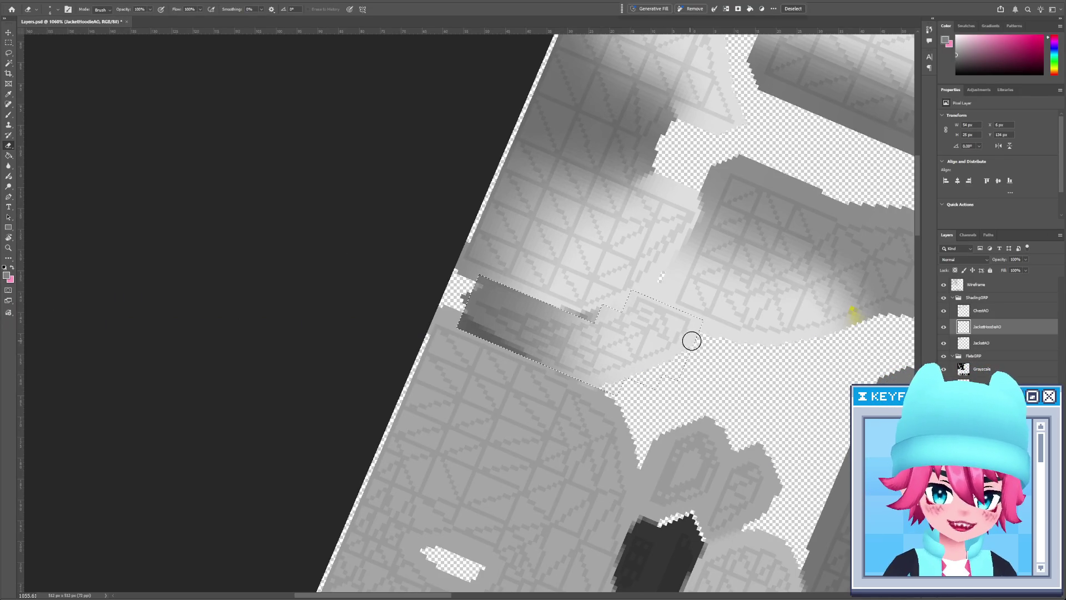
text(5)
key(Return)
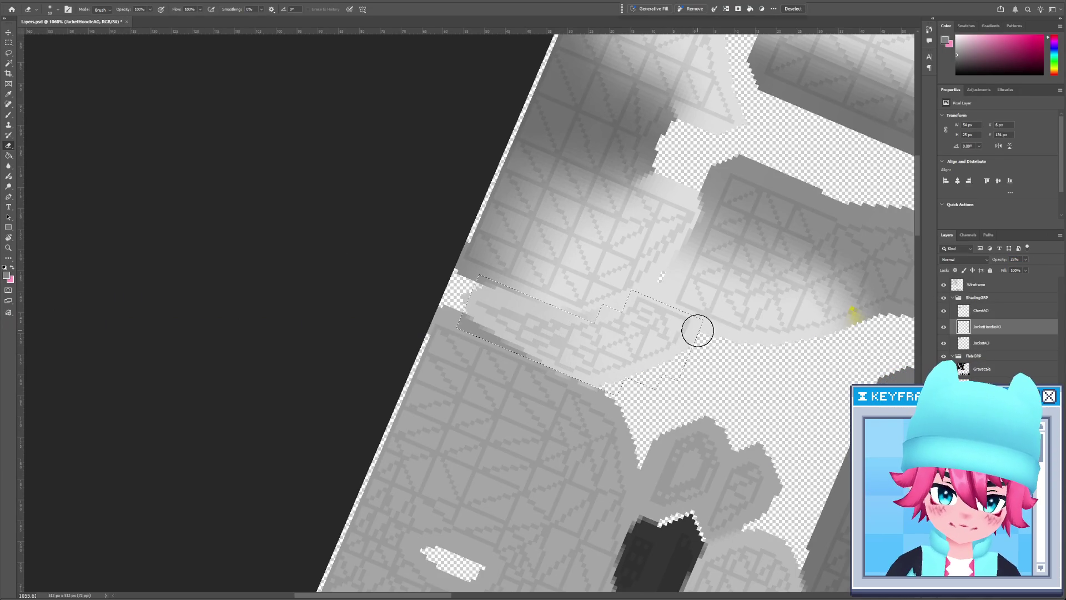
Enlarge the erasing brush to about 465 px and review the full model in 3DCoat
key(bracketright)
key(bracketright)
key(bracketright)
key(bracketright)
key(bracketright)
key(bracketright)
key(bracketright)
key(bracketright)
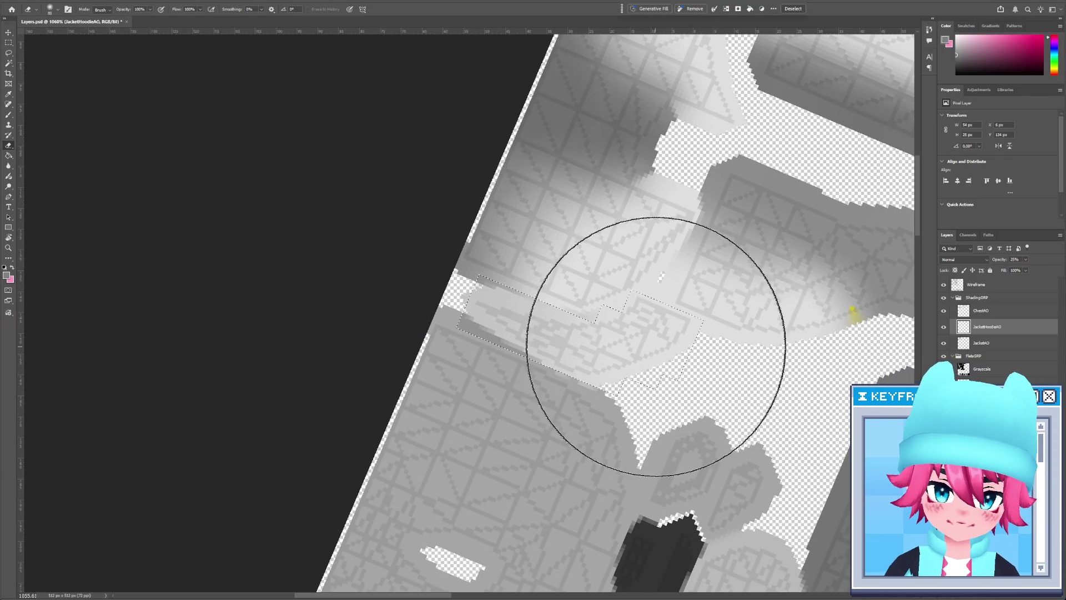
key(alt+Tab)
mouse_move(407, 363)
alt+mouse_down()
mouse_move(269, 318)
mouse_move(478, 288)
alt+mouse_up()
mouse_move(478, 288)
alt+right_down()
mouse_move(390, 489)
mouse_move(379, 297)
mouse_move(392, 295)
alt+right_up()
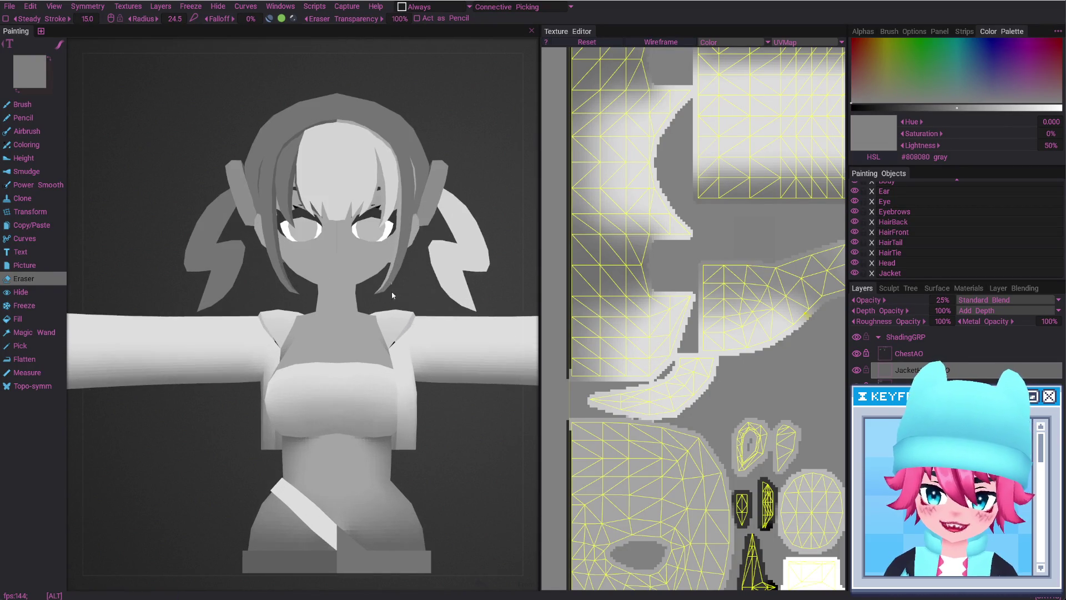
alt+drag(392, 295, 425, 349)
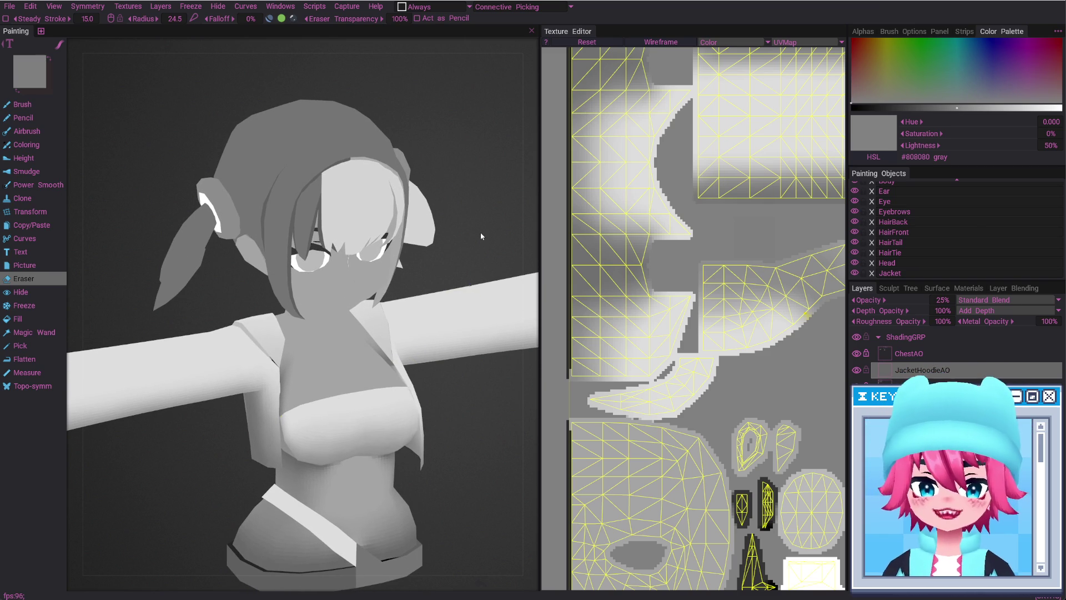
alt+drag(480, 232, 449, 228)
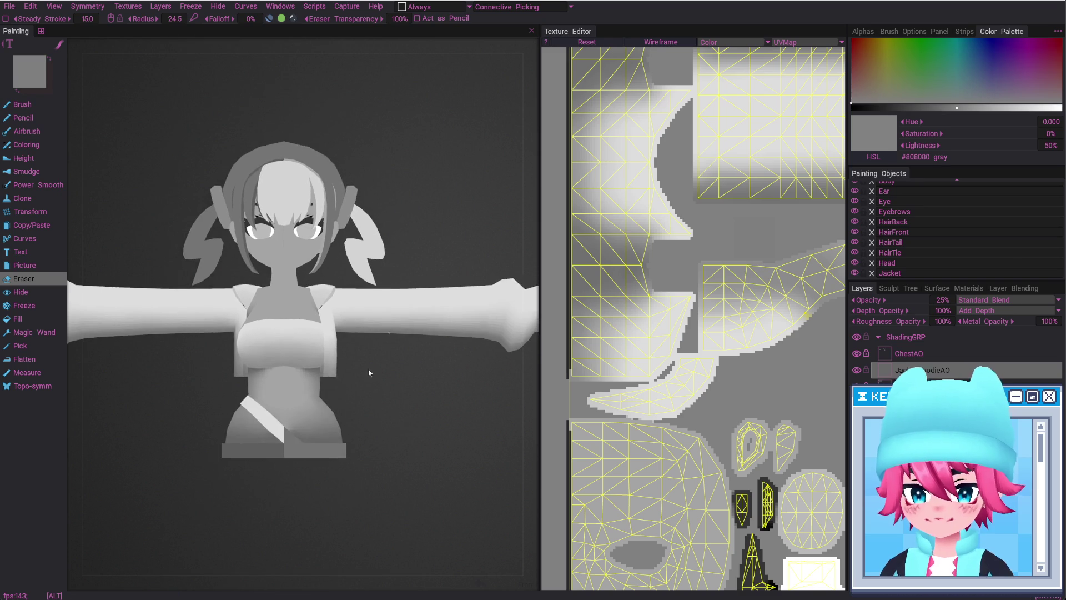
alt+right_drag(415, 350, 363, 329)
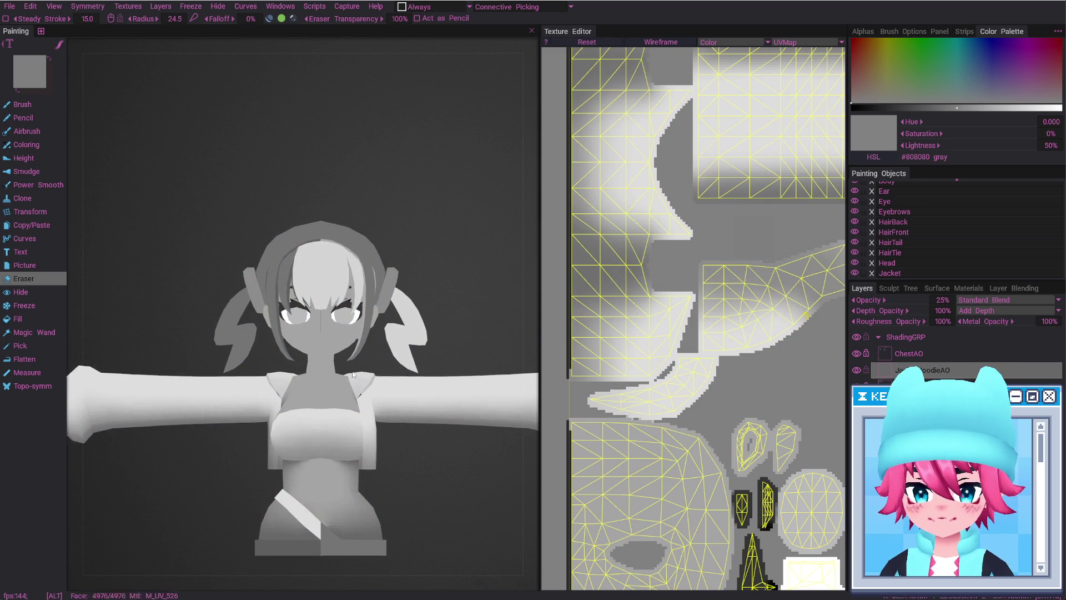
alt+right_drag(394, 366, 337, 406)
alt+drag(337, 406, 340, 418)
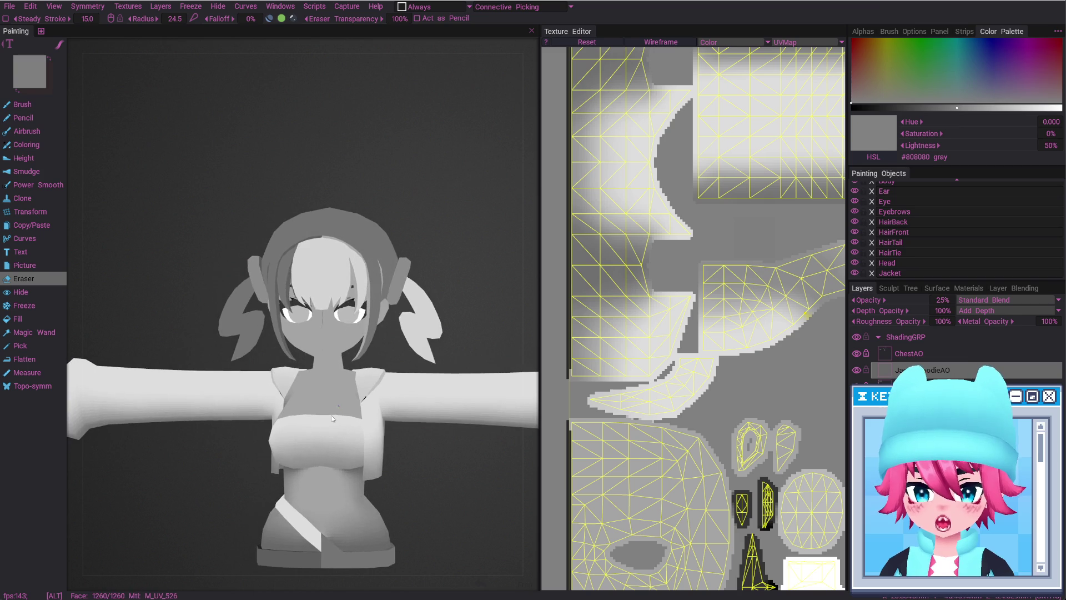
alt+right_drag(338, 414, 382, 179)
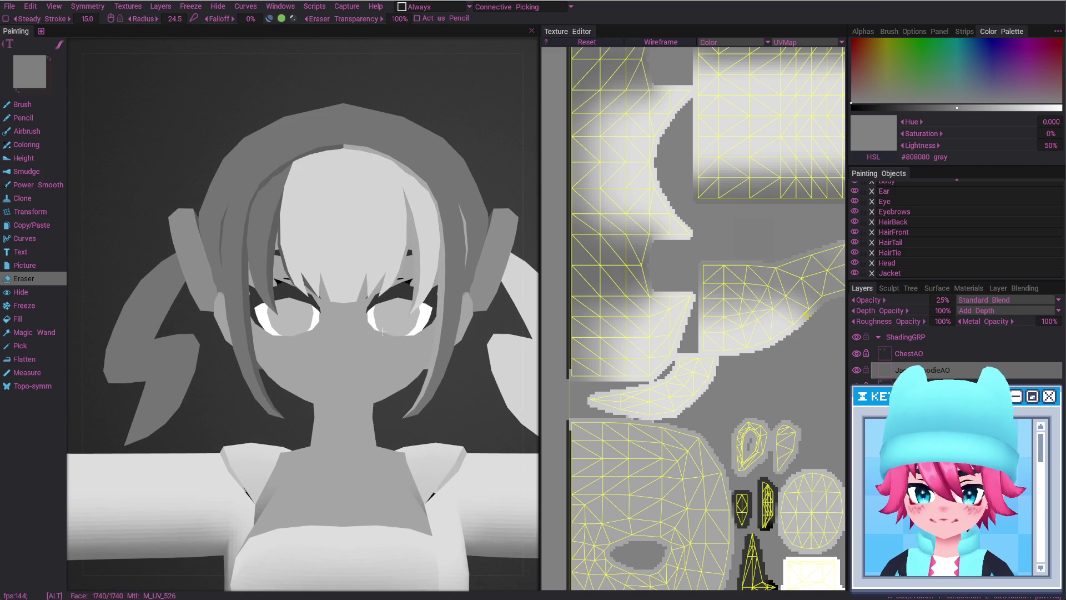
alt+drag(393, 284, 353, 227)
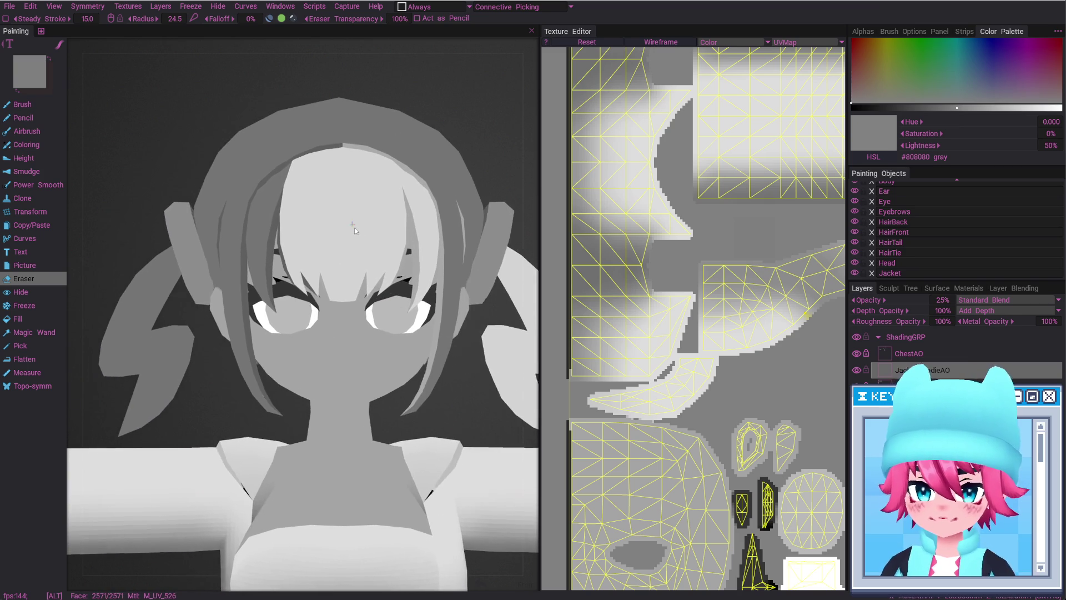
alt+right_drag(363, 229, 312, 260)
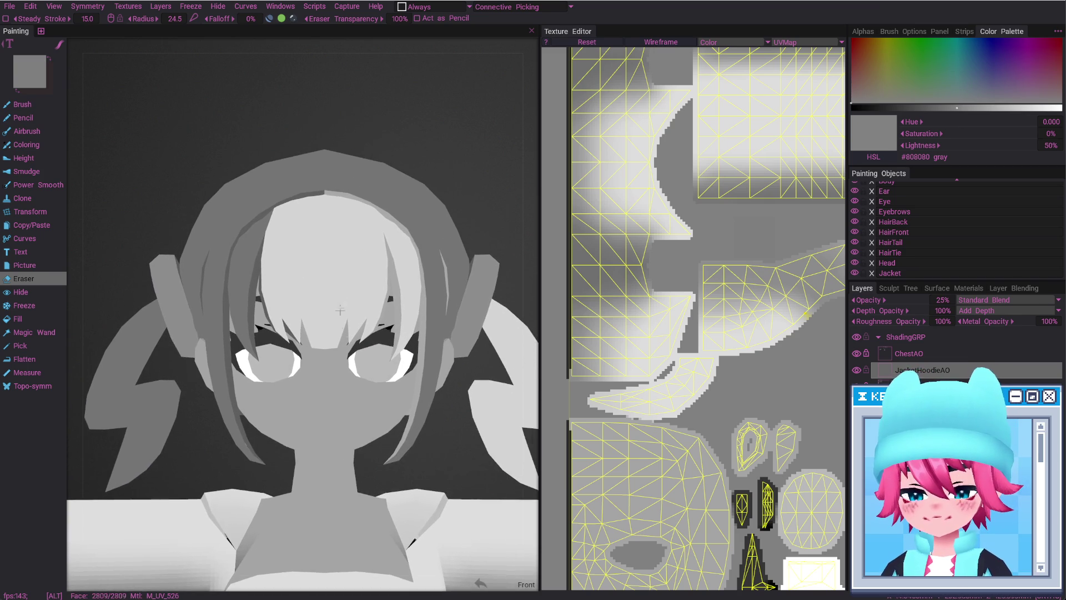
mouse_move(312, 260)
alt+mouse_down()
mouse_move(378, 259)
mouse_move(273, 275)
alt+mouse_up()
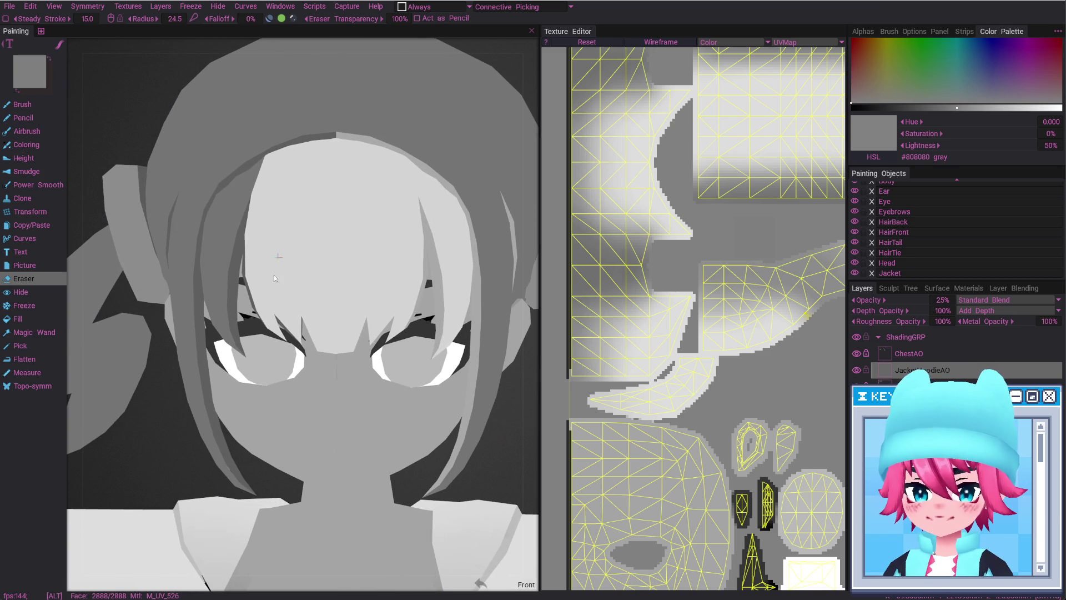
alt+right_drag(274, 275, 299, 281)
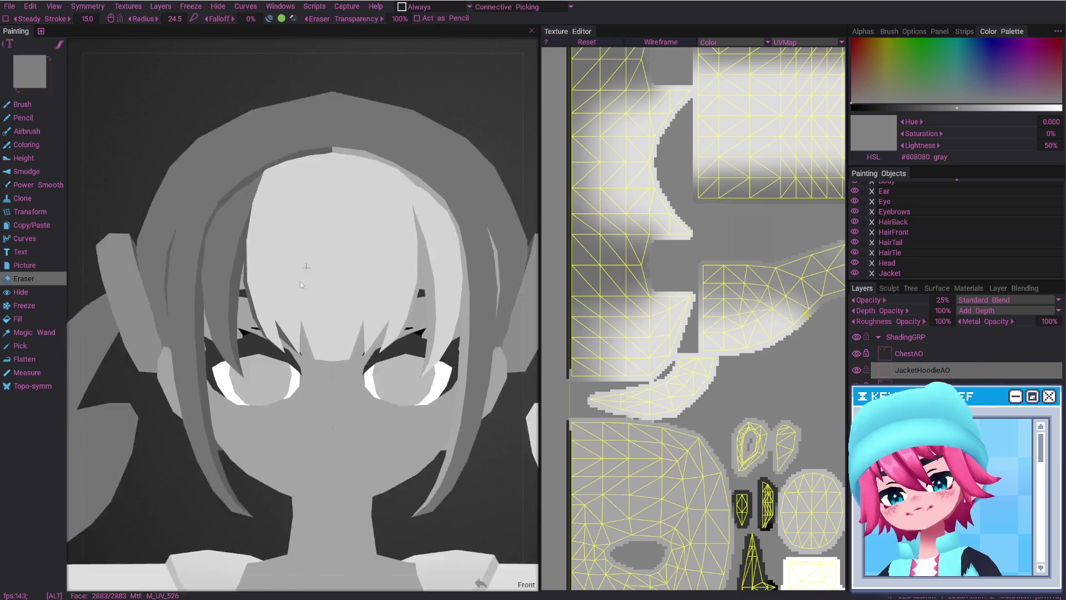
alt+right_drag(320, 358, 324, 393)
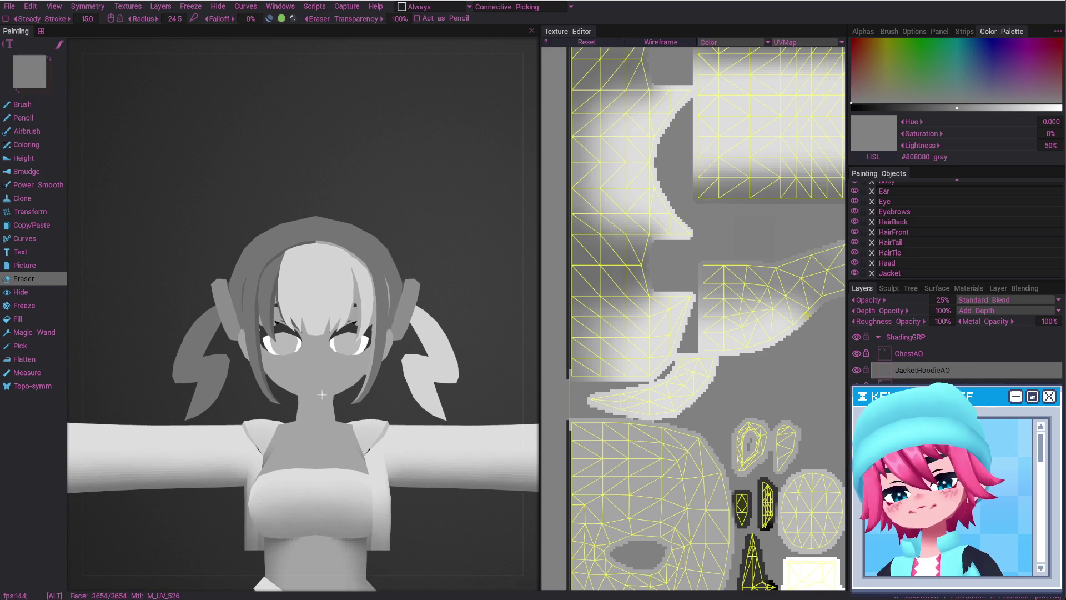
alt+drag(321, 394, 324, 413)
mouse_move(324, 413)
alt+right_down()
mouse_move(456, 396)
mouse_move(448, 431)
alt+right_up()
mouse_move(447, 430)
alt+mouse_down()
mouse_move(454, 328)
mouse_move(761, 337)
alt+mouse_up()
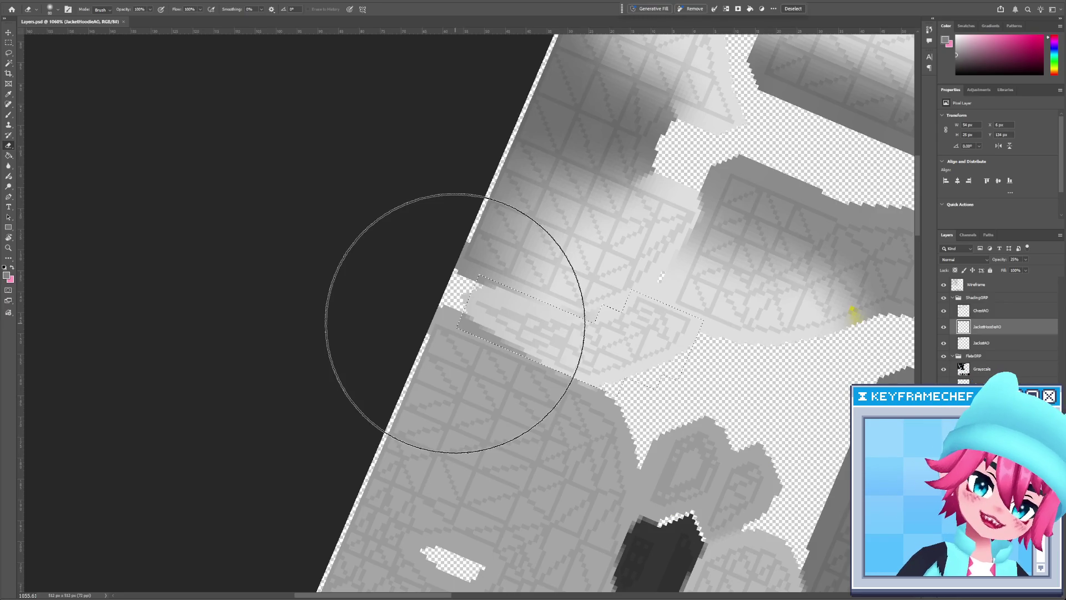
Reset the canvas rotation to 0° and enter the name 'Handz'
key(r)
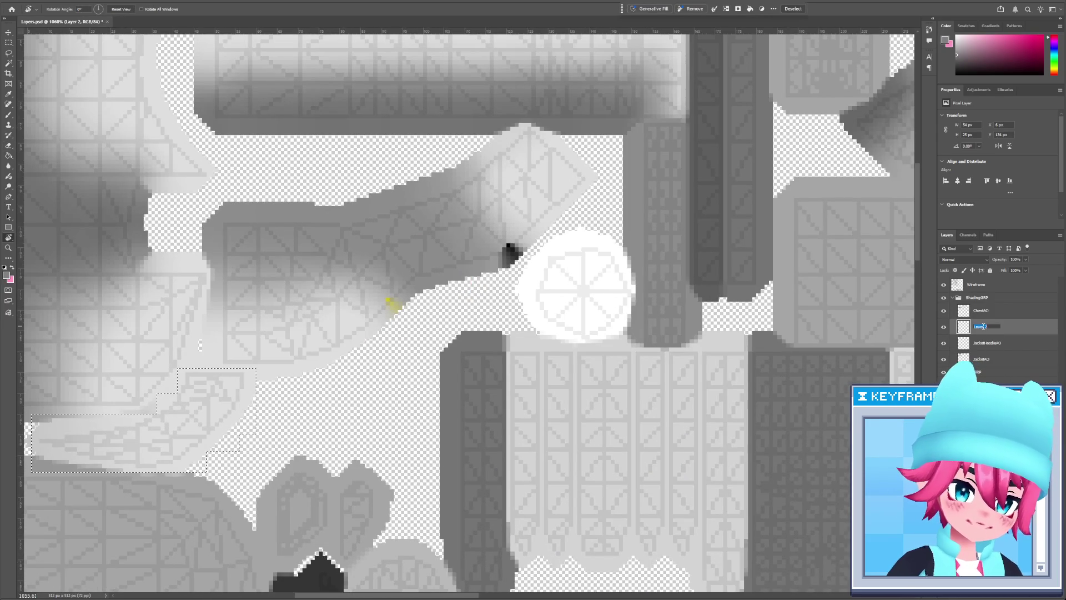
text(HandAO)
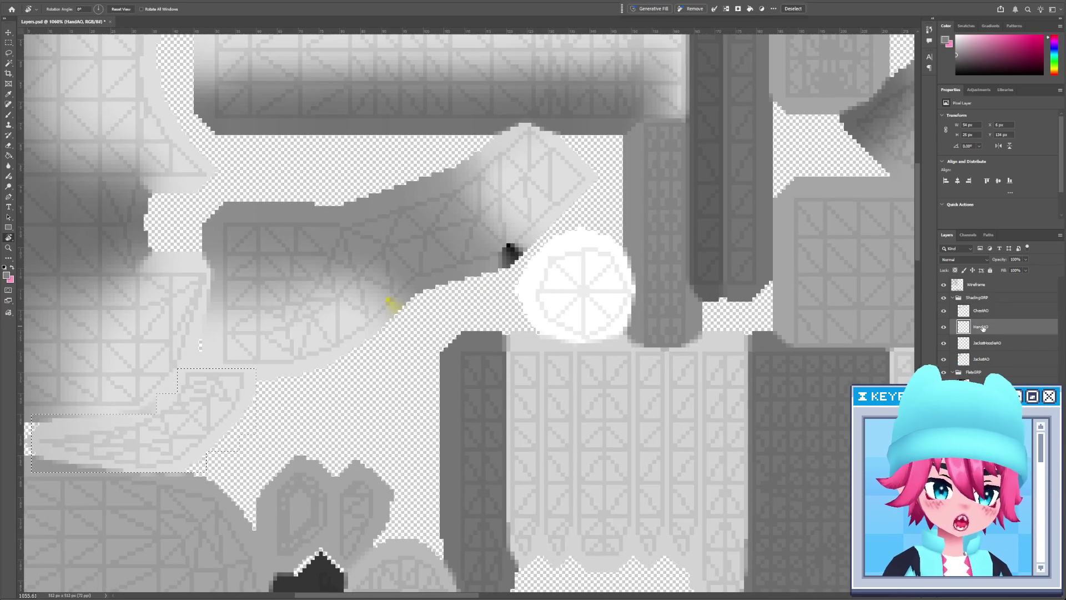
text(z)
alt+scroll(607, 364, down, 6)
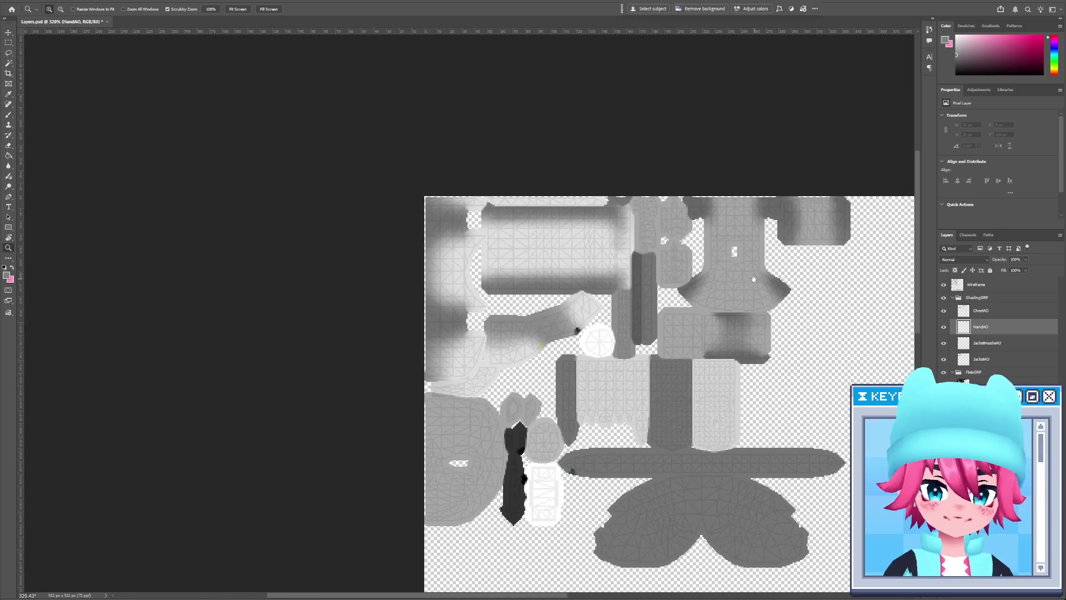
alt+scroll(753, 278, up, 6)
Darken the top of the hand texture through two rectangular selections with a soft brush
key(m)
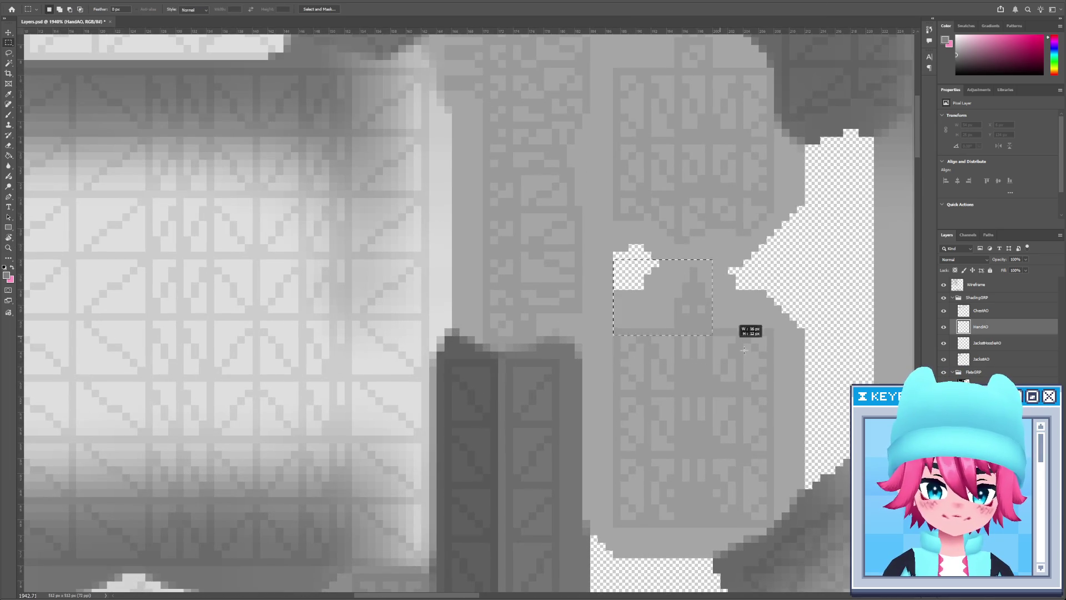
drag(772, 501, 773, 519)
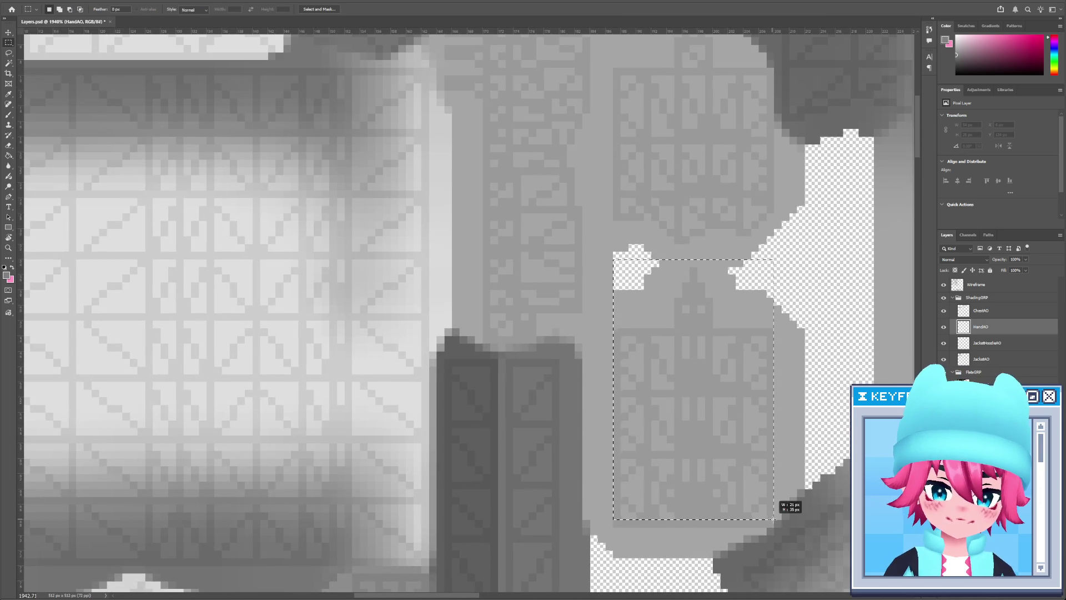
key(b)
click(649, 228)
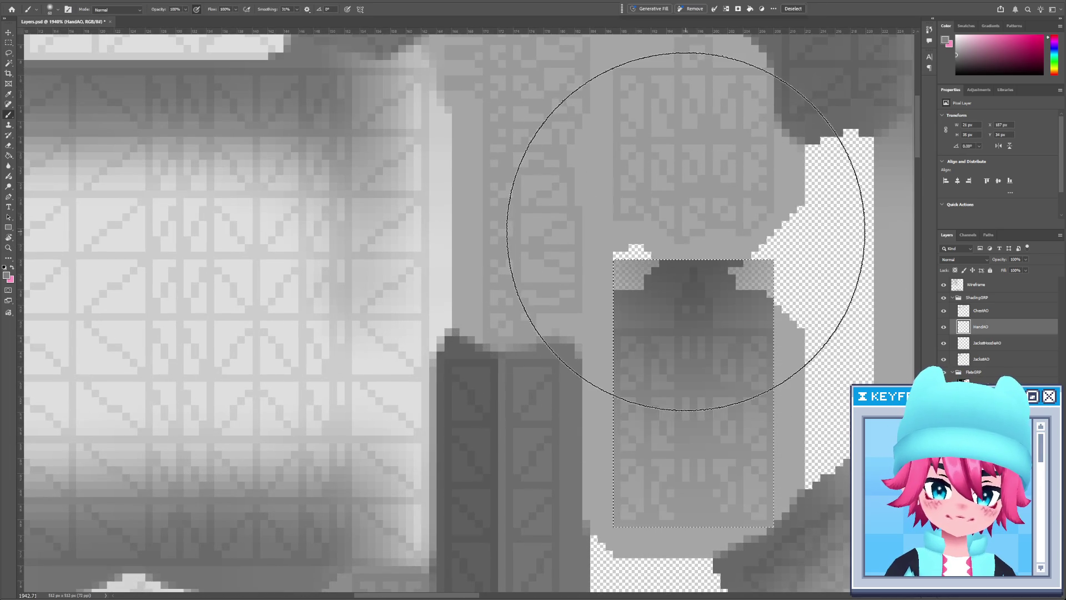
scroll(624, 207, up, 5)
key(m)
drag(588, 147, 752, 406)
key(b)
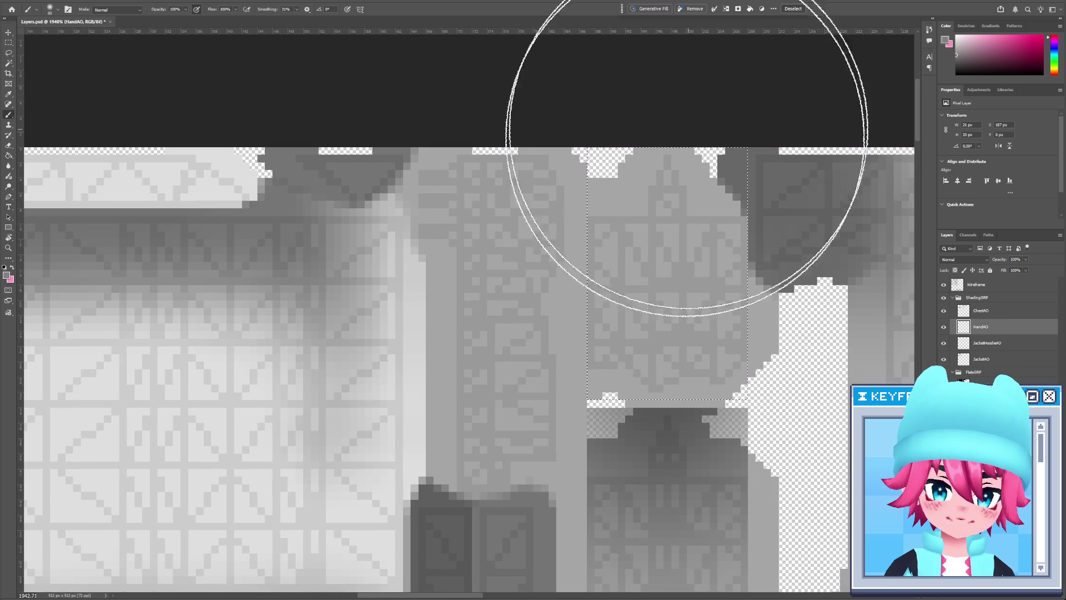
click(668, 155)
key(ctrl+d)
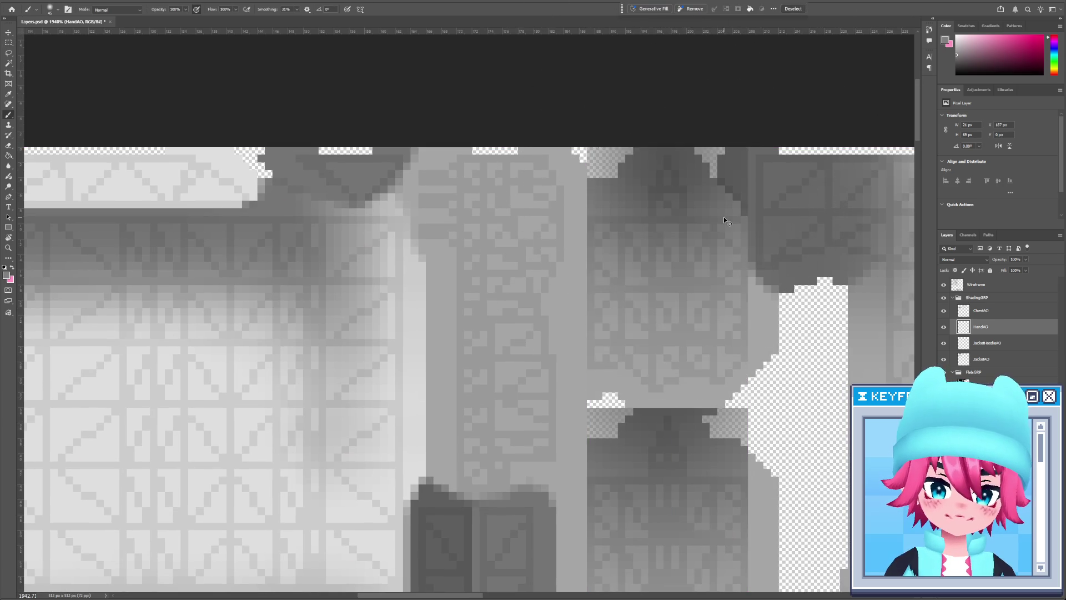
scroll(710, 287, down, 5)
After a 3DCoat preview, paint a dark line down the hand texture's middle and save
key(alt+Tab)
mouse_move(440, 317)
mouse_down()
mouse_move(399, 443)
mouse_move(450, 310)
mouse_move(448, 367)
mouse_move(354, 328)
mouse_move(340, 275)
mouse_up()
key(alt+Tab)
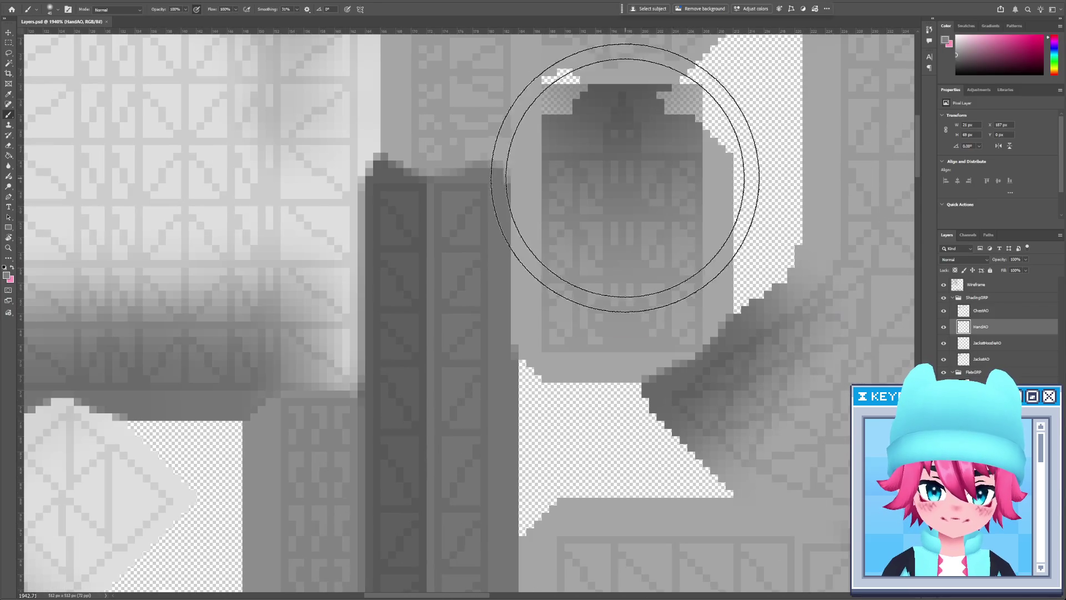
key(bracketleft)
key(bracketleft)
key(bracketleft)
key(bracketleft)
key(bracketleft)
drag(627, 155, 626, 351)
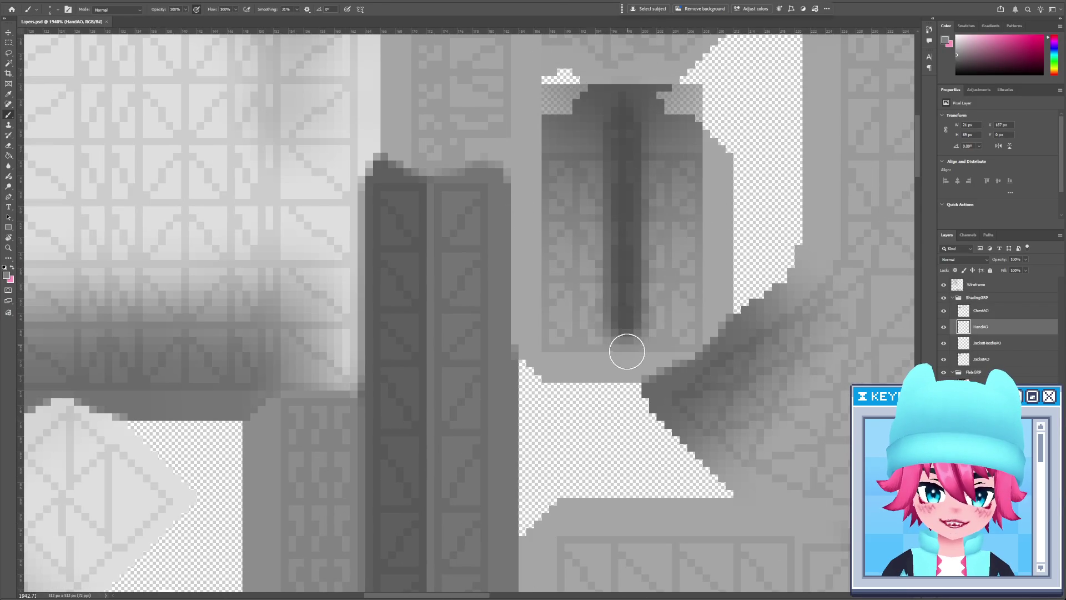
key(ctrl+s)
Undo the dark vertical stroke, save, and check the hand from below in 3DCoat
key(alt+Tab)
drag(404, 357, 504, 387)
key(alt+Tab)
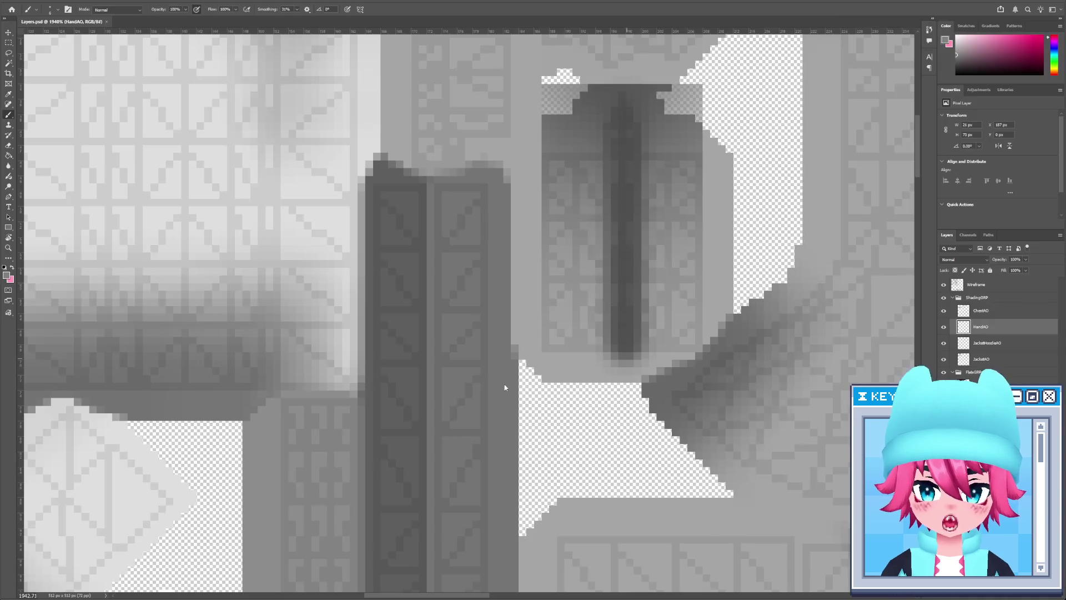
key(ctrl+z)
key(m)
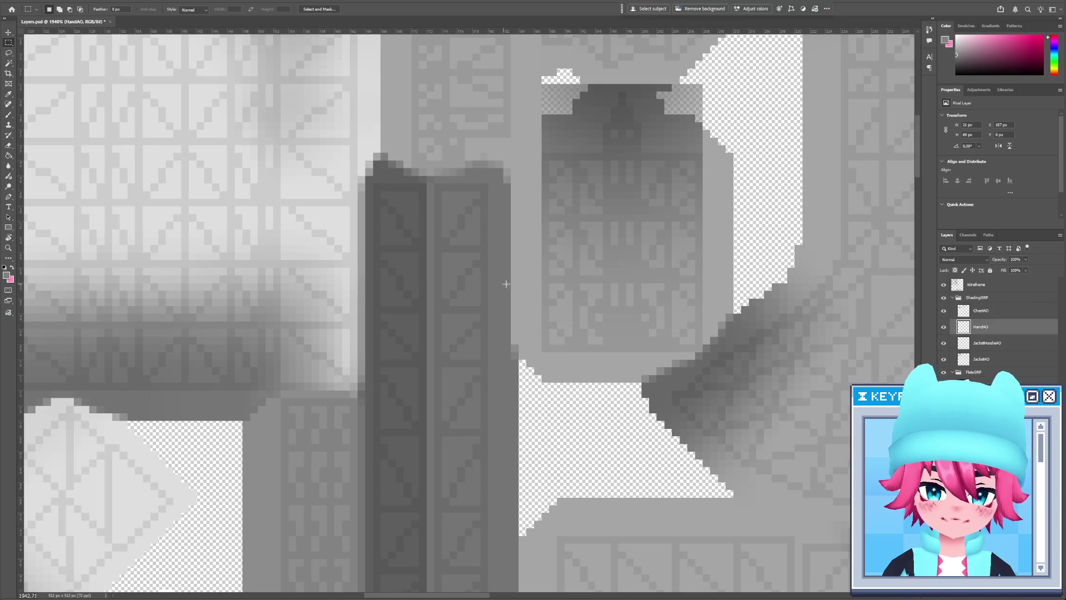
key(ctrl+s)
key(alt+Tab)
drag(476, 291, 342, 264)
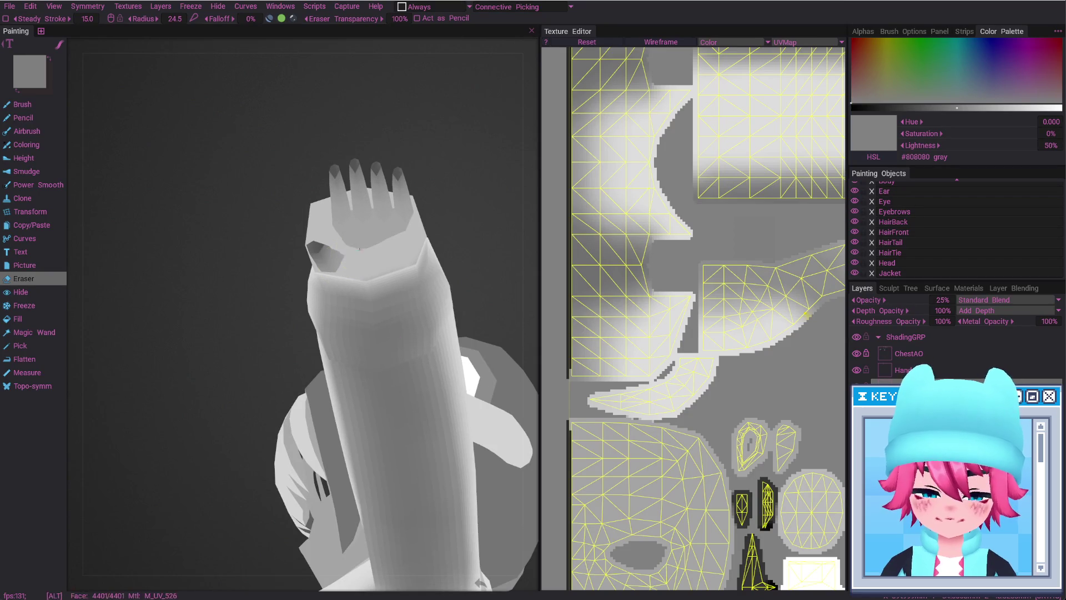
Darken narrow strips along the hand texture's left and right edges
key(alt+Tab)
drag(546, 157, 563, 349)
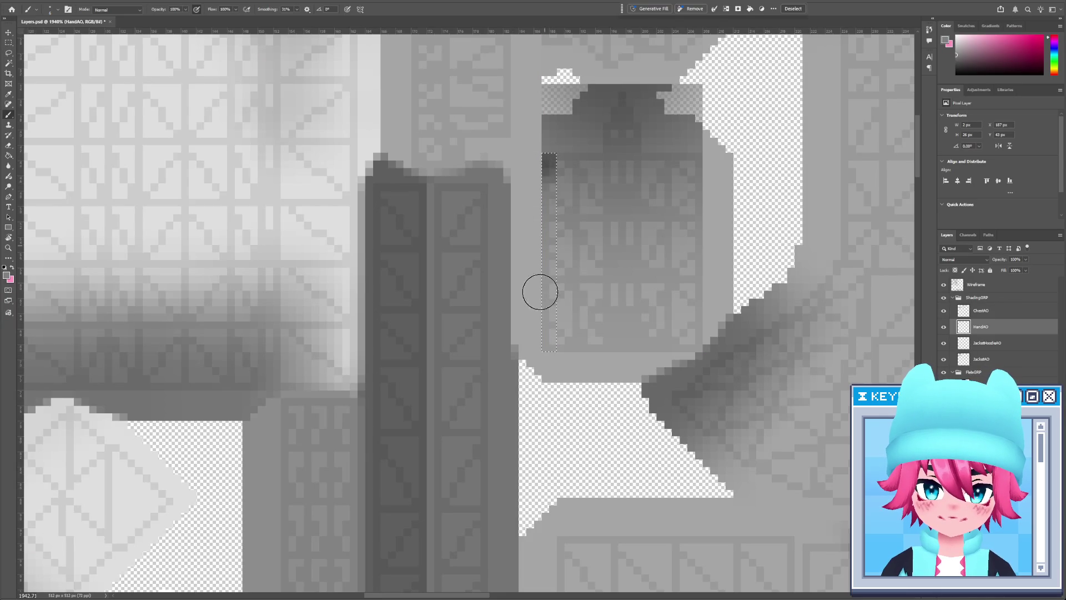
key(alt+BackSpace)
key(ctrl+d)
drag(689, 153, 702, 351)
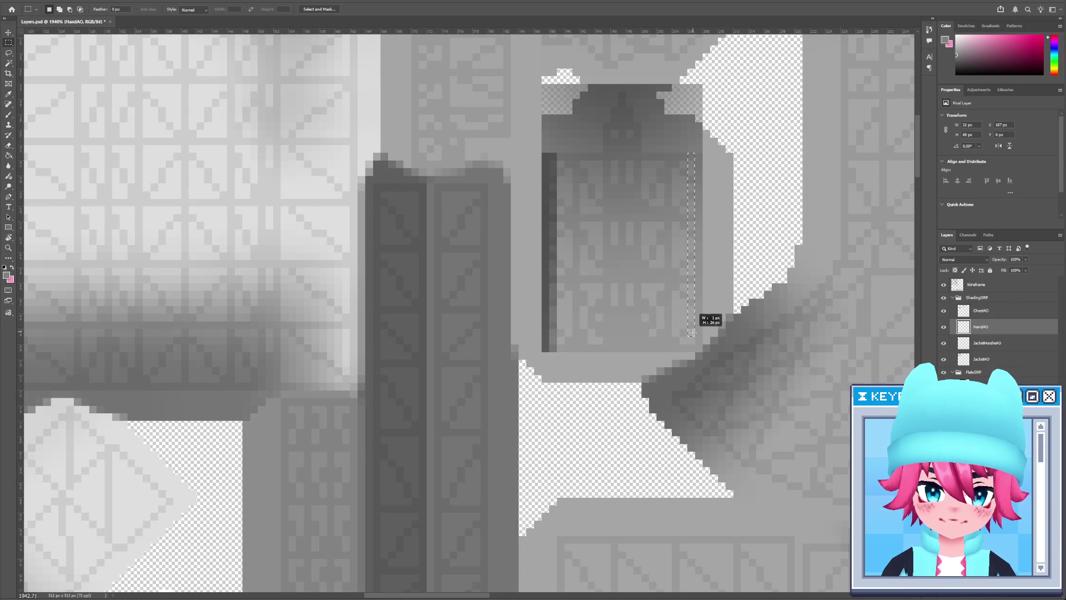
key(b)
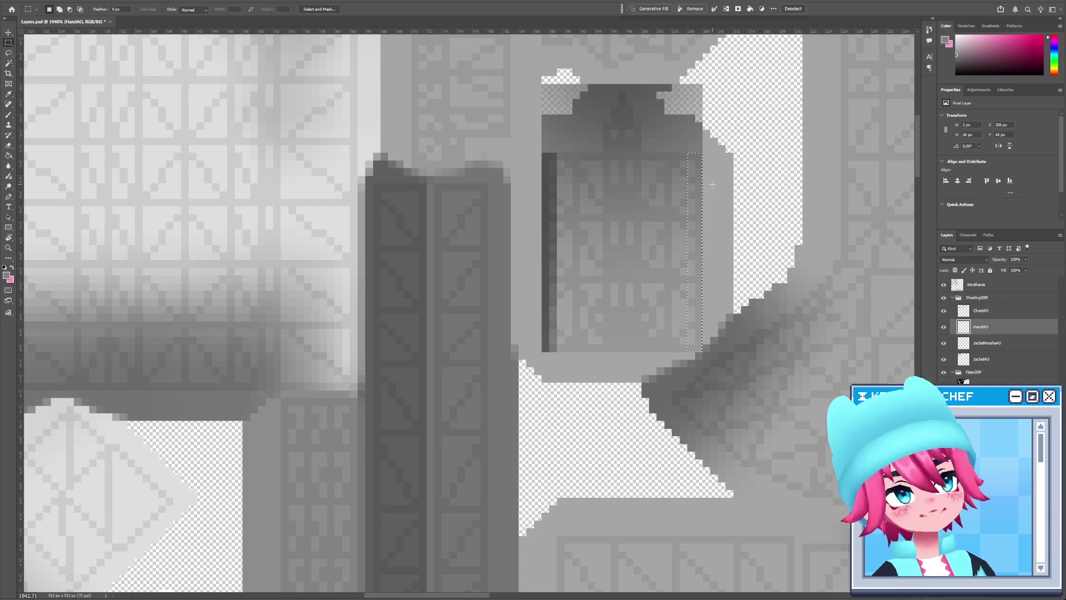
drag(709, 171, 671, 478)
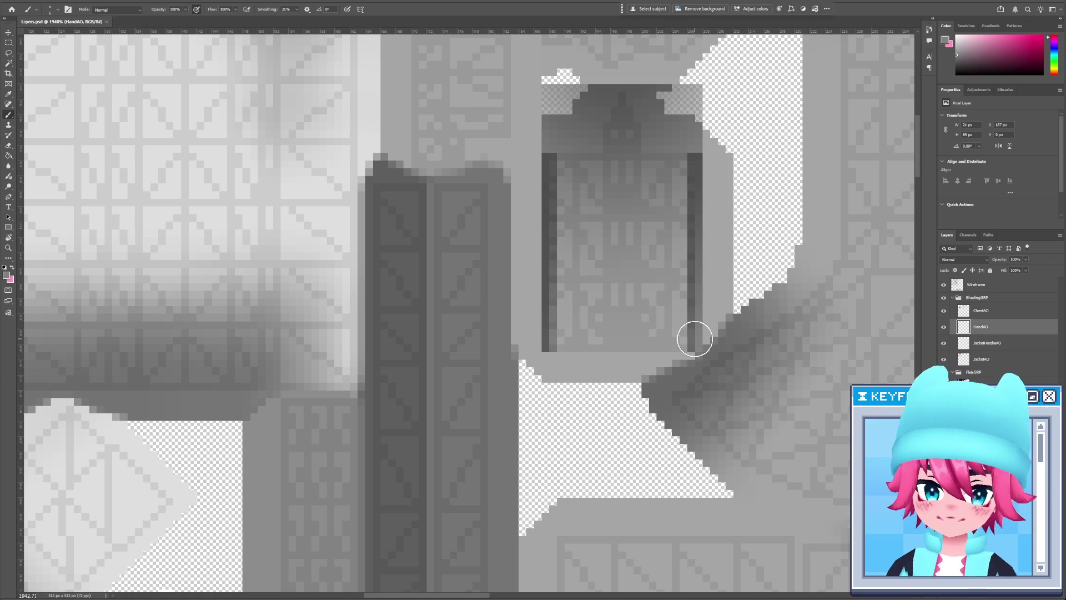
Check the arm in 3DCoat, then repaint the hand texture's left column darker
key(alt+Tab)
alt+drag(409, 304, 428, 241)
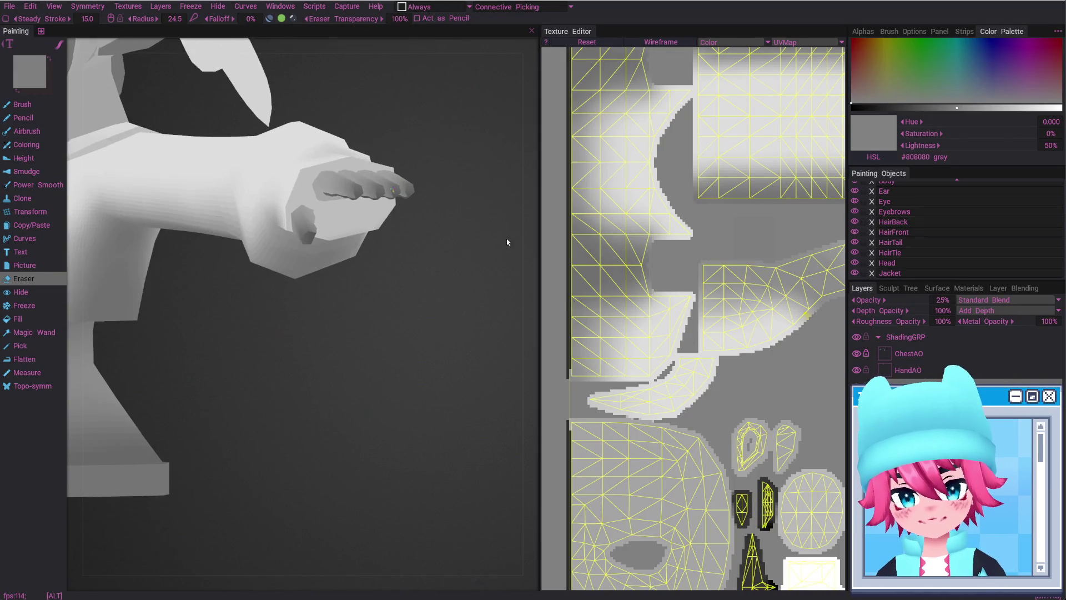
key(alt+Tab)
key(m)
drag(541, 154, 572, 356)
key(b)
drag(547, 152, 519, 430)
Select the hand texture's right column and paint it darker
key(m)
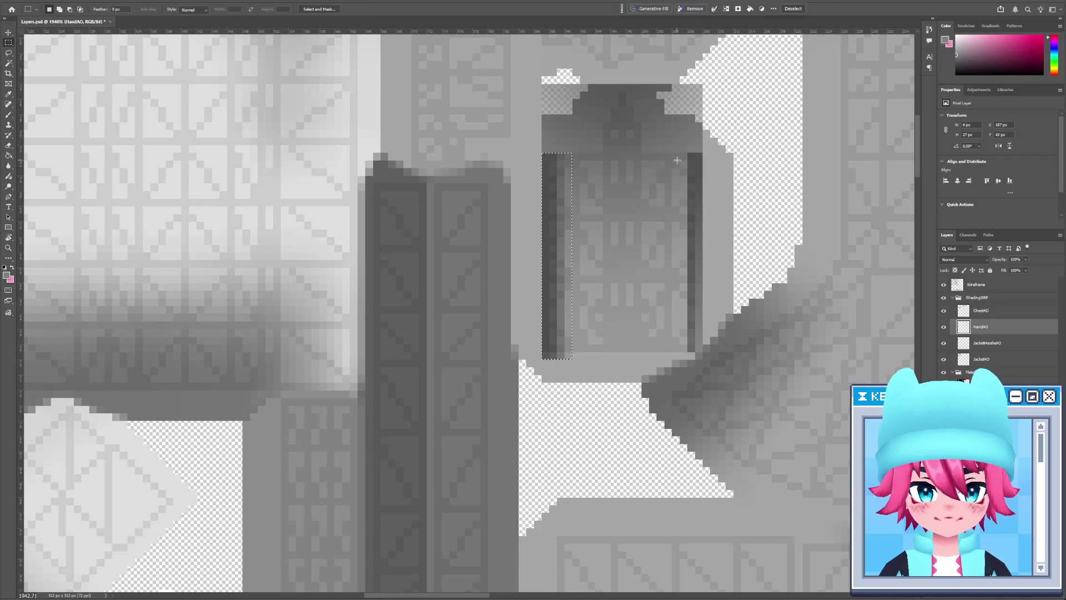
drag(681, 157, 701, 351)
key(b)
drag(694, 153, 694, 420)
Make HandAO the active layer and erase the finger grooves lighter with a smaller eraser
key(alt+Tab)
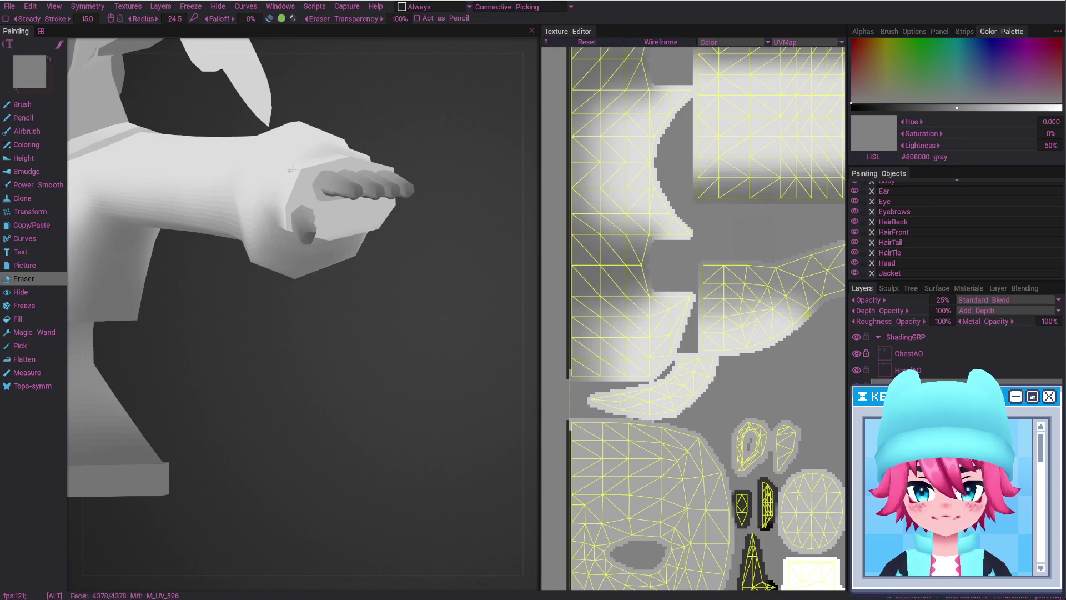
alt+drag(293, 169, 326, 172)
right_drag(333, 172, 325, 172)
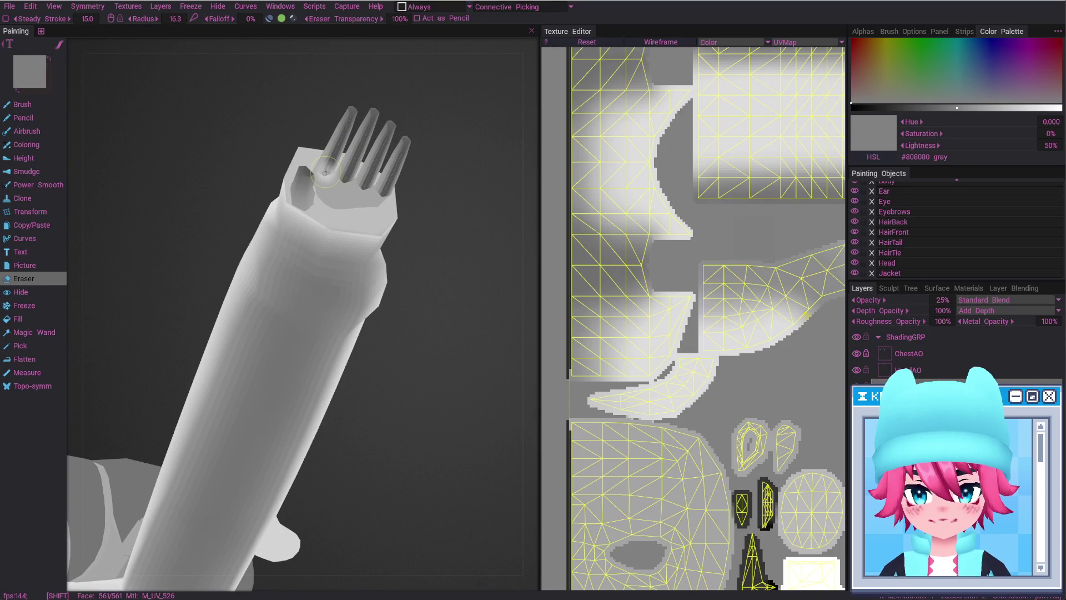
click(889, 369)
mouse_move(337, 179)
shift+mouse_down()
mouse_move(341, 132)
mouse_move(330, 171)
shift+mouse_up()
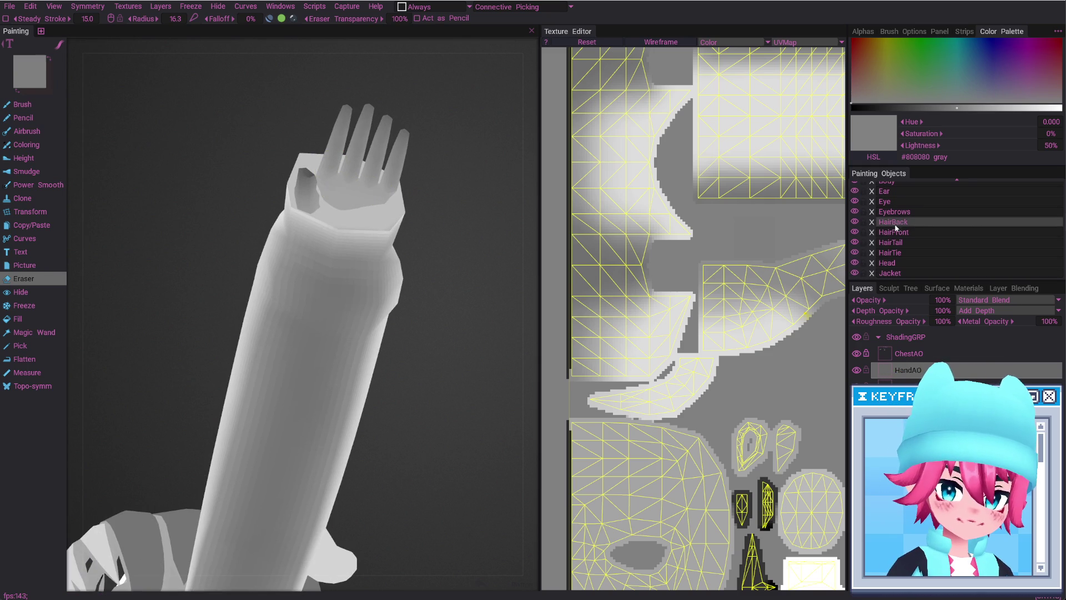
Hide every object except Body, inspect the isolated hand, and switch back to painting
scroll(862, 195, up, 2)
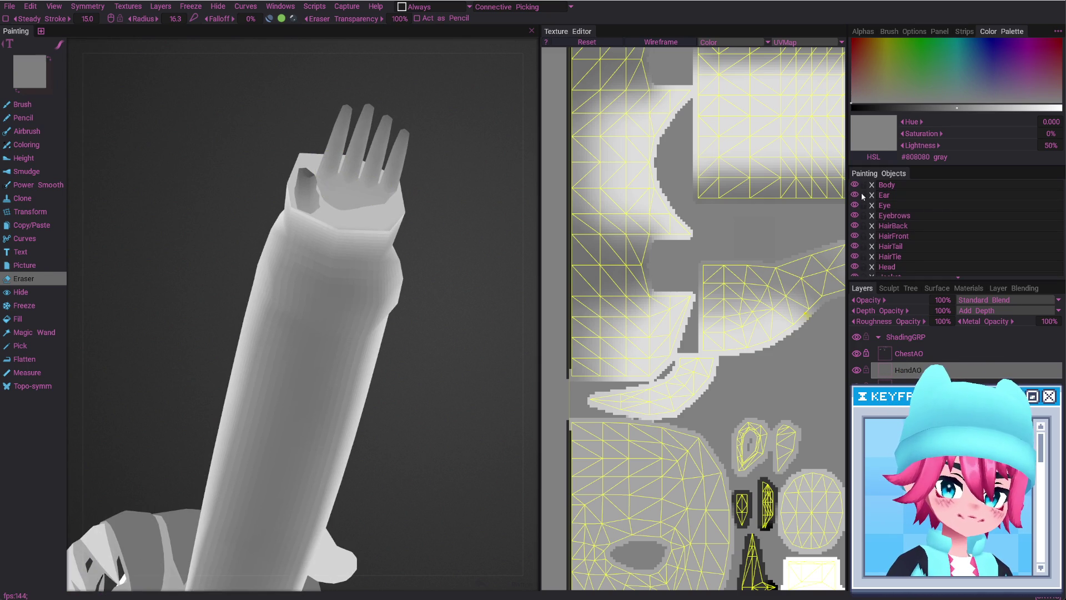
alt+click(855, 185)
mouse_move(368, 201)
alt+mouse_down()
mouse_move(345, 230)
mouse_move(304, 237)
alt+mouse_up()
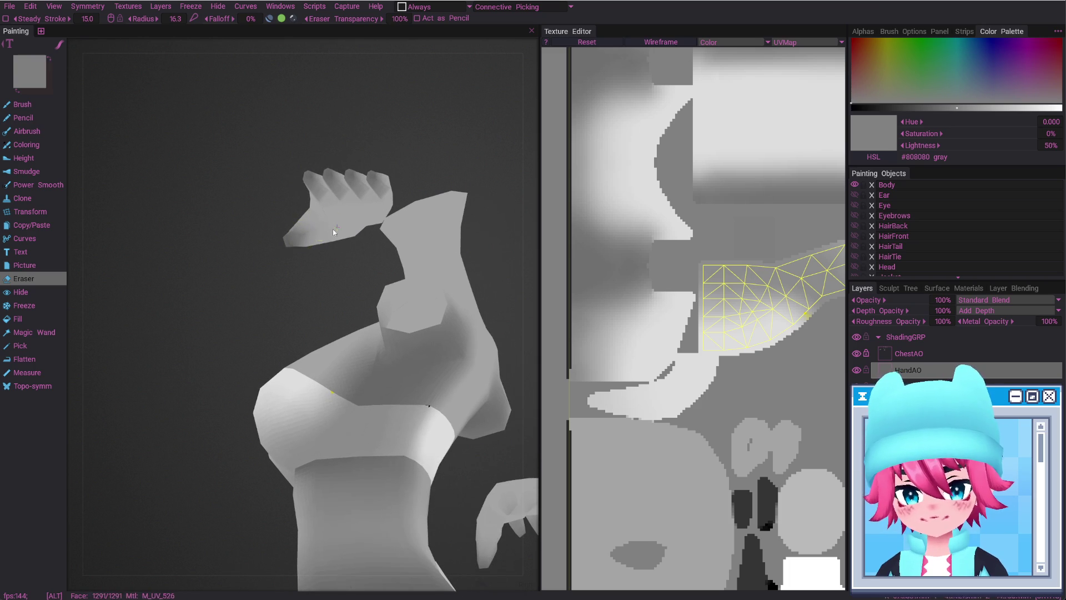
alt+drag(334, 232, 289, 240)
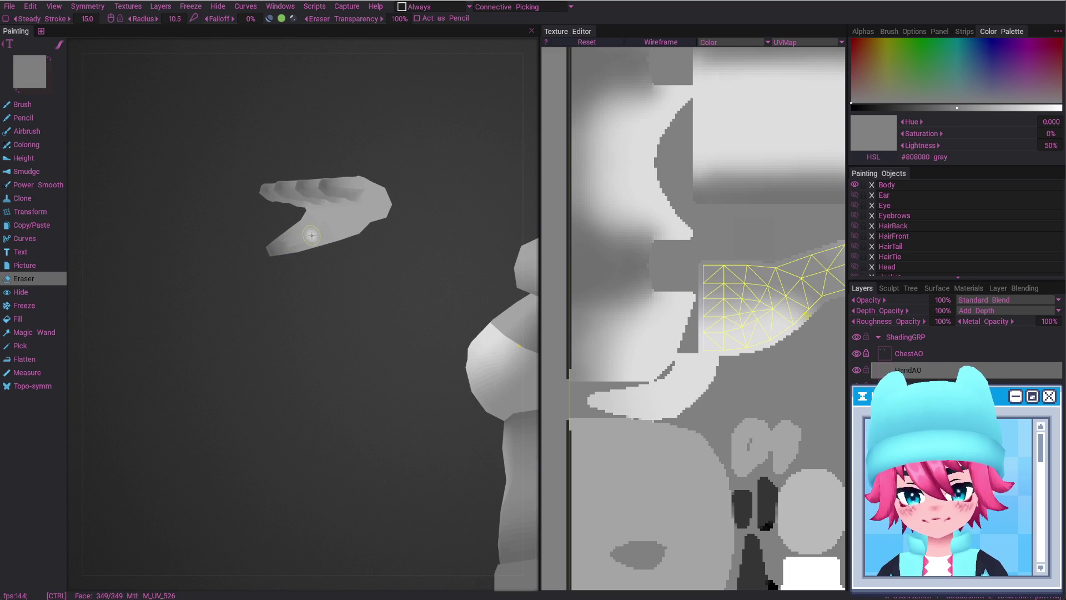
key(ctrl)
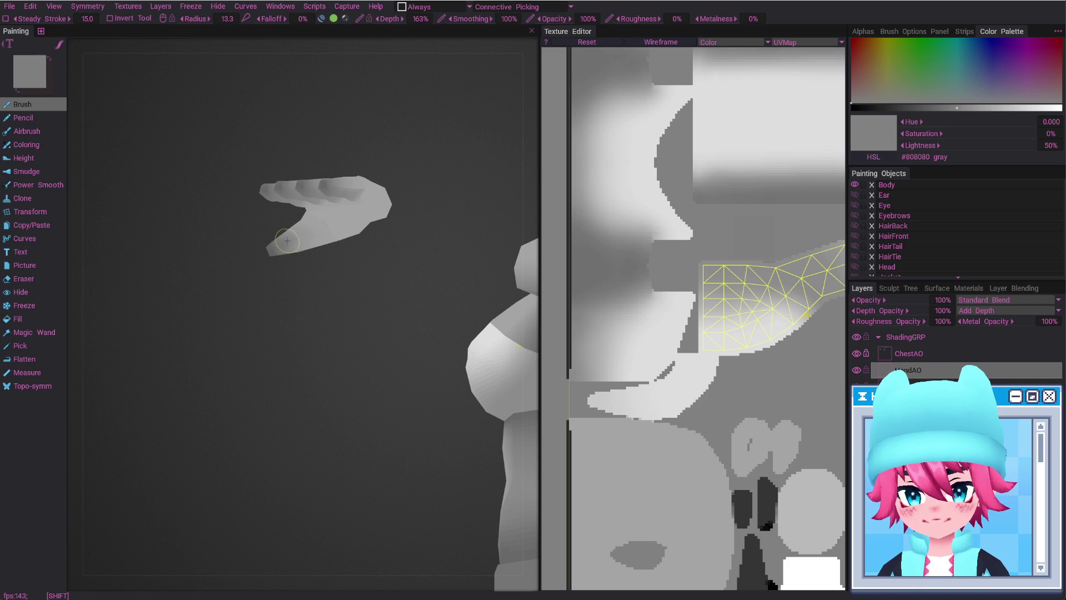
Show the hand's wireframe, enlarge the brush, and try shading the back of the hand
mouse_move(325, 228)
alt+mouse_down()
mouse_move(369, 201)
mouse_move(352, 339)
mouse_move(334, 251)
alt+mouse_up()
key(w)
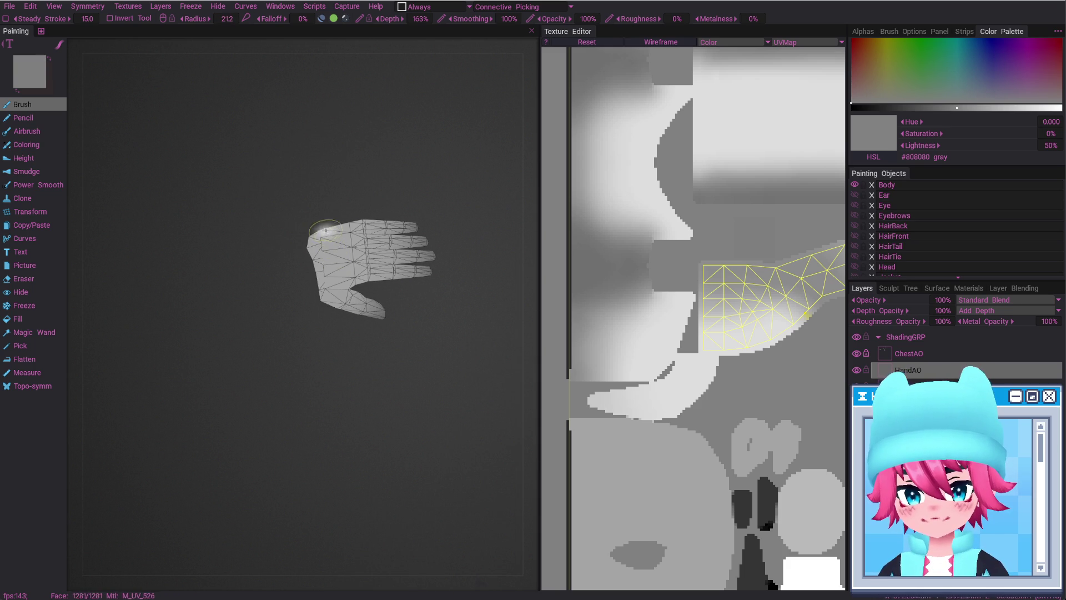
mouse_move(334, 251)
alt+mouse_down()
mouse_move(307, 339)
mouse_move(282, 326)
mouse_move(303, 361)
mouse_move(281, 316)
mouse_move(295, 318)
mouse_move(287, 339)
mouse_move(270, 284)
alt+mouse_up()
key(shift+equal)
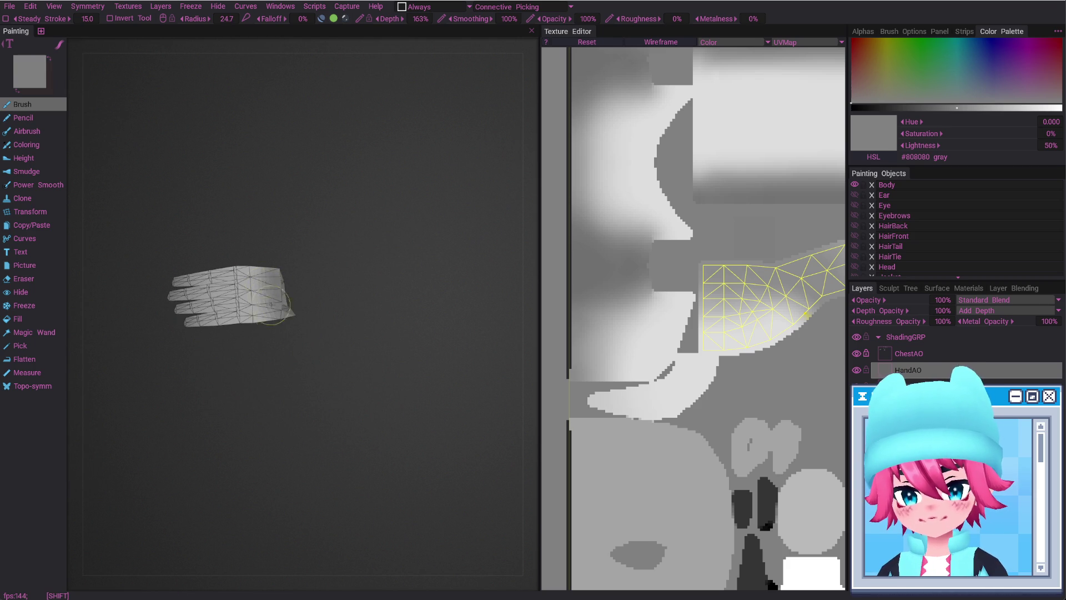
mouse_move(300, 325)
alt+mouse_down()
mouse_move(283, 277)
mouse_move(281, 298)
alt+mouse_up()
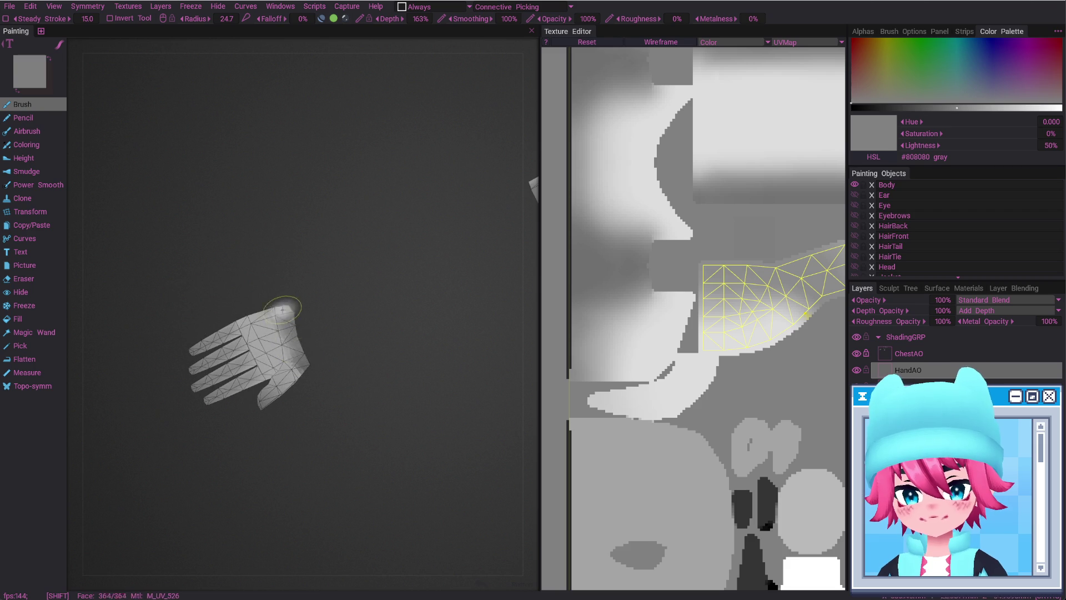
mouse_move(298, 356)
shift+mouse_down()
mouse_move(281, 337)
mouse_move(323, 344)
mouse_move(326, 302)
mouse_move(355, 320)
mouse_move(328, 284)
mouse_move(426, 394)
mouse_move(385, 444)
mouse_move(369, 361)
mouse_move(353, 354)
mouse_move(341, 375)
mouse_move(398, 399)
mouse_move(425, 340)
mouse_move(376, 423)
mouse_move(379, 462)
mouse_move(365, 449)
shift+mouse_up()
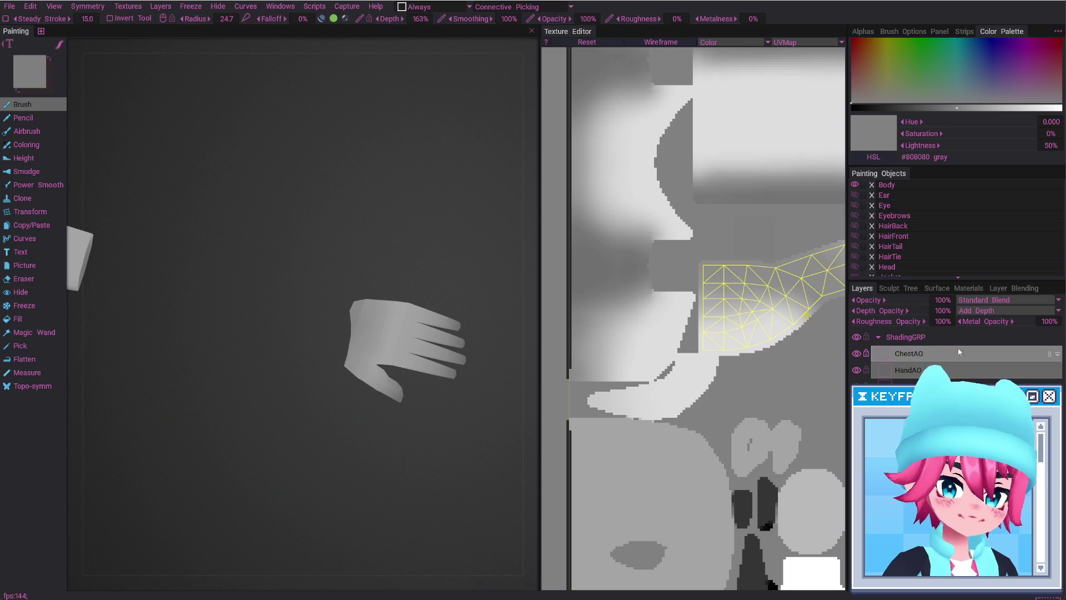
Unhide all objects and orbit round to a front view of the character
click(855, 185)
alt+drag(389, 294, 325, 331)
scroll(324, 331, down, 5)
mouse_move(254, 383)
alt+mouse_down()
mouse_move(280, 369)
mouse_move(376, 364)
mouse_move(399, 344)
mouse_move(362, 383)
mouse_move(416, 370)
alt+mouse_up()
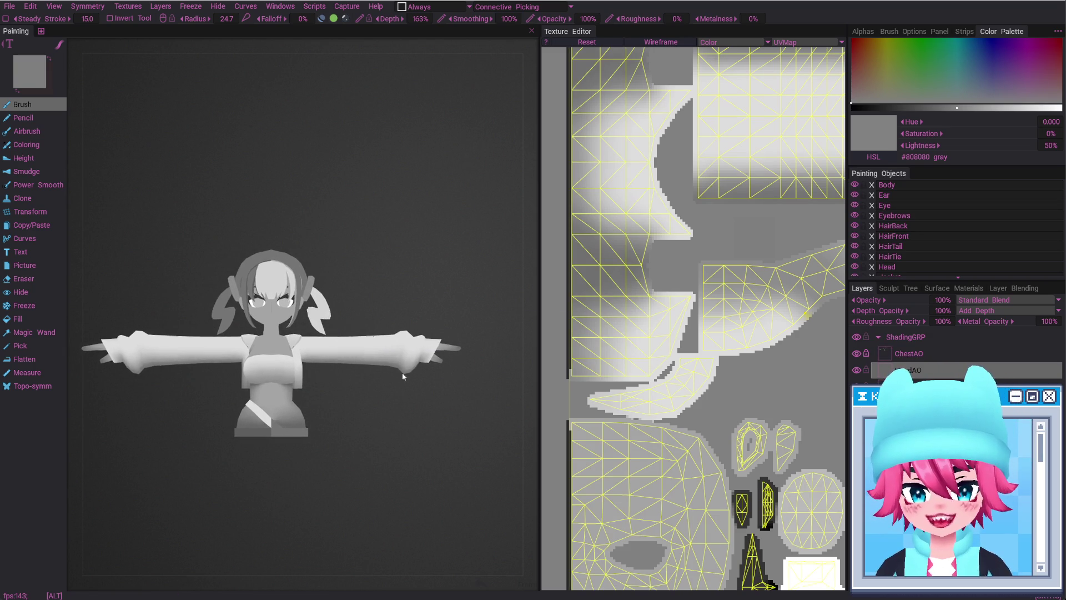
Zoom in, show the wireframe, and paint dark shading into the hand's gaps
scroll(445, 336, up, 3)
scroll(310, 392, up, 3)
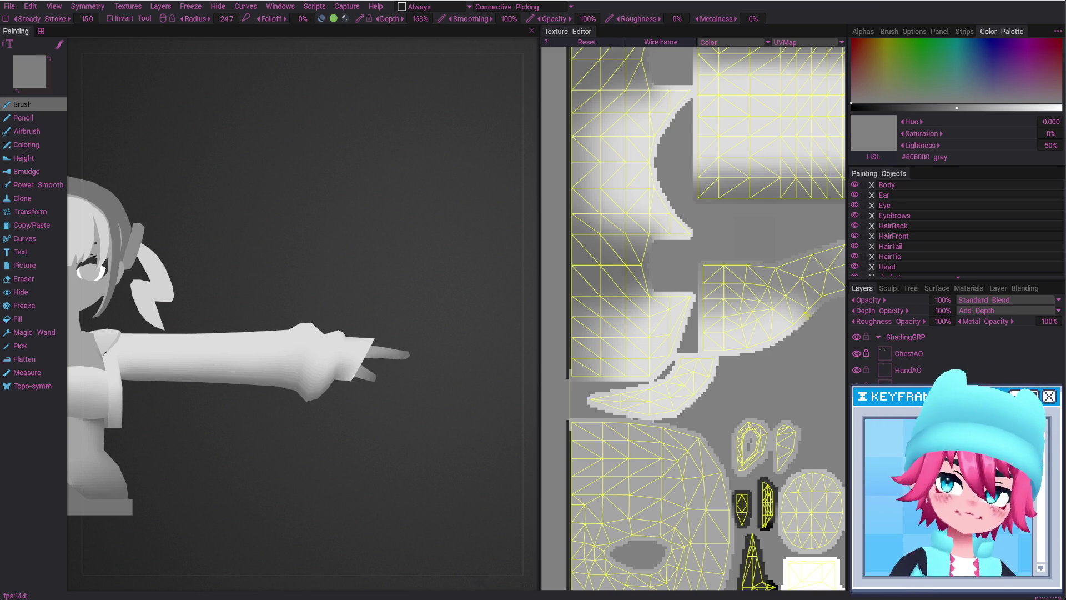
scroll(367, 354, up, 2)
scroll(374, 323, up, 2)
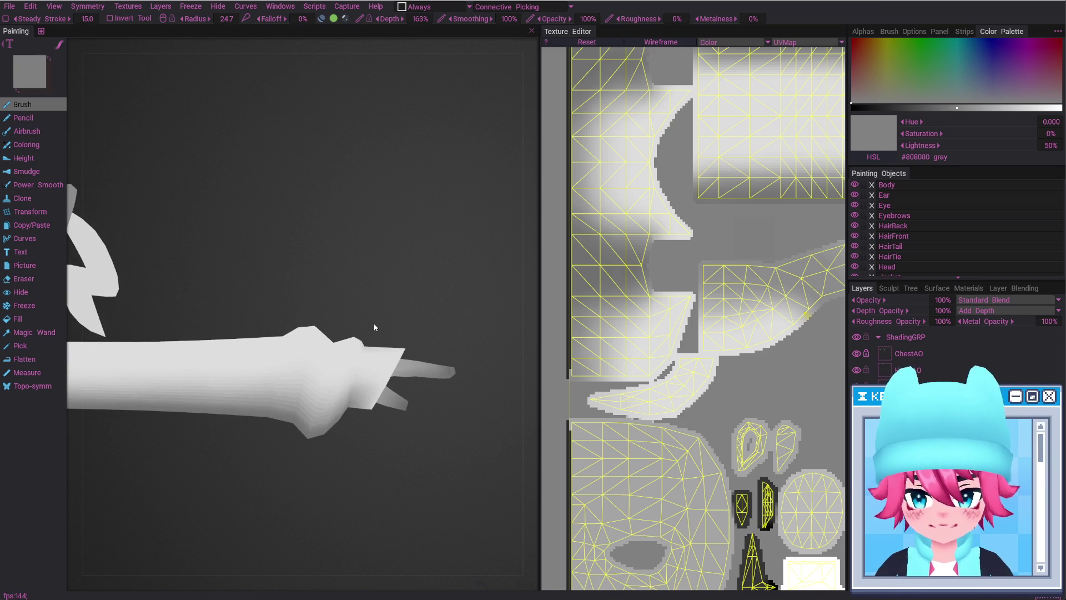
key(w)
drag(316, 369, 332, 385)
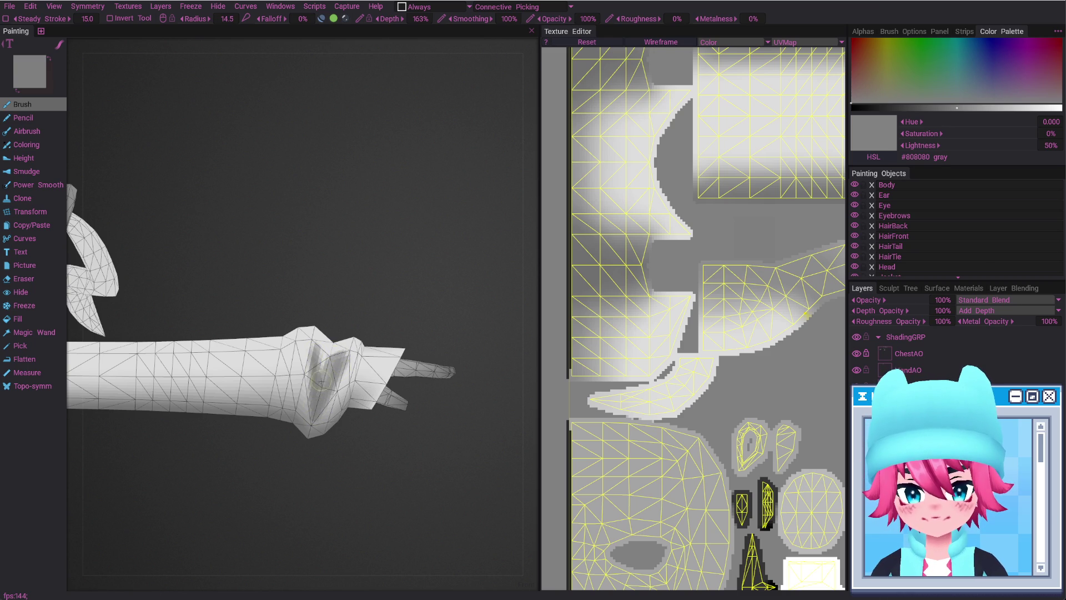
right_drag(319, 346, 326, 376)
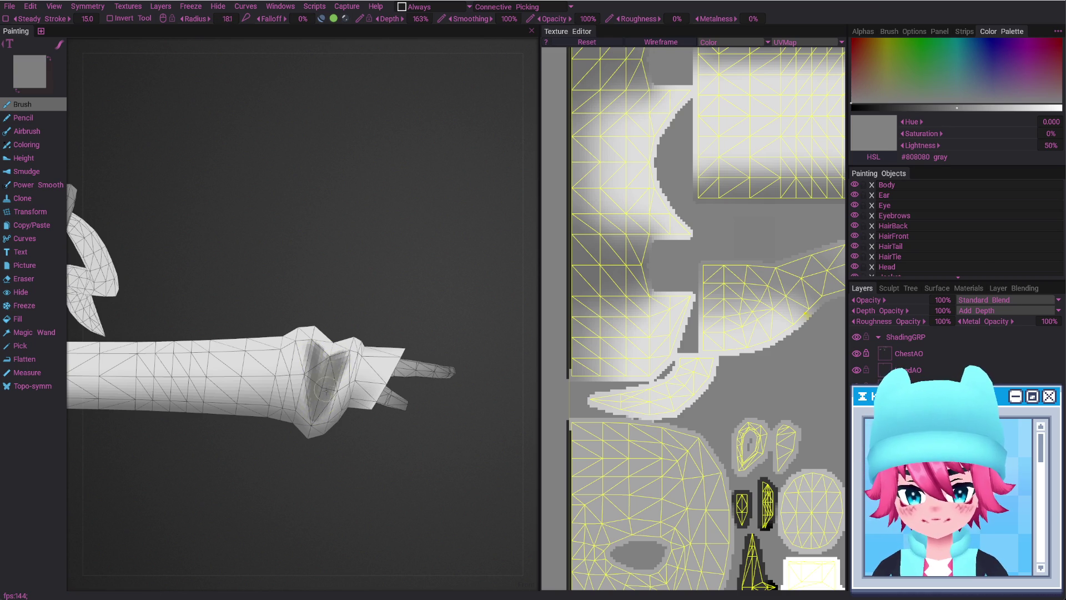
Erase the wrist crease shading lighter with a smaller eraser, then reframe the outstretched arm
key(e)
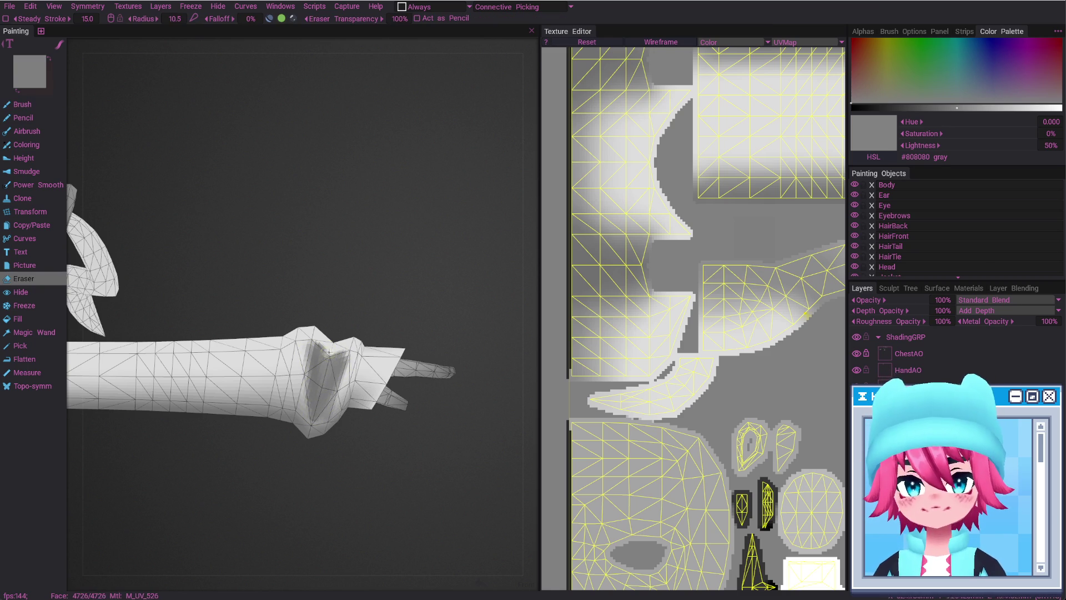
drag(329, 354, 326, 347)
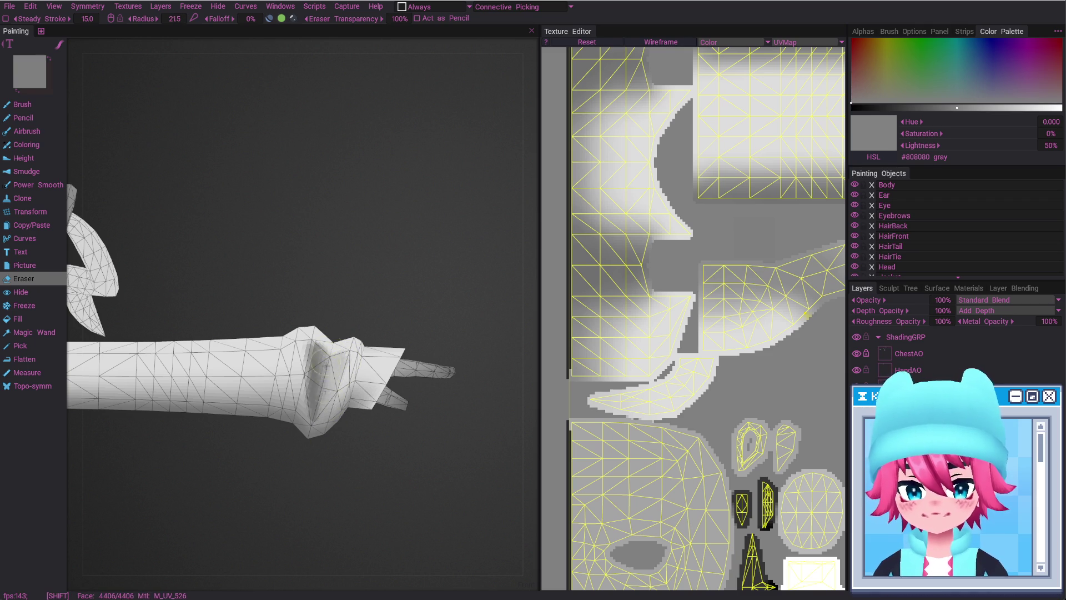
key(minus)
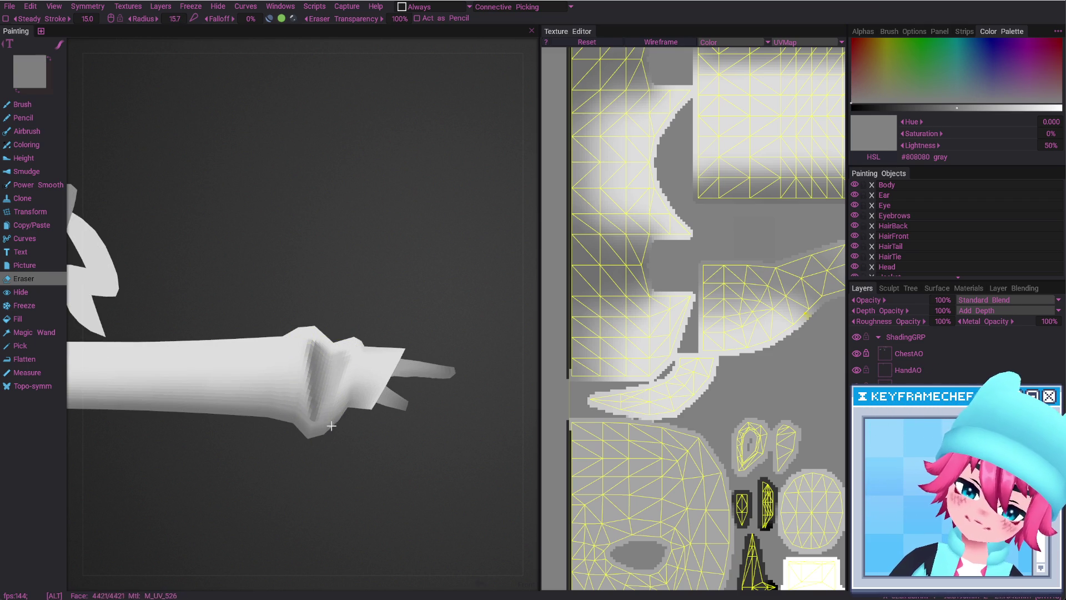
drag(329, 342, 340, 358)
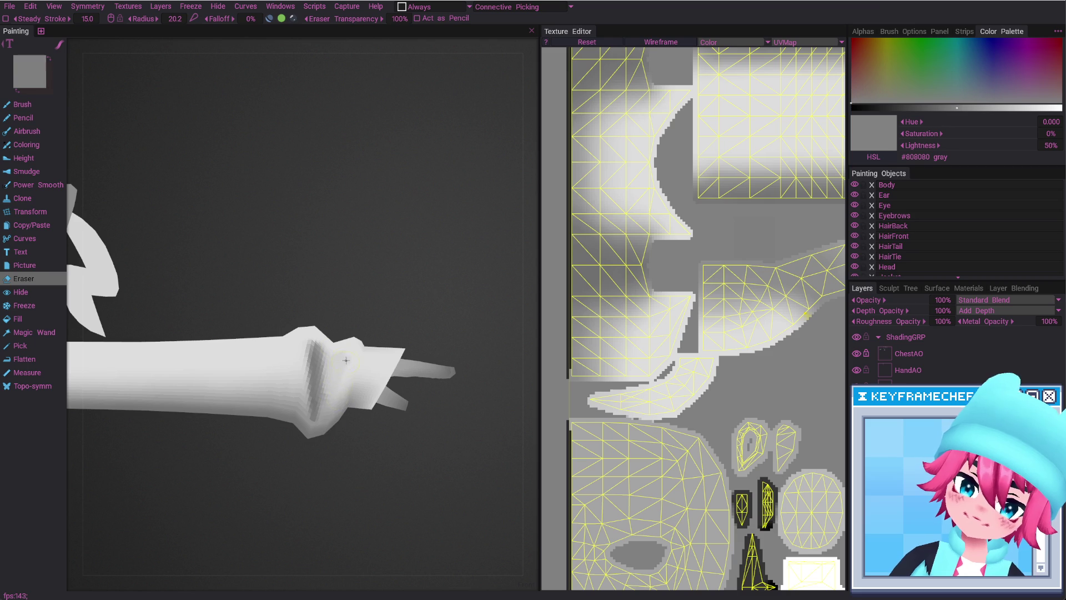
drag(335, 403, 330, 357)
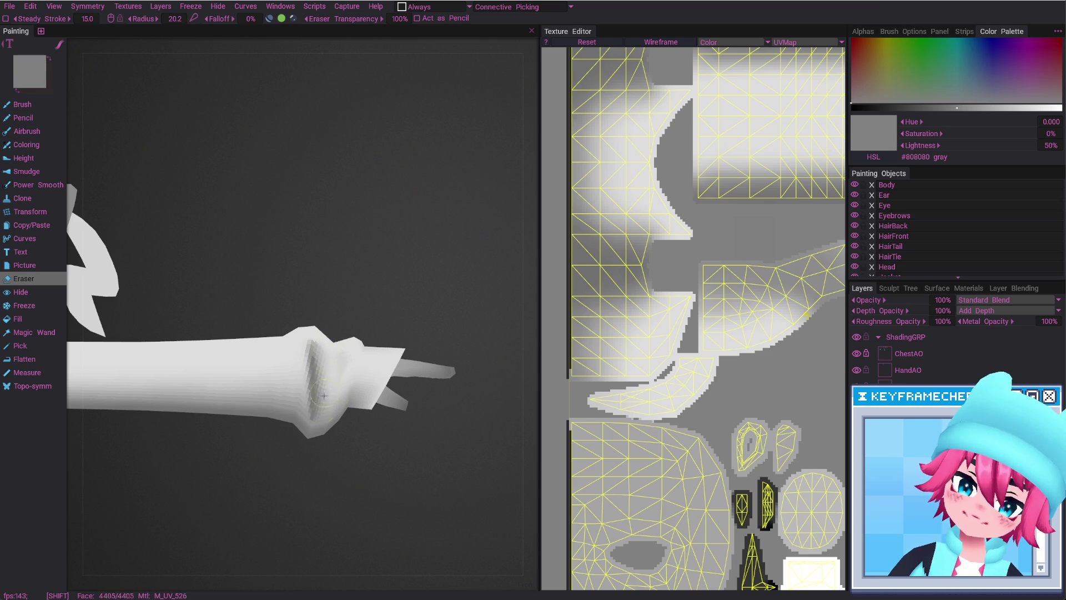
drag(324, 396, 316, 352)
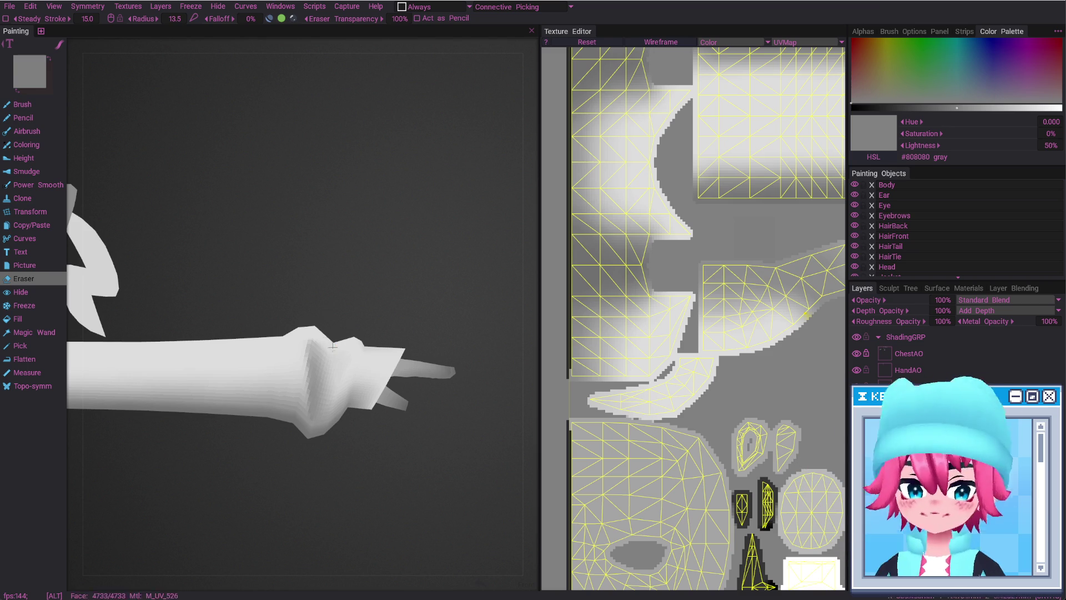
scroll(371, 520, down, 3)
scroll(319, 451, down, 2)
middle_drag(320, 451, 381, 452)
Paint a darker shadow streak across the wrist with a reduced brush size
scroll(344, 439, up, 2)
scroll(345, 439, up, 2)
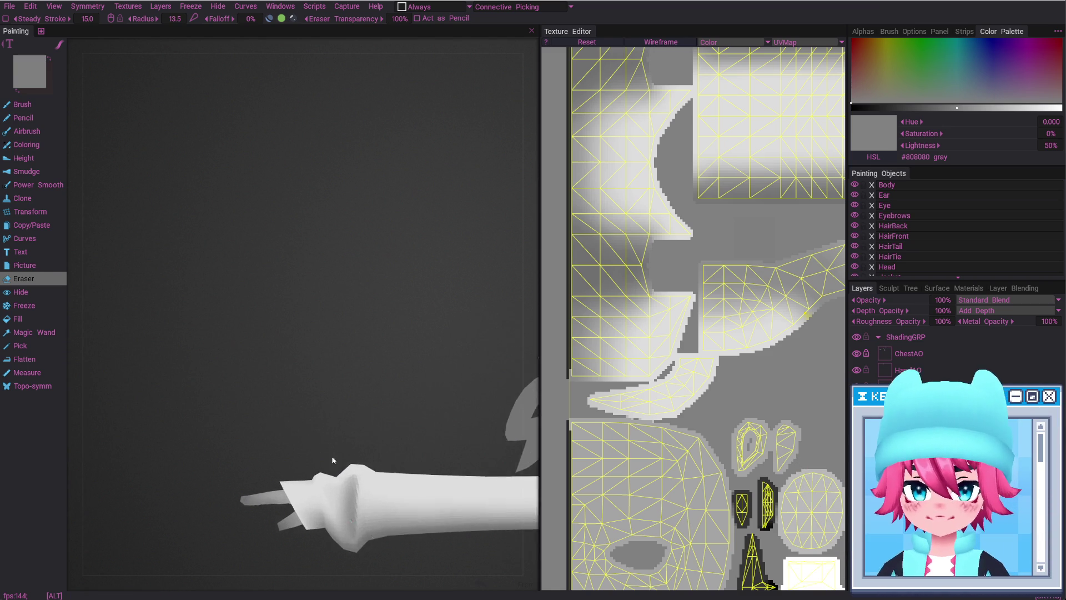
scroll(333, 465, up, 2)
middle_drag(342, 518, 307, 435)
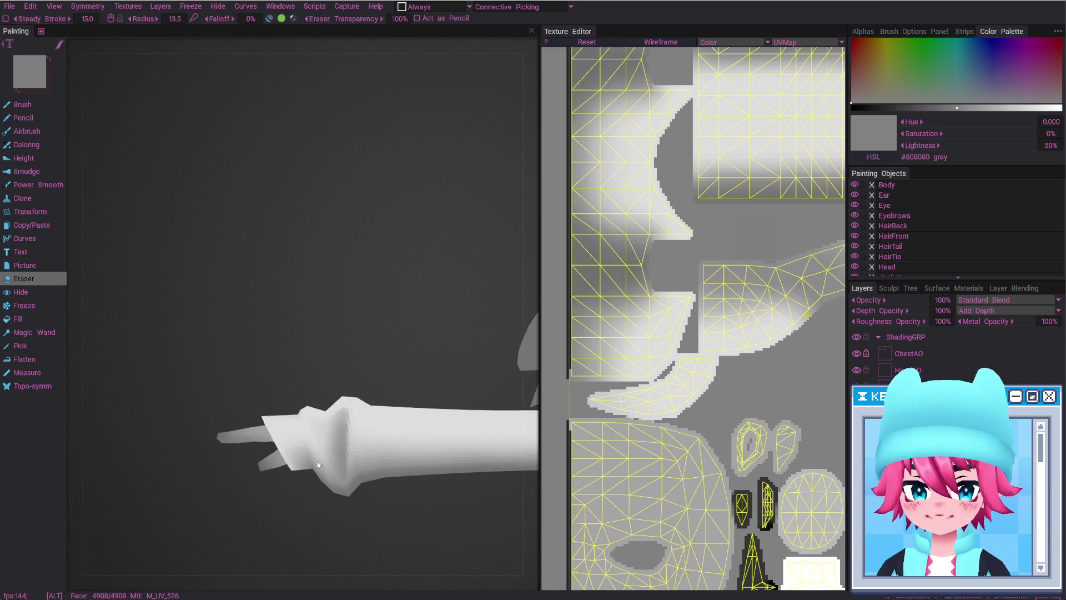
key(bracketleft)
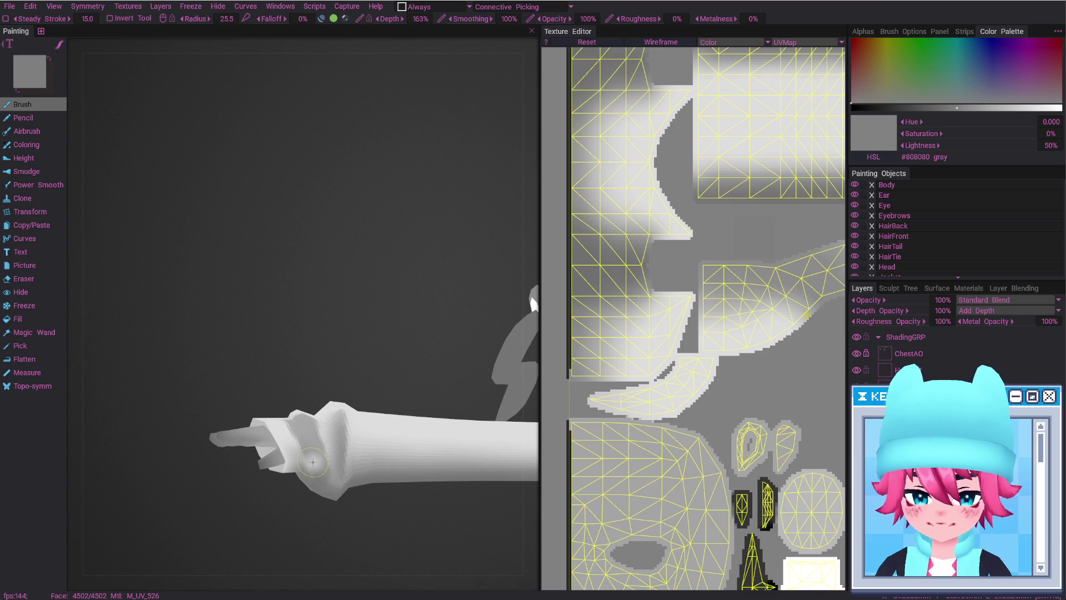
mouse_move(311, 449)
mouse_down()
mouse_move(309, 479)
mouse_move(314, 461)
mouse_move(325, 473)
mouse_move(292, 435)
mouse_up()
key(bracketright)
Erase wrist shading from new angles, toggling the wireframe to check the mesh
key(e)
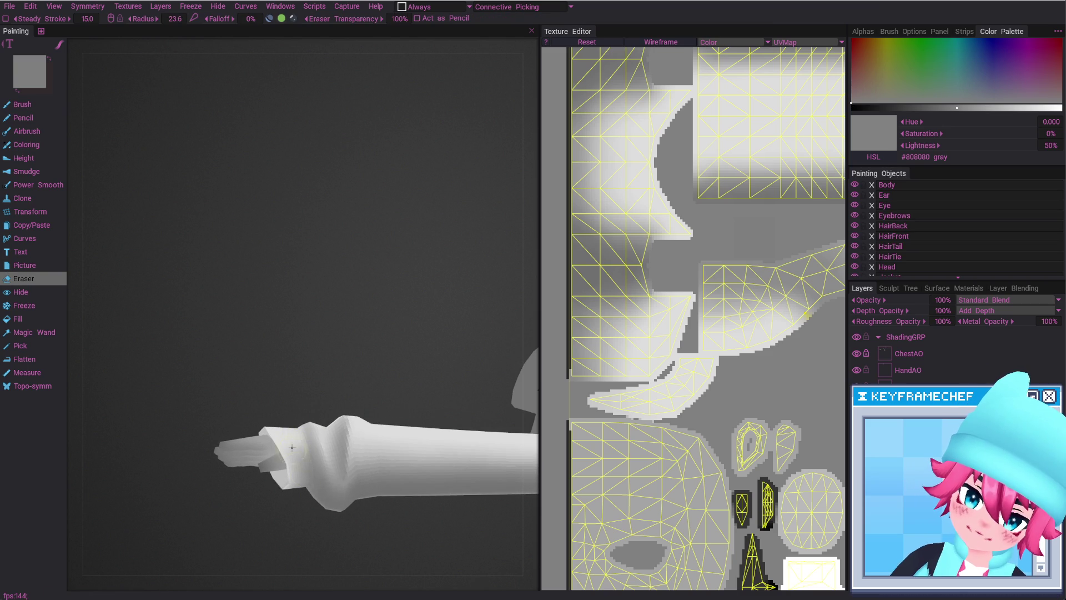
alt+drag(306, 484, 311, 501)
alt+drag(354, 464, 340, 464)
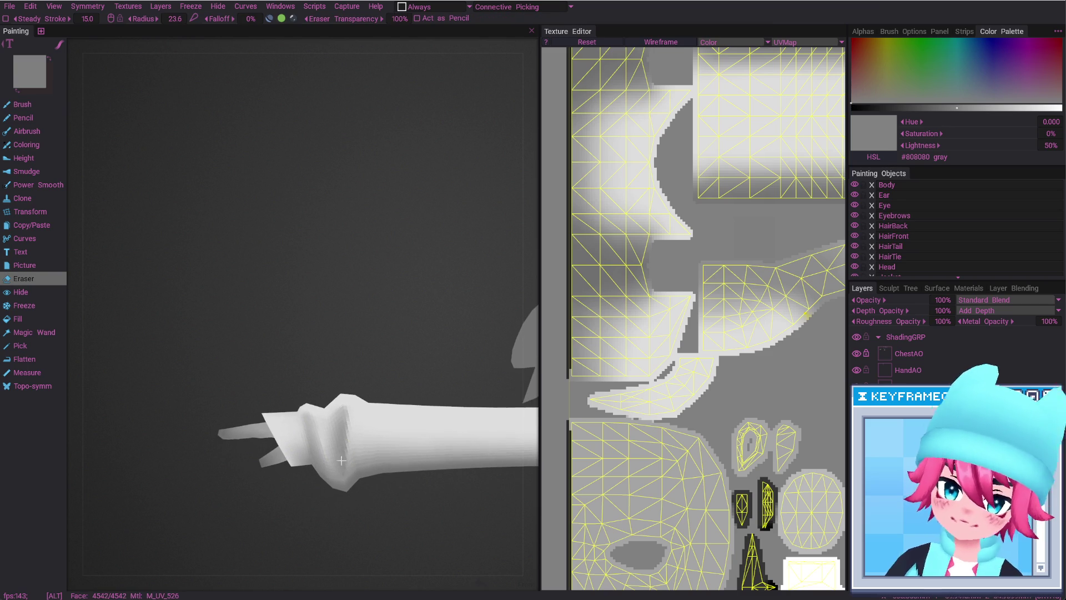
key(b)
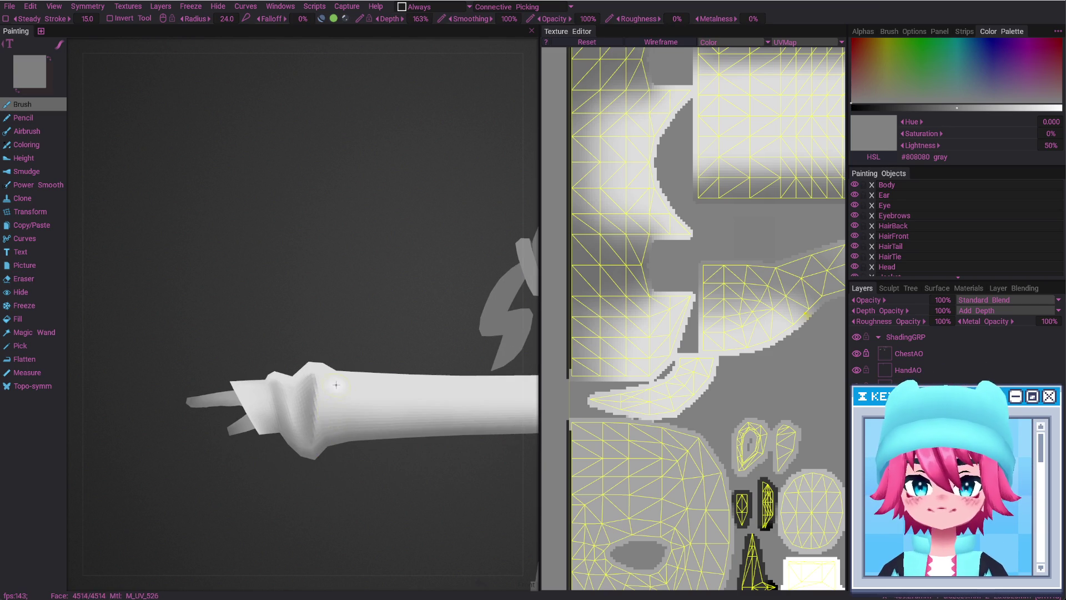
key(e)
key(w)
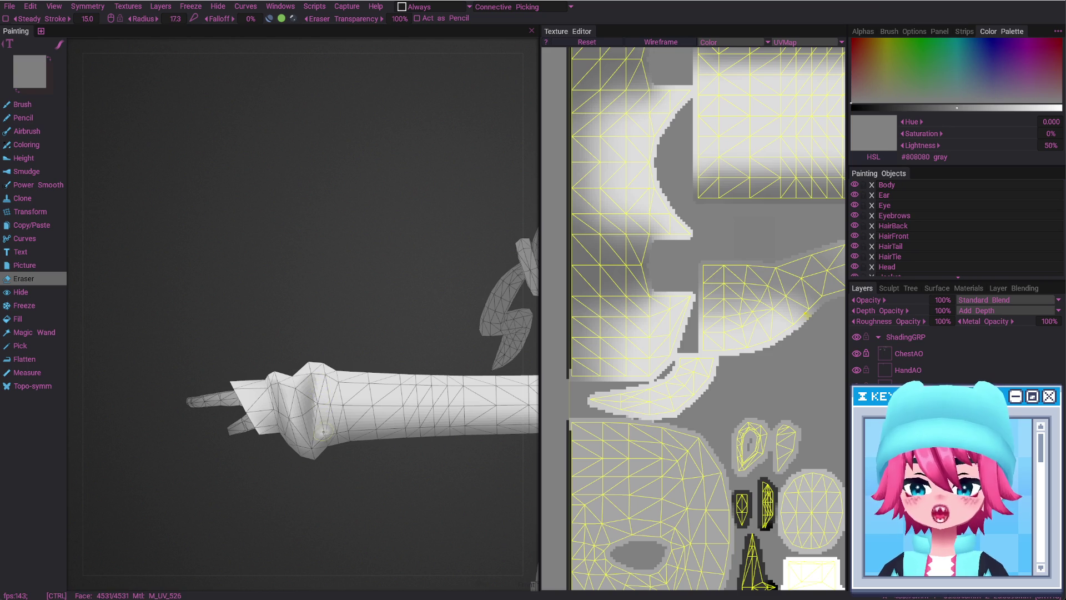
key(w)
key(b)
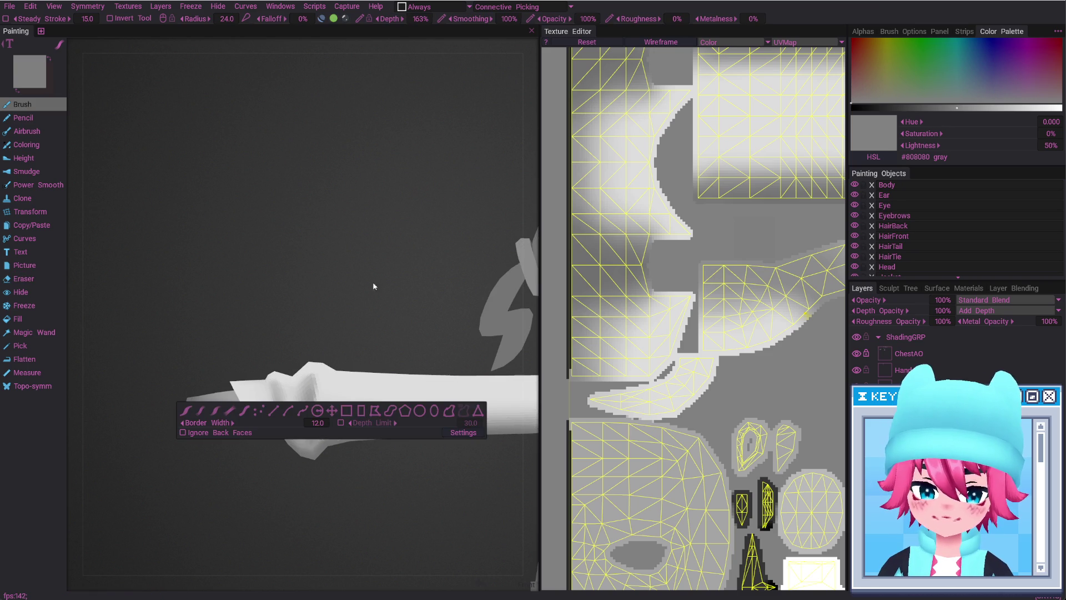
Alternate gray paint and eraser passes on the wrist cuff while orbiting the arm
alt+drag(348, 422, 332, 445)
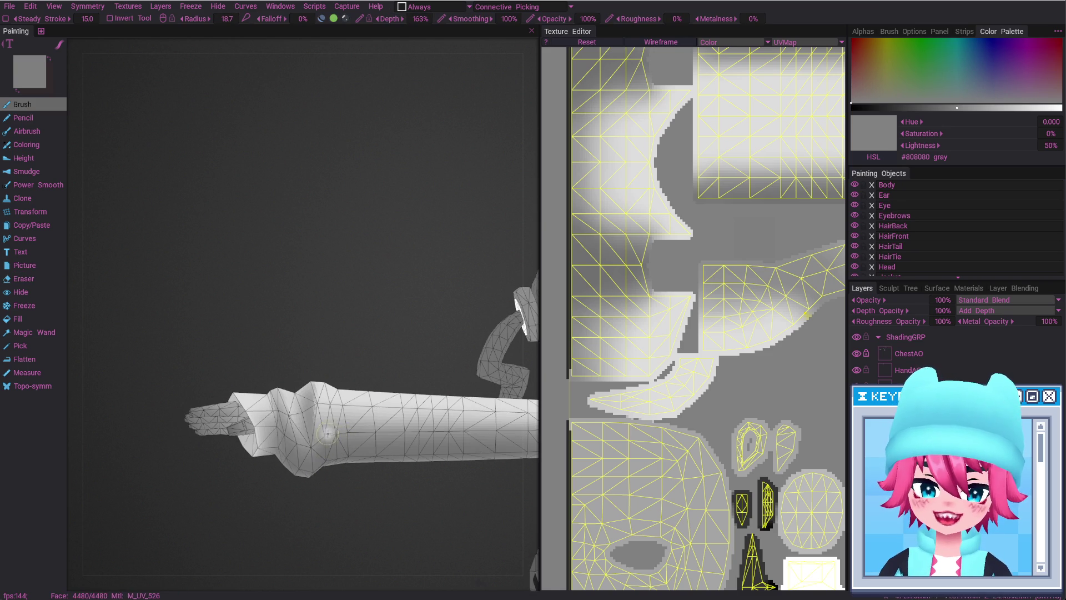
alt+drag(339, 406, 342, 433)
key(w)
key(e)
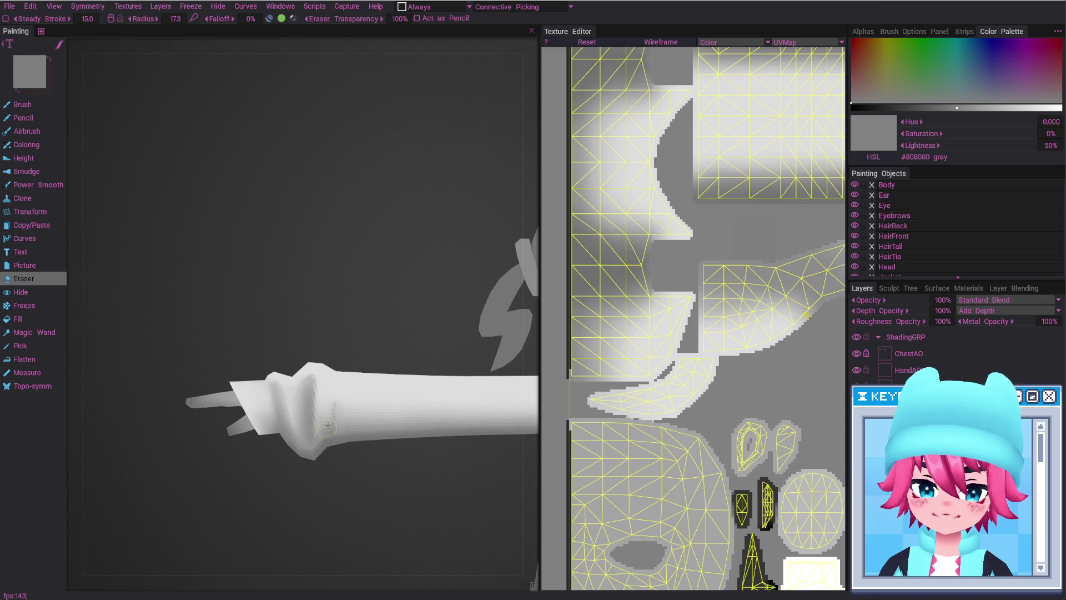
key(w)
key(b)
alt+drag(329, 439, 335, 459)
key(e)
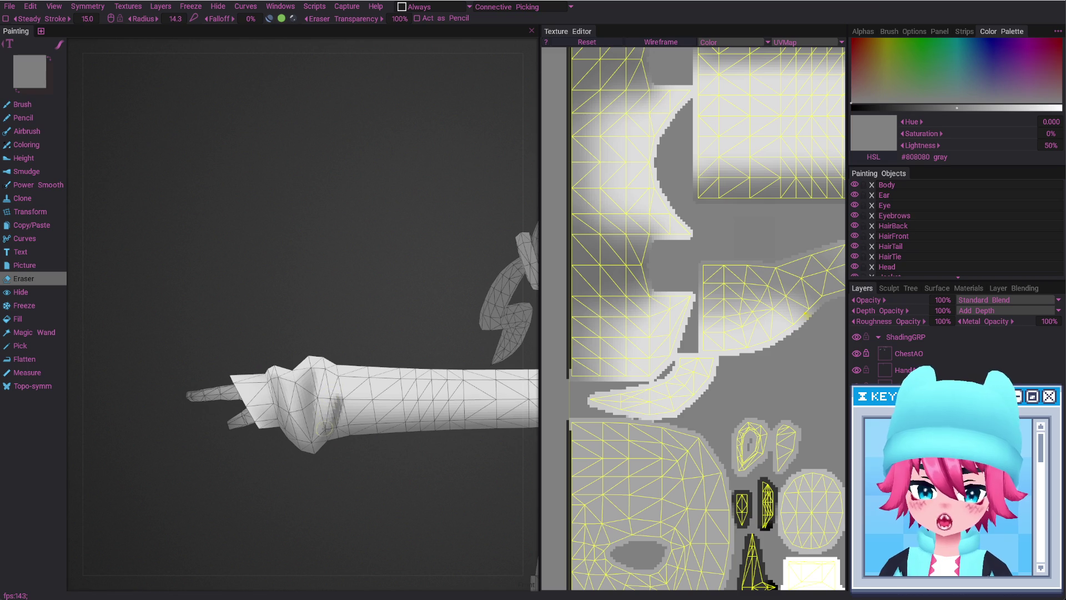
key(w)
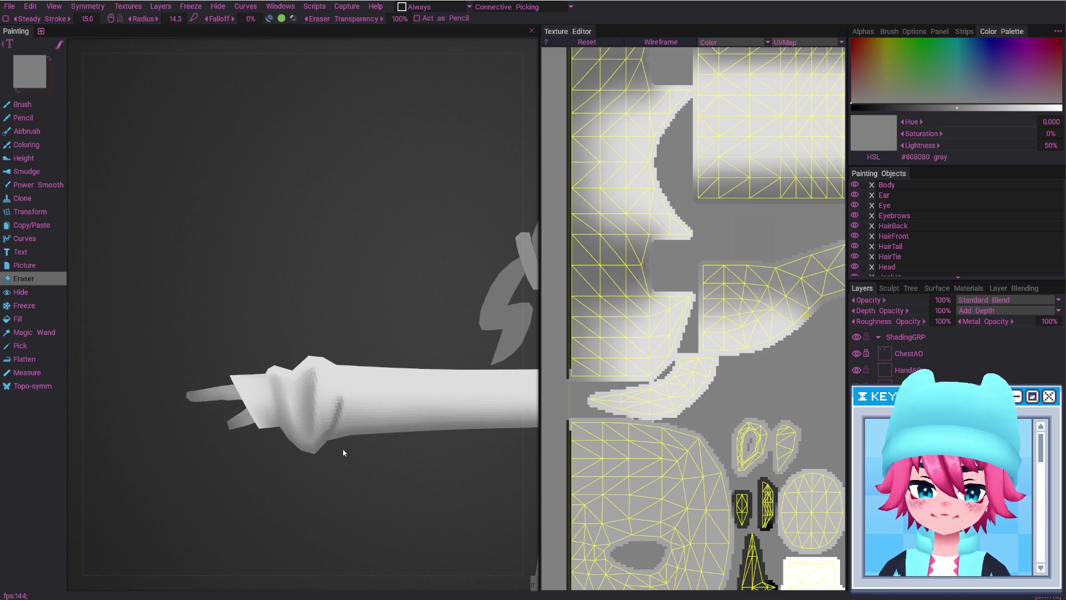
Erase more wrist shading with the eraser at radius 22.2, then view the whole character
alt+drag(343, 436, 338, 415)
right_drag(337, 428, 343, 409)
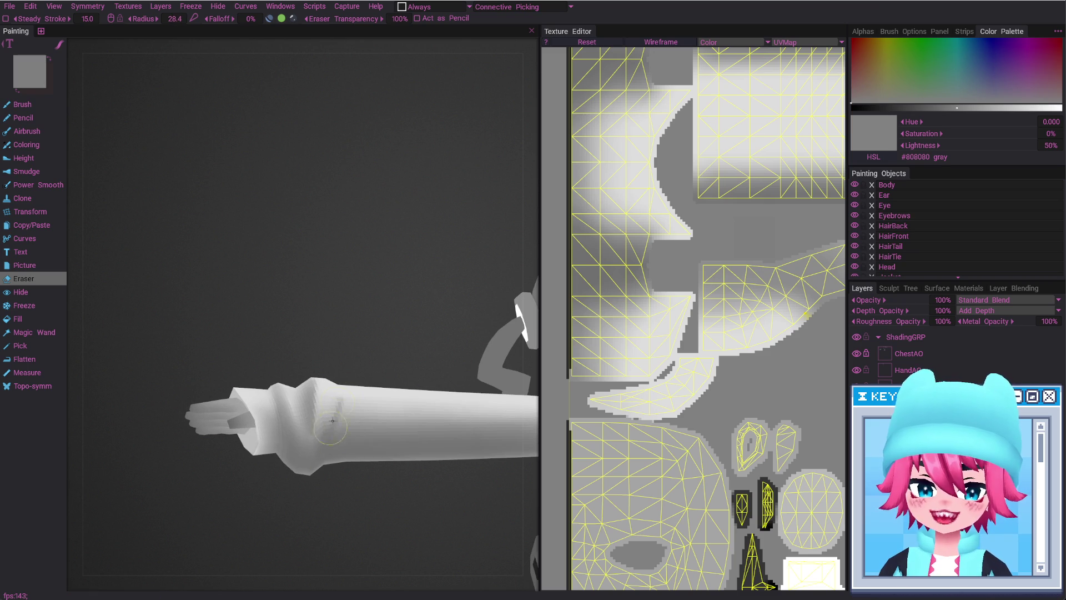
alt+shift+drag(327, 454, 342, 468)
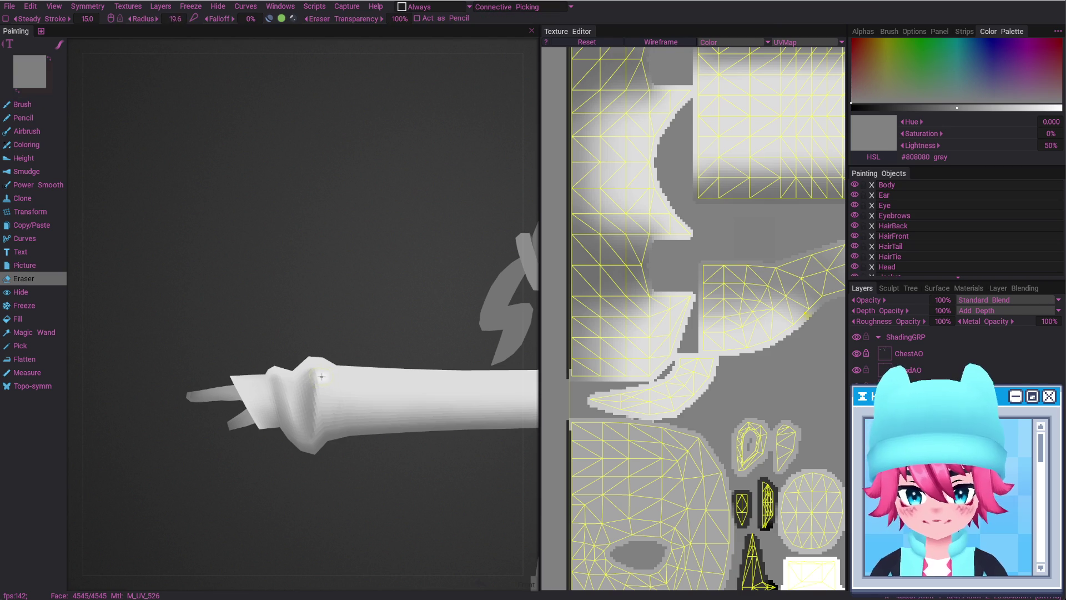
right_drag(333, 444, 320, 445)
key(b)
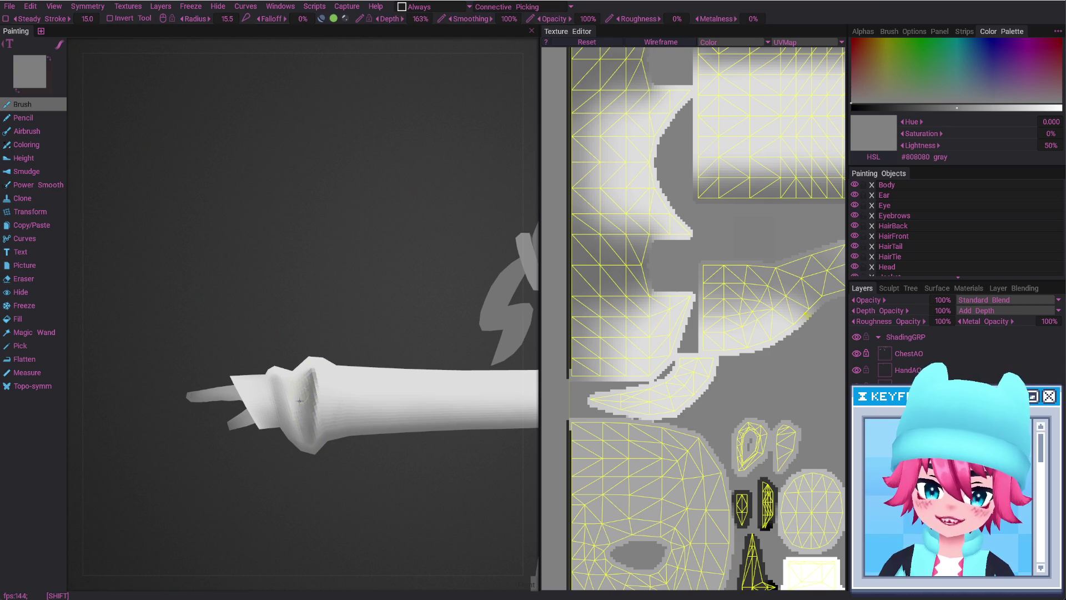
alt+drag(333, 453, 278, 379)
key(e)
alt+right_drag(278, 380, 338, 550)
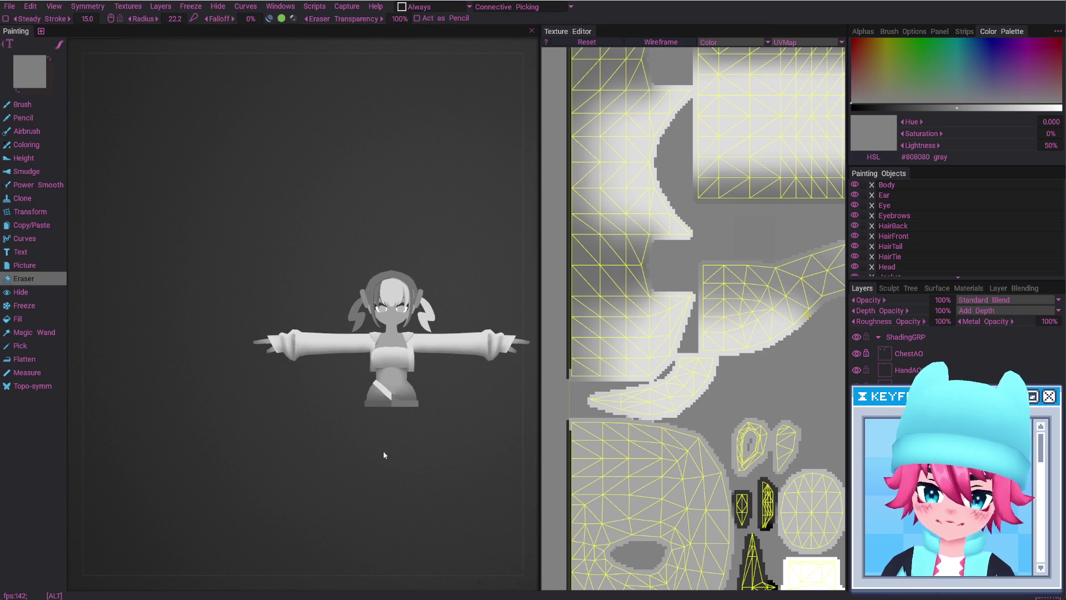
alt+right_drag(384, 455, 415, 366)
alt+drag(415, 367, 366, 389)
alt+right_drag(367, 389, 363, 424)
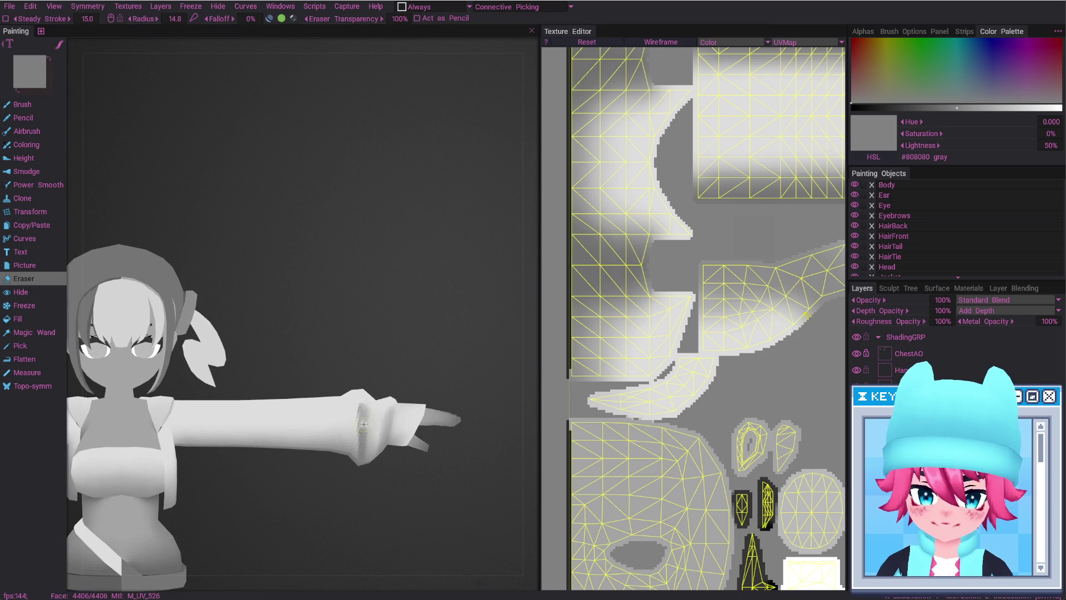
alt+drag(376, 431, 385, 434)
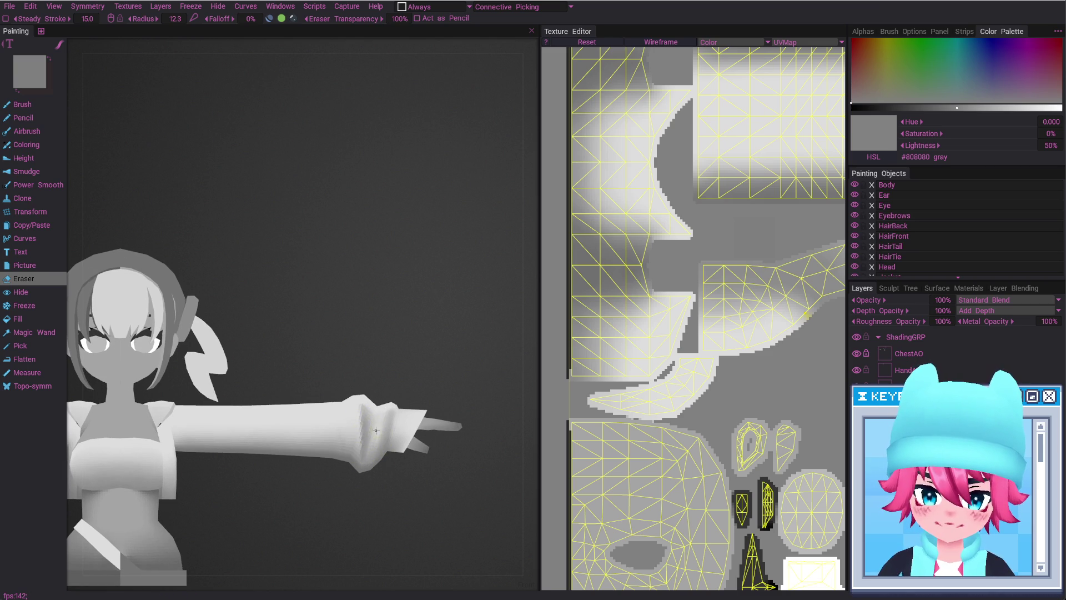
mouse_move(393, 524)
alt+right_down()
mouse_move(391, 444)
mouse_move(376, 424)
alt+right_up()
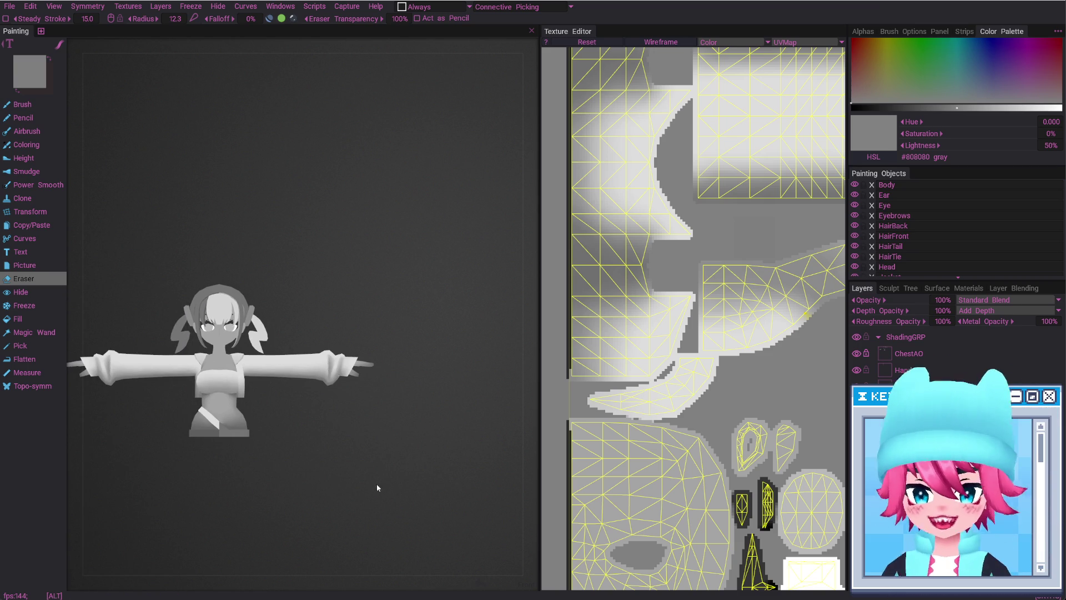
scroll(368, 448, up, 2)
scroll(385, 440, up, 3)
alt+drag(386, 440, 392, 409)
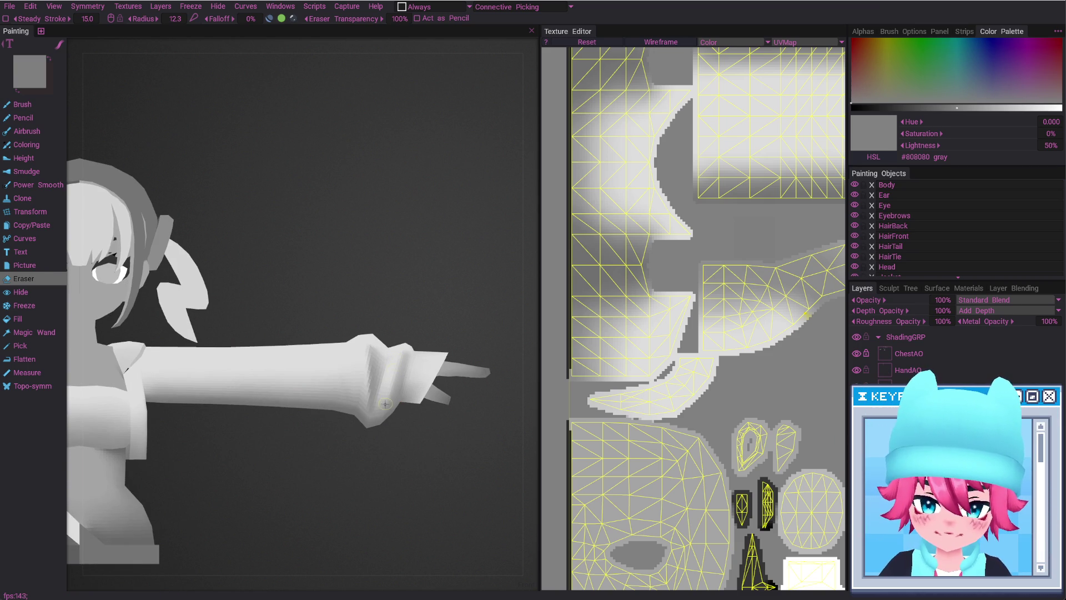
alt+drag(396, 460, 395, 481)
scroll(395, 481, down, 4)
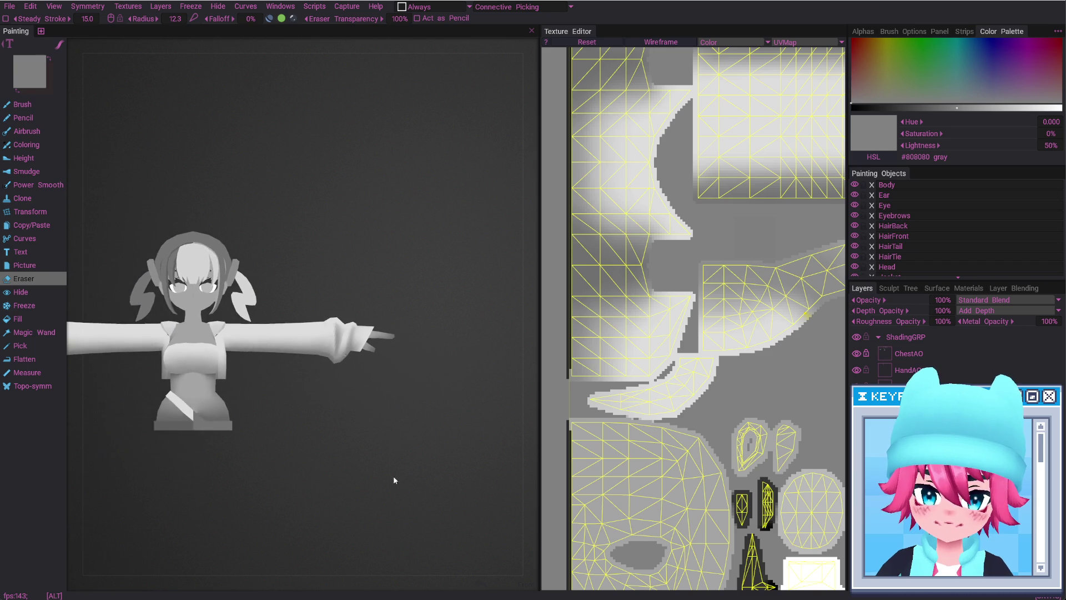
scroll(384, 321, up, 4)
alt+drag(385, 320, 382, 375)
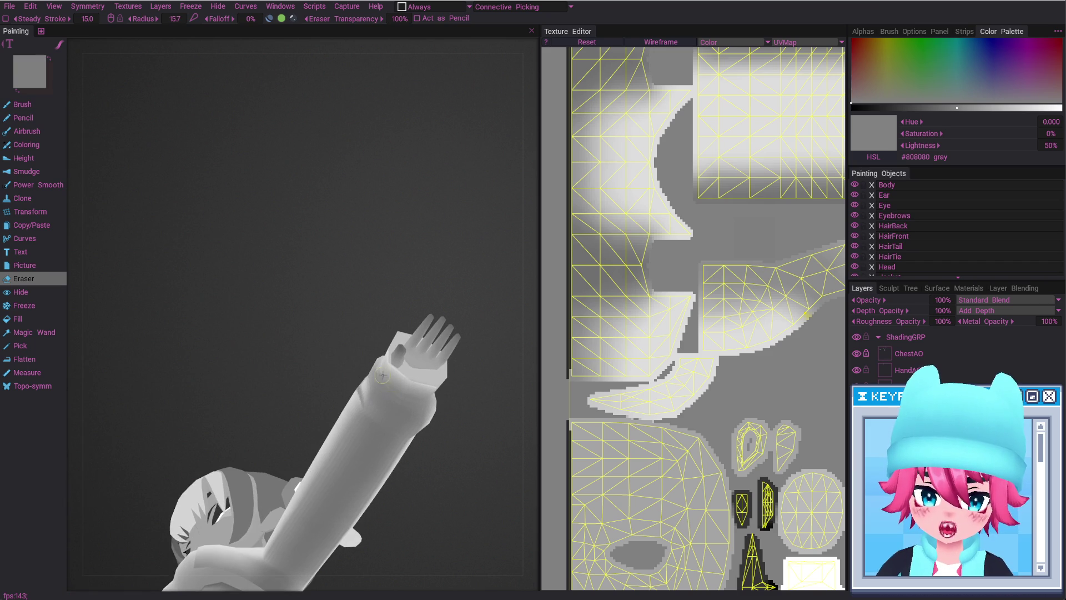
key(b)
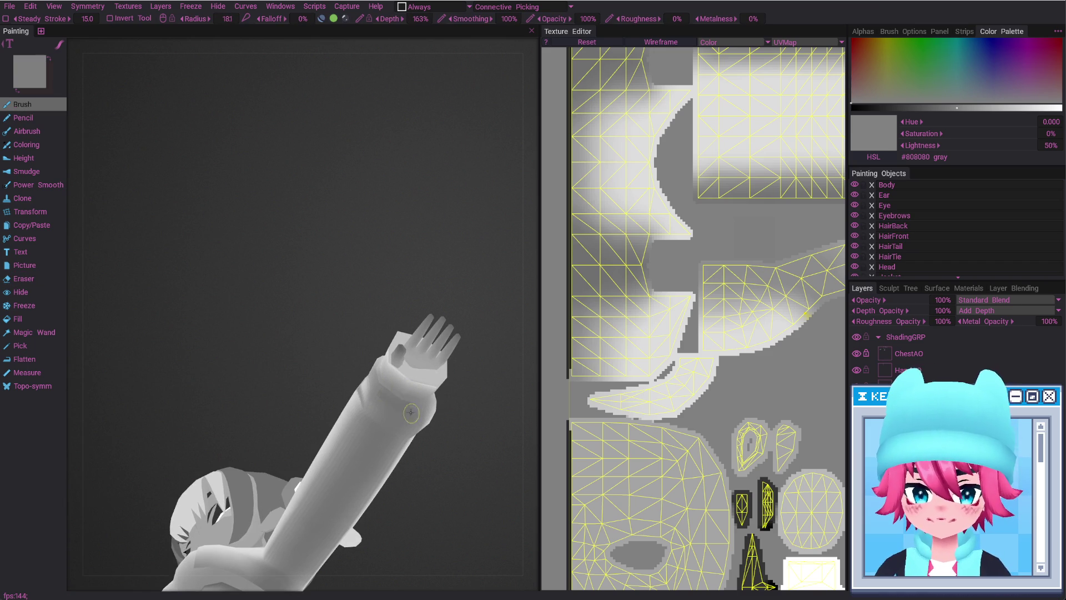
alt+drag(423, 425, 431, 418)
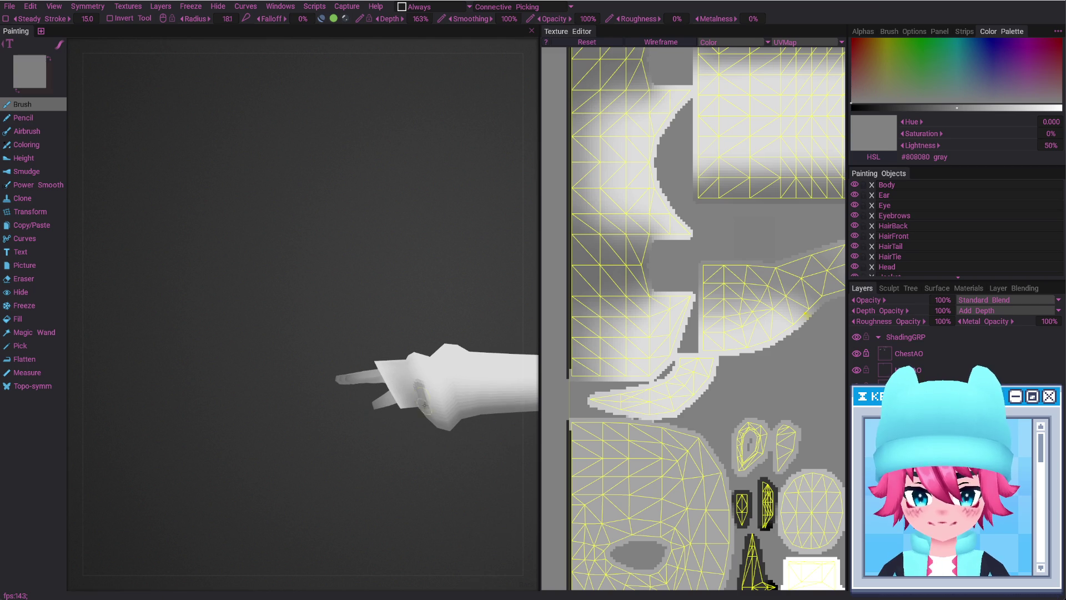
mouse_move(428, 414)
alt+mouse_down()
mouse_move(417, 390)
mouse_move(423, 405)
alt+mouse_up()
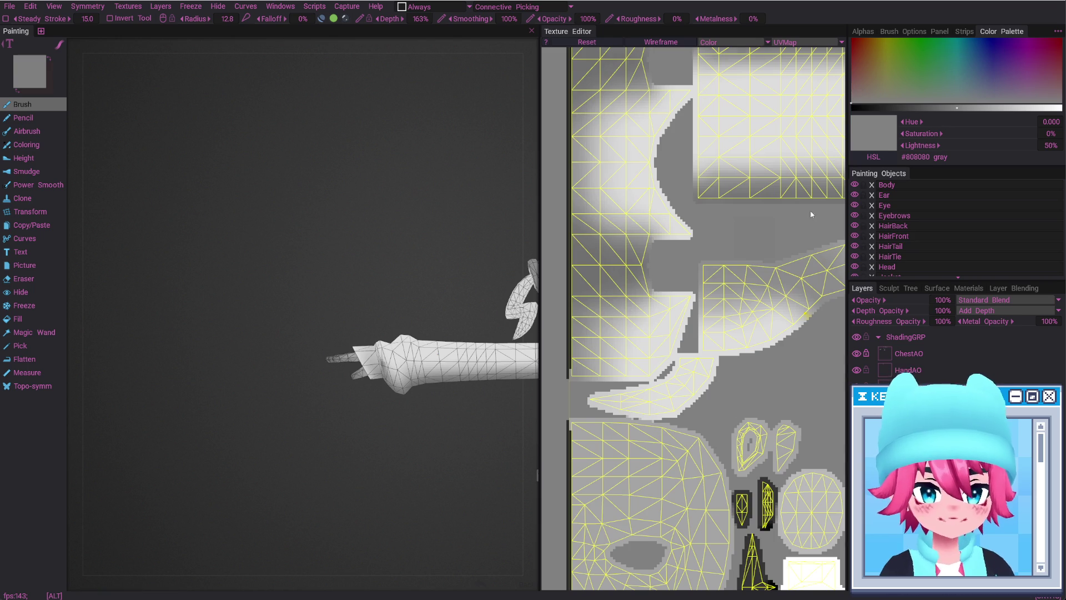
Try a dark shadow stroke across the wrist, then undo it and the leftover grey patch
scroll(744, 283, down, 5)
scroll(744, 283, up, 1)
scroll(744, 283, up, 2)
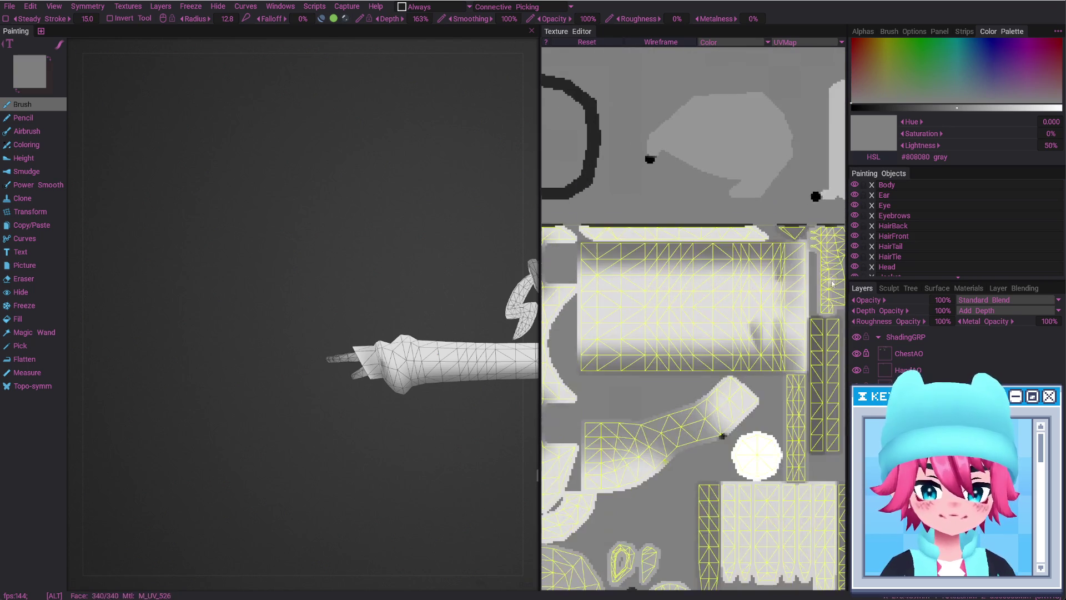
scroll(733, 389, up, 2)
middle_drag(777, 372, 690, 360)
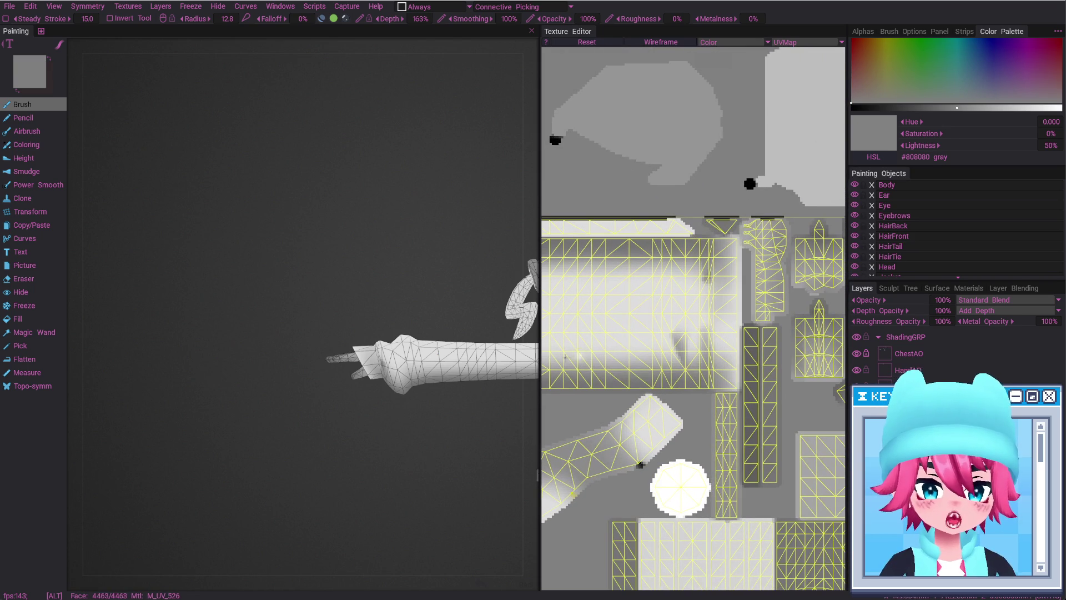
alt+drag(424, 386, 416, 377)
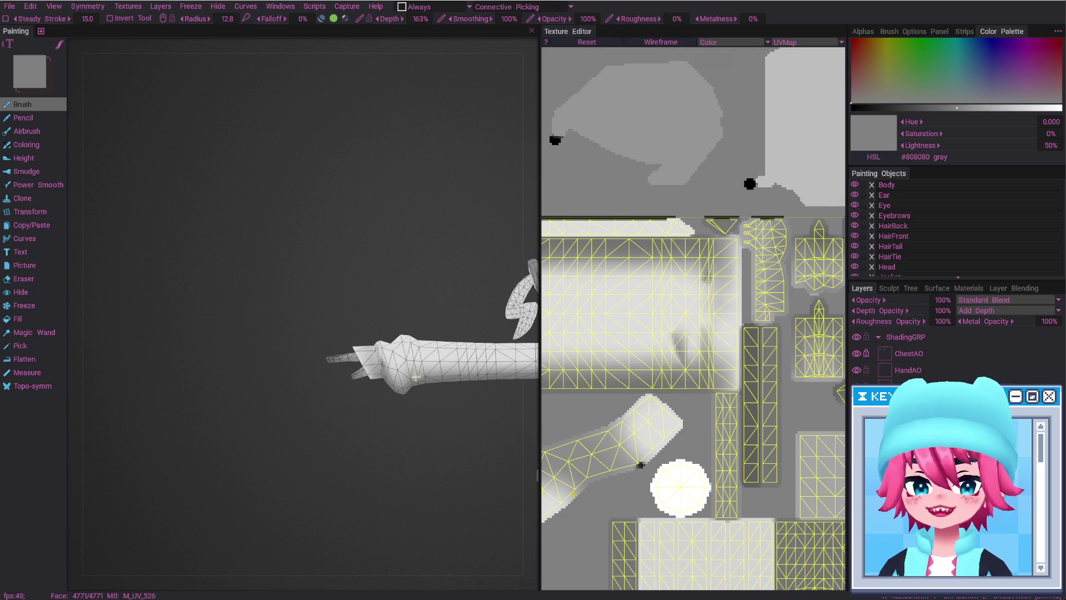
mouse_move(416, 376)
alt+mouse_down()
mouse_move(424, 374)
mouse_move(351, 412)
alt+mouse_up()
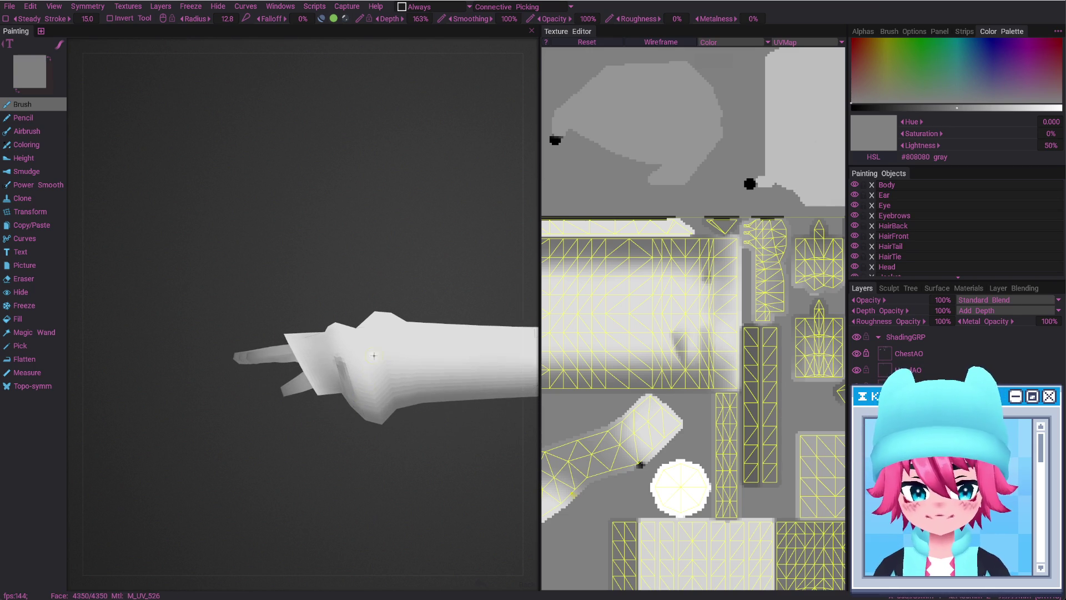
drag(361, 357, 368, 390)
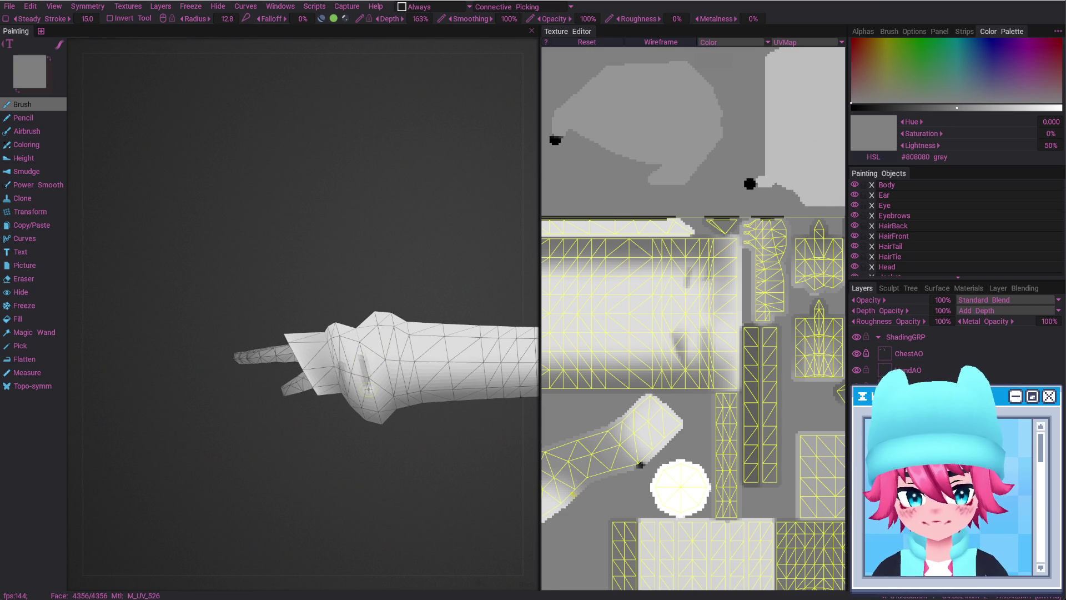
key(ctrl+z)
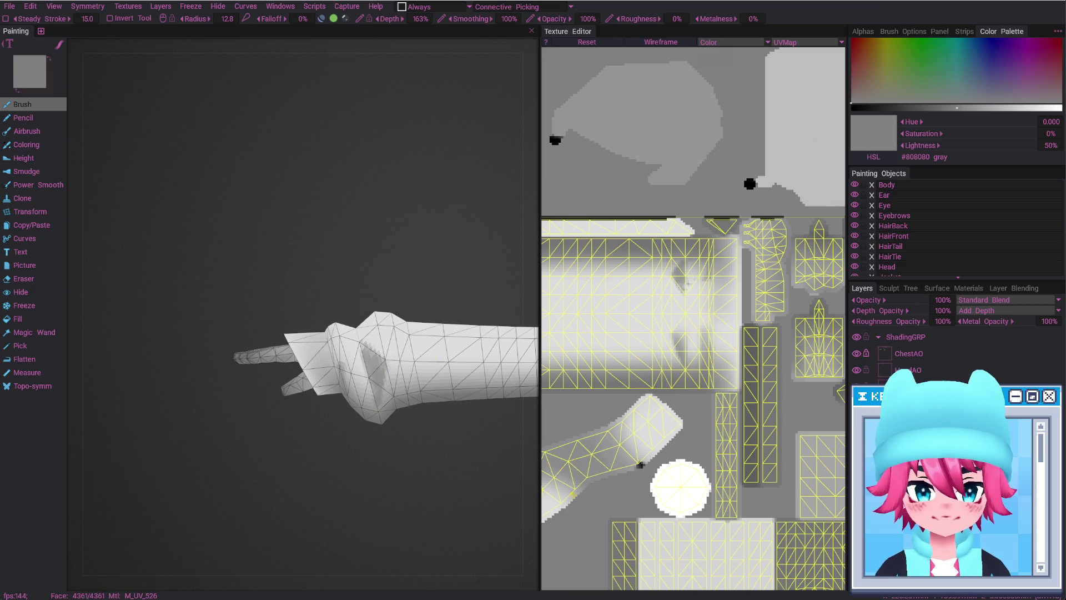
key(ctrl+z)
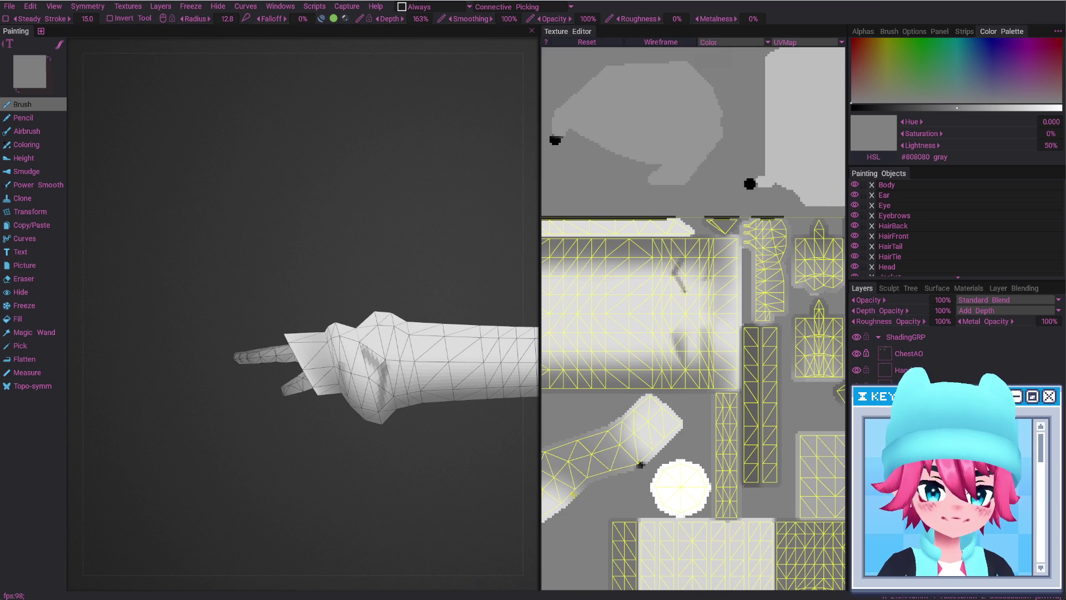
Smooth the dark wrist shading with a brush of about 20 radius
key(w)
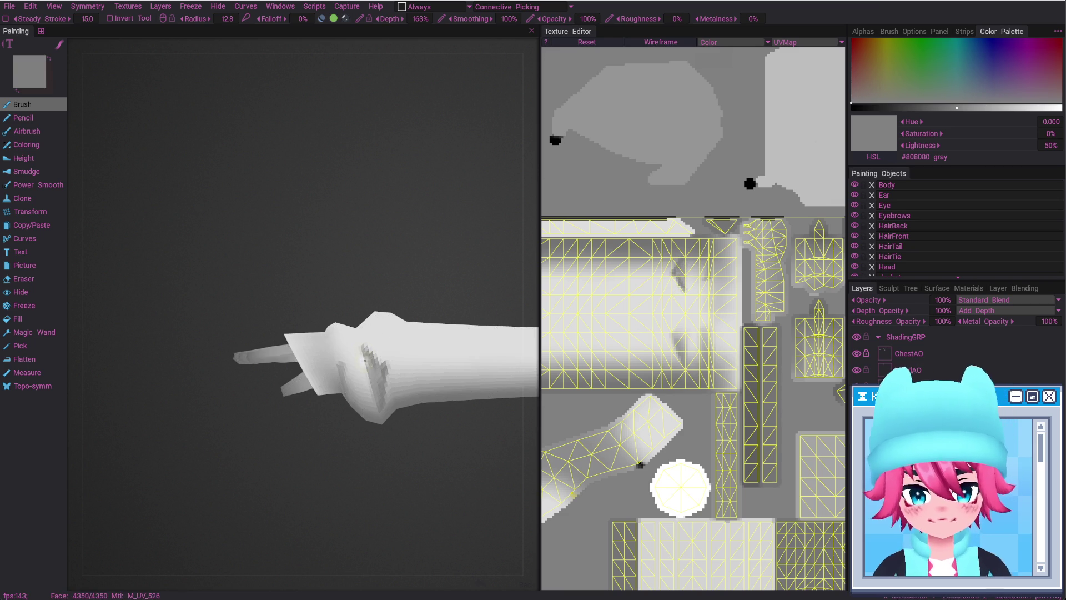
right_drag(355, 381, 373, 381)
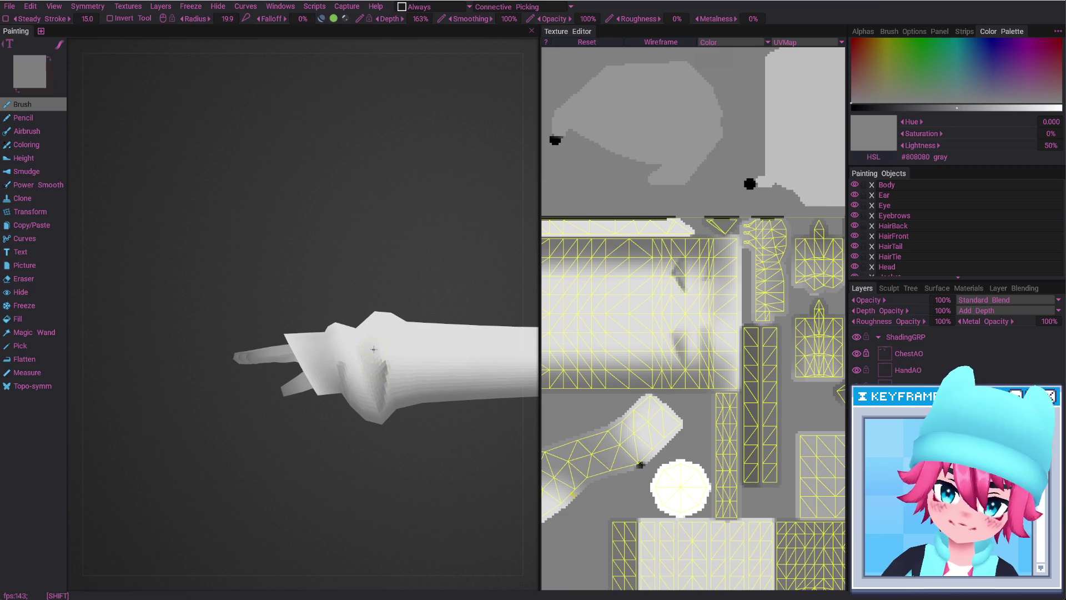
key(w)
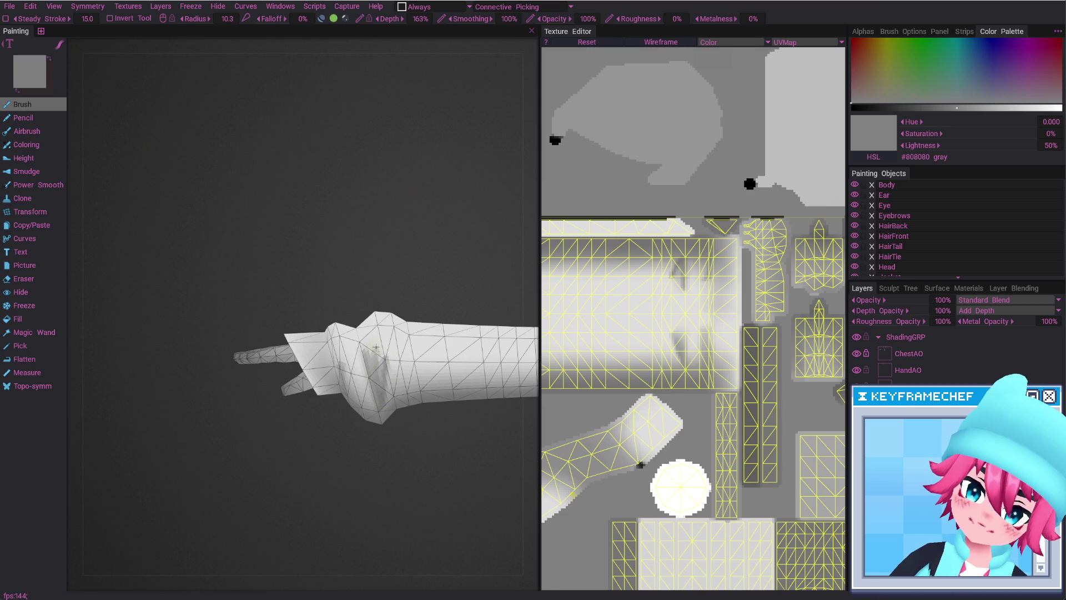
shift+drag(378, 363, 394, 398)
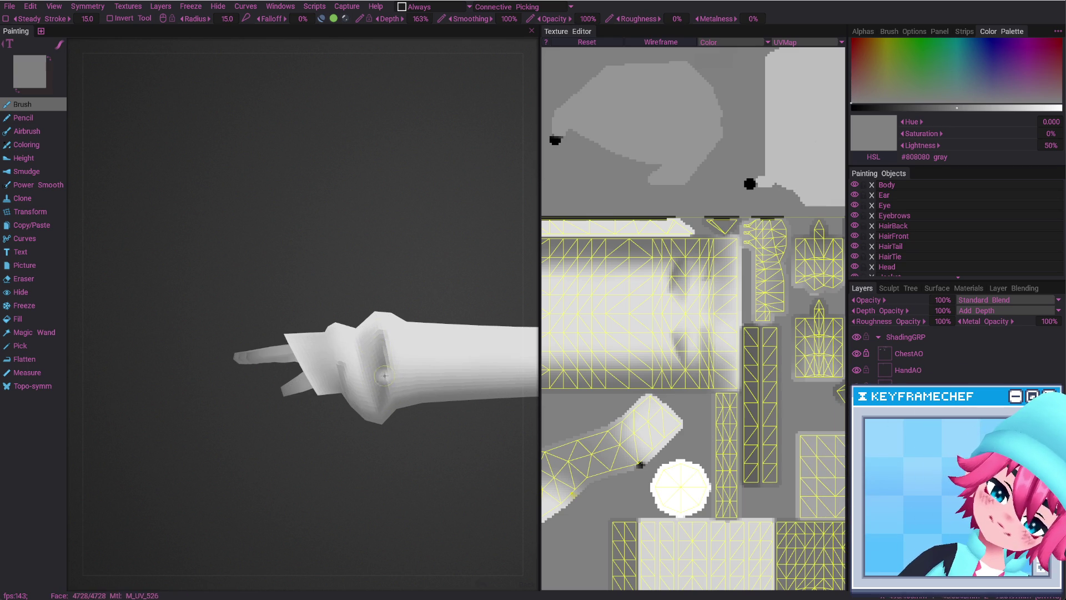
Clean up the wrist shading with the eraser at radius 16.8, checking from several sides
key(e)
mouse_move(389, 378)
alt+mouse_down()
mouse_move(377, 398)
mouse_move(312, 354)
alt+mouse_up()
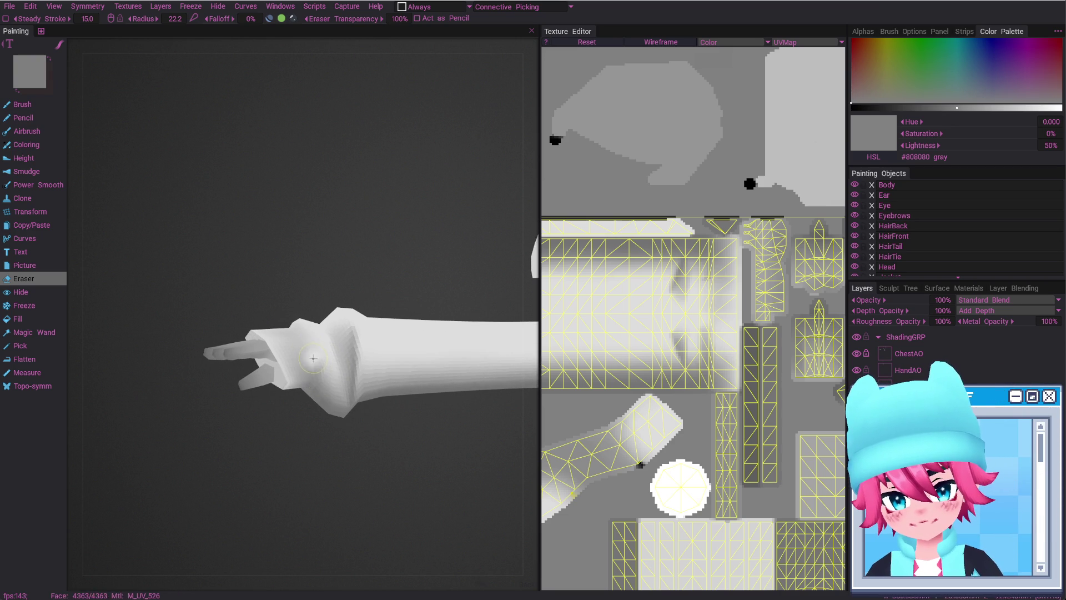
key(b)
key(e)
mouse_move(320, 380)
alt+mouse_down()
mouse_move(314, 399)
mouse_move(322, 345)
alt+mouse_up()
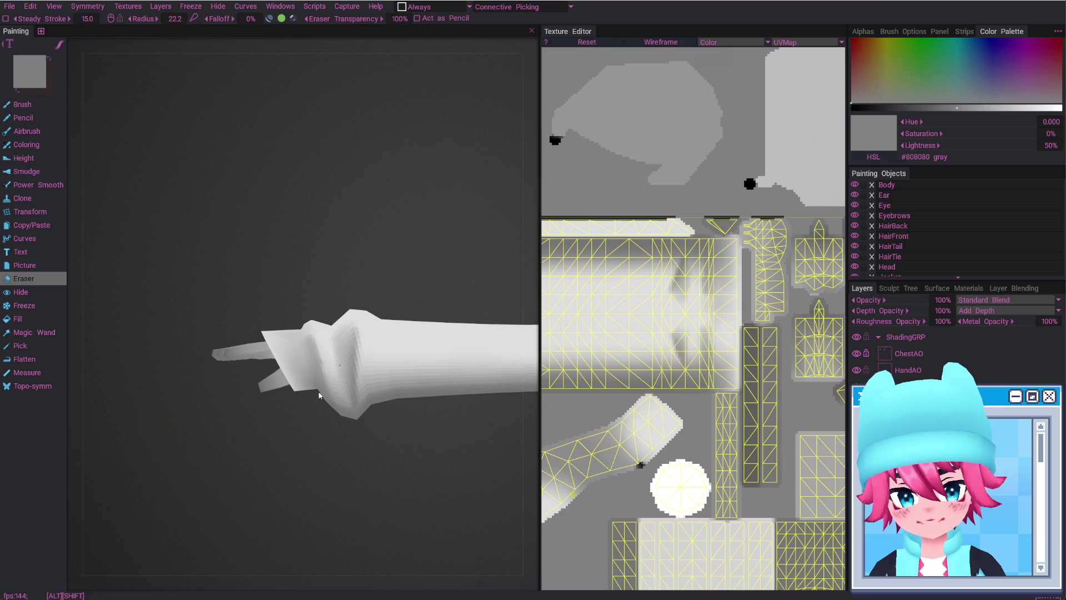
scroll(321, 344, down, 3)
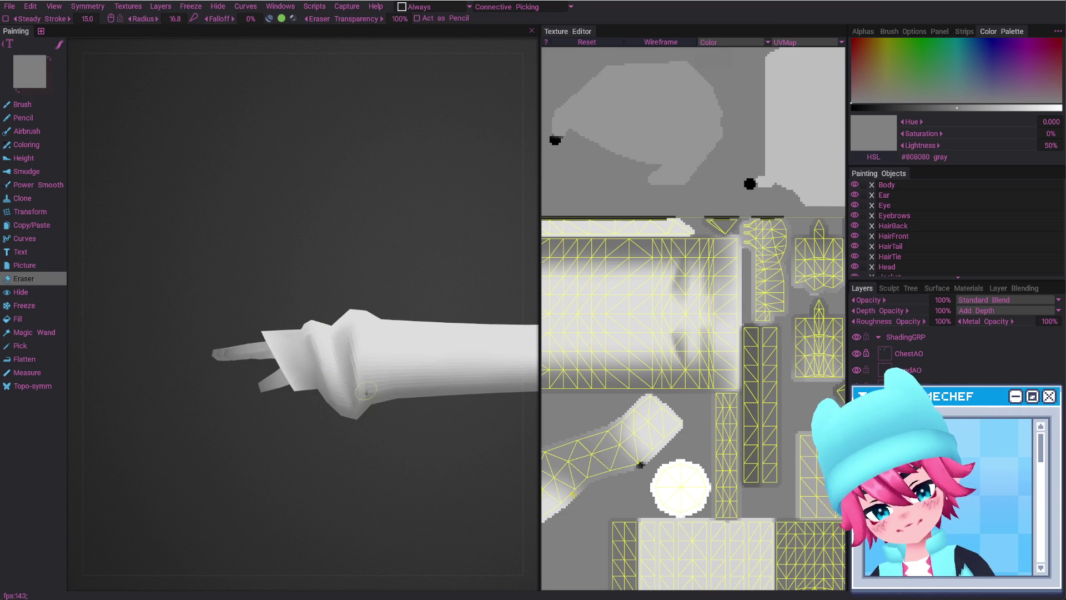
key(ctrl+w)
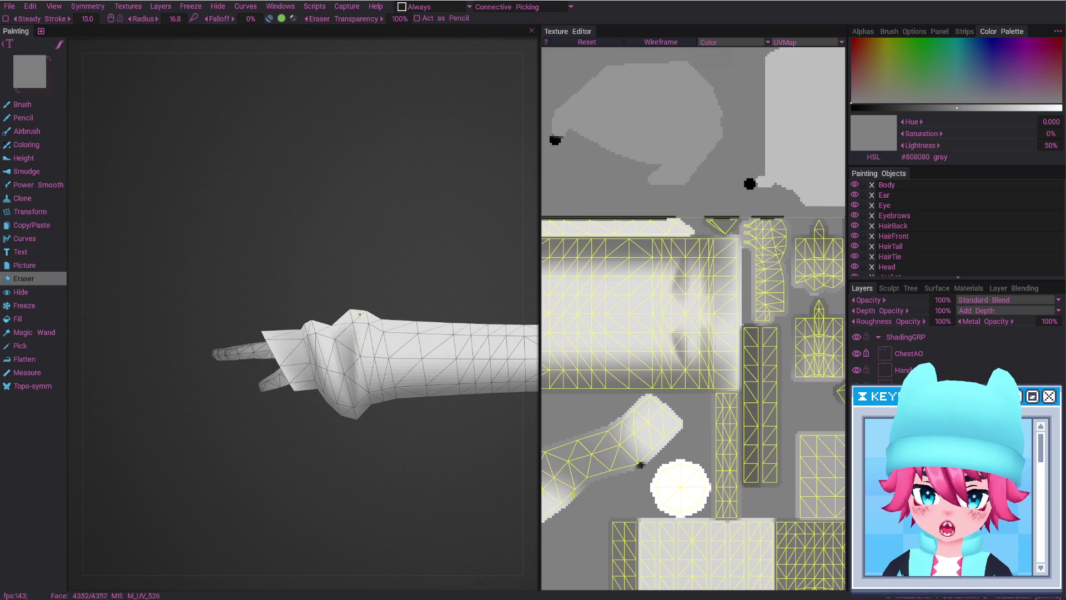
mouse_move(374, 443)
alt+mouse_down()
mouse_move(358, 402)
mouse_move(325, 444)
alt+mouse_up()
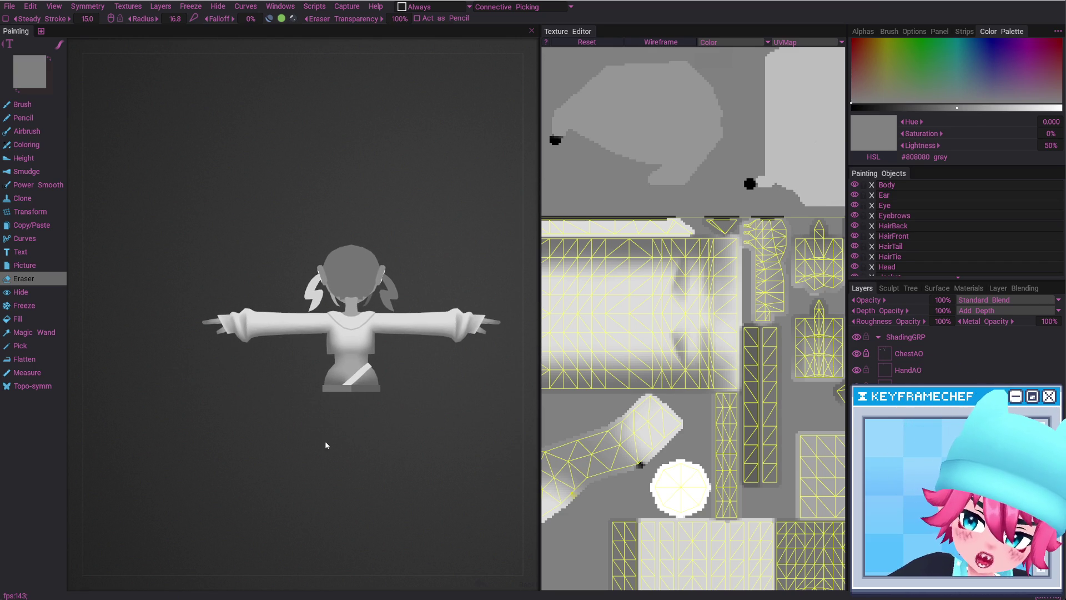
Zoom in on the hand and deepen the wrist crease shadow with a slightly smaller brush
mouse_move(277, 300)
alt+right_down()
mouse_move(365, 412)
mouse_move(341, 309)
alt+right_up()
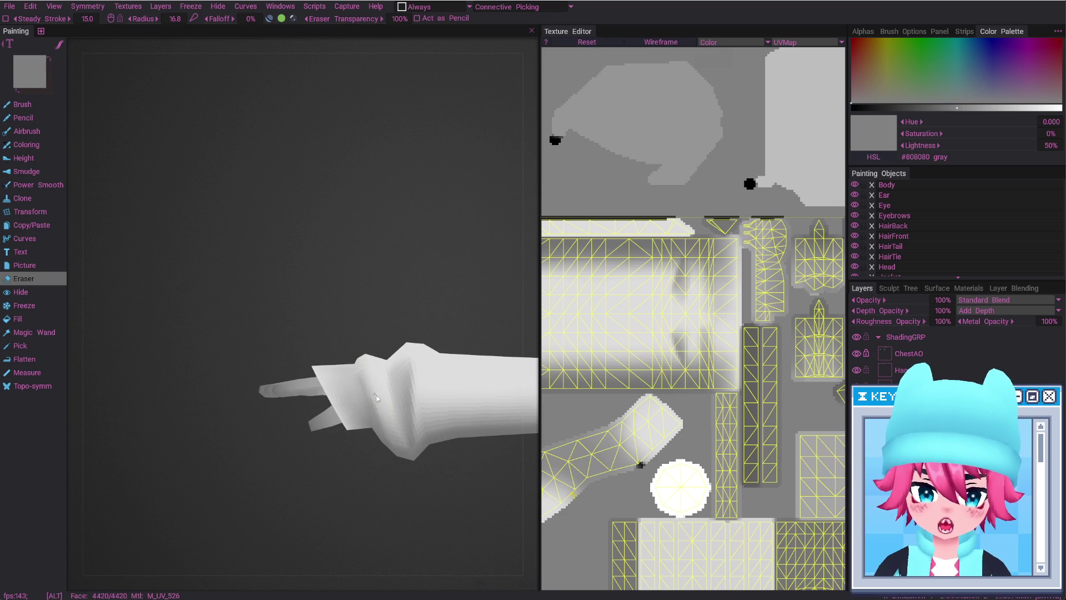
alt+drag(377, 398, 358, 387)
key(b)
key(bracketleft)
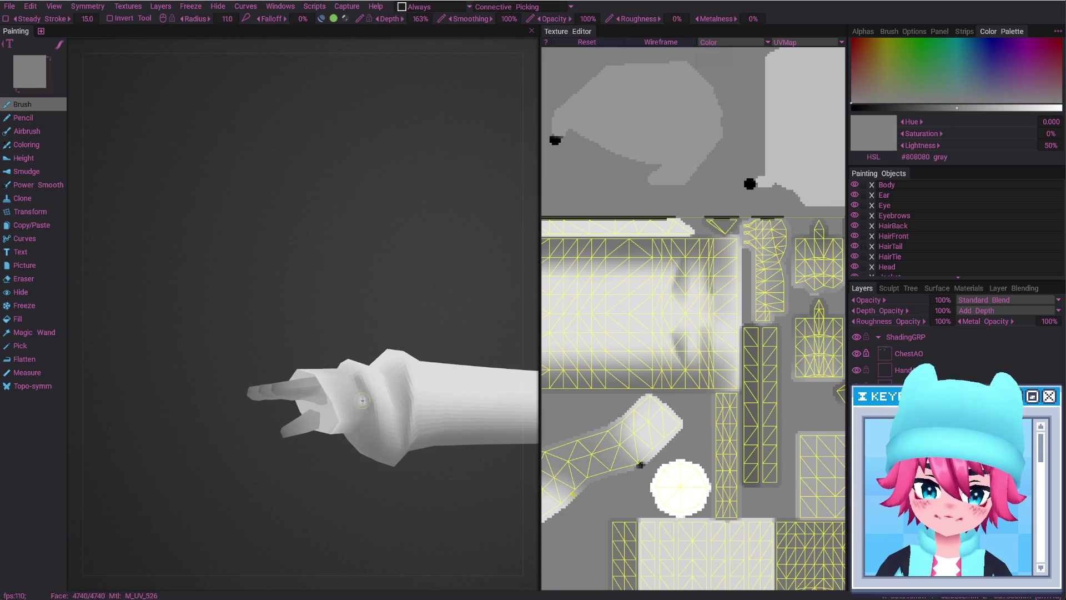
alt+shift+drag(359, 383, 365, 430)
mouse_move(374, 379)
alt+shift+mouse_down()
mouse_move(353, 368)
mouse_move(394, 410)
mouse_move(379, 430)
alt+shift+mouse_up()
key(e)
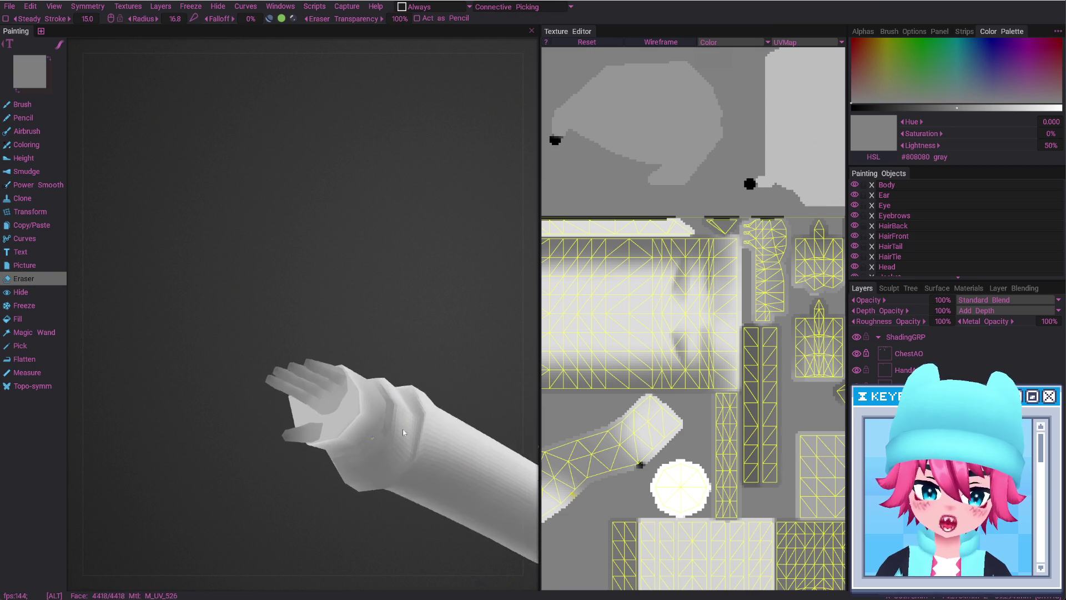
key(b)
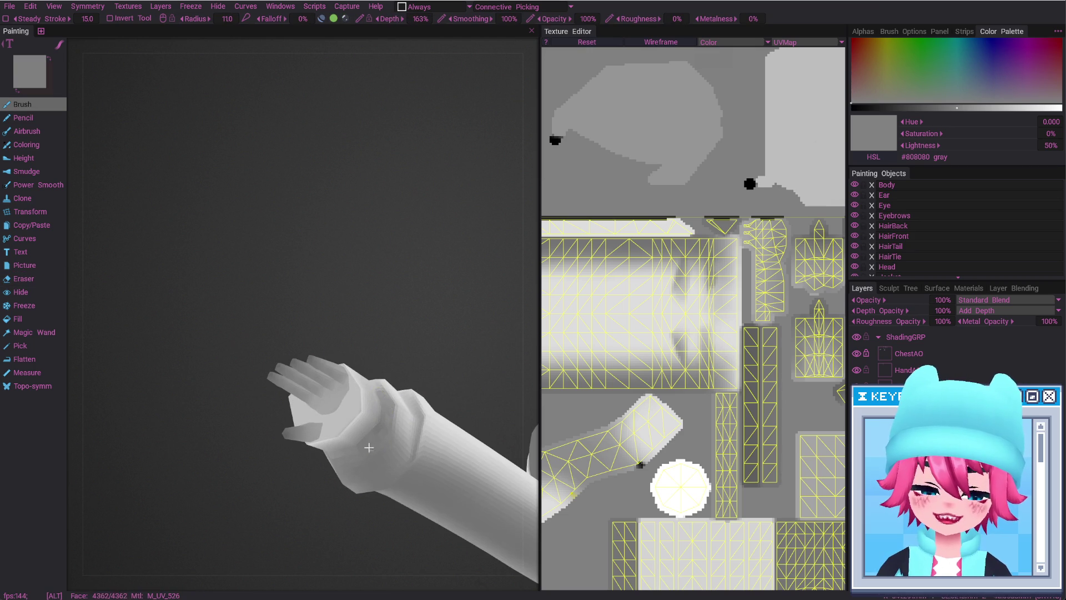
Smooth the wrist crease shading and erase excess paint at radius 9.56
mouse_move(369, 448)
alt+mouse_down()
mouse_move(340, 438)
mouse_move(326, 410)
alt+mouse_up()
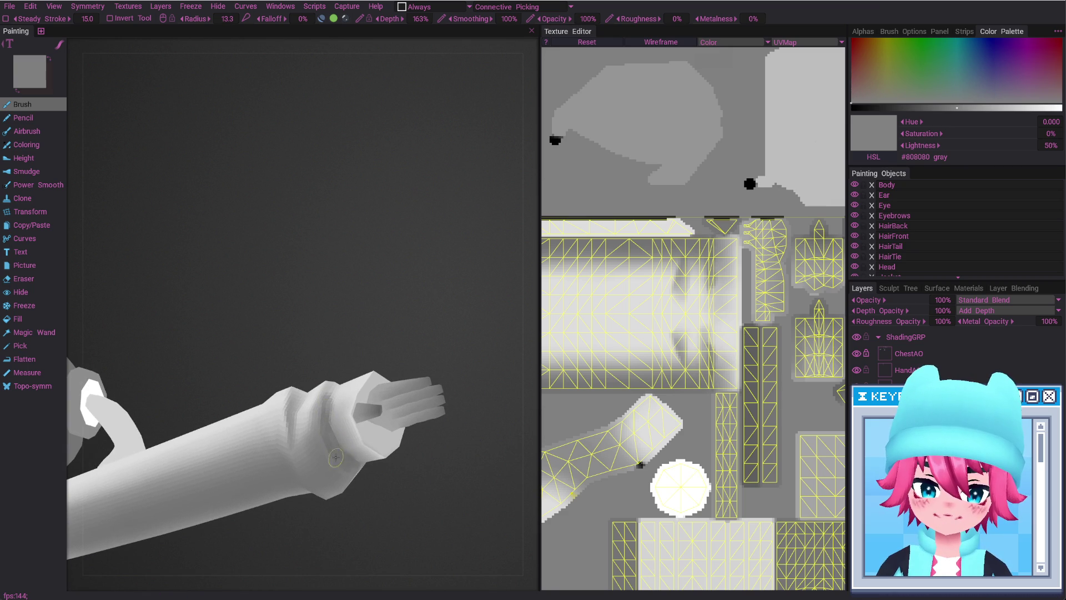
alt+drag(360, 475, 320, 448)
key(shift)
alt+drag(316, 399, 337, 445)
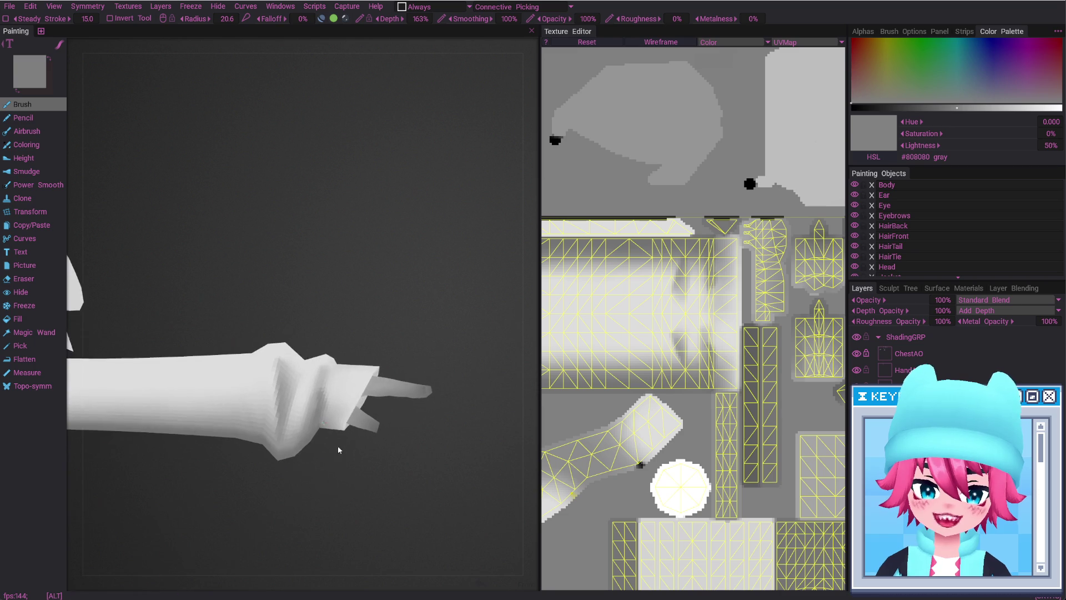
key(e)
mouse_move(329, 390)
alt+mouse_down()
mouse_move(326, 414)
mouse_move(323, 401)
alt+mouse_up()
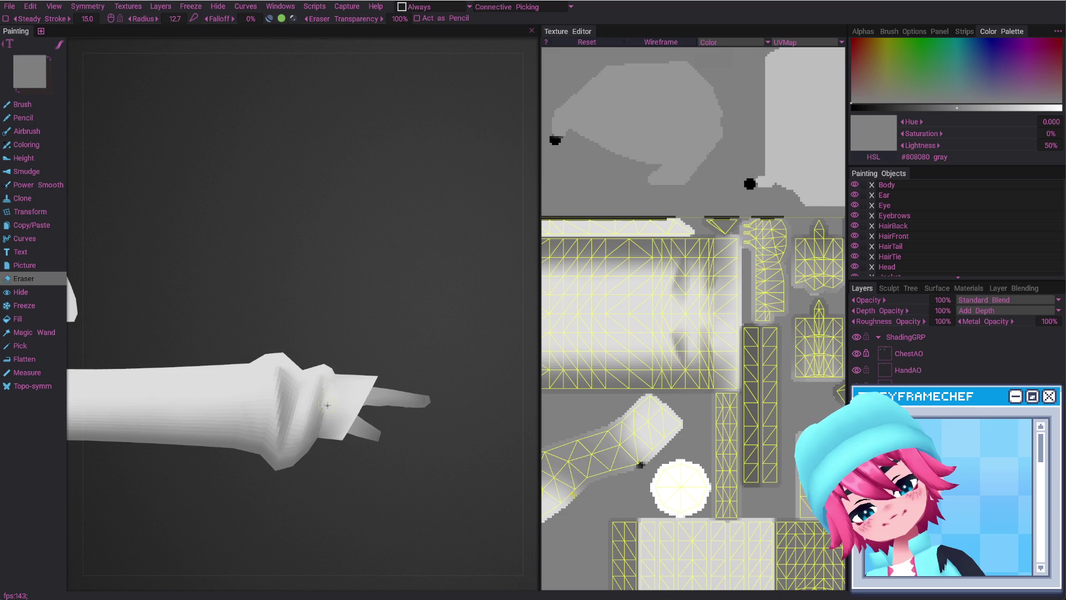
Zoom out and finish touch-ups, leaving the paint brush active at radius 10.3
alt+drag(327, 436, 352, 382)
mouse_move(352, 382)
alt+right_down()
mouse_move(364, 502)
mouse_move(343, 399)
alt+right_up()
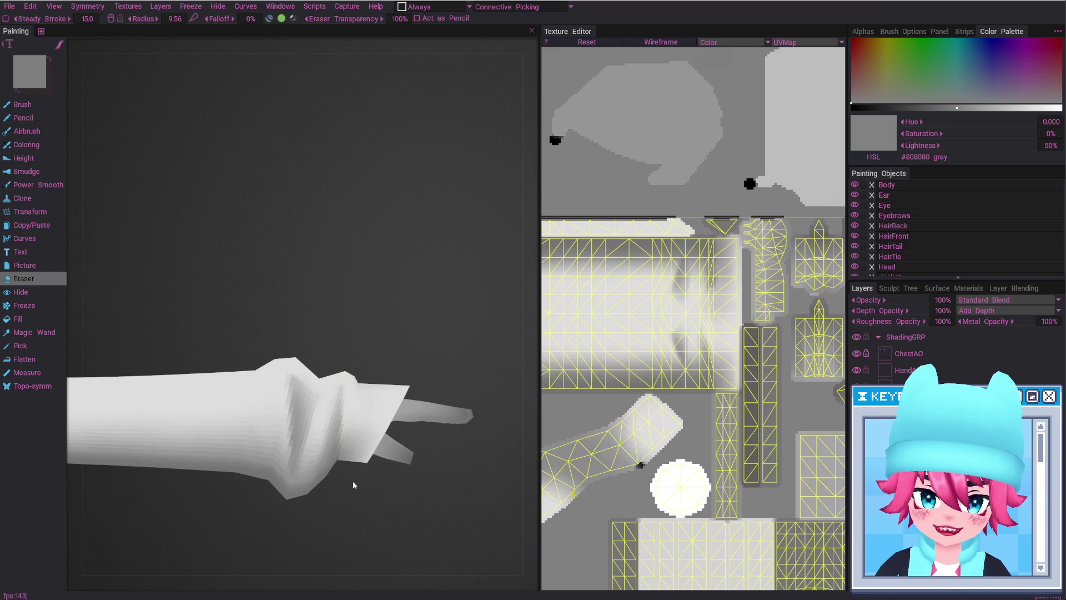
drag(353, 485, 298, 428)
key(b)
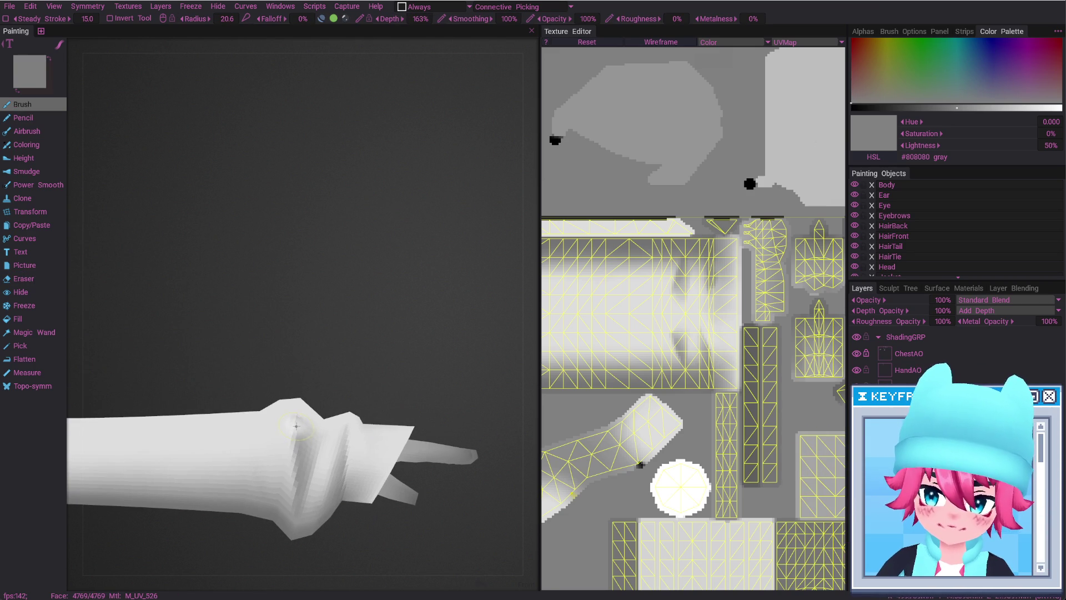
key(e)
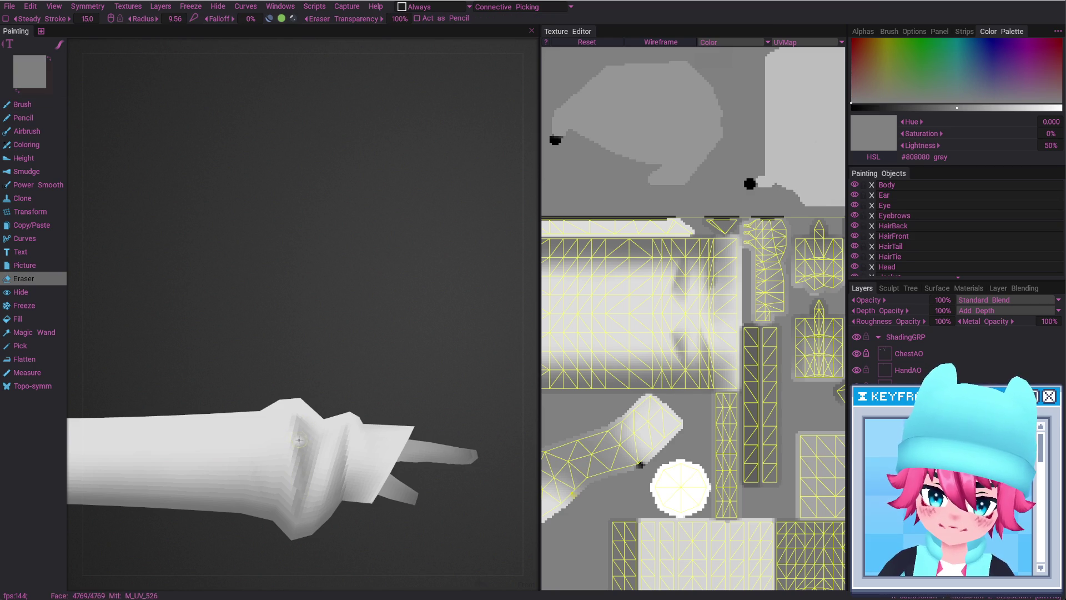
key(b)
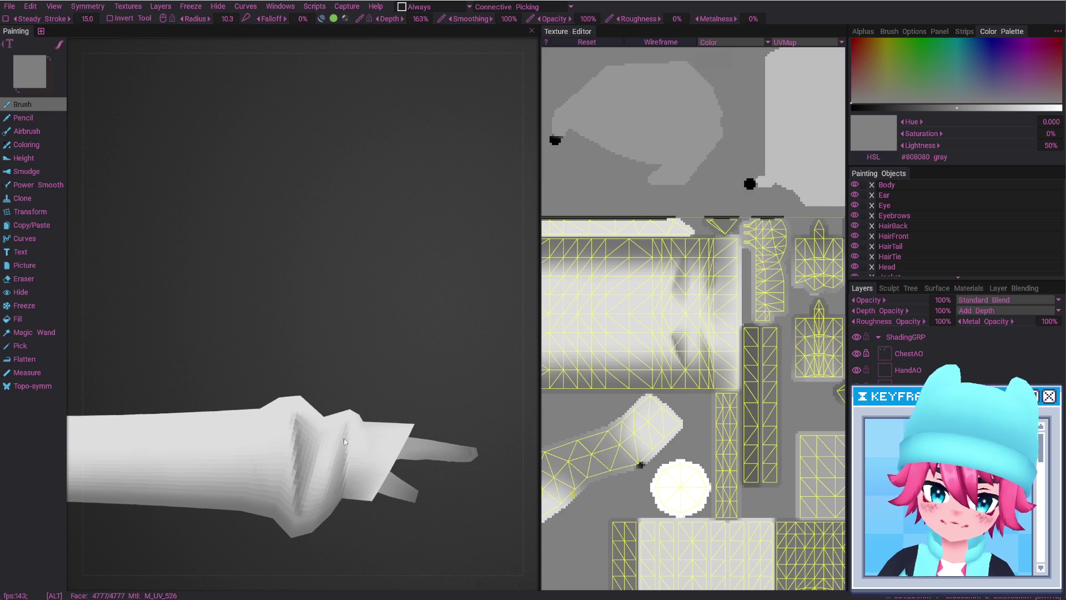
scroll(325, 398, down, 10)
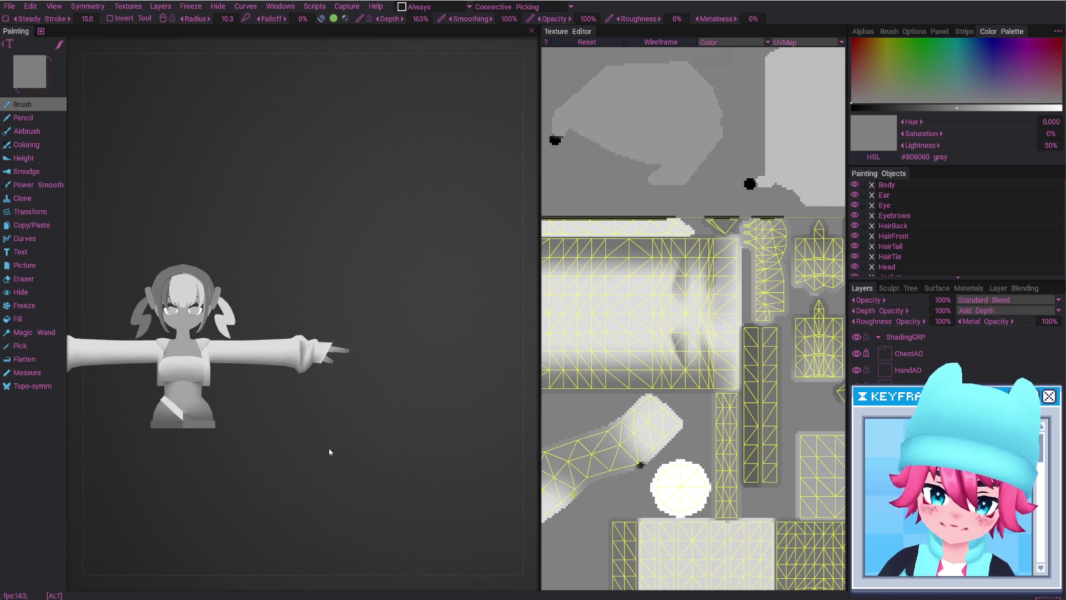
mouse_move(336, 438)
alt+mouse_down()
mouse_move(281, 393)
mouse_move(340, 453)
mouse_move(345, 331)
alt+mouse_up()
scroll(327, 481, up, 8)
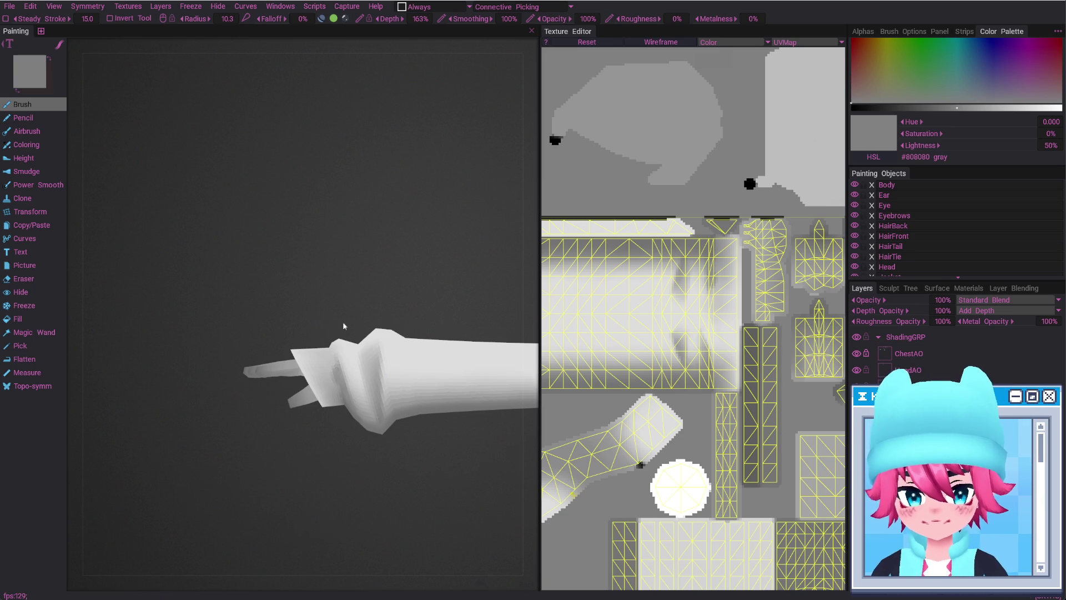
key(e)
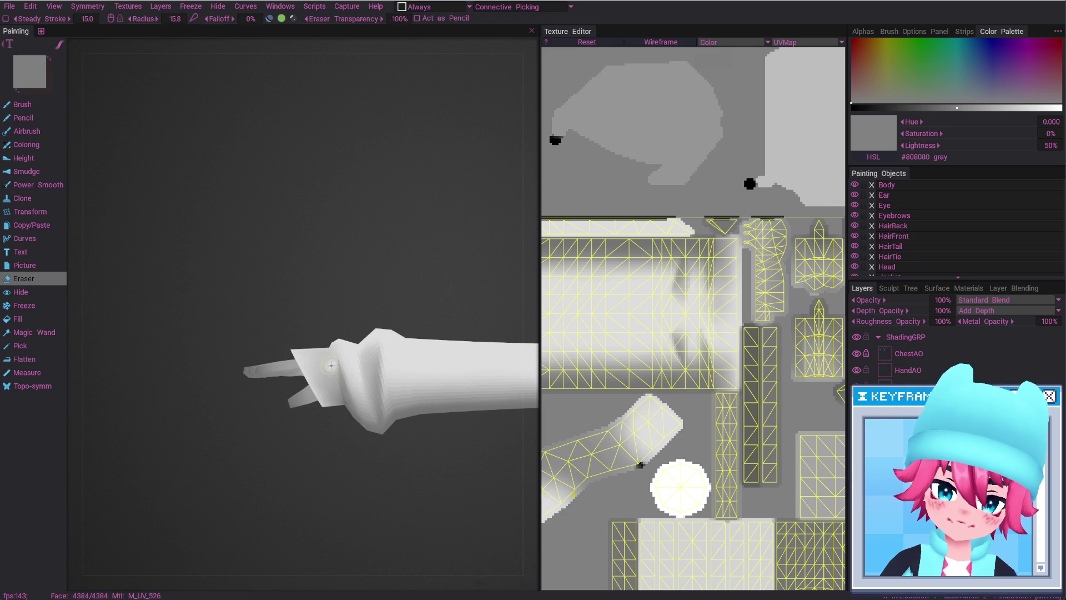
mouse_move(357, 433)
alt+mouse_down()
mouse_move(360, 461)
mouse_move(331, 366)
alt+mouse_up()
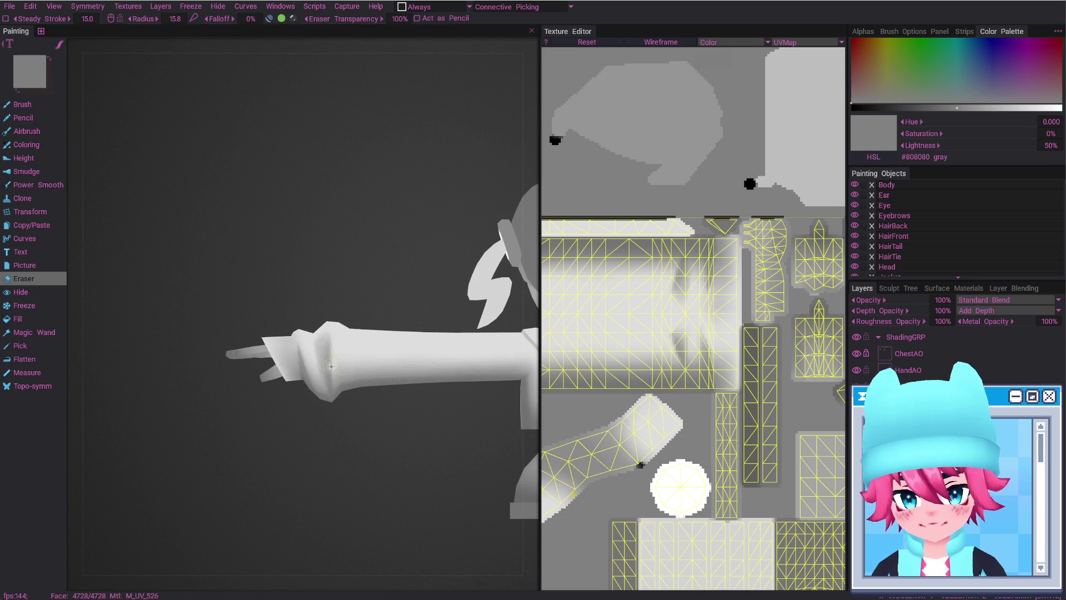
mouse_move(331, 366)
alt+mouse_down()
mouse_move(357, 357)
mouse_move(354, 408)
mouse_move(381, 528)
mouse_move(361, 452)
mouse_move(414, 419)
mouse_move(361, 435)
alt+mouse_up()
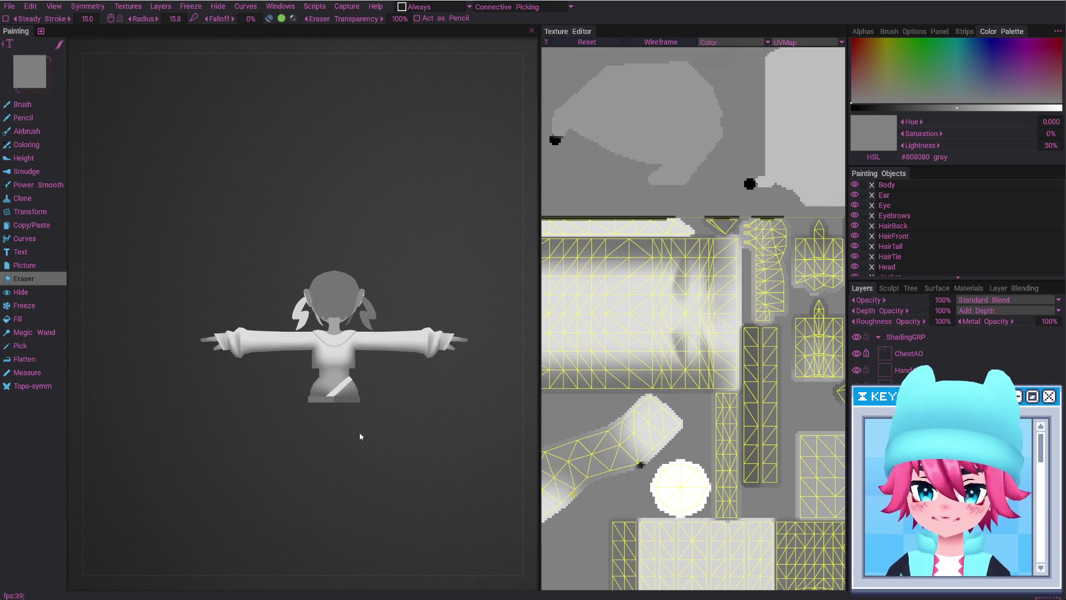
mouse_move(417, 388)
mouse_down()
mouse_move(337, 468)
mouse_move(458, 459)
mouse_move(457, 421)
mouse_up()
mouse_move(442, 396)
alt+right_down()
mouse_move(301, 411)
mouse_move(362, 365)
alt+right_up()
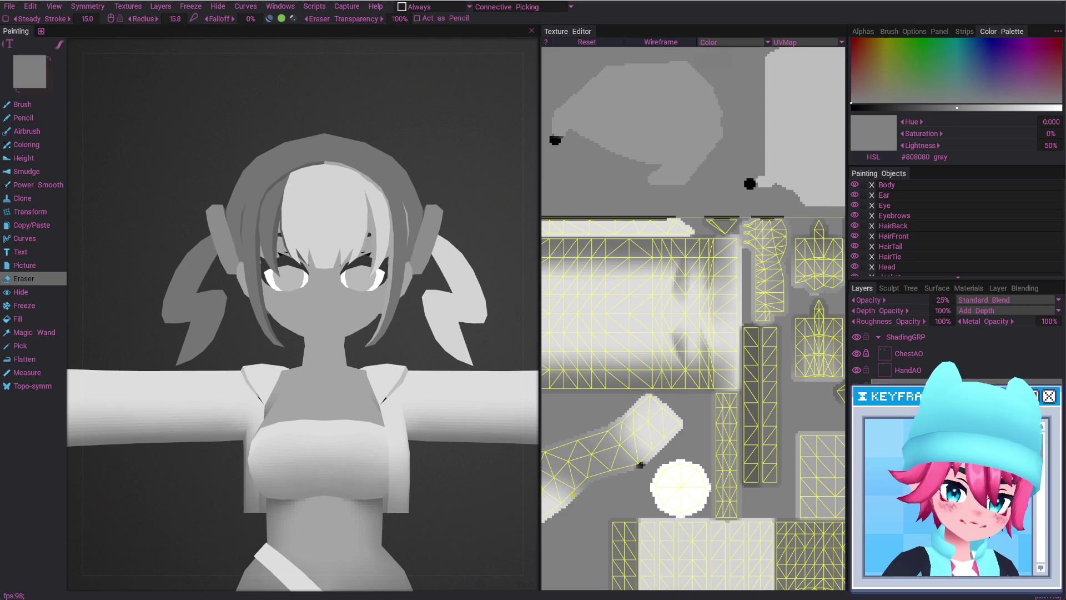
mouse_move(137, 398)
alt+mouse_down()
mouse_move(330, 458)
mouse_move(326, 449)
alt+mouse_up()
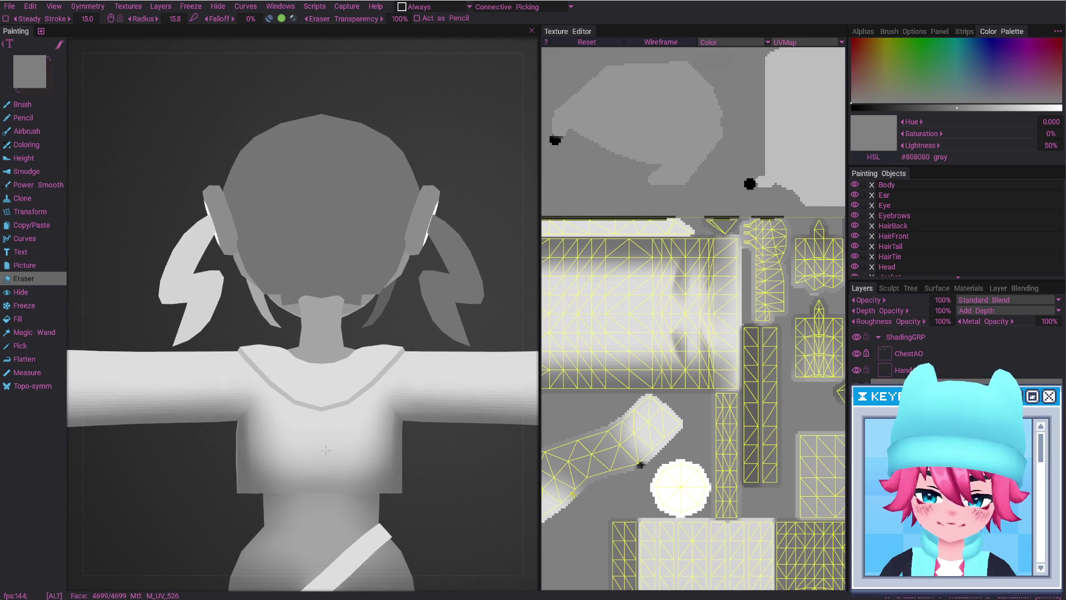
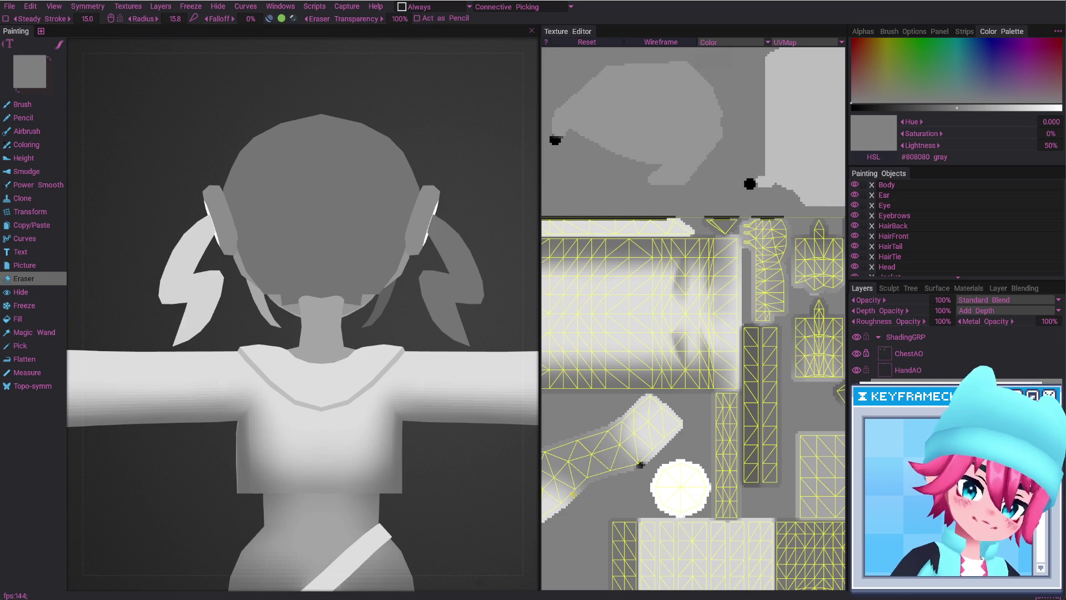
Paint a dark band along the bottom of the V-collar and soften it
middle_drag(640, 465, 644, 358)
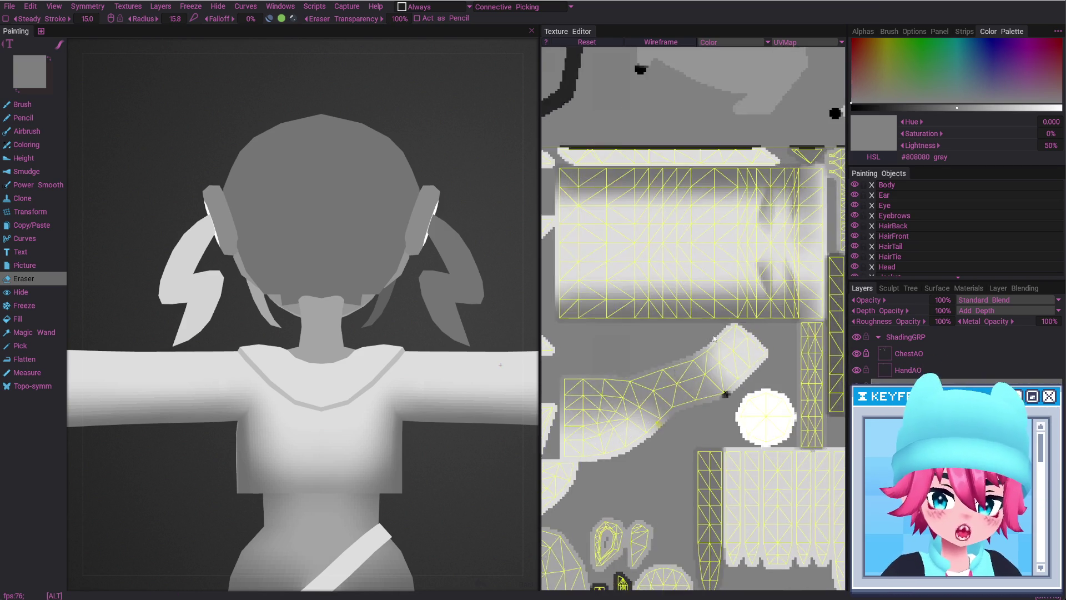
scroll(809, 306, up, 3)
middle_drag(808, 306, 722, 336)
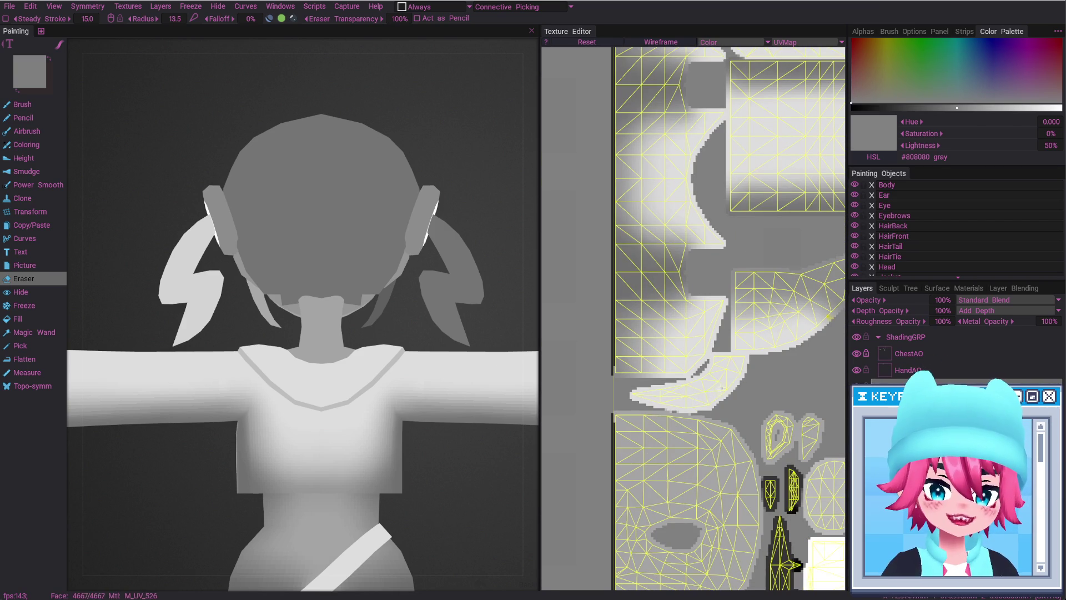
key(ctrl)
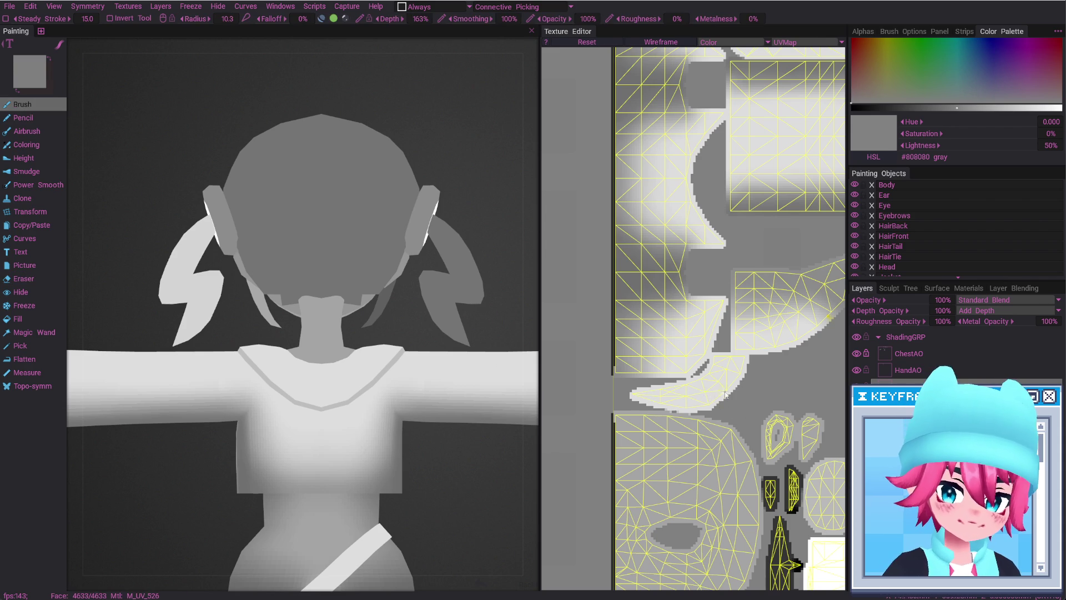
drag(732, 387, 713, 401)
drag(286, 385, 355, 386)
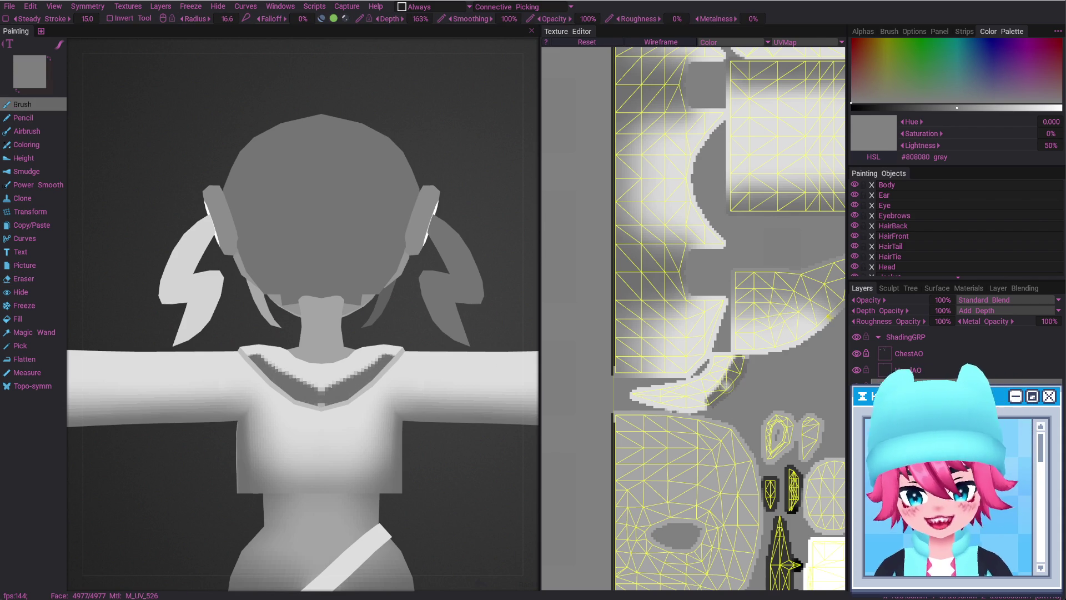
key(w)
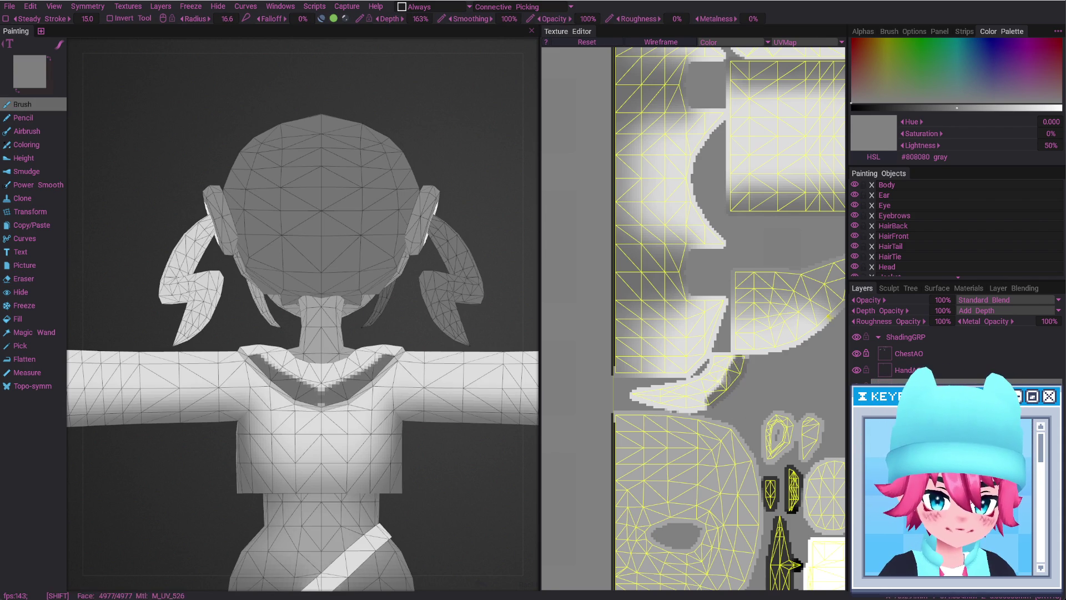
shift+drag(722, 372, 705, 398)
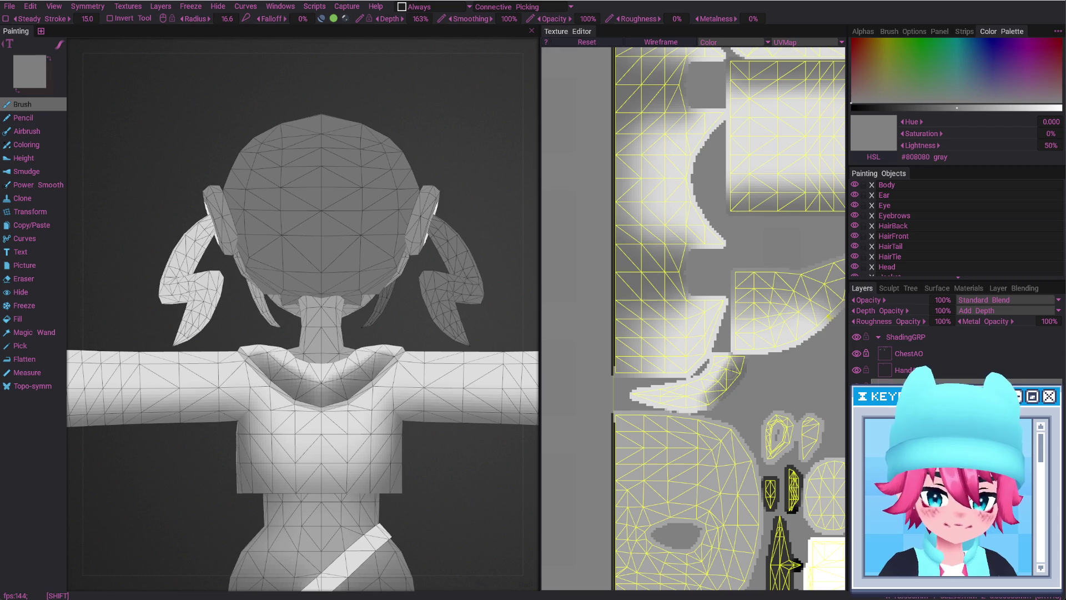
Erase the dark shading around the hood collar on the back, resizing the eraser as needed
middle_drag(473, 476, 472, 516)
key(e)
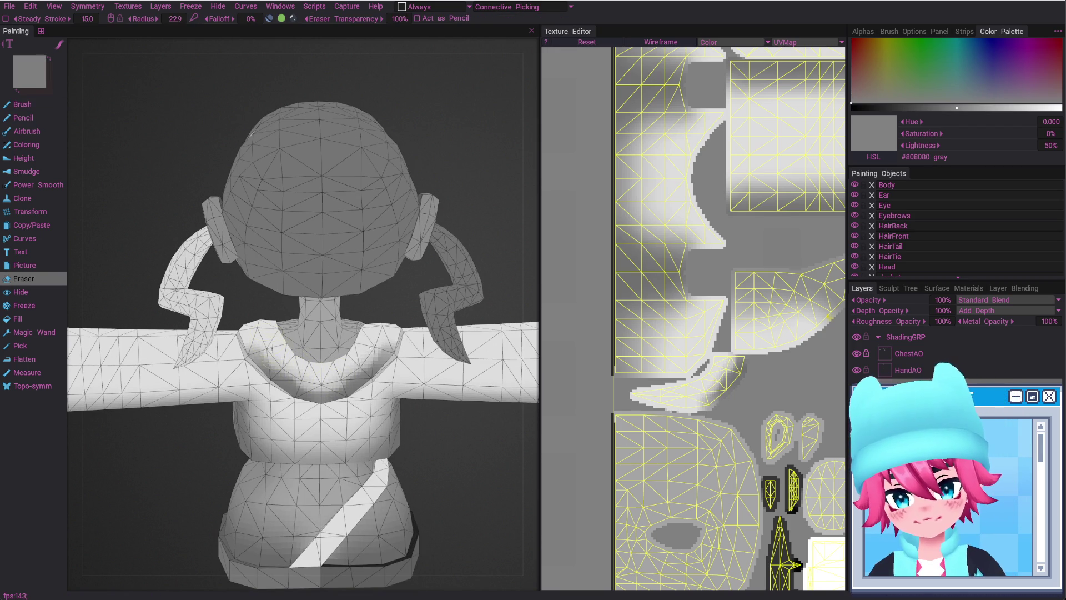
right_drag(318, 377, 282, 367)
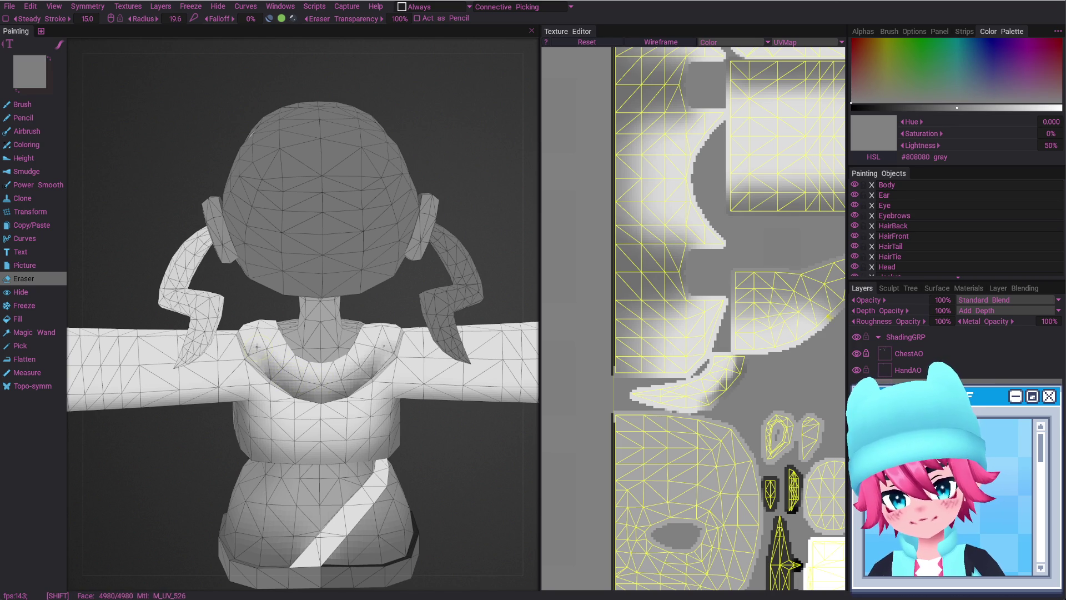
right_drag(258, 347, 308, 383)
key(w)
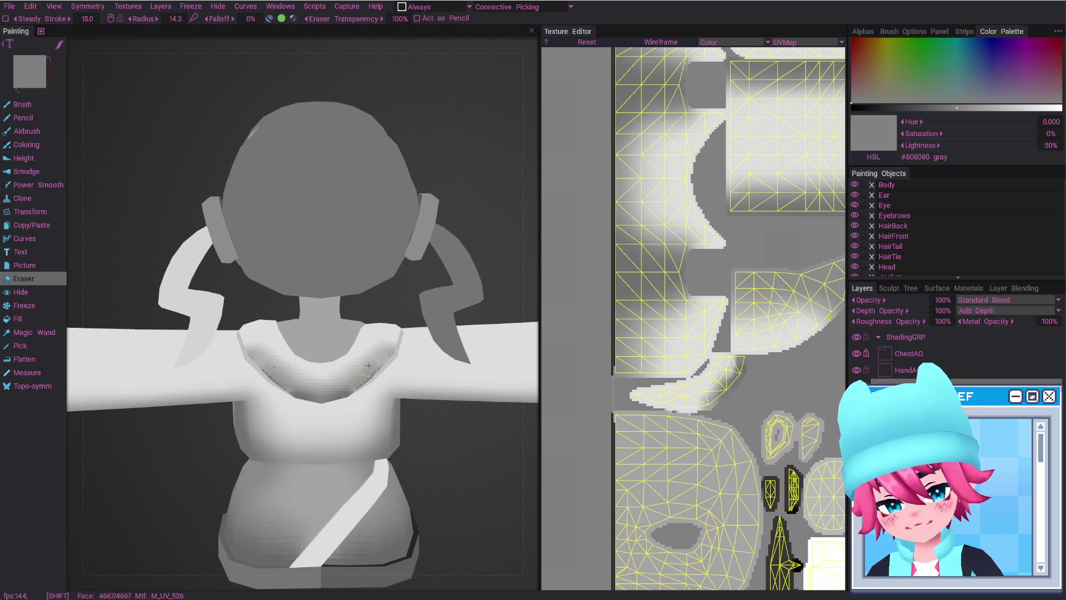
mouse_move(368, 365)
right_down()
mouse_move(333, 363)
mouse_move(314, 381)
right_up()
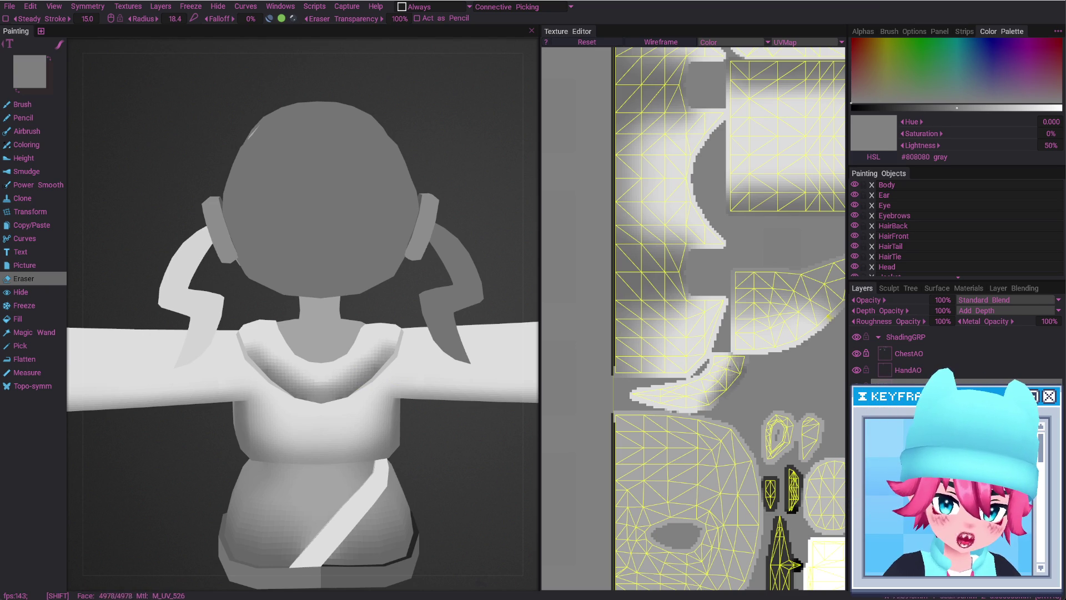
drag(443, 458, 304, 367)
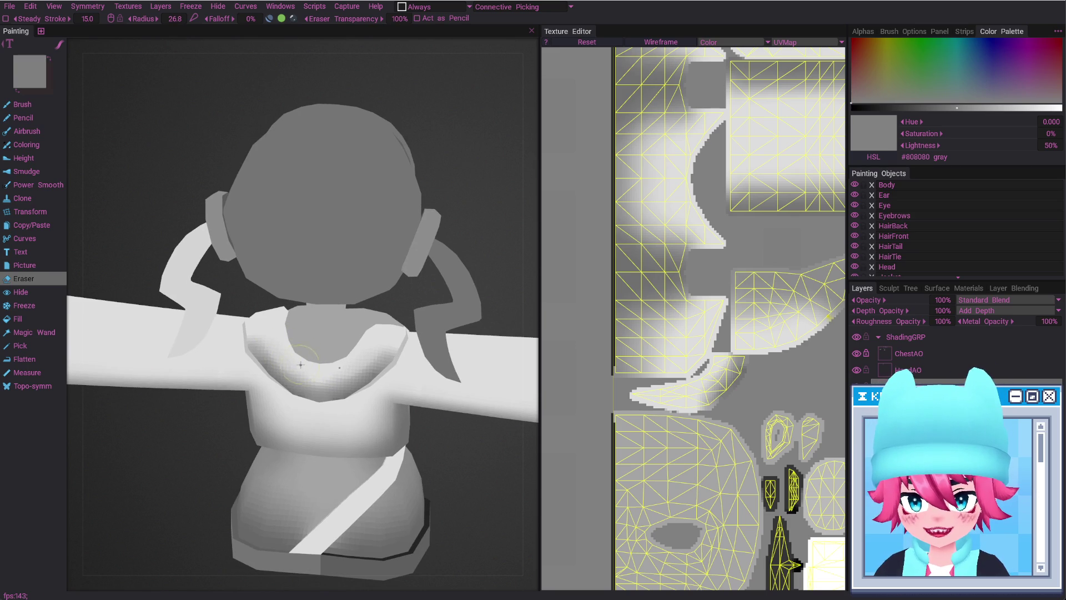
alt+drag(298, 357, 269, 348)
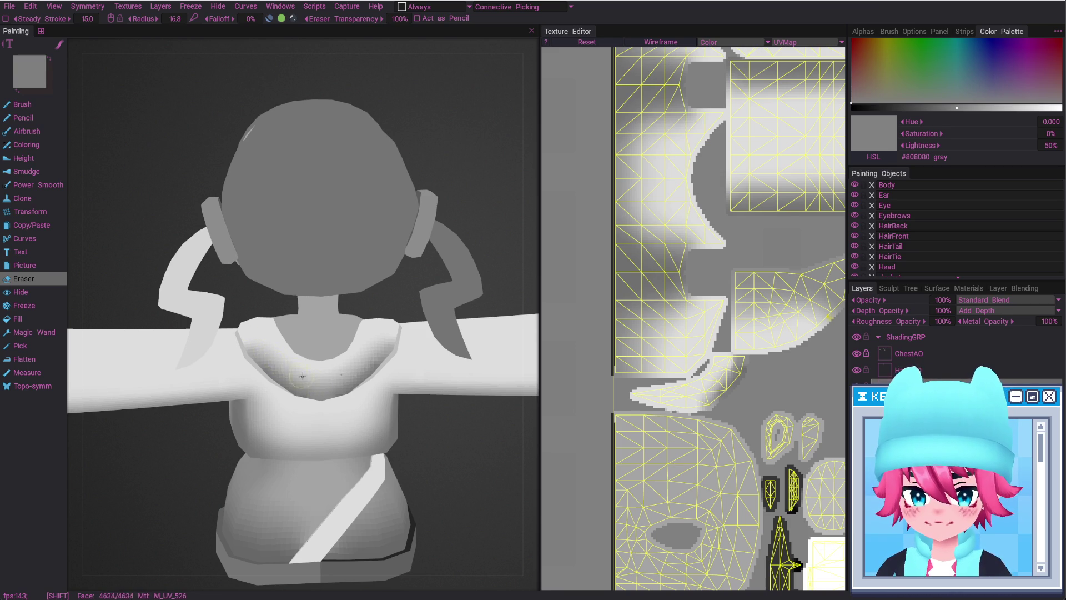
alt+shift+drag(340, 375, 337, 352)
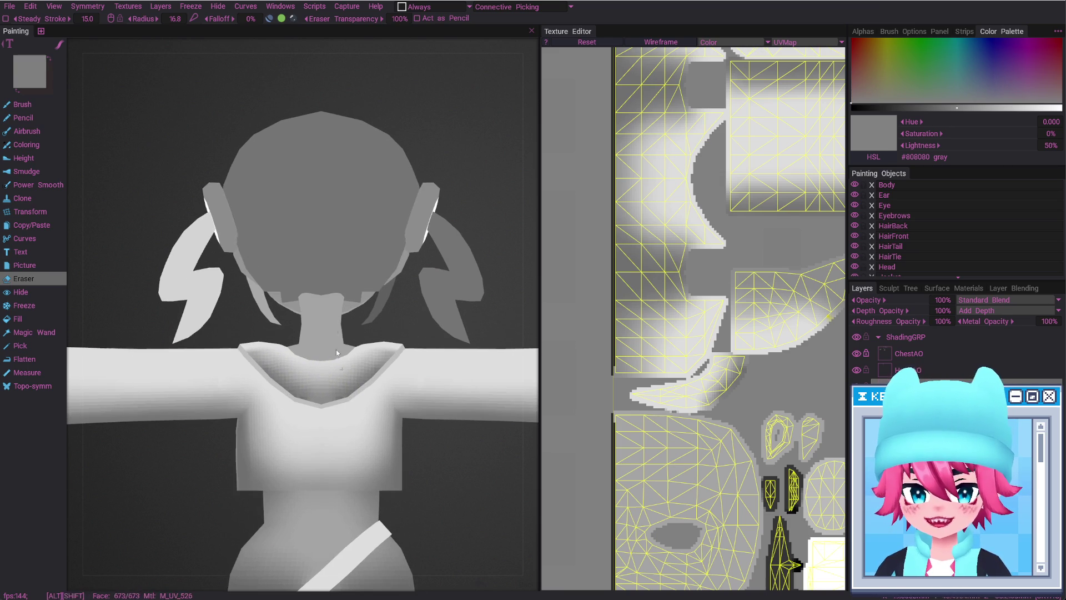
Paint faint dark shading where the hood meets the shoulder, erasing where needed
alt+drag(335, 391, 500, 402)
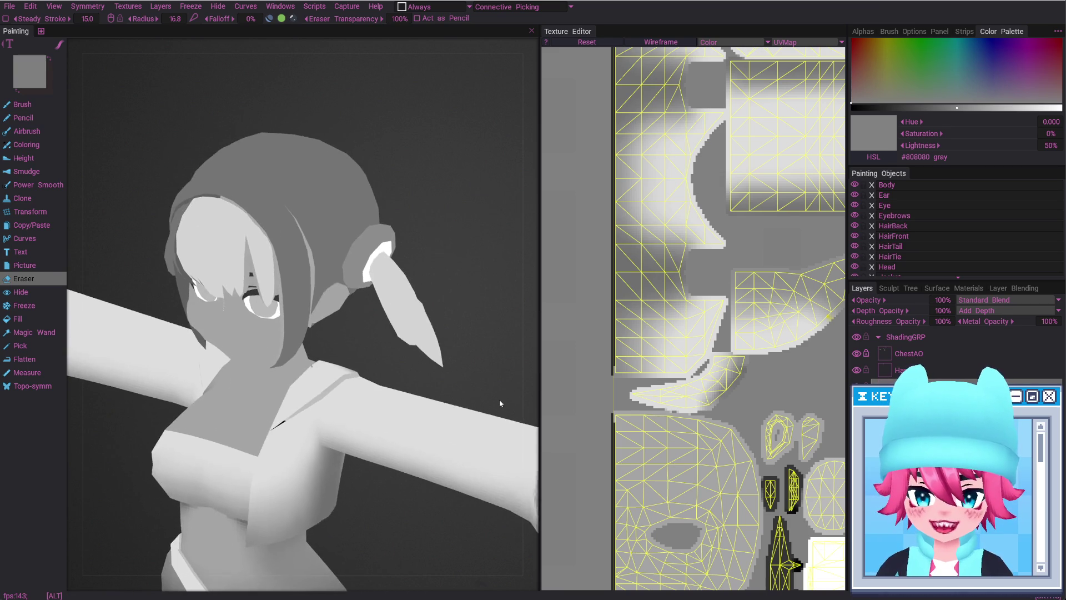
key(b)
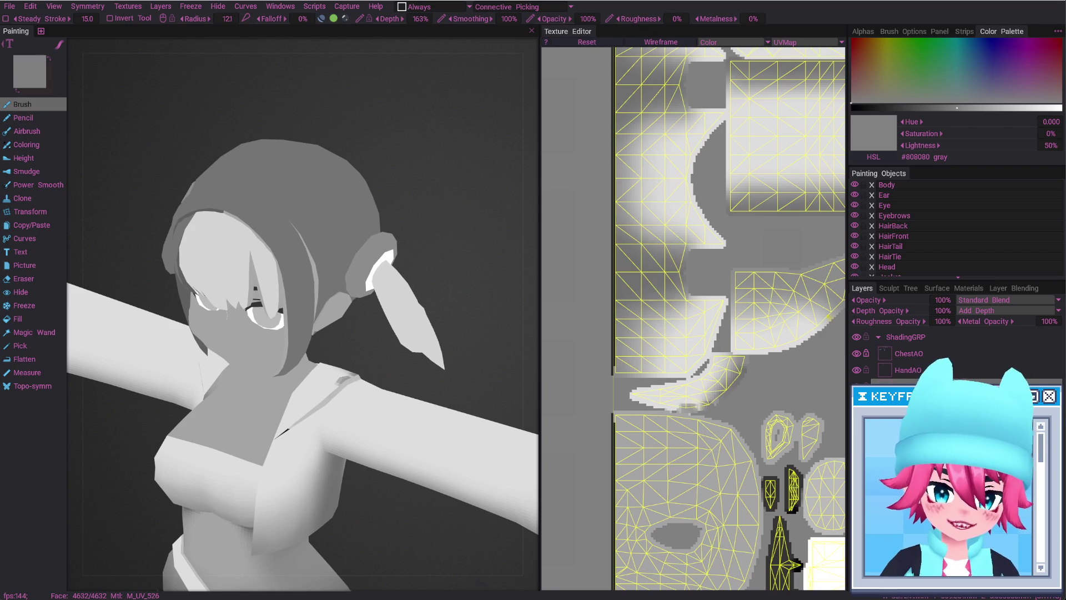
key(w)
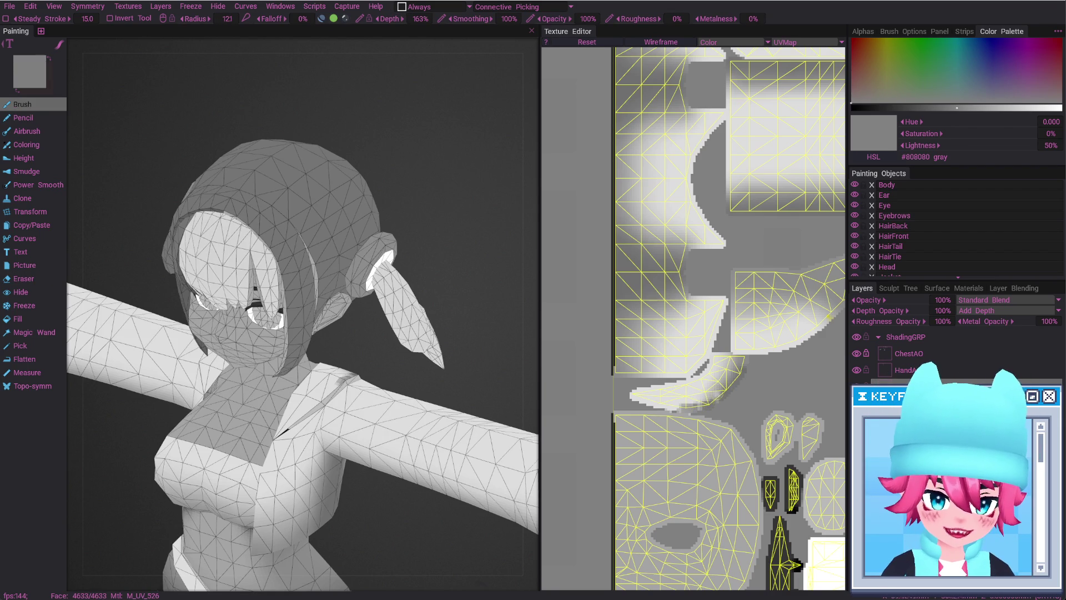
key(w)
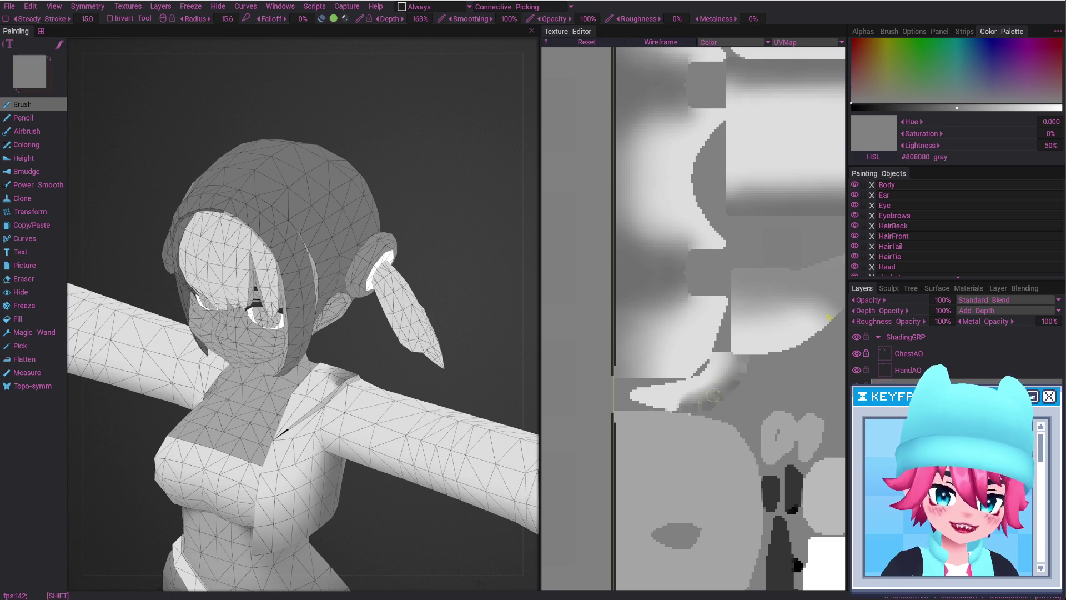
middle_drag(332, 409, 333, 377)
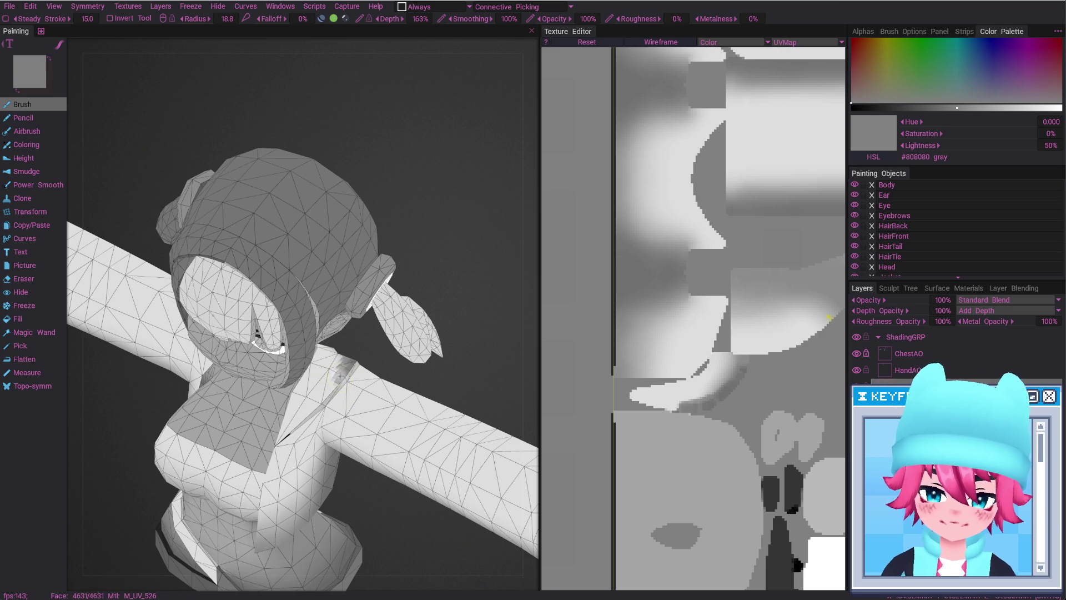
middle_drag(341, 356, 422, 375)
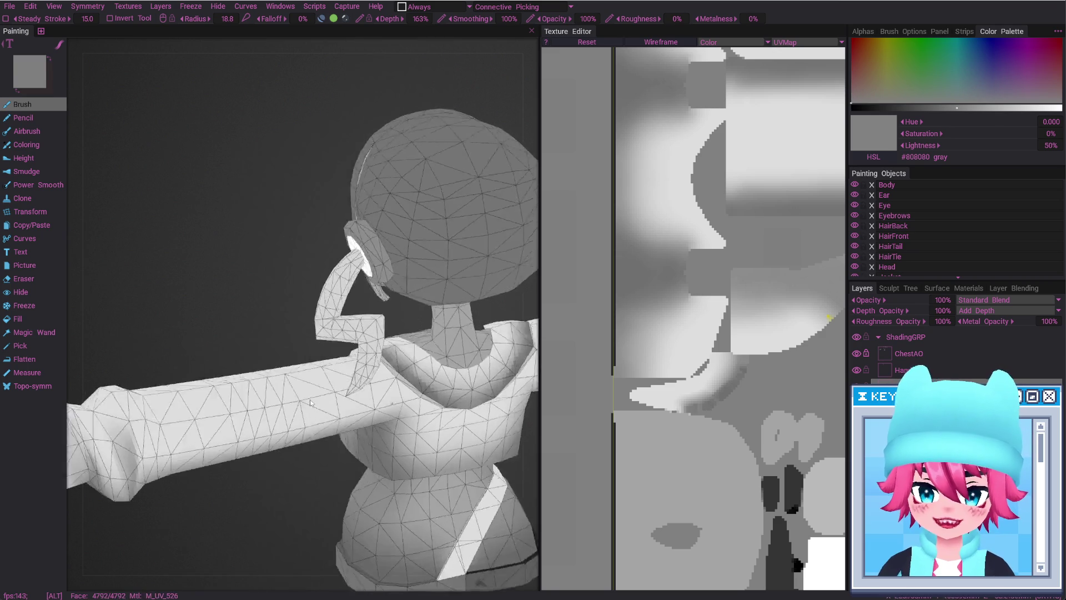
key(shift)
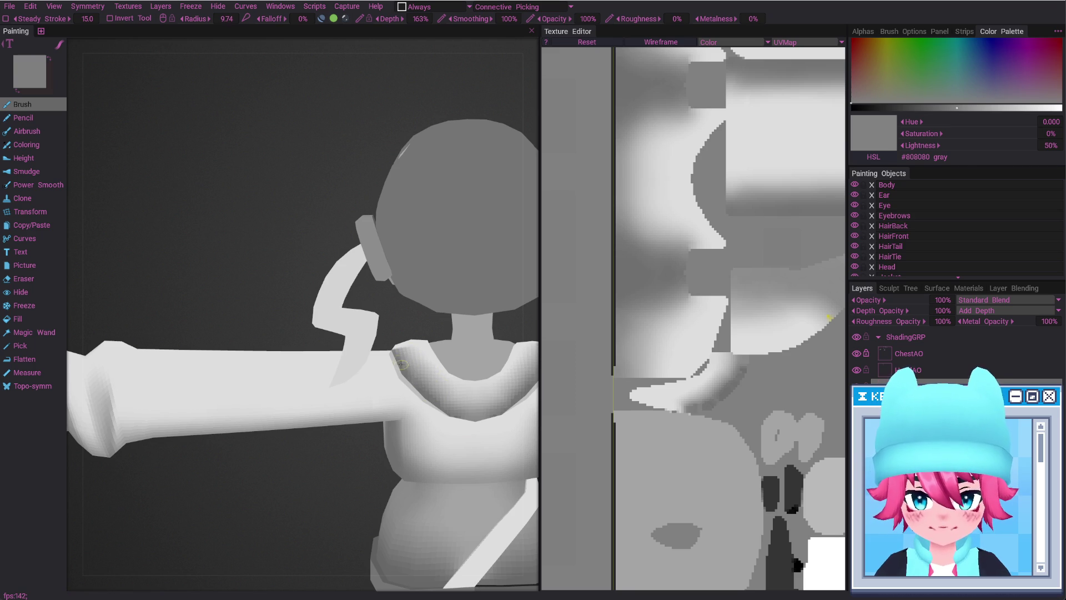
key(e)
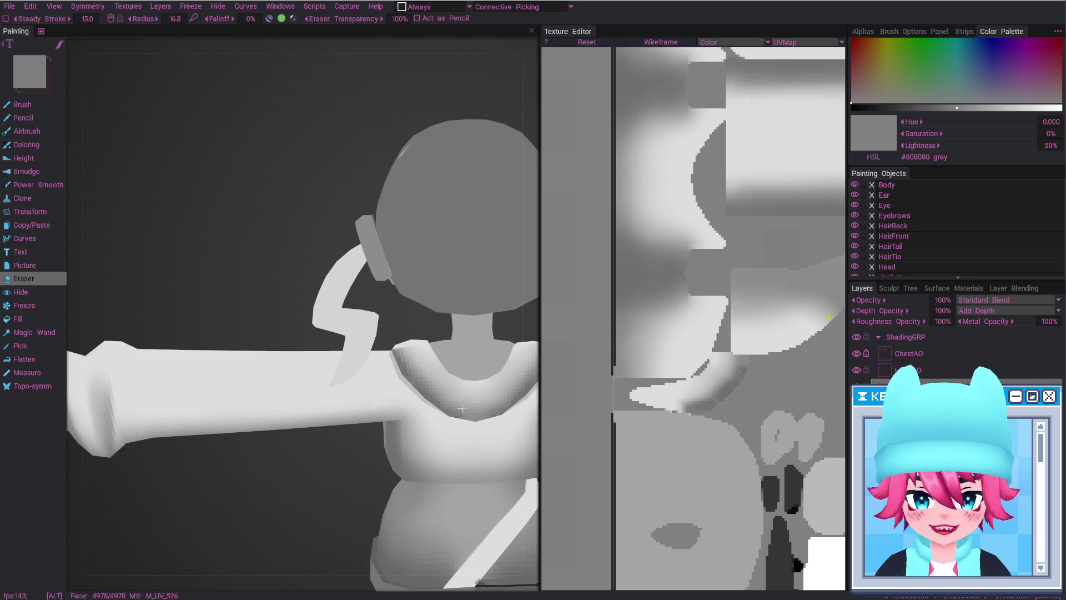
alt+drag(432, 383, 404, 387)
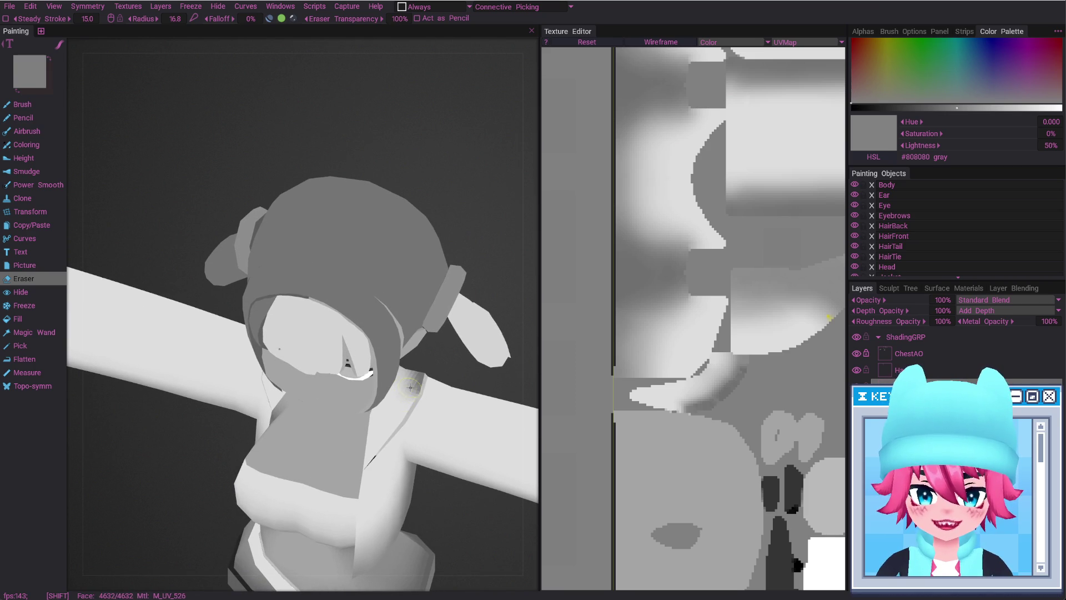
key(b)
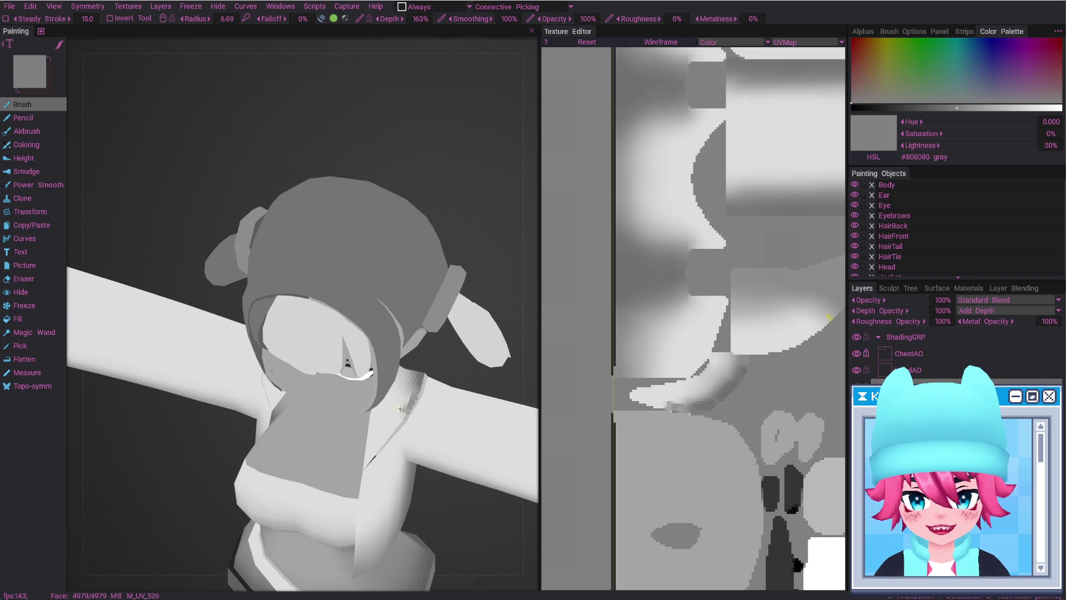
key(e)
alt+drag(403, 395, 409, 376)
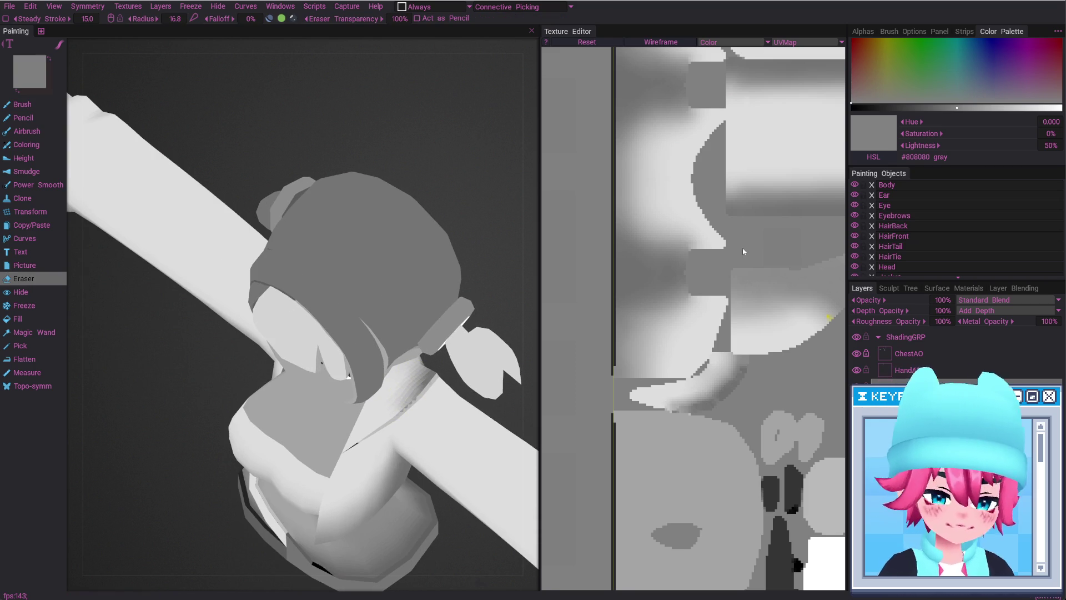
Set the shading layer's opacity to 25%
click(947, 299)
text(25)
key(Return)
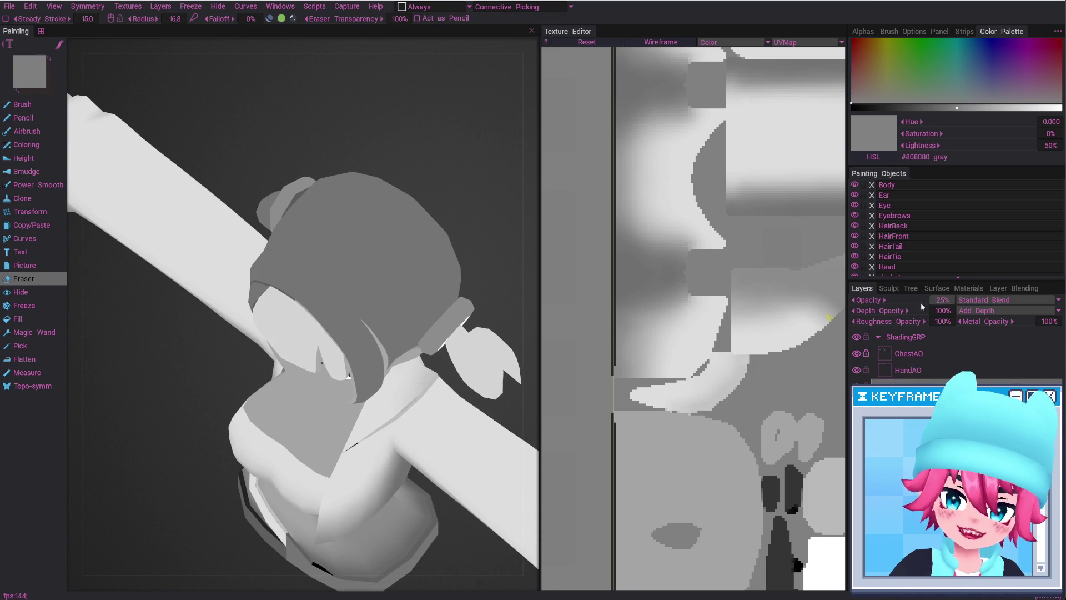
Restore the layer opacity to 100% and return the model to a straight front view
mouse_move(423, 143)
alt+mouse_down()
mouse_move(391, 391)
mouse_move(252, 431)
mouse_move(212, 418)
alt+mouse_up()
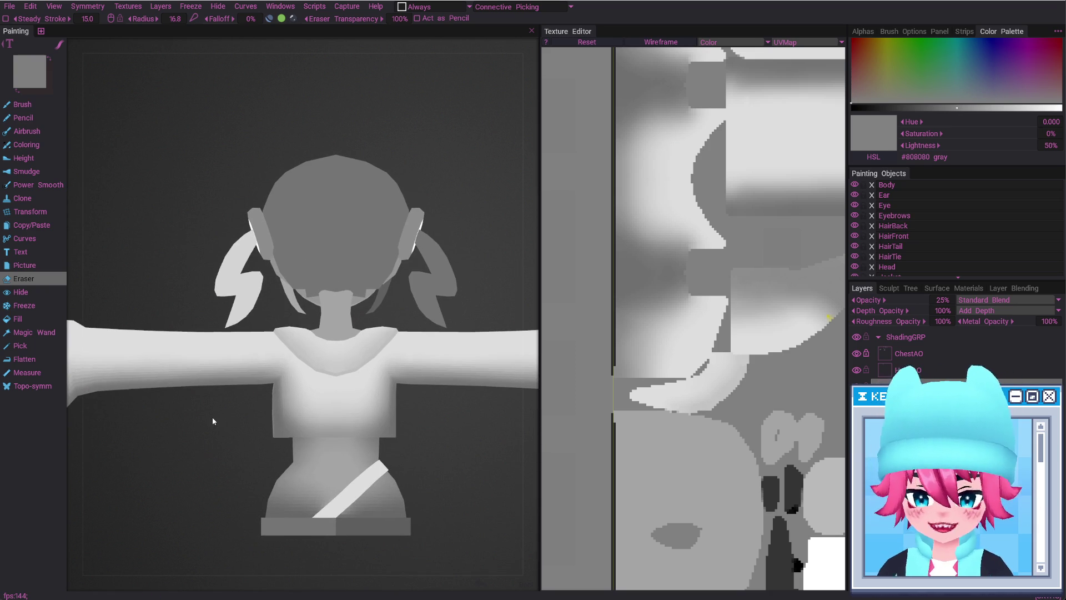
key(ctrl+z)
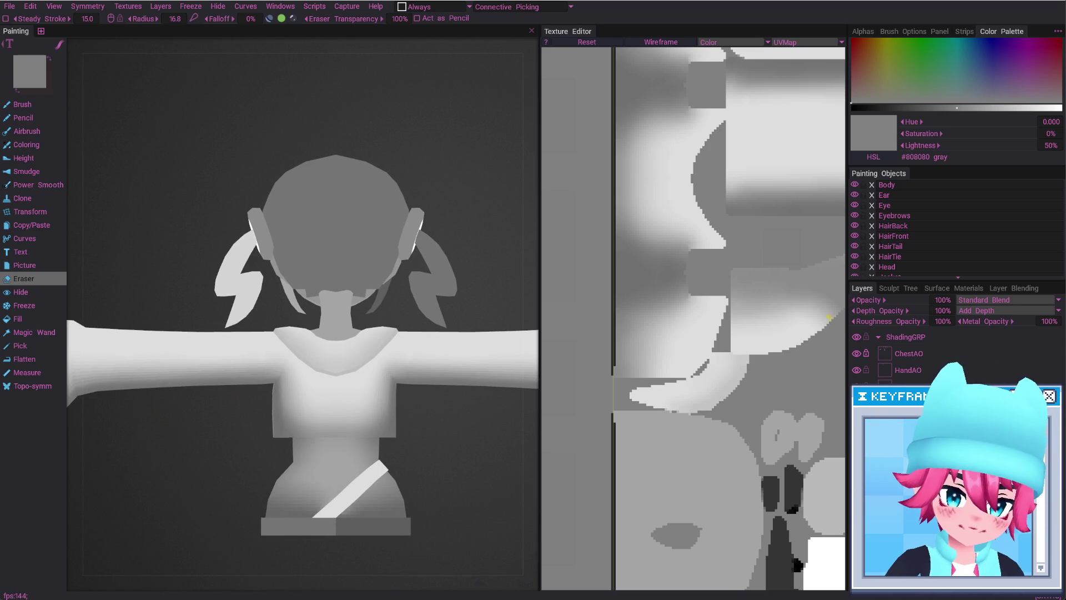
mouse_move(261, 384)
alt+mouse_down()
mouse_move(345, 378)
mouse_move(372, 362)
alt+mouse_up()
key(b)
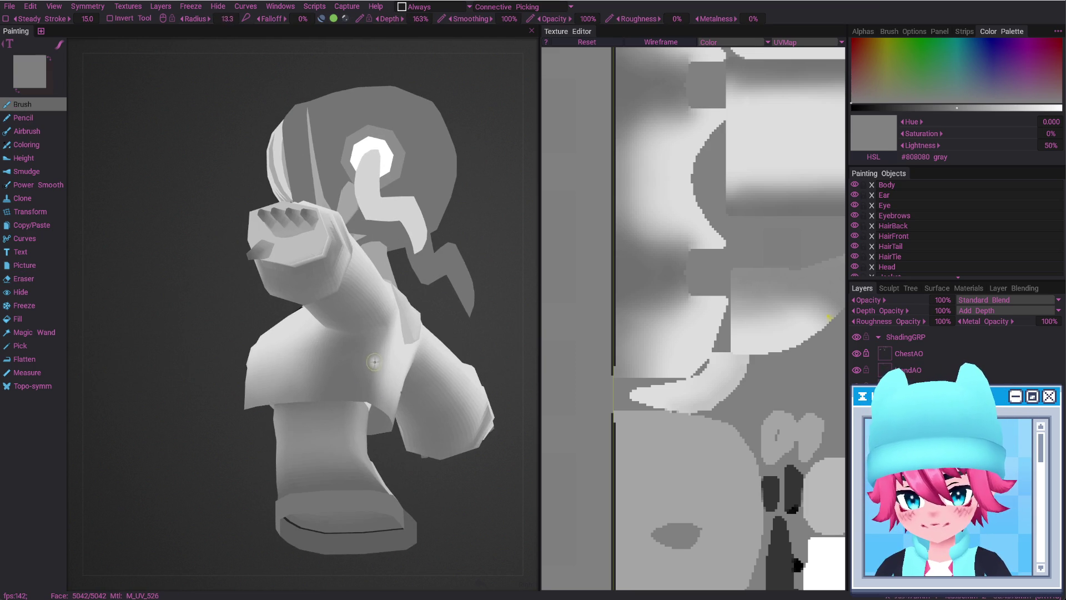
key(e)
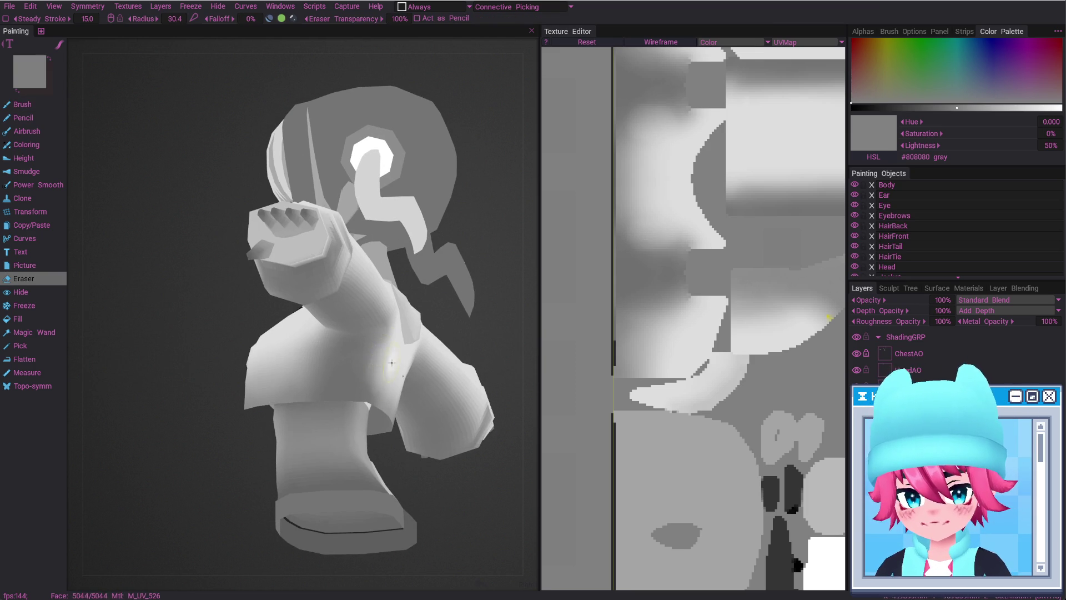
alt+drag(391, 362, 371, 340)
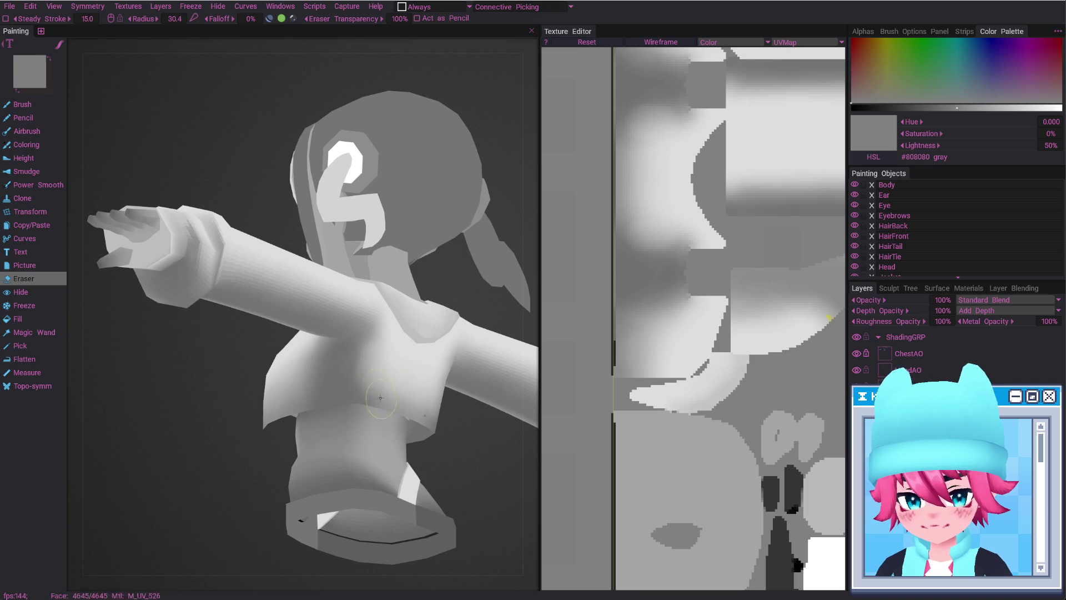
alt+shift+drag(381, 398, 379, 405)
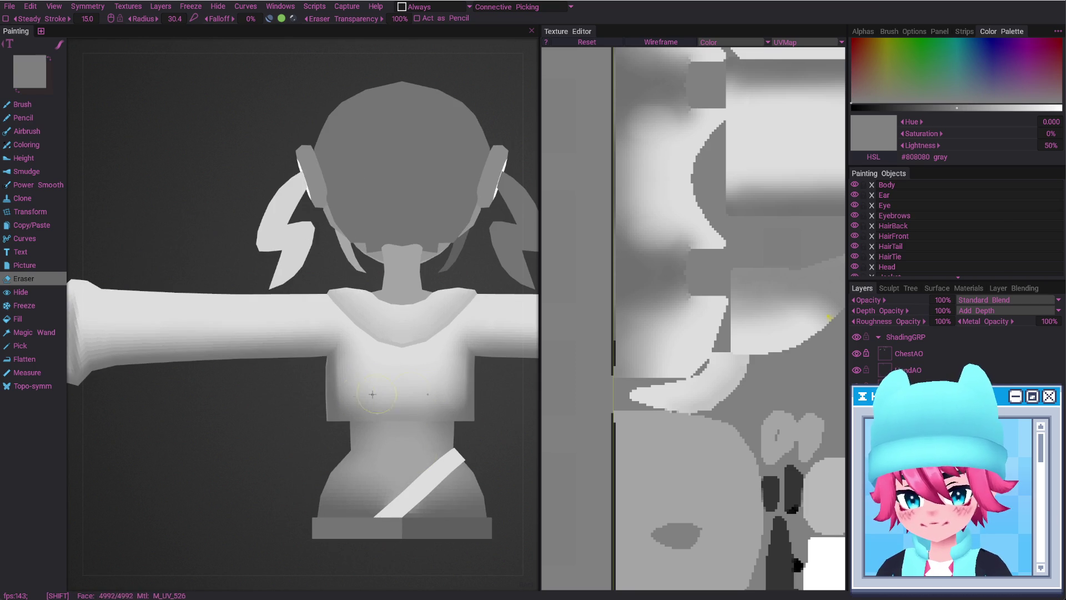
Set the brush radius to 131 and the shading layer opacity to 50%
right_drag(447, 303, 483, 304)
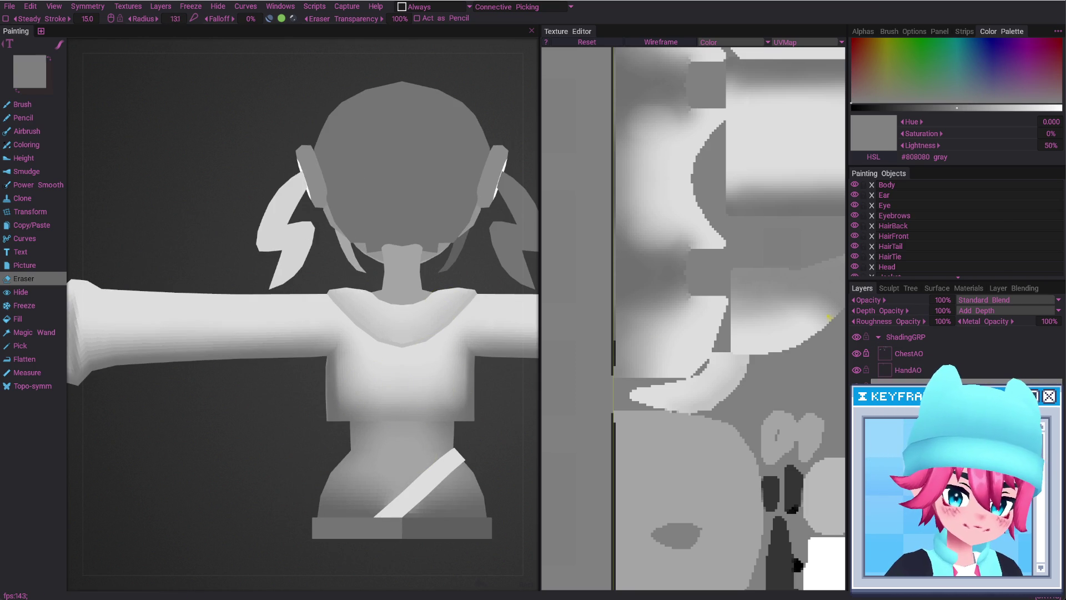
drag(947, 305, 945, 303)
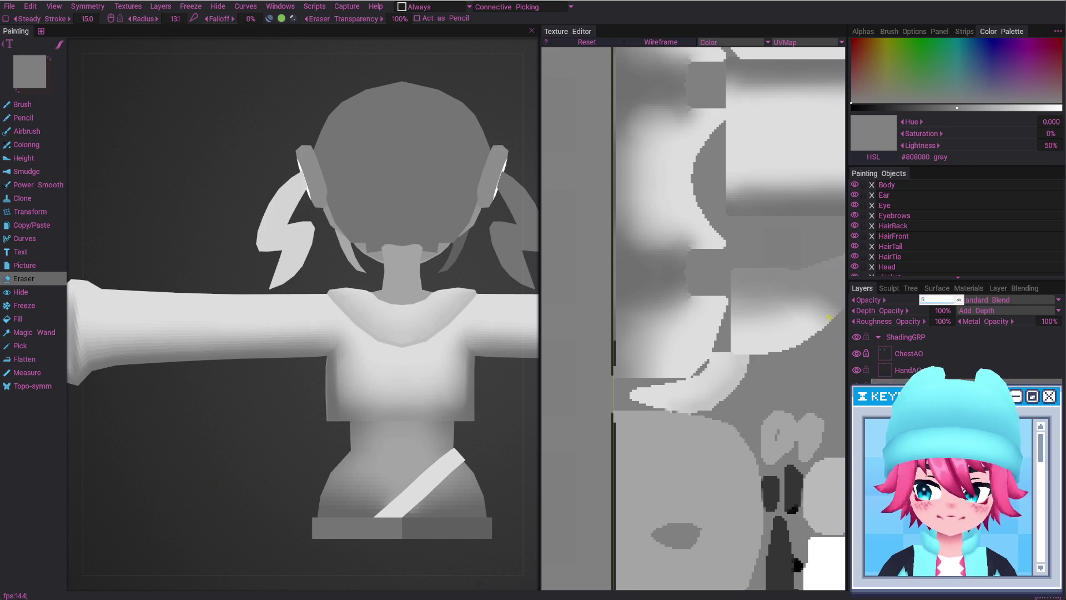
alt+right_drag(388, 503, 341, 510)
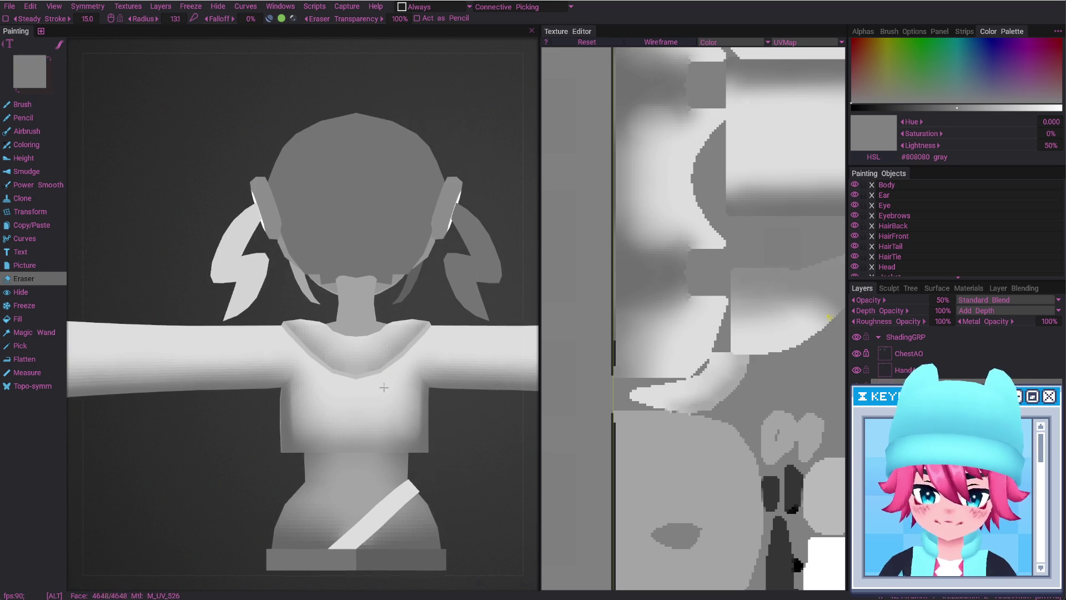
mouse_move(341, 505)
alt+mouse_down()
mouse_move(536, 393)
mouse_move(415, 402)
mouse_move(327, 378)
mouse_move(423, 388)
mouse_move(566, 379)
alt+mouse_up()
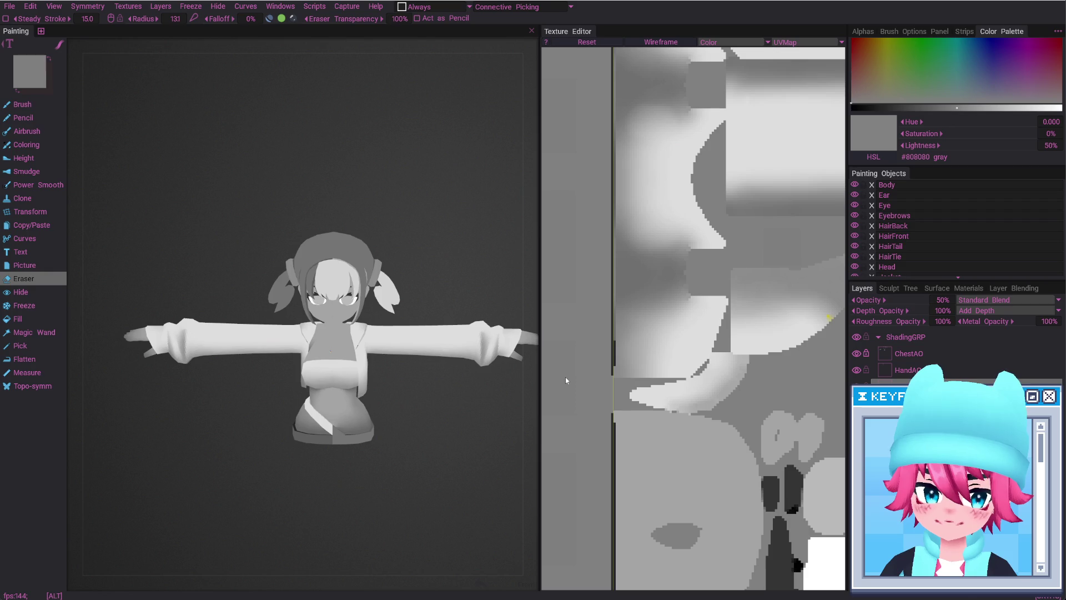
key(alt+Tab)
key(alt+Tab)
key(alt+Tab)
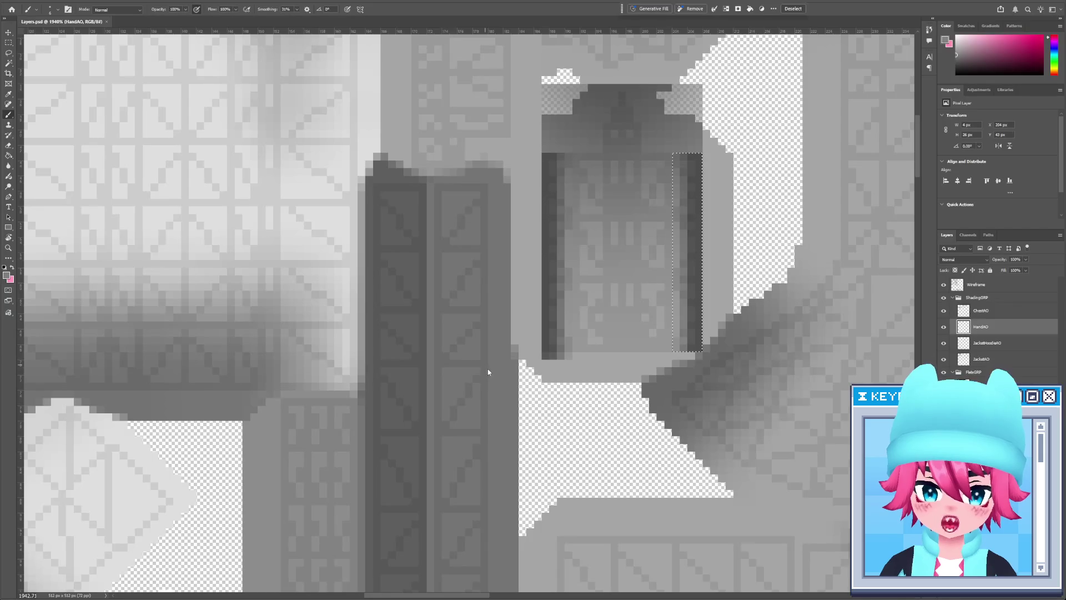
Reload the texture and select a narrow sleeve strip on the JacketHoodieAO layer
click(540, 219)
key(z)
mouse_move(552, 314)
mouse_down()
mouse_move(577, 351)
mouse_move(676, 301)
mouse_up()
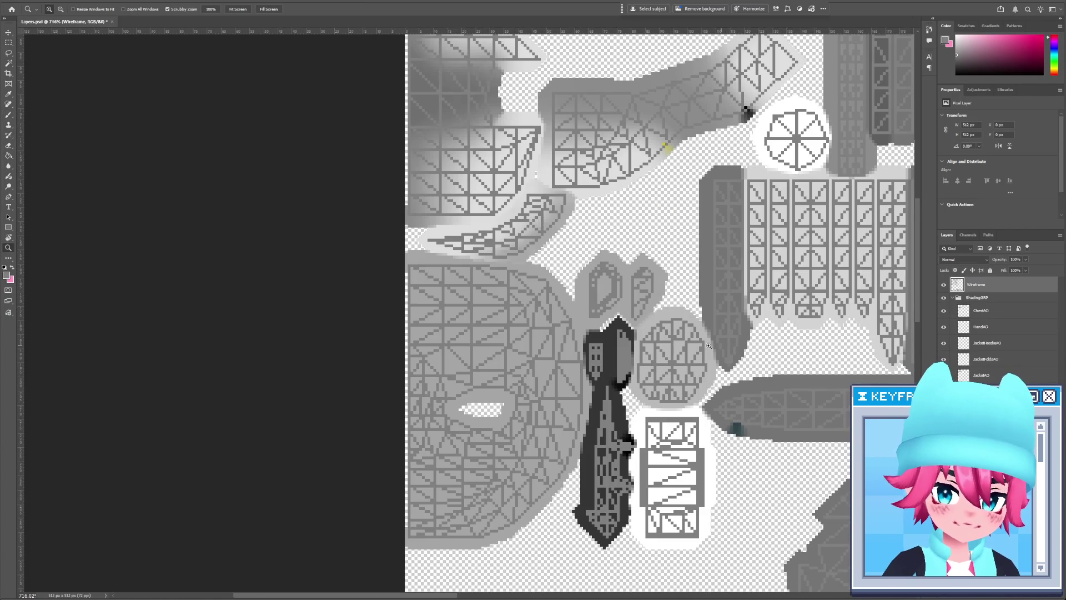
alt+scroll(550, 268, up, 3)
alt+scroll(497, 278, up, 3)
key(m)
mouse_move(396, 250)
mouse_down()
mouse_move(741, 363)
mouse_move(749, 356)
mouse_up()
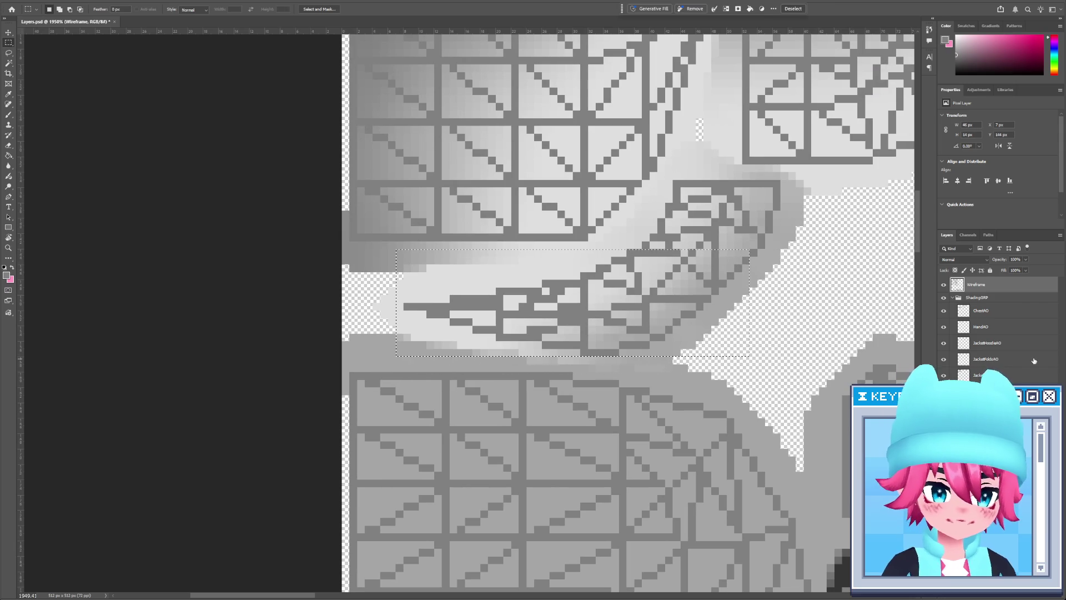
click(1023, 344)
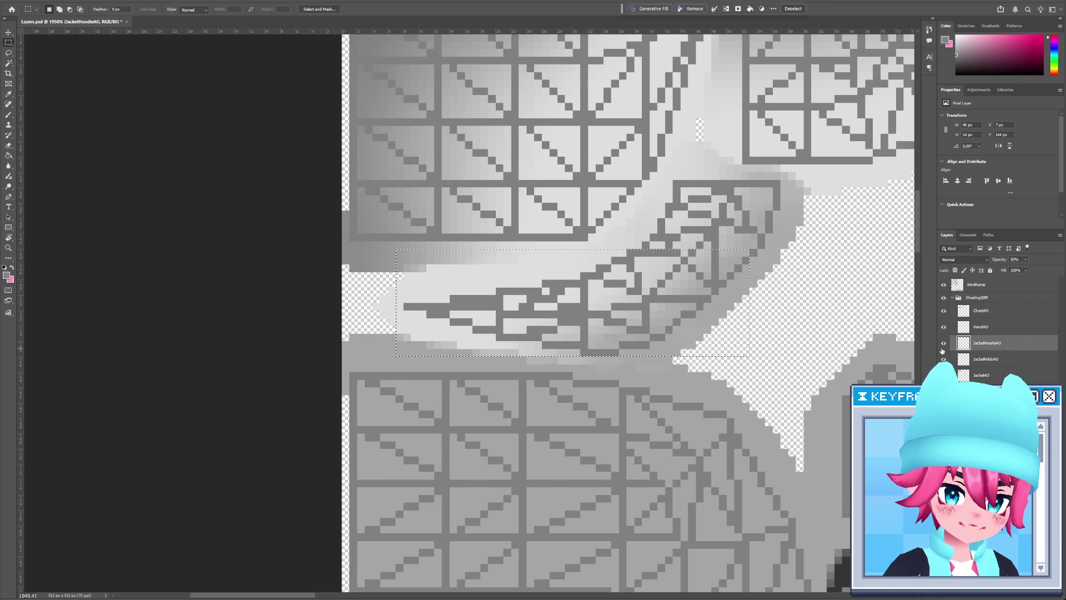
key(r)
drag(720, 306, 659, 311)
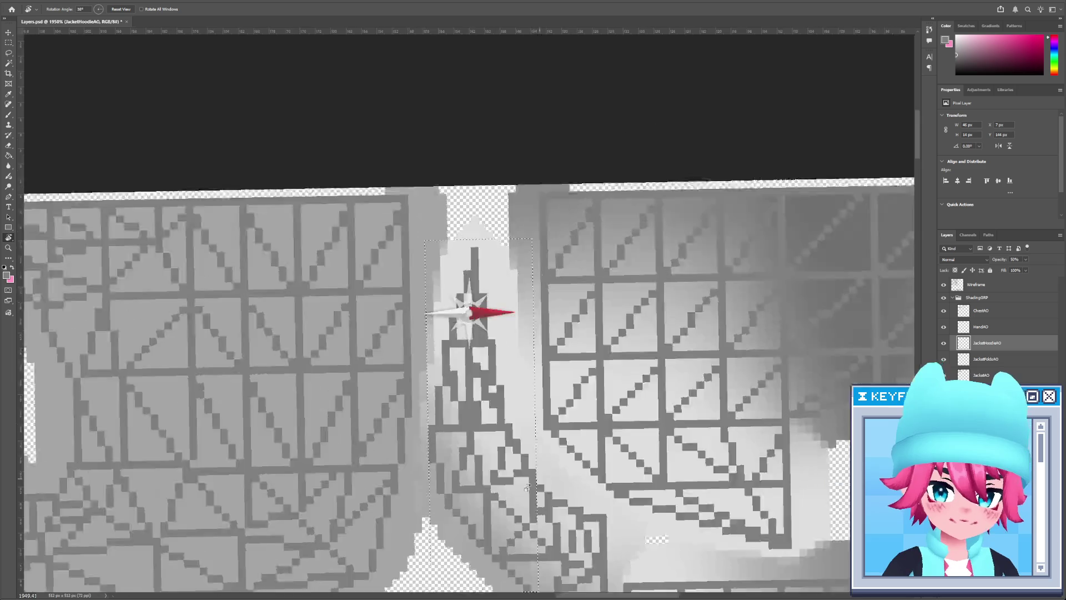
Paint shadow on the strip's left side, blur it, hide the wireframe, save and check in 3DCoat
key(b)
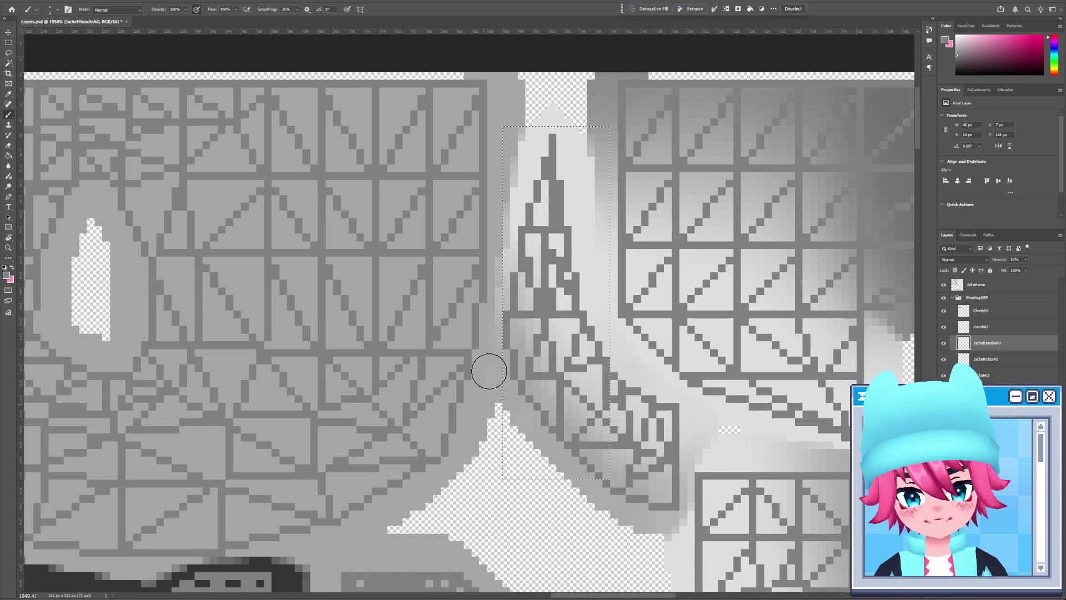
drag(539, 154, 508, 358)
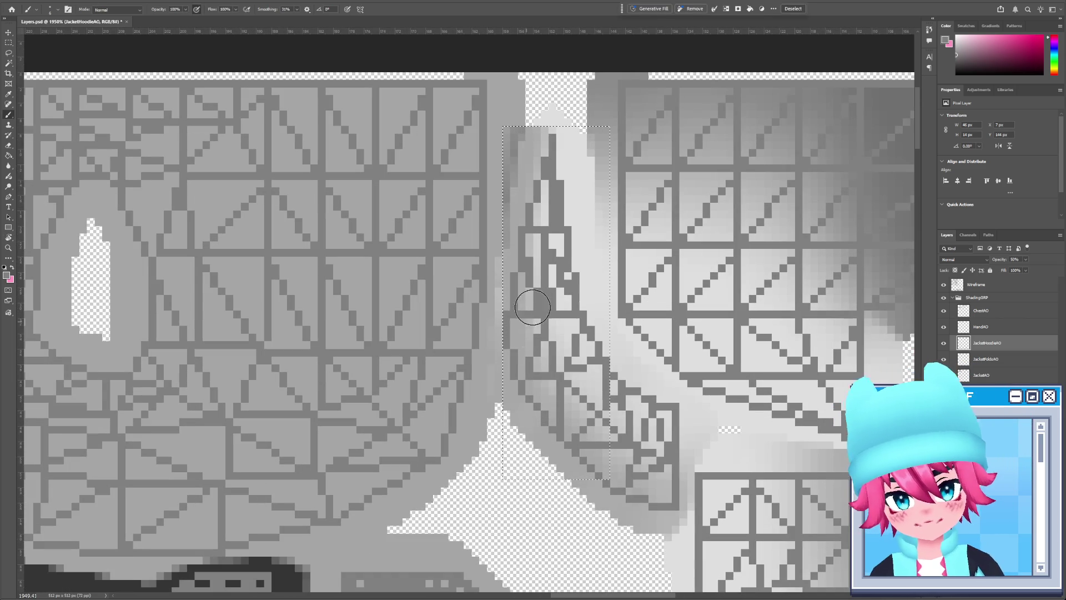
drag(549, 191, 558, 221)
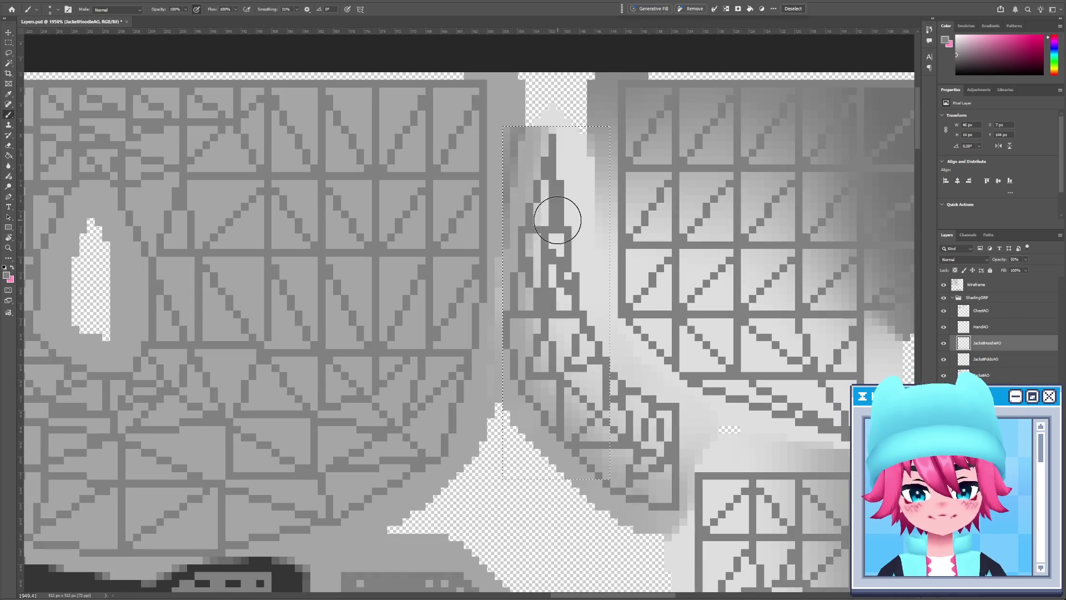
key(r)
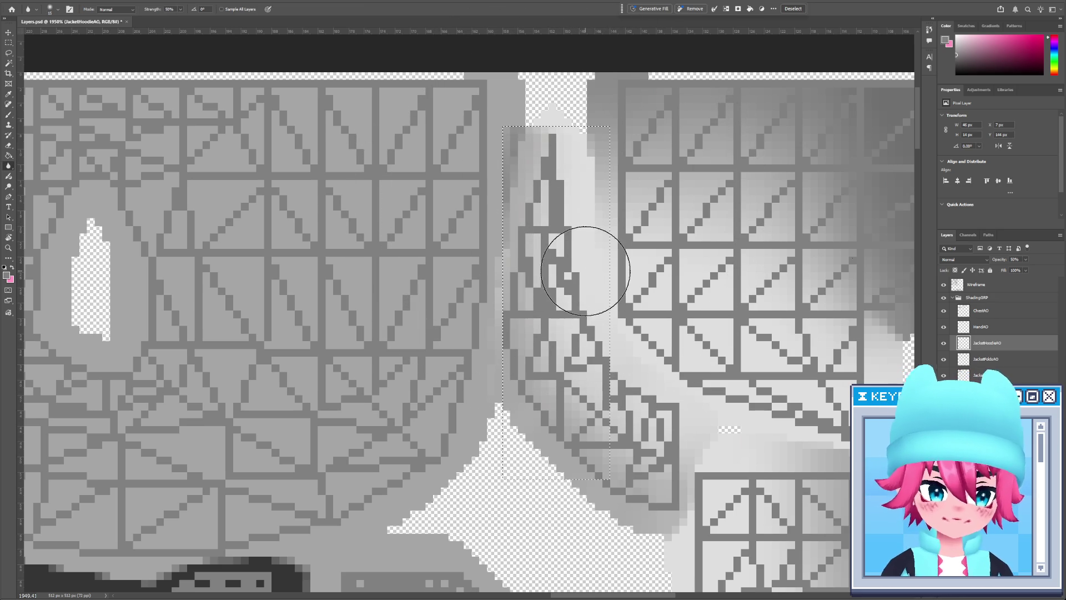
click(943, 284)
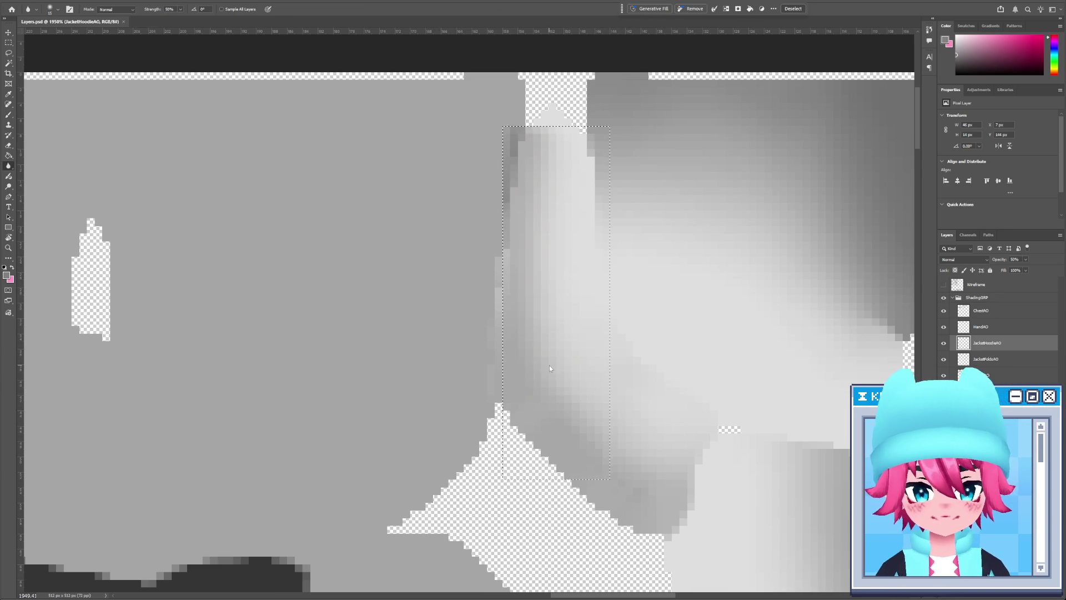
key(alt+Tab)
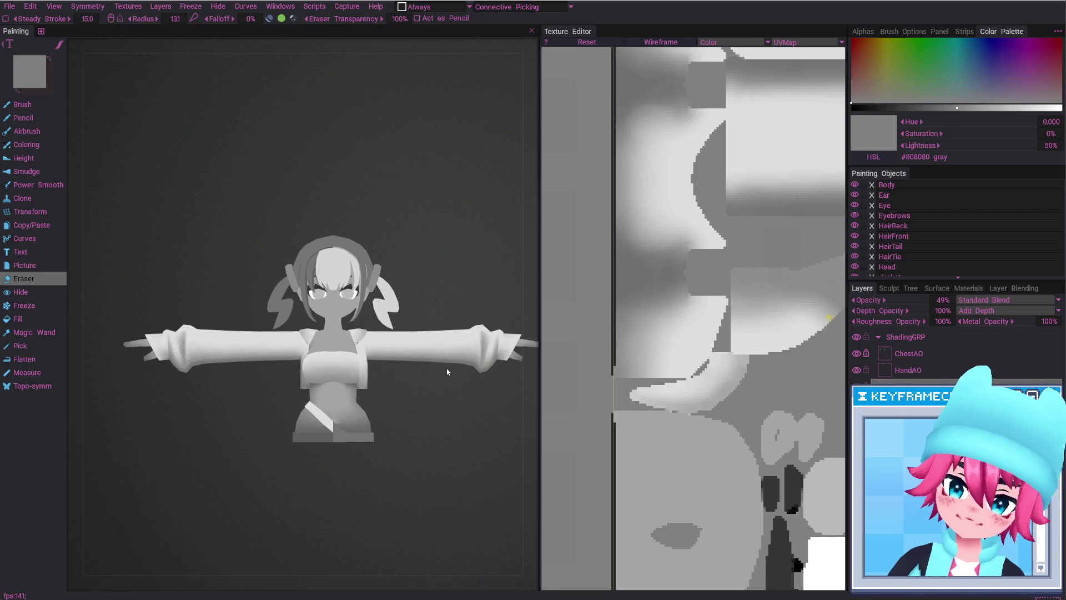
key(alt+Tab)
key(bracketleft)
key(bracketleft)
key(bracketleft)
key(bracketleft)
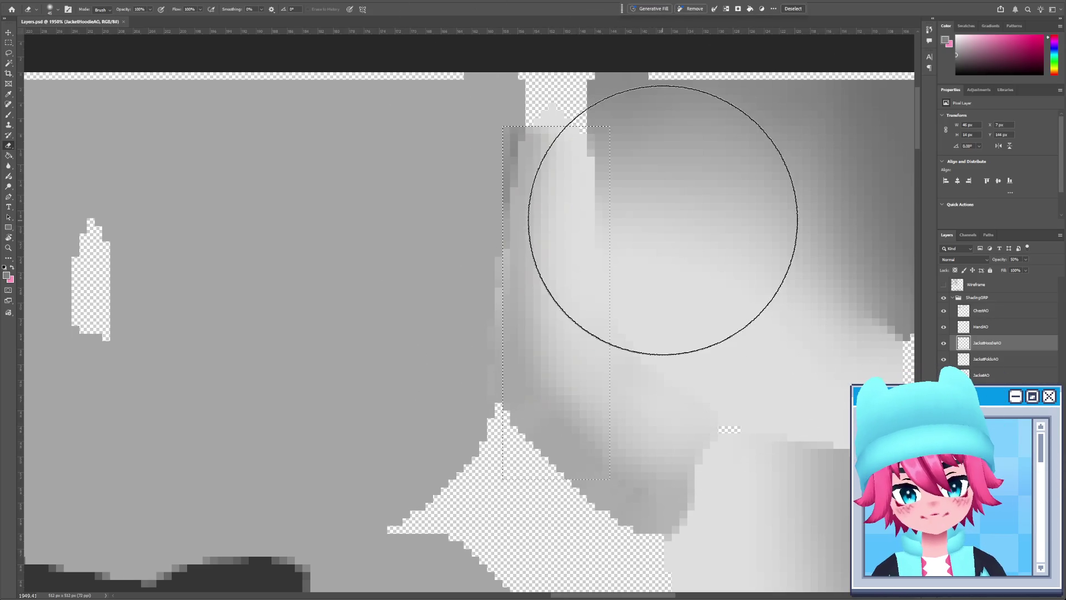
key(ctrl+s)
key(alt+Tab)
key(alt+Tab)
key(bracketleft)
key(alt+Tab)
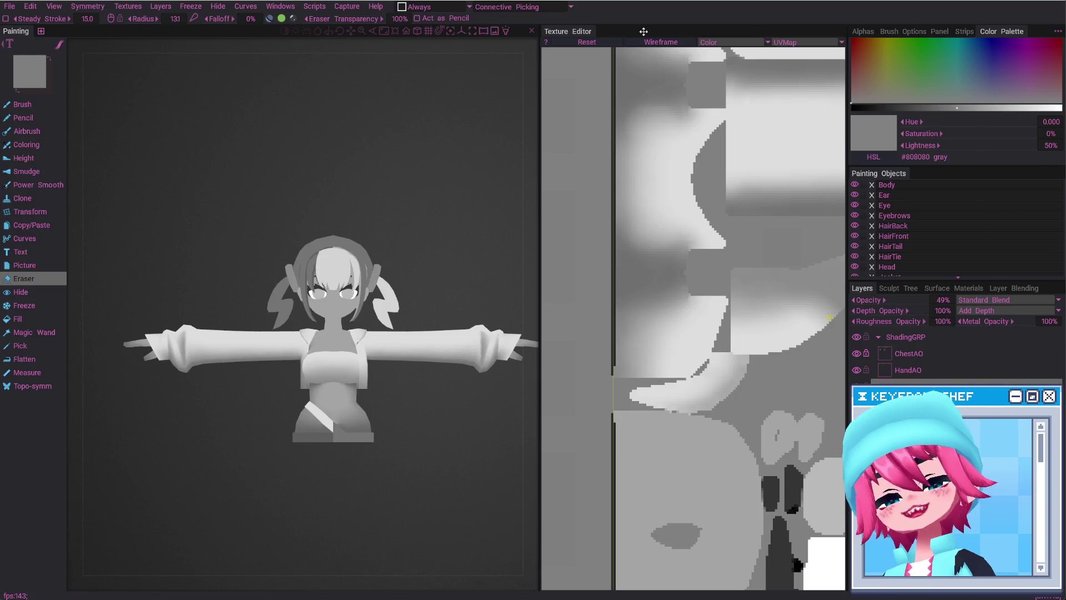
mouse_move(397, 302)
alt+mouse_down()
mouse_move(192, 371)
mouse_move(345, 333)
alt+mouse_up()
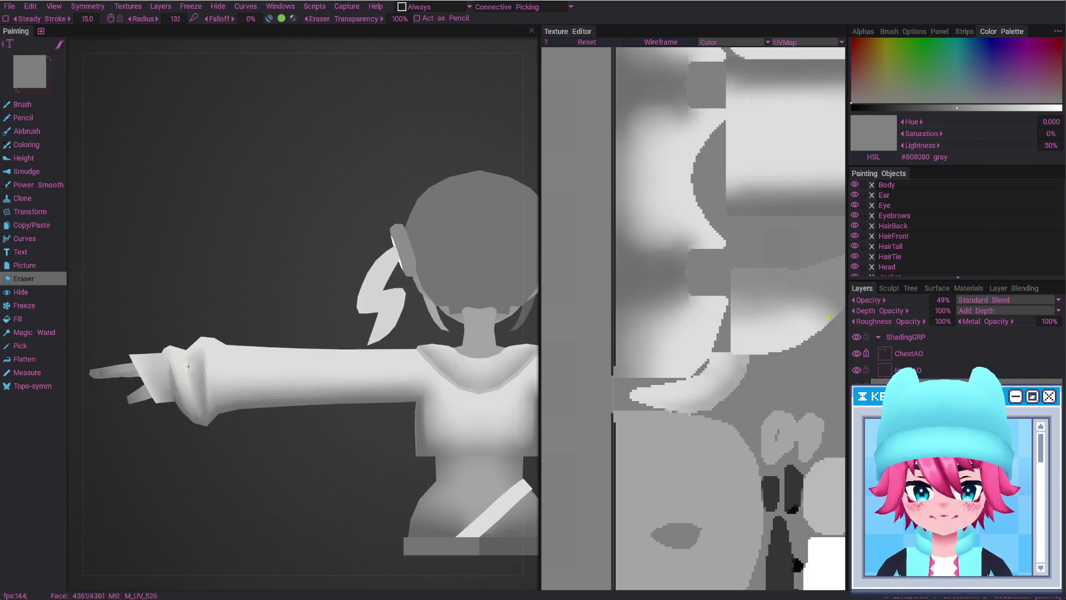
key(alt+Tab)
Add several more rectangles to the selection and save the texture
key(m)
click(943, 285)
drag(600, 373, 656, 516)
shift+drag(656, 395, 687, 525)
click(943, 285)
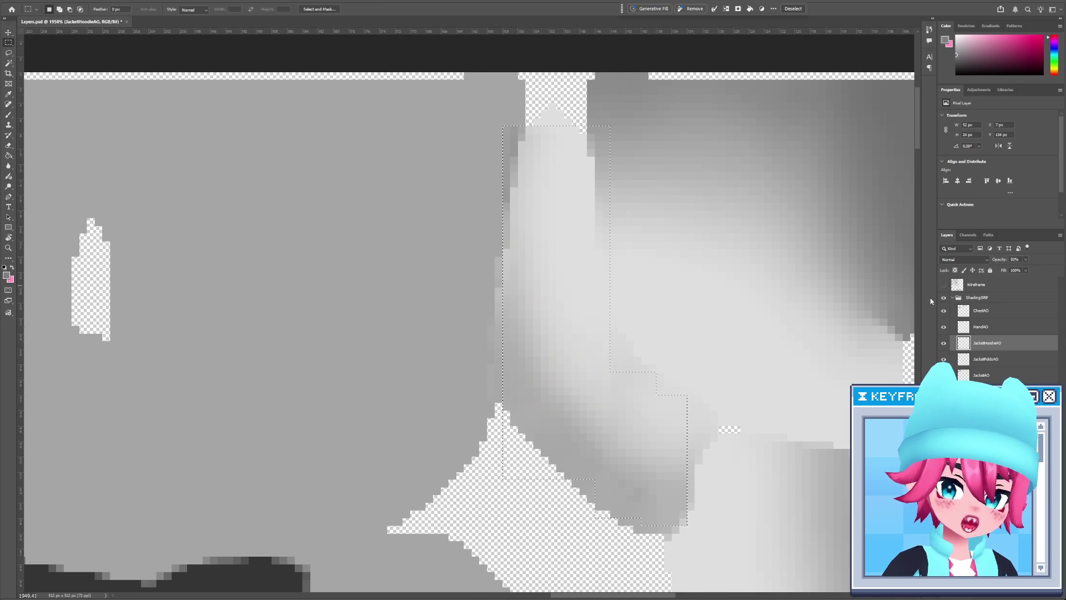
shift+drag(595, 342, 625, 387)
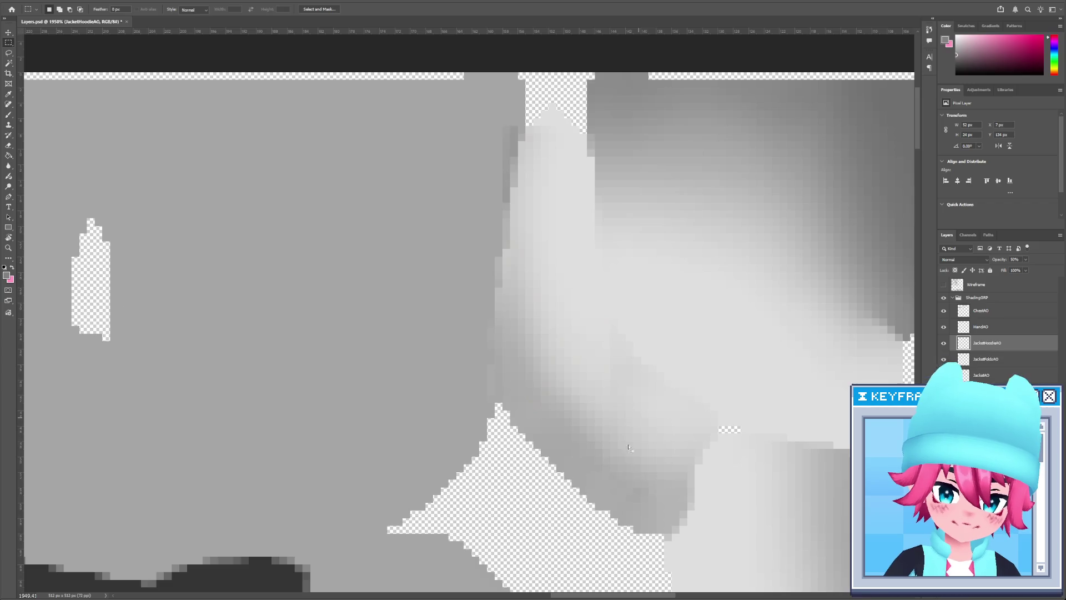
shift+drag(623, 467, 625, 468)
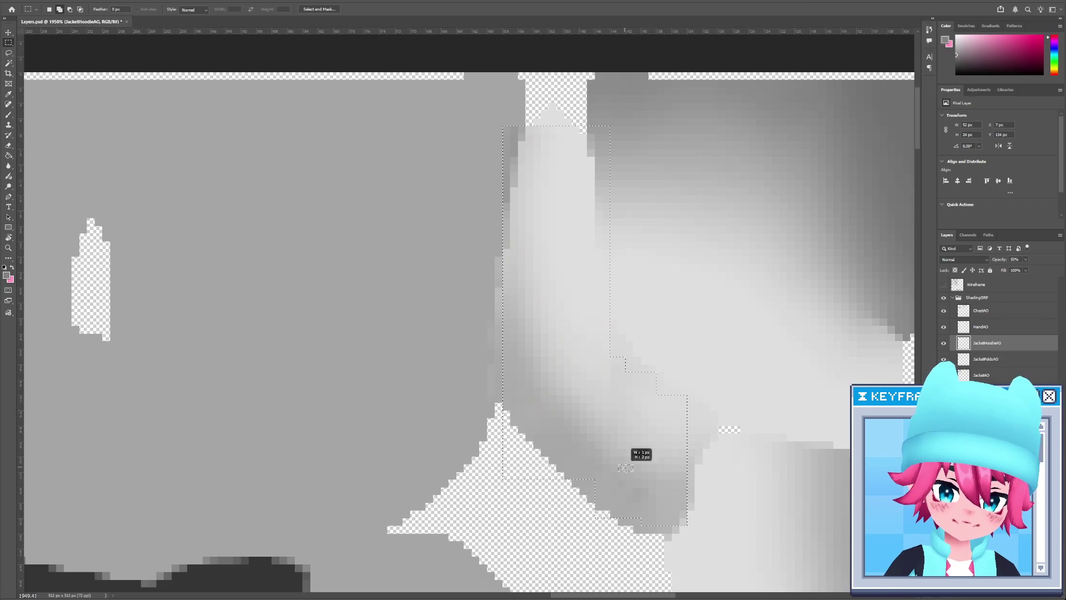
shift+drag(556, 519, 549, 518)
key(alt+Tab)
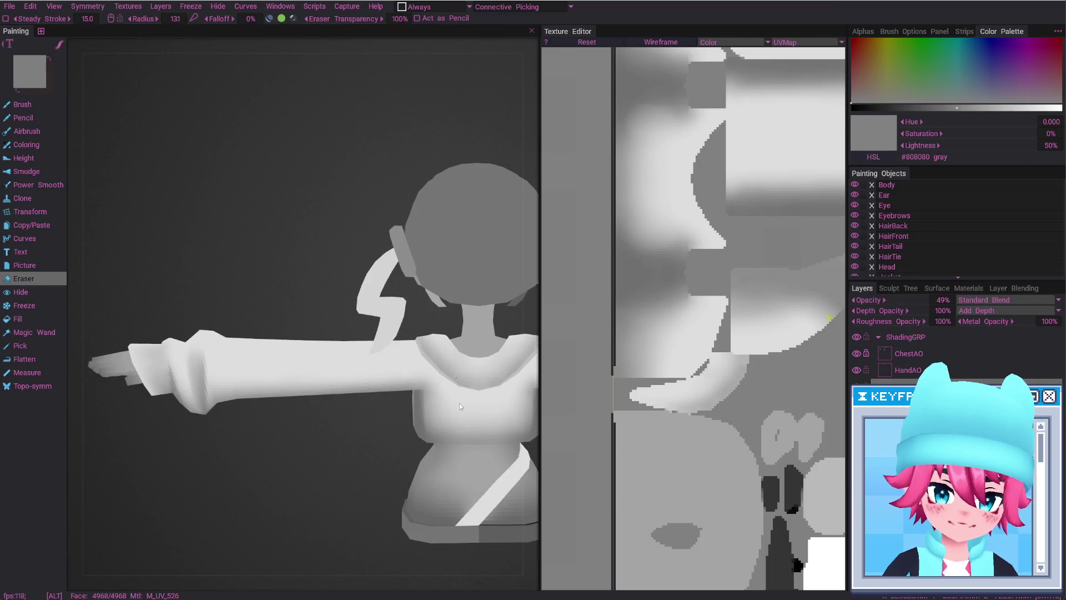
key(alt+Tab)
key(e)
key(ctrl+s)
key(alt+Tab)
key(alt+Tab)
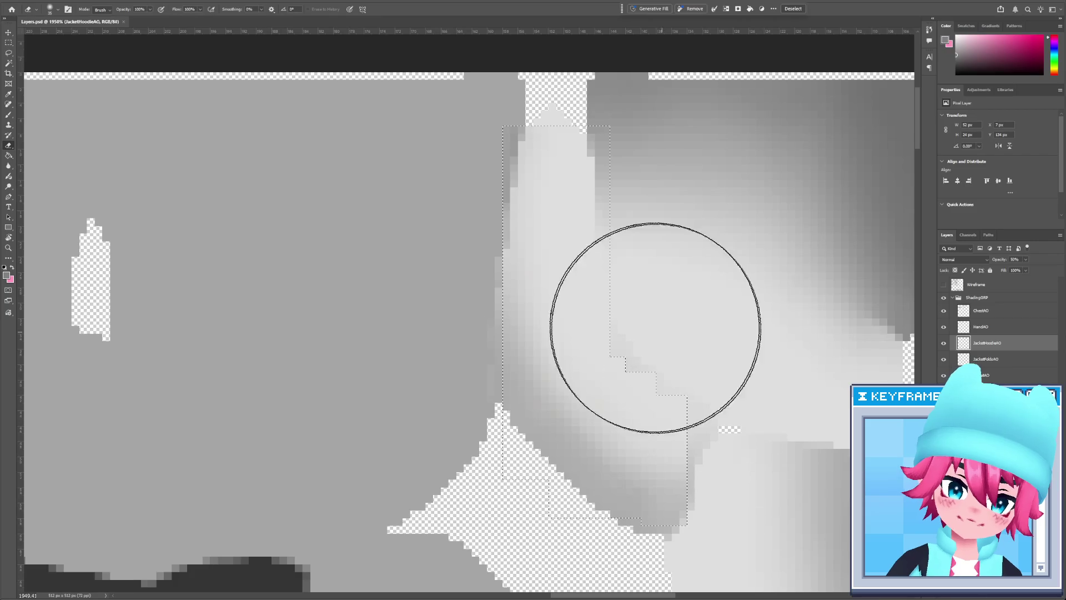
Darken the shading down the selection's left edge and inspect the arm from side and back
key(alt+Tab)
alt+drag(414, 135, 443, 395)
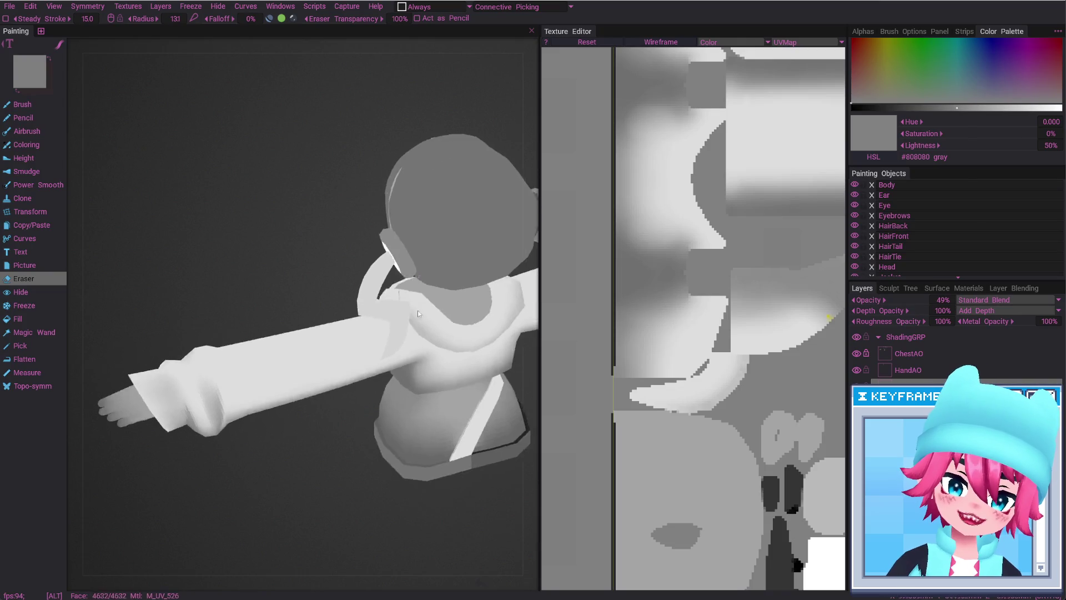
key(alt+Tab)
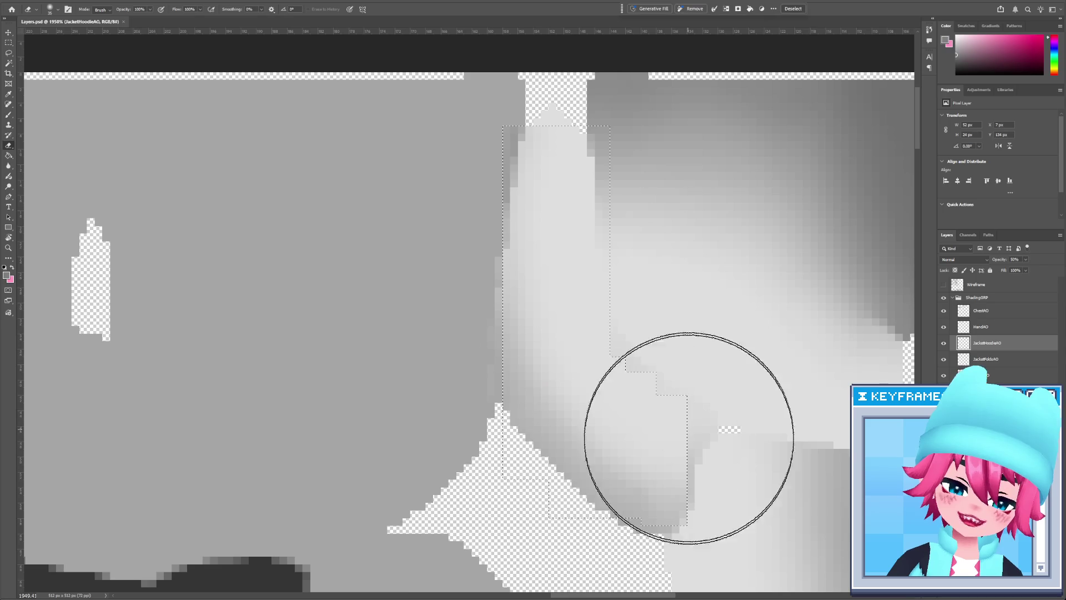
drag(489, 167, 519, 478)
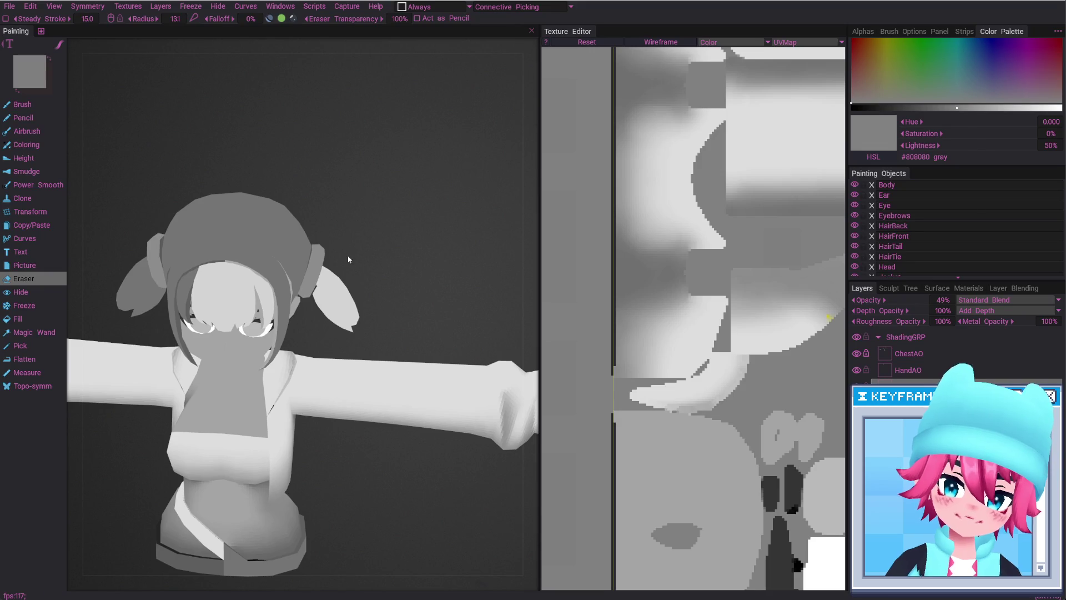
alt+drag(389, 322, 351, 331)
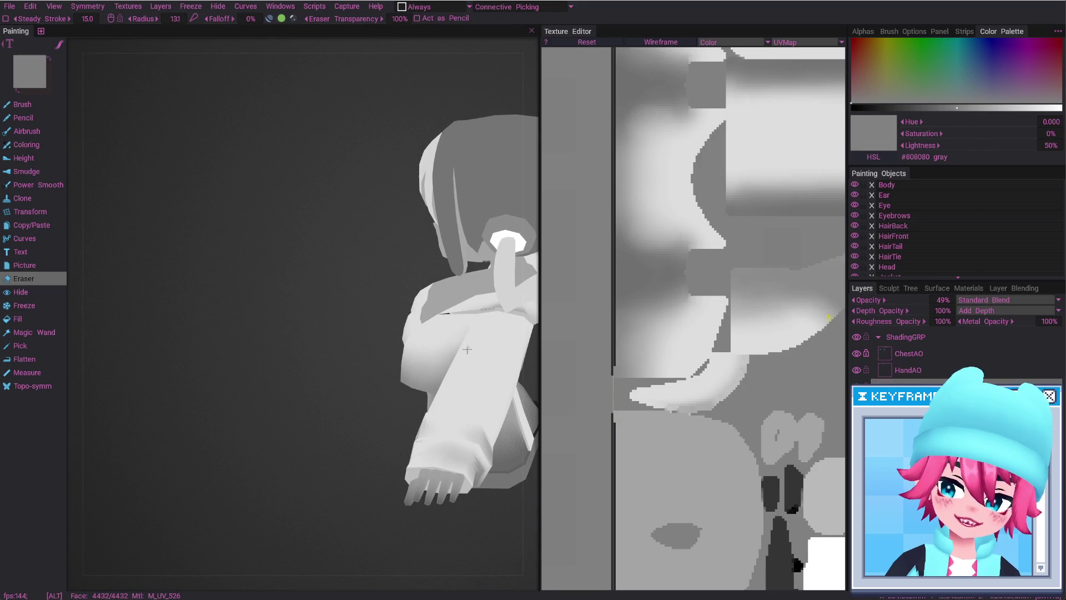
mouse_move(454, 329)
alt+mouse_down()
mouse_move(422, 402)
mouse_move(455, 400)
mouse_move(666, 564)
alt+mouse_up()
key(alt+Tab)
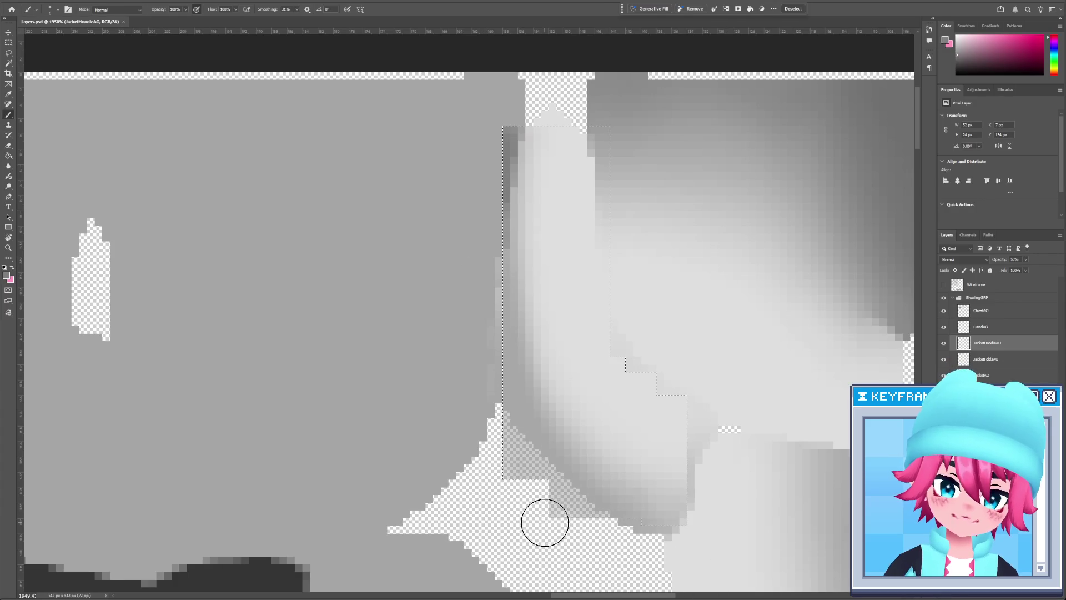
Undo the last shading stroke and compare the model in 3DCoat from behind and front
key(alt+Tab)
key(alt+Tab)
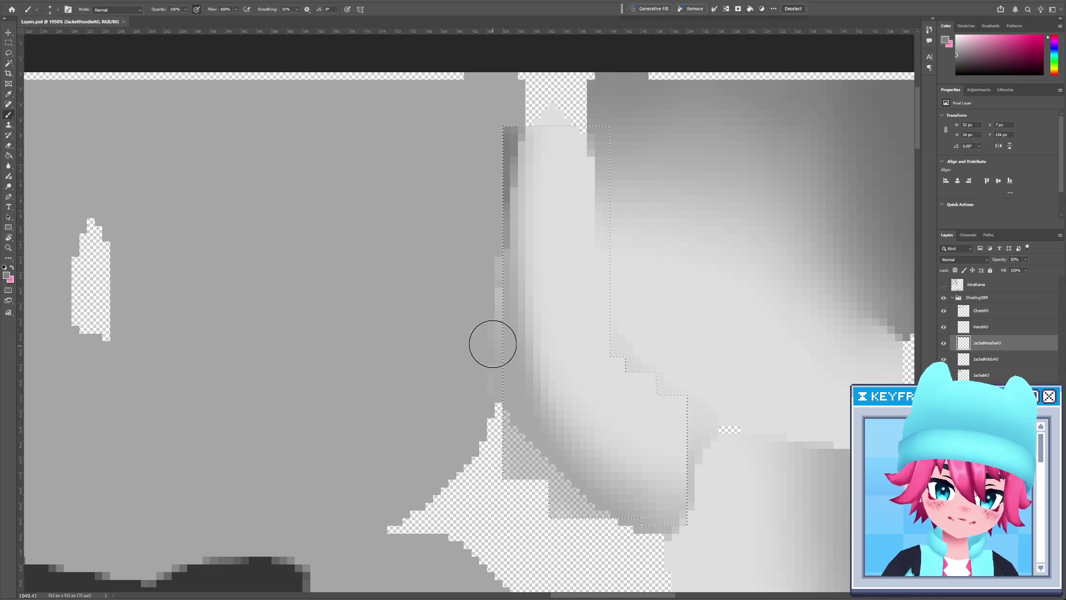
key(ctrl+z)
key(alt+Tab)
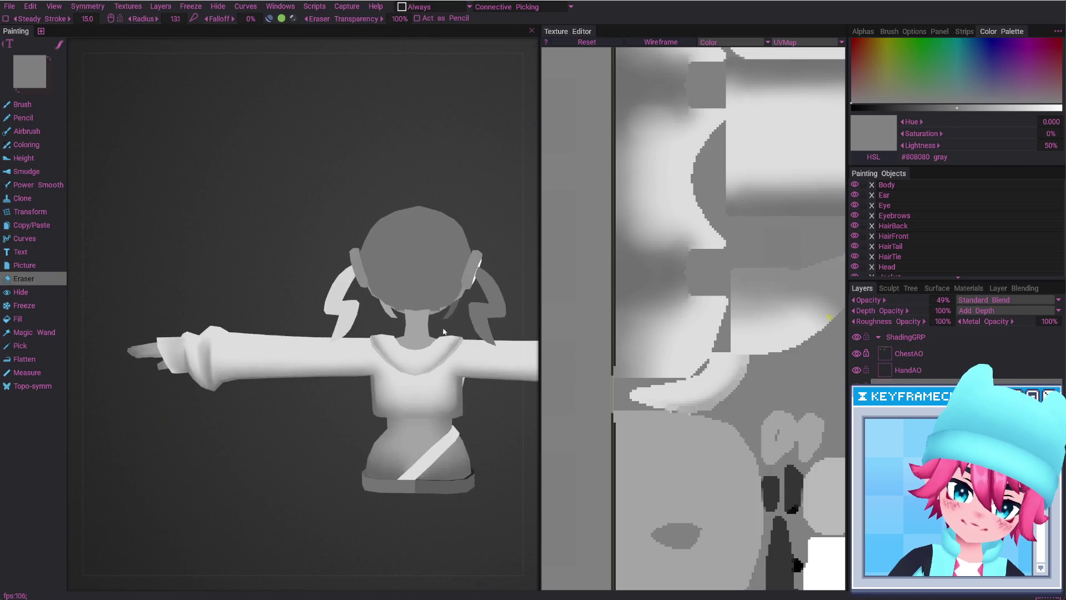
key(alt+Tab)
key(ctrl+d)
key(alt+Tab)
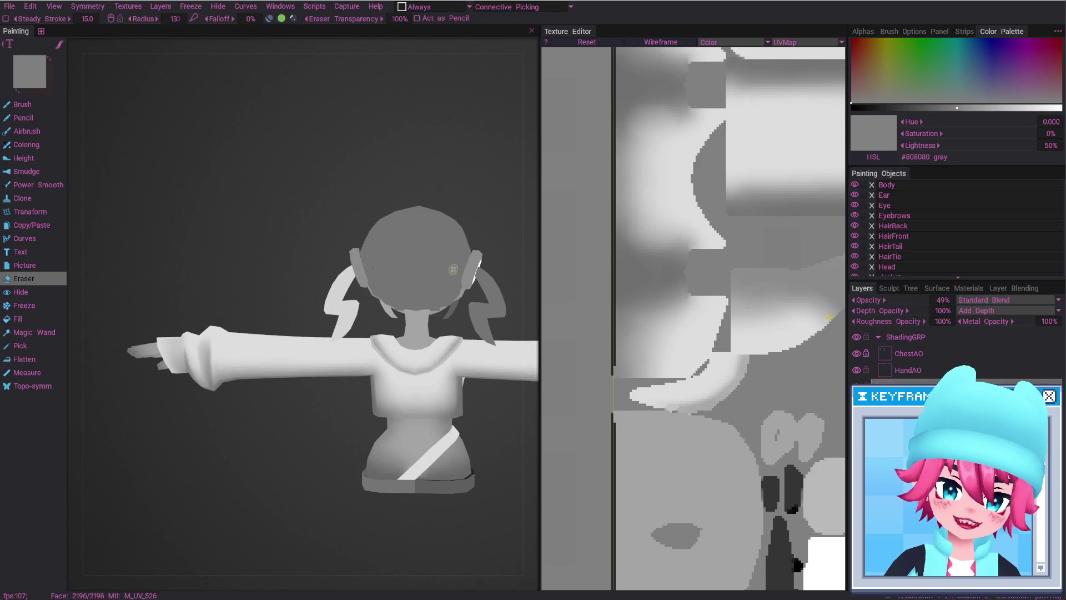
key(alt+Tab)
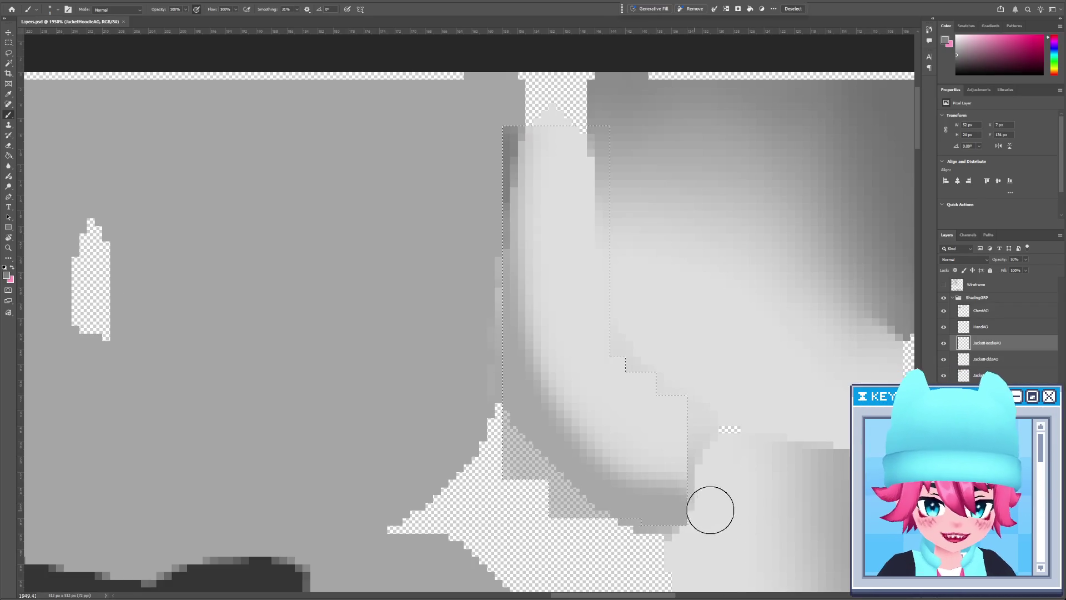
key(alt+Tab)
alt+drag(499, 162, 426, 366)
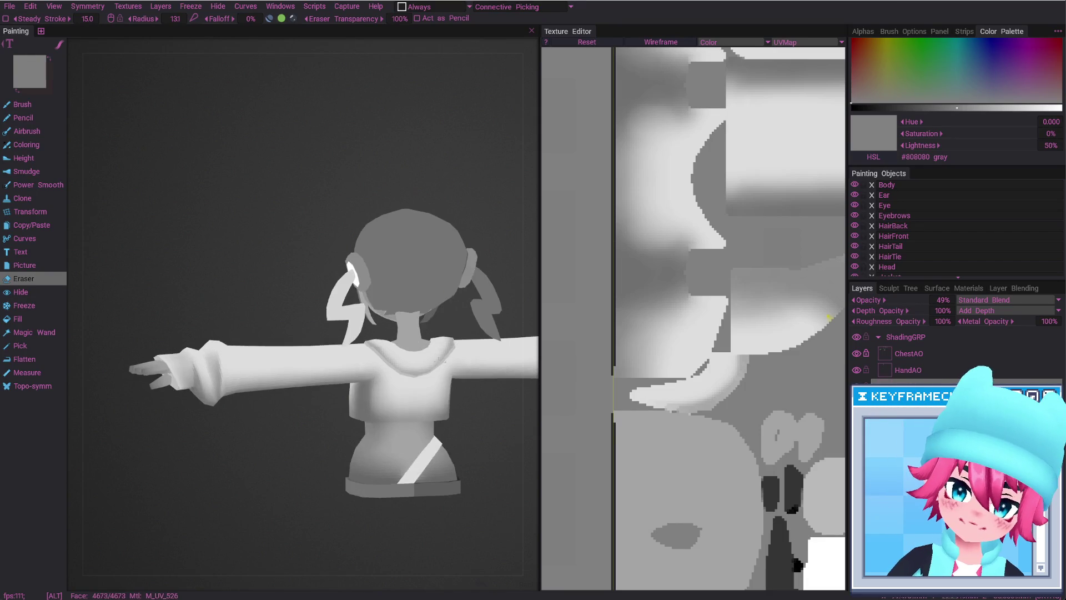
key(alt+Tab)
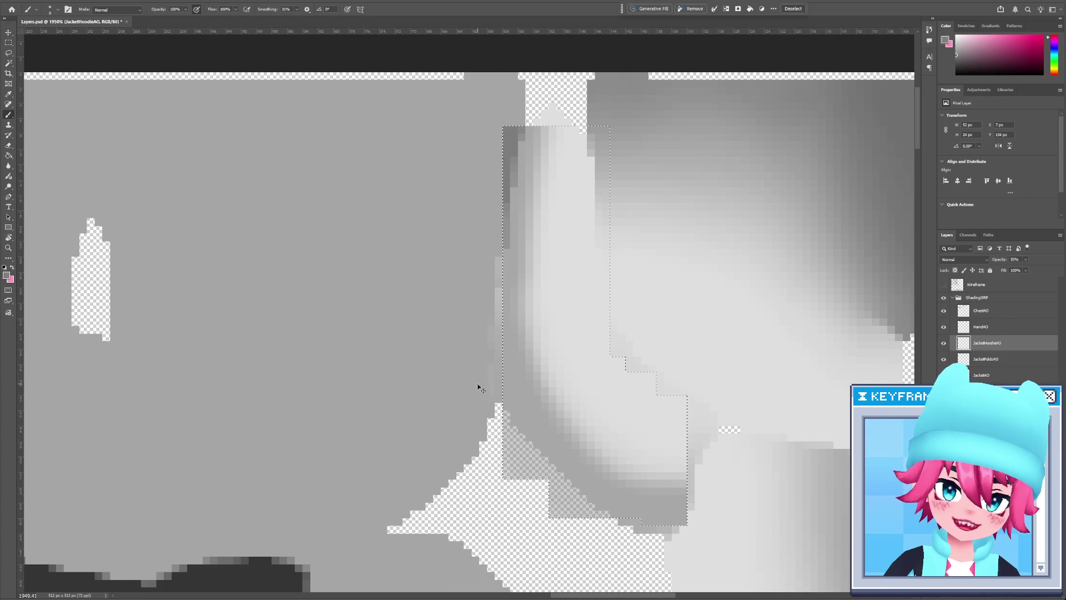
key(alt+Tab)
alt+drag(369, 367, 441, 346)
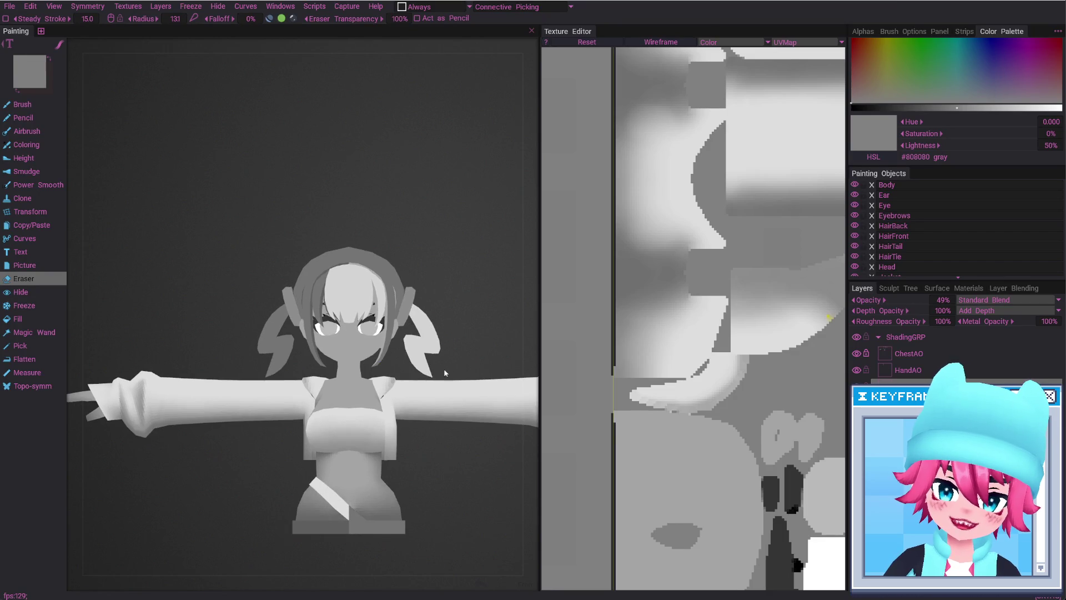
key(alt+Tab)
Darken the fold shading inside the selected area and check it on the model
key(ctrl+z)
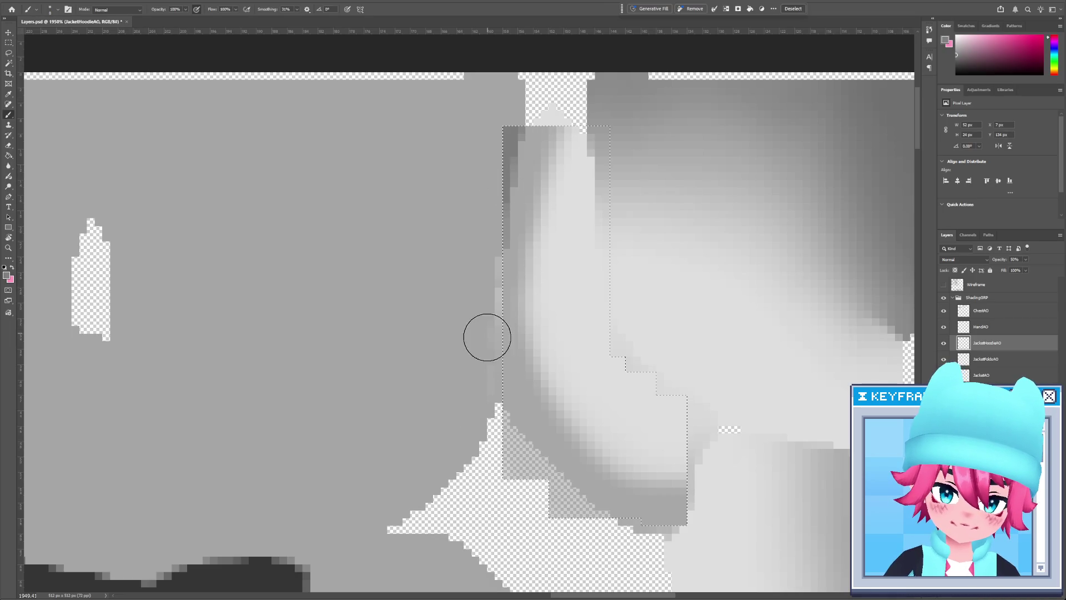
key(alt+Tab)
alt+drag(375, 390, 325, 308)
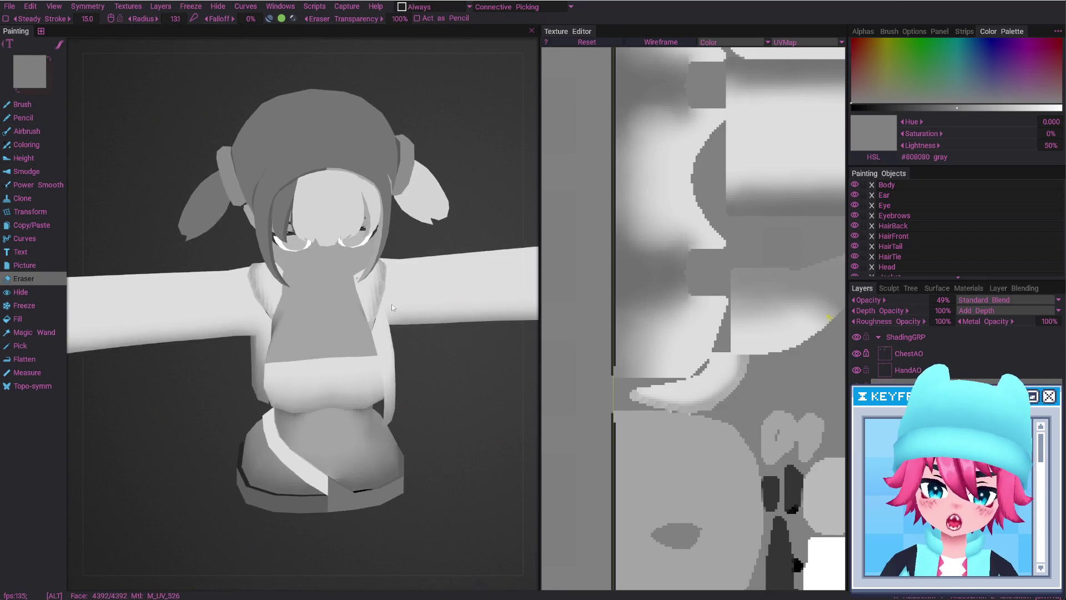
key(alt+Tab)
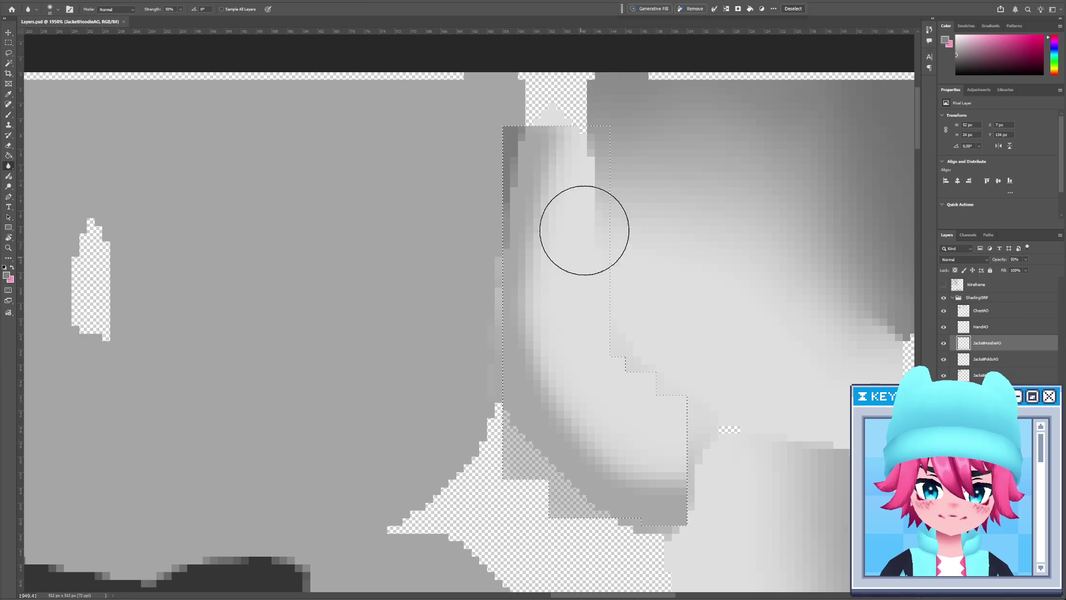
key(alt+Tab)
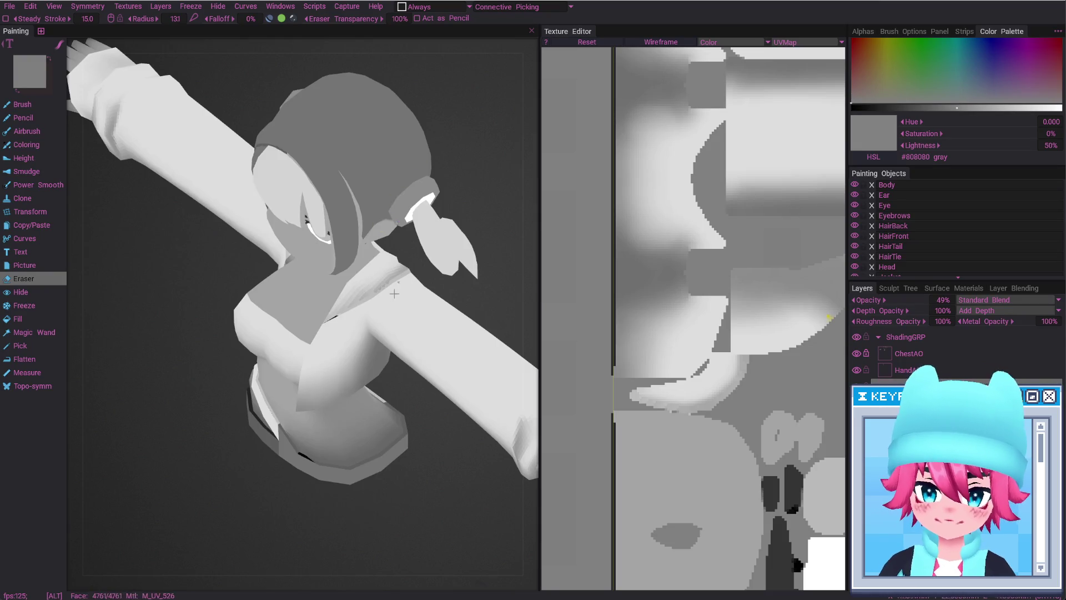
alt+shift+drag(422, 260, 448, 254)
alt+right_drag(448, 259, 403, 318)
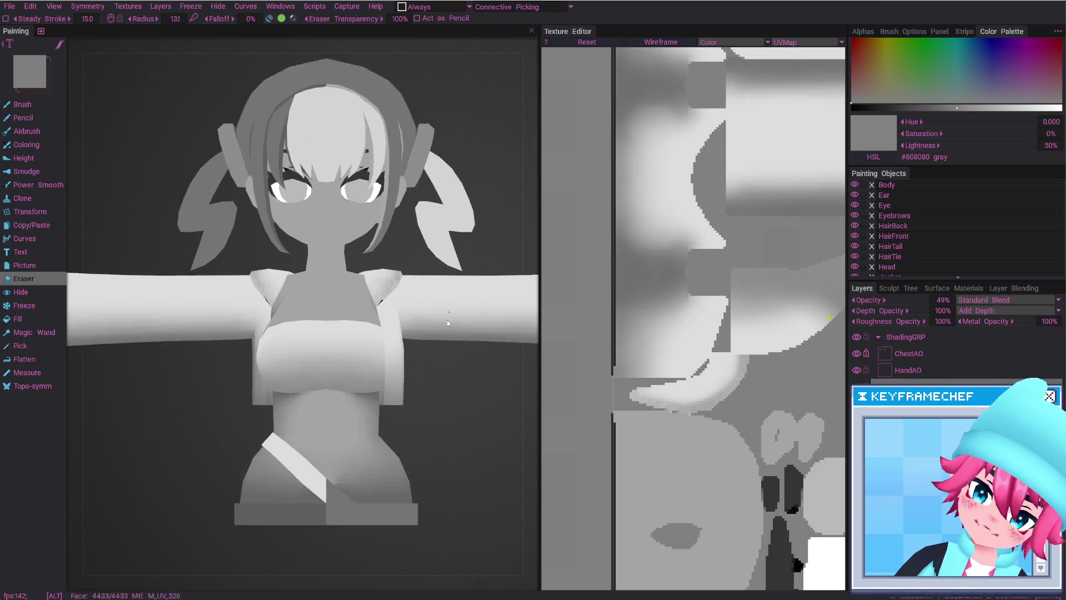
alt+drag(402, 318, 433, 312)
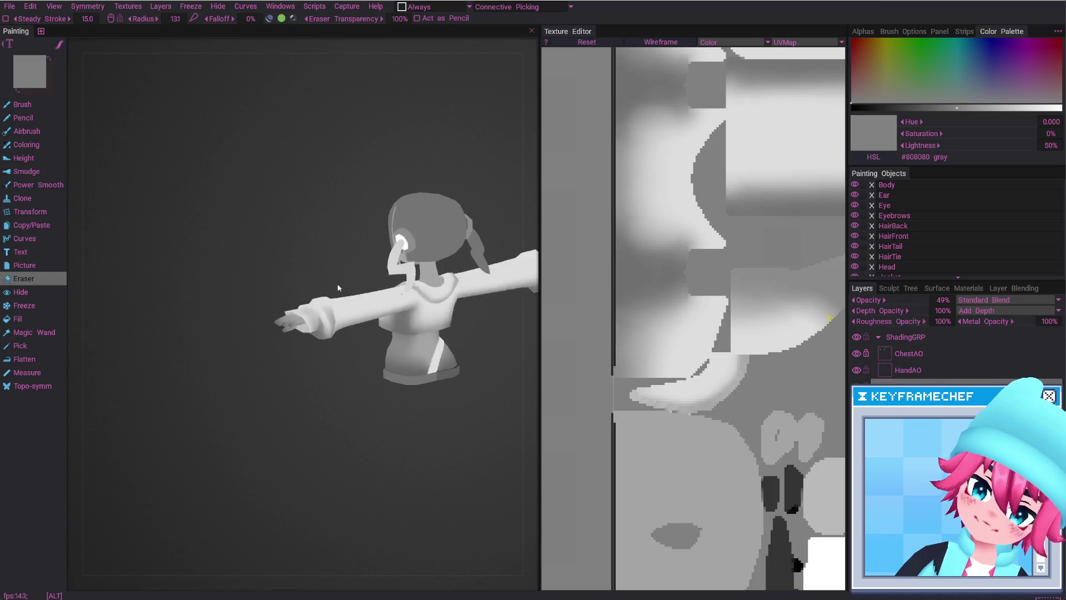
key(alt+Tab)
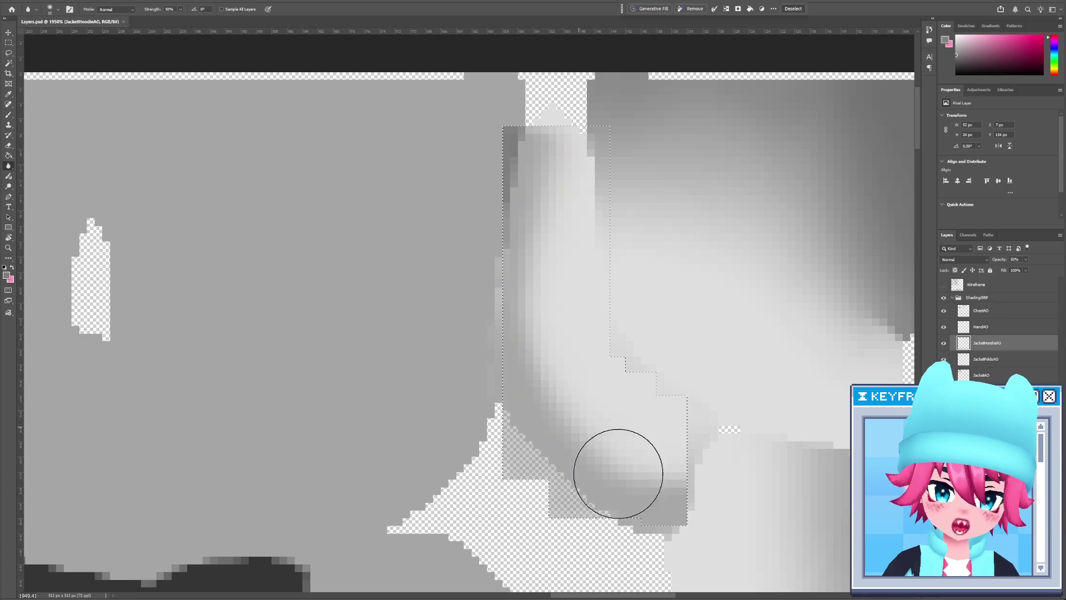
Blur the fold shading near its lower right into a smoother gradient and review it in 3DCoat
drag(671, 480, 586, 417)
key(alt+Tab)
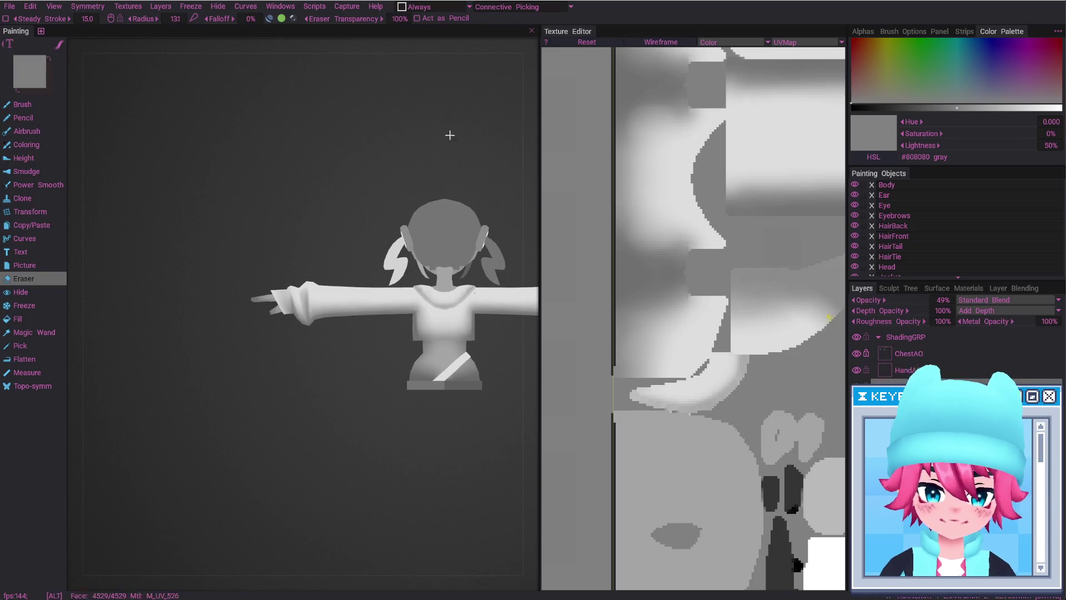
alt+drag(468, 296, 389, 333)
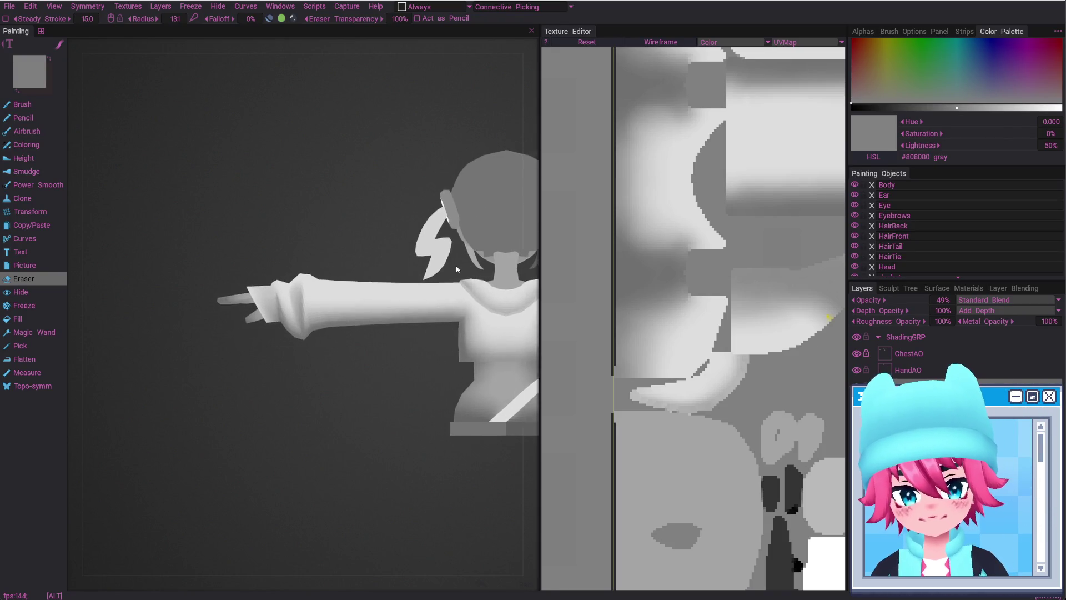
scroll(383, 378, up, 5)
mouse_move(384, 378)
alt+mouse_down()
mouse_move(305, 378)
mouse_move(396, 345)
mouse_move(387, 348)
mouse_move(393, 372)
alt+mouse_up()
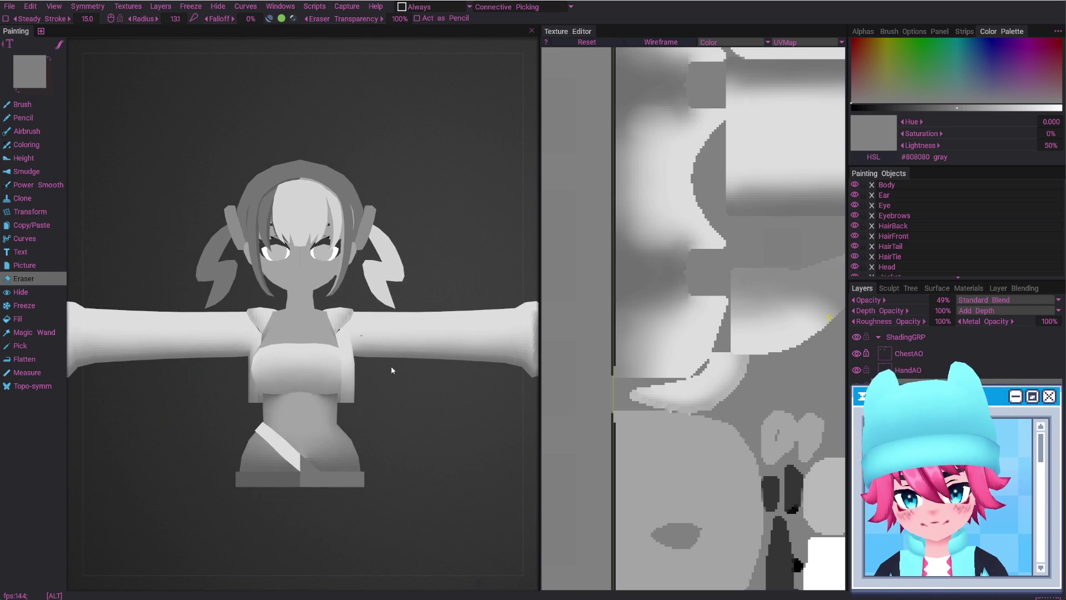
key(alt+Tab)
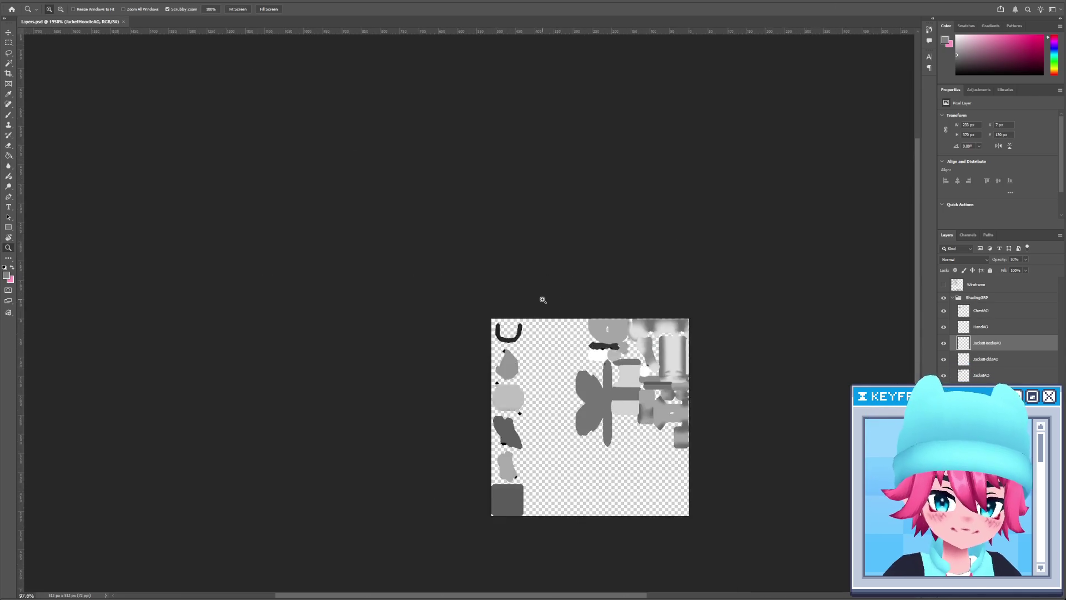
drag(631, 338, 639, 311)
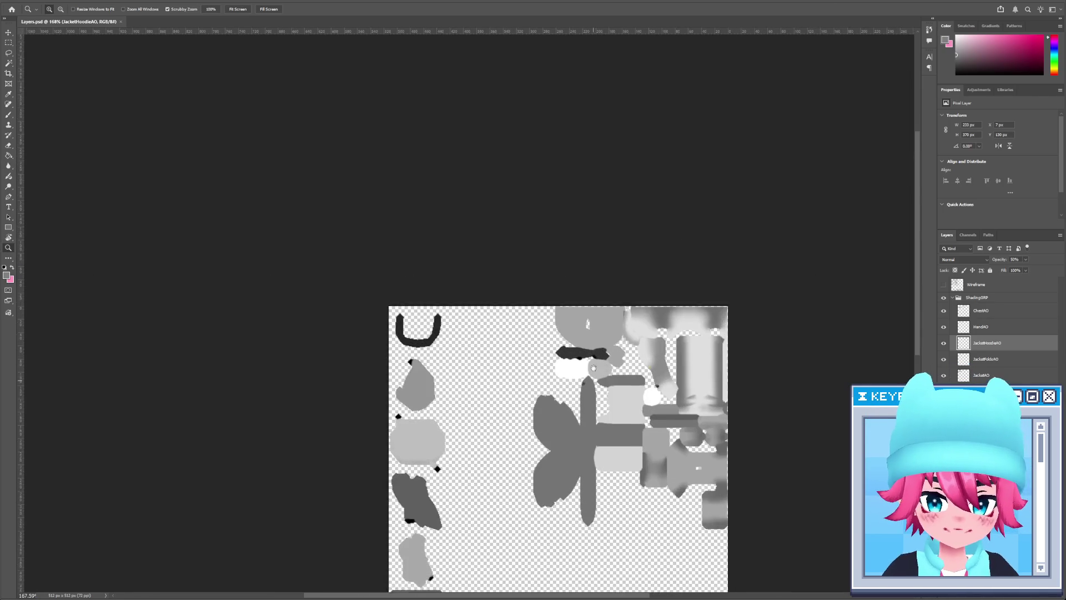
Marquee-select the texture's left-edge strip, then view the shaded model in 3DCoat
scroll(500, 277, down, 3)
key(m)
drag(376, 132, 488, 590)
scroll(549, 462, up, 5)
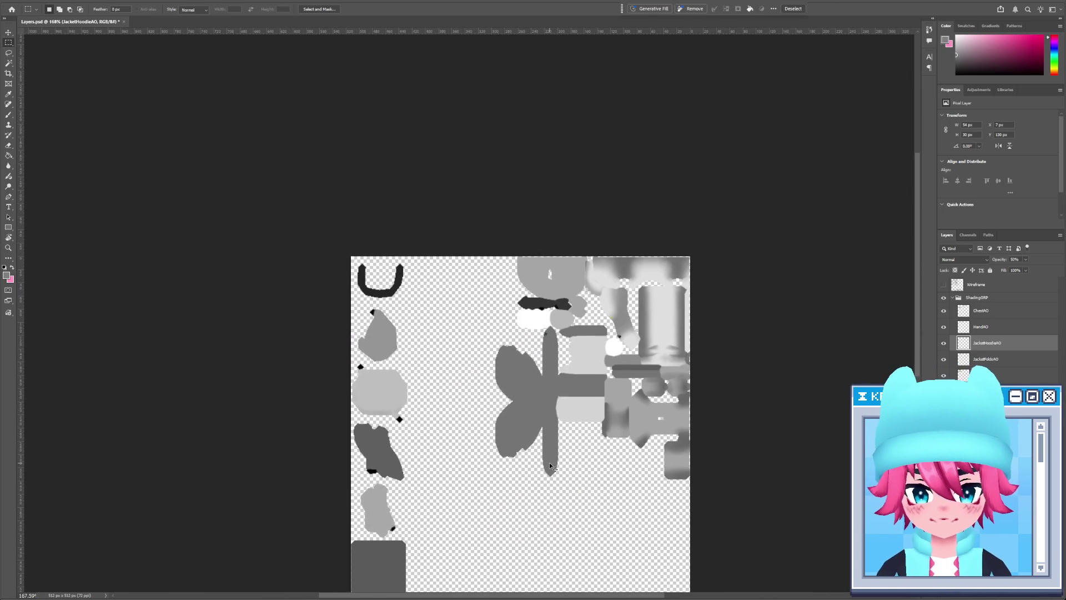
key(alt+Tab)
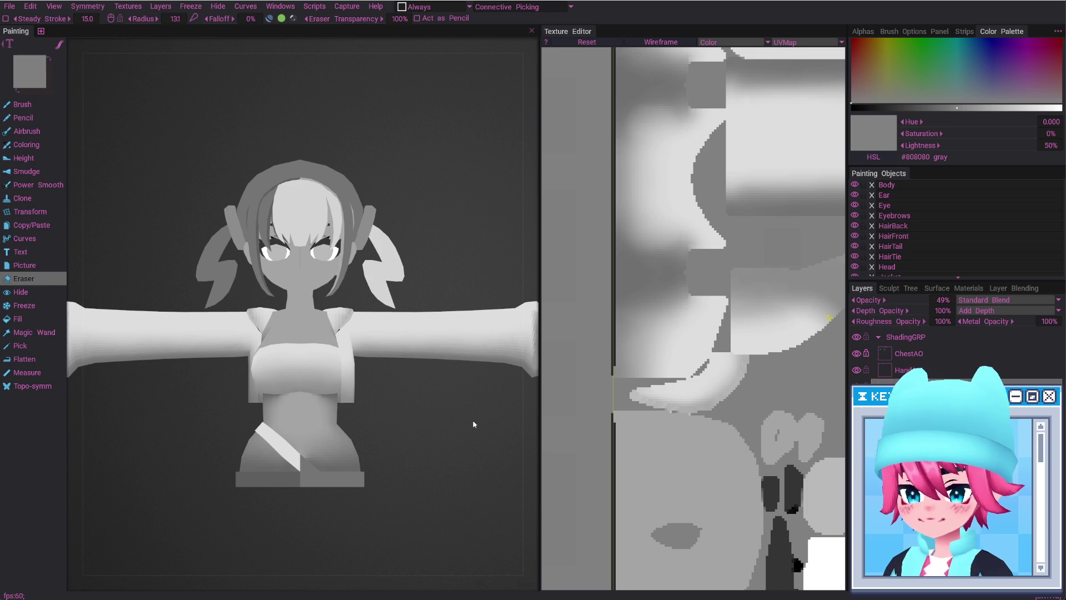
drag(472, 466, 476, 472)
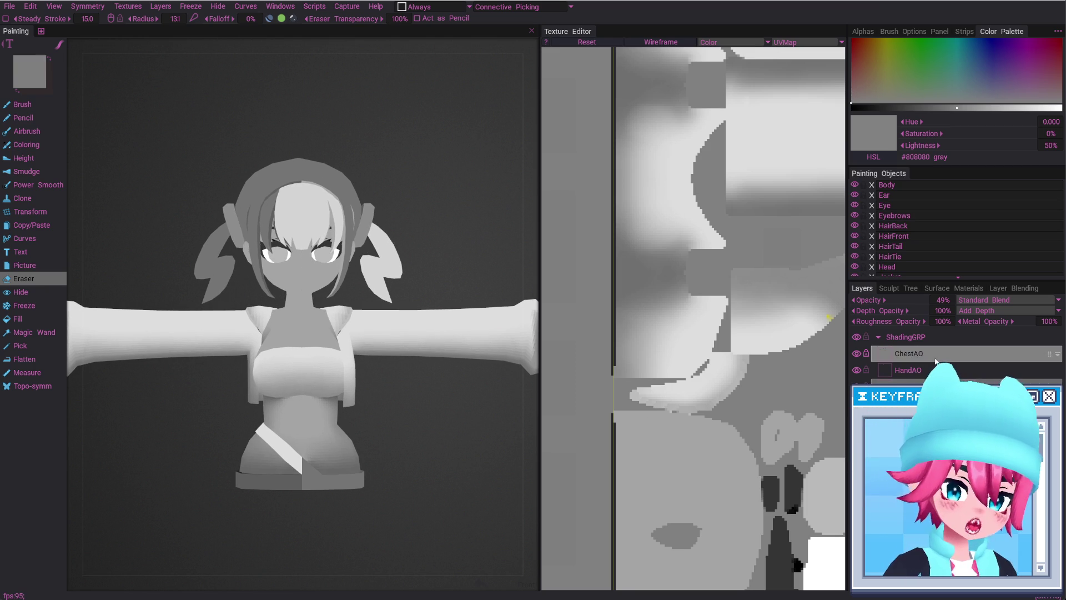
Toggle the ChestAO layer's visibility to compare the chest shading, leaving it visible
click(856, 354)
click(856, 354)
click(855, 354)
click(856, 354)
click(856, 354)
click(855, 354)
drag(524, 409, 468, 437)
Select the chest skin UV island, invert the freeze to isolate it, and make ChestAO active
key(m)
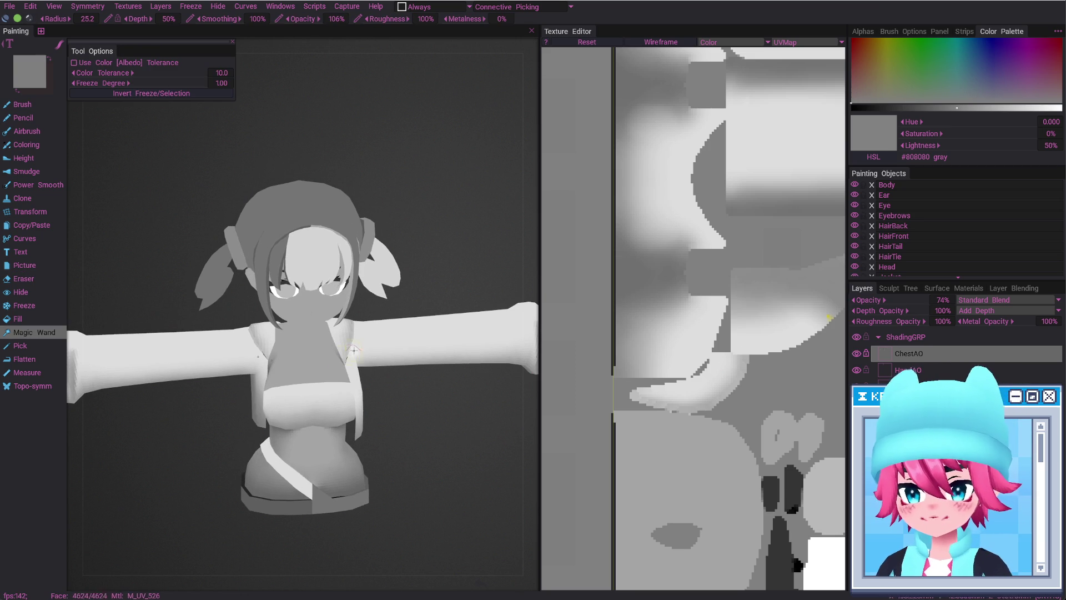
alt+right_drag(710, 270, 668, 243)
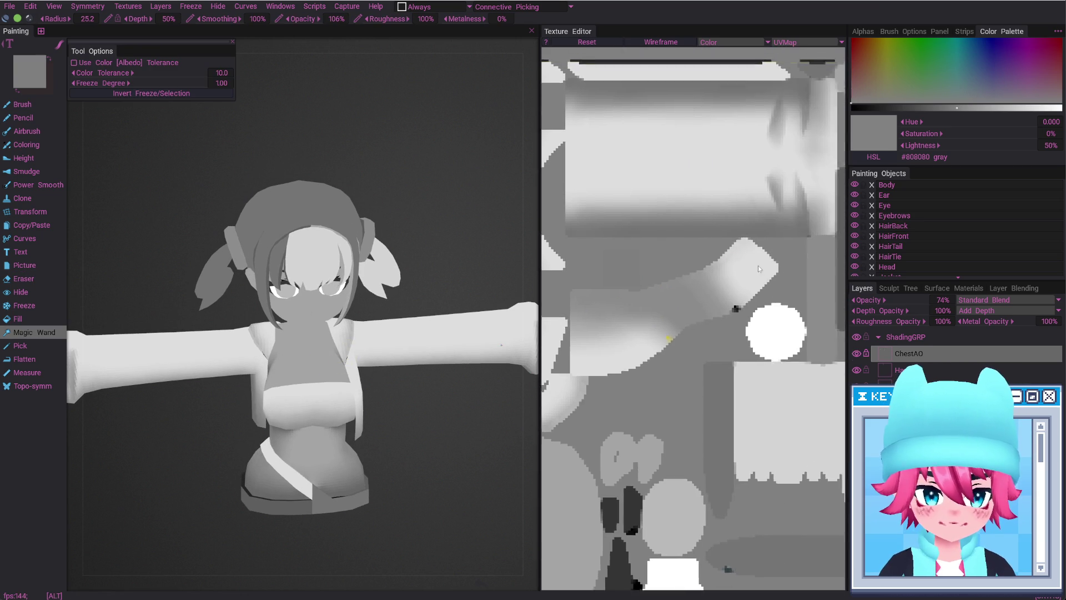
click(702, 283)
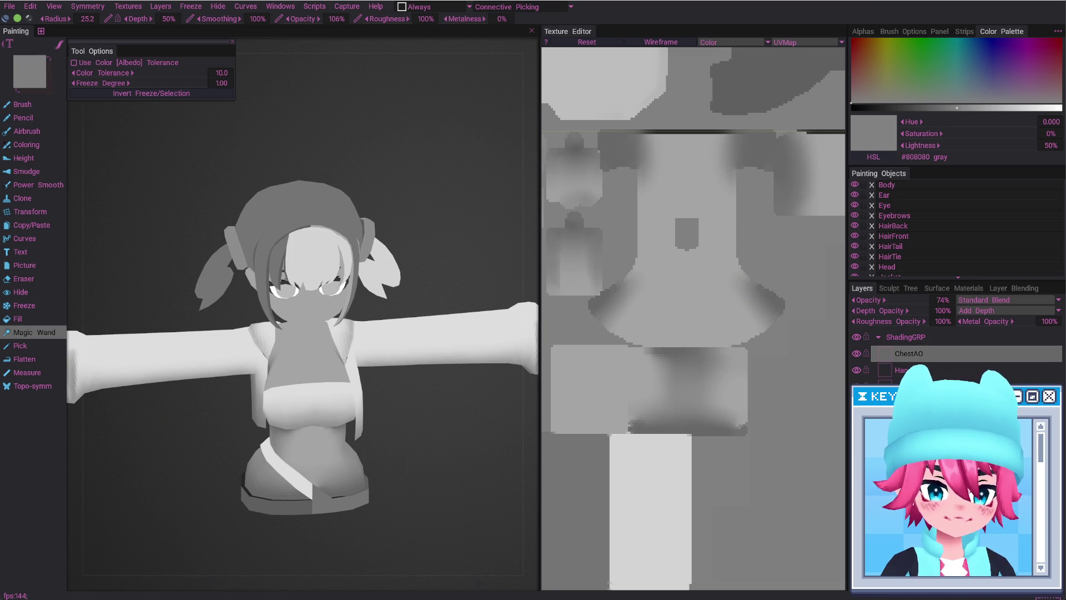
click(697, 266)
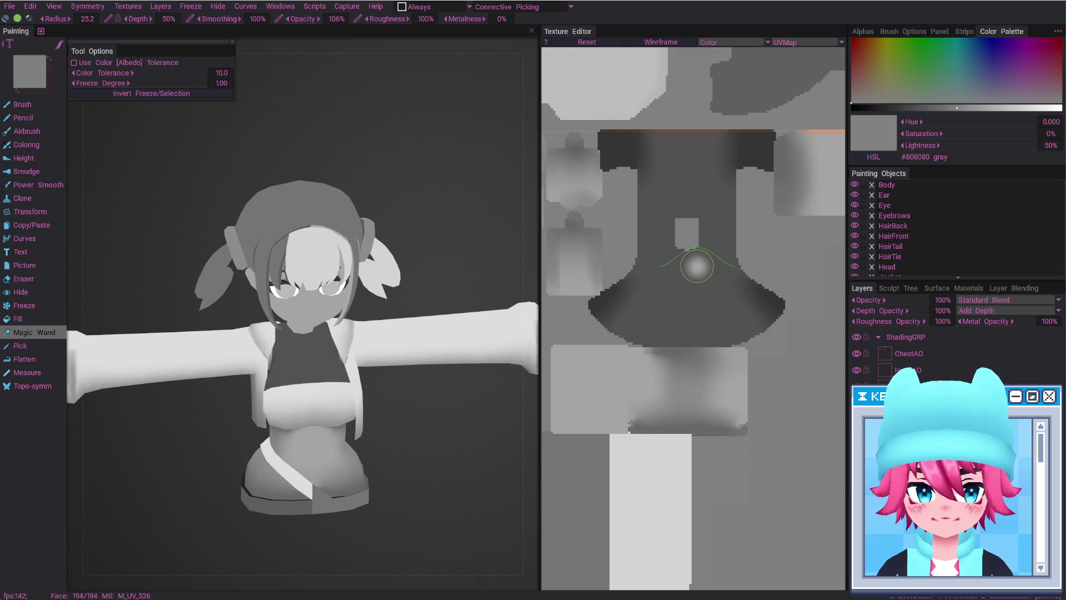
key(ctrl+i)
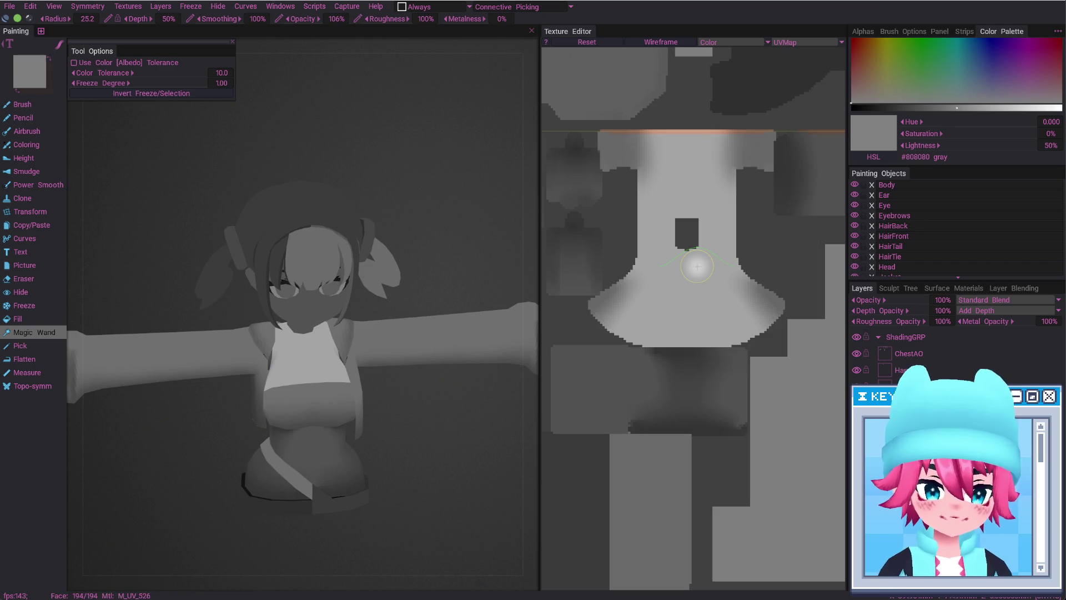
click(911, 353)
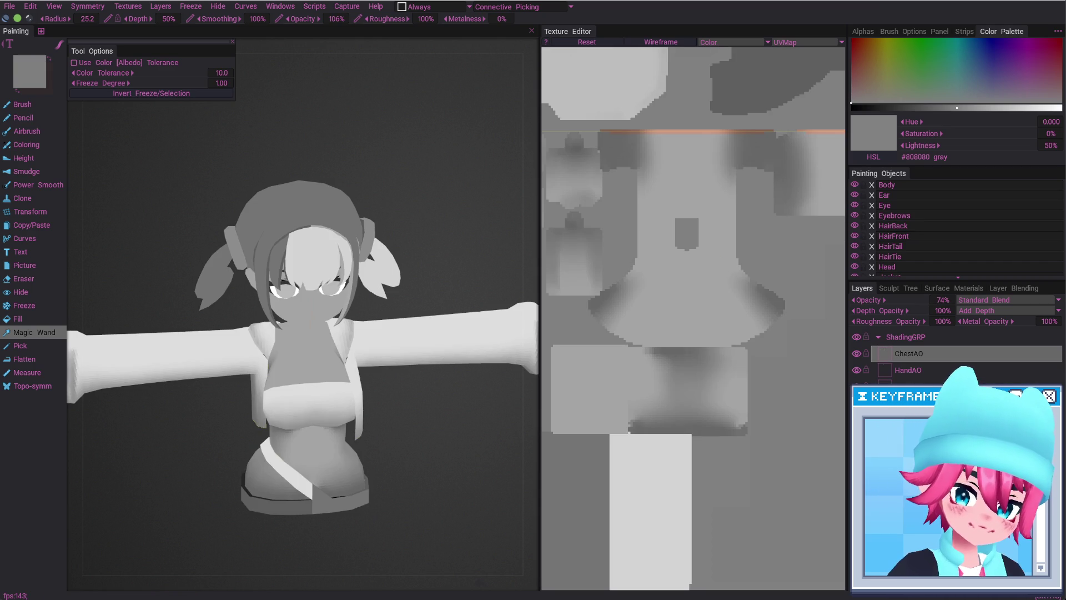
double_click(909, 354)
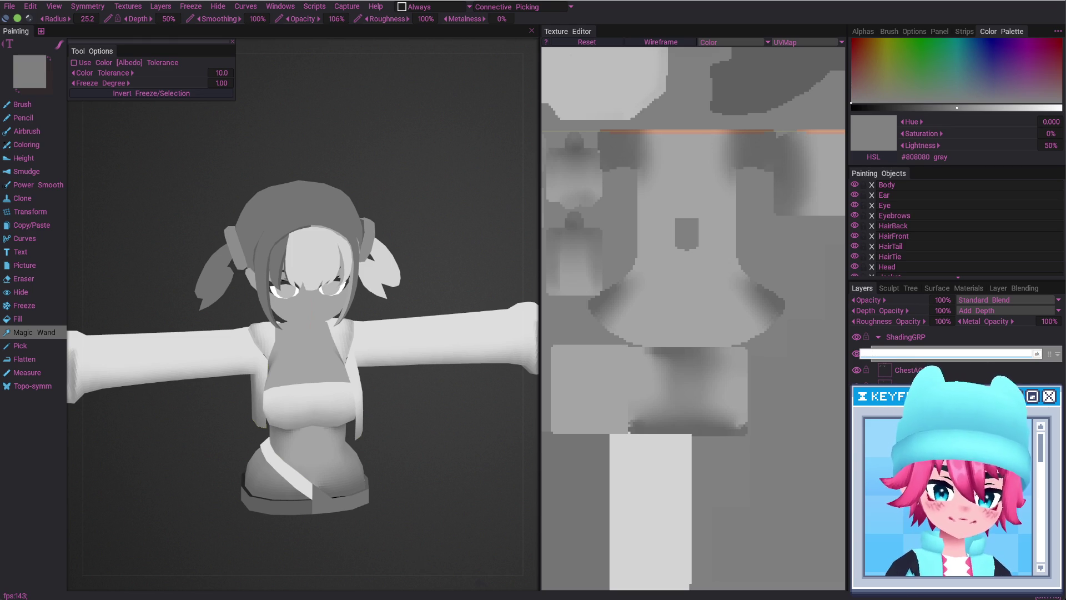
text(ChestSkinAO)
Name the new layer ChestSkinAO and view the model from slightly above
key(Return)
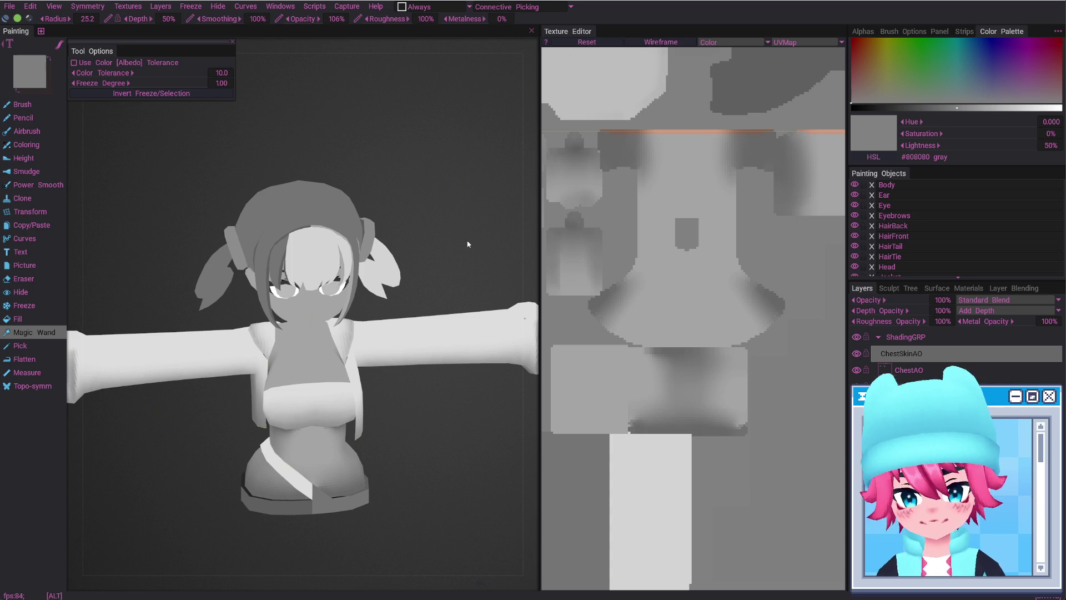
alt+shift+drag(470, 238, 450, 224)
alt+drag(333, 370, 322, 398)
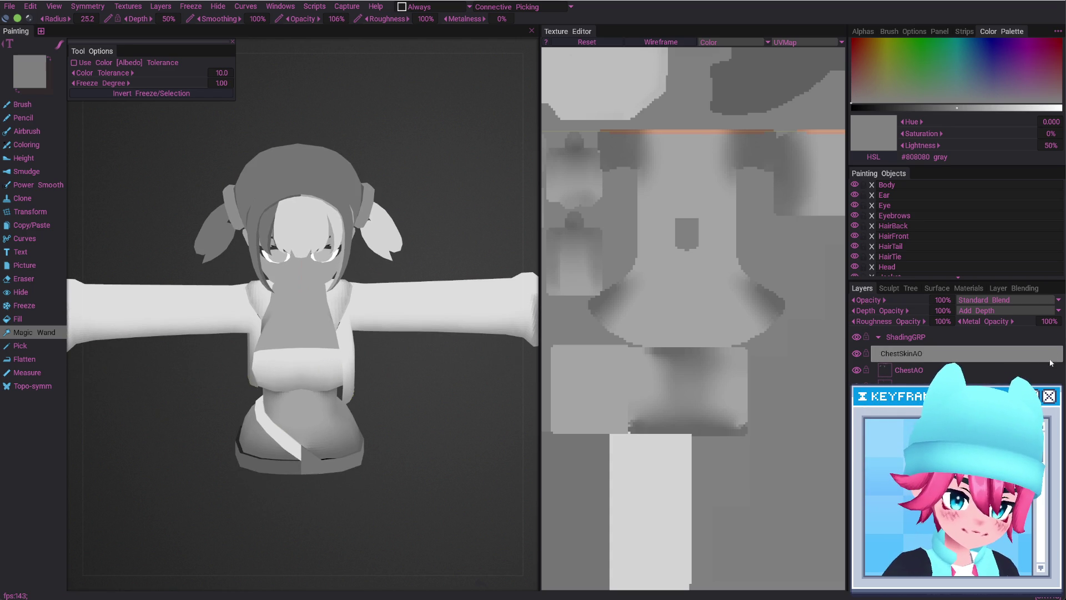
Hide the Jacket object so the chest skin is exposed
alt+drag(376, 357, 369, 368)
key(b)
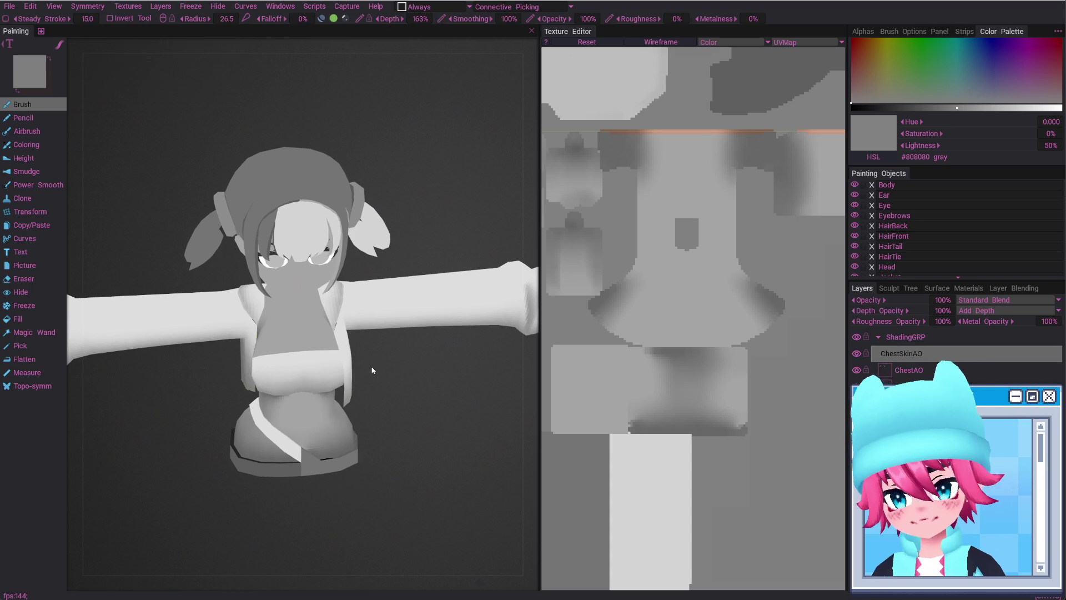
scroll(922, 222, down, 1)
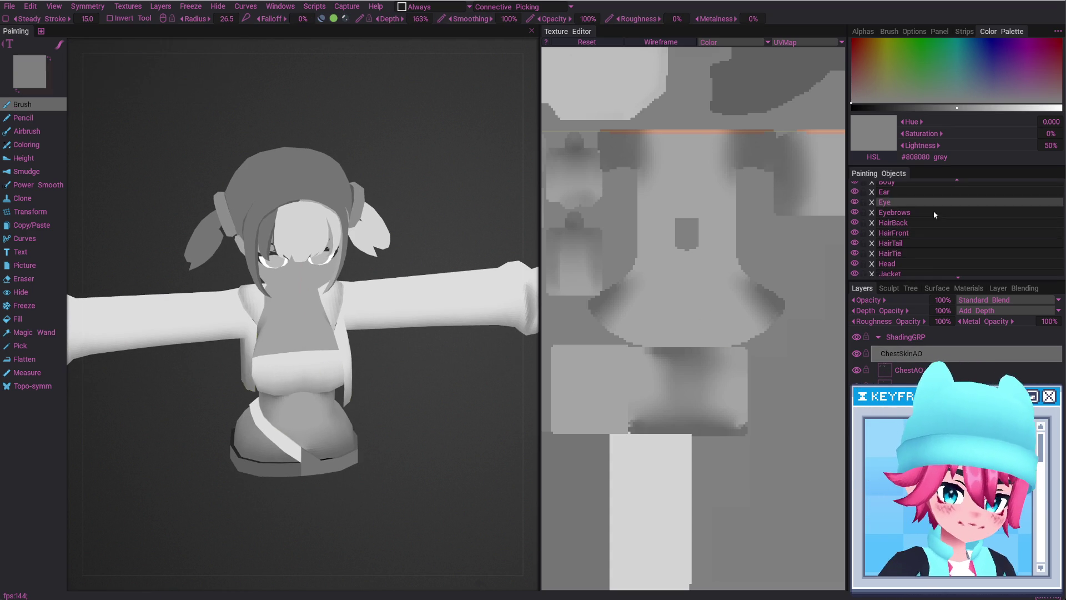
click(856, 272)
Undo the last chest stroke, then Magic Wand the chest and freeze everything outside it
mouse_move(274, 333)
alt+mouse_down()
mouse_move(225, 357)
mouse_move(259, 369)
alt+mouse_up()
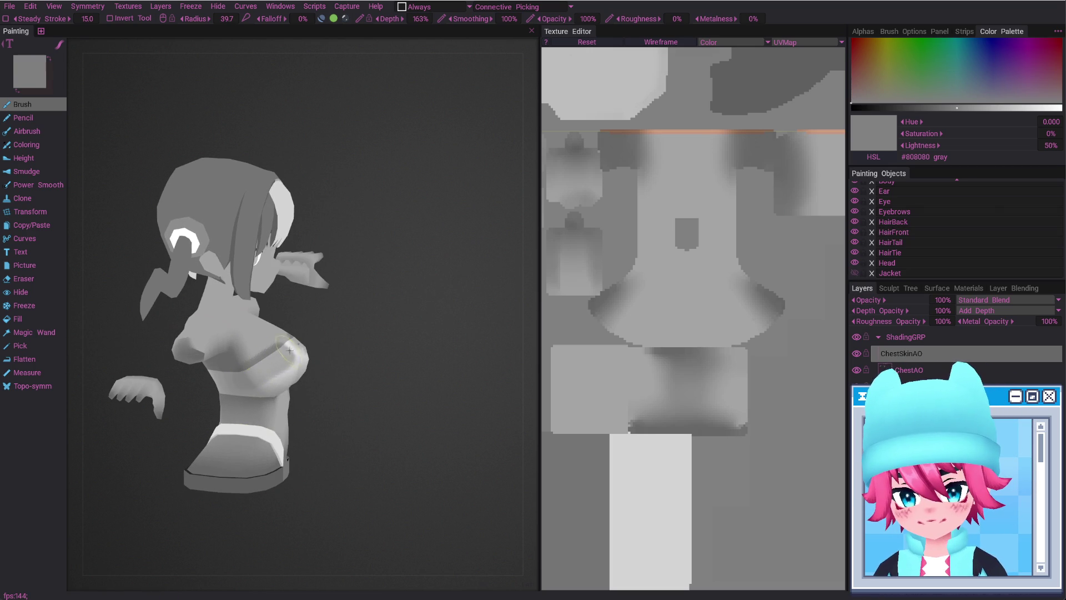
key(ctrl+z)
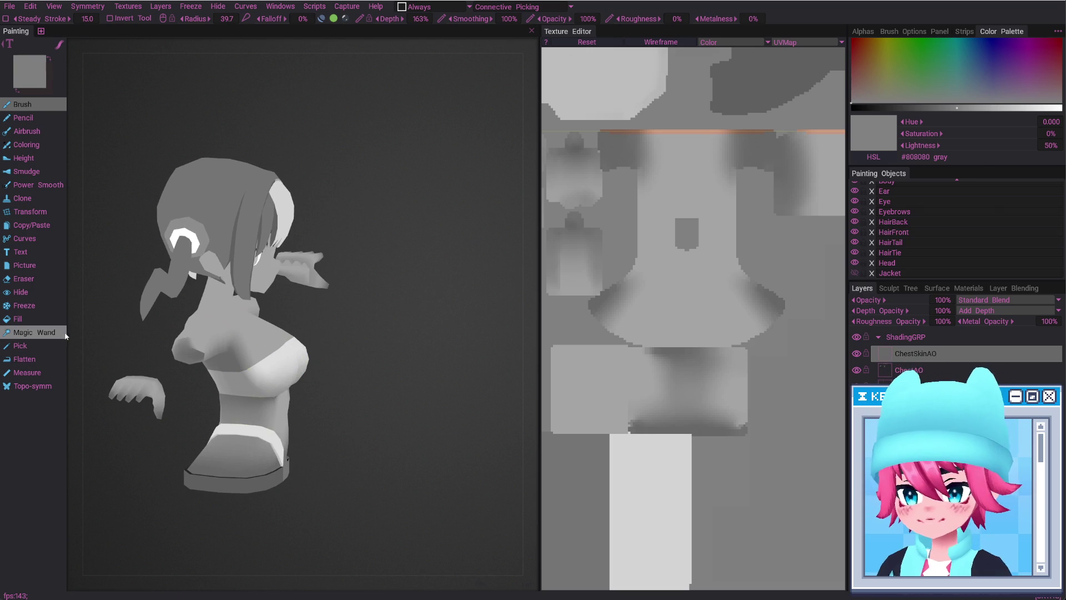
click(66, 335)
click(697, 291)
key(ctrl+i)
key(ctrl+d)
key(b)
Paint darker soft occlusion shading on the skin under the bust
mouse_move(248, 370)
alt+mouse_down()
mouse_move(282, 333)
mouse_move(278, 349)
alt+mouse_up()
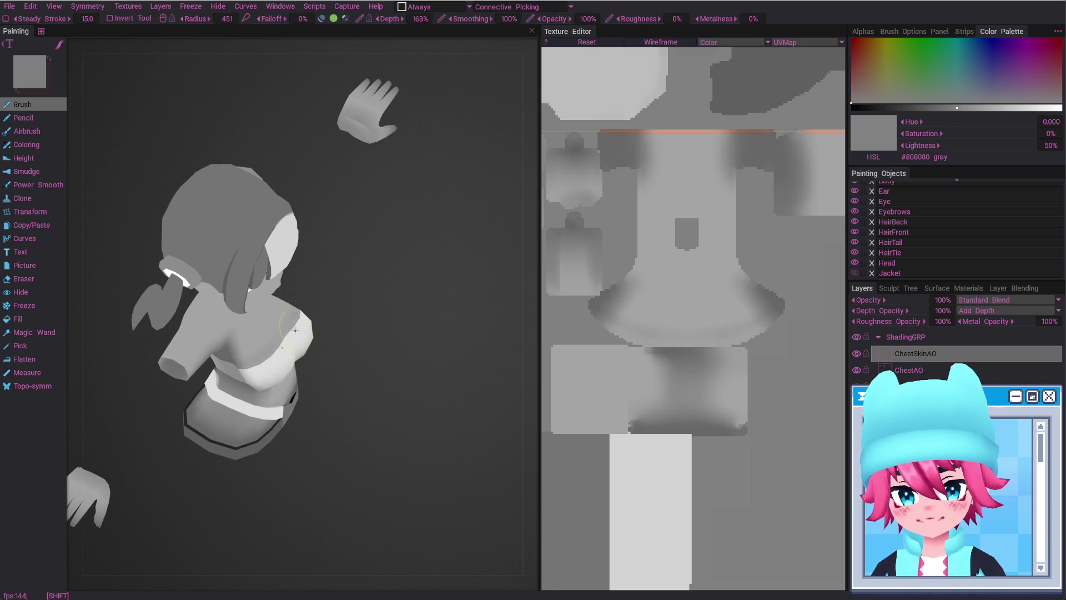
shift+drag(248, 383, 291, 317)
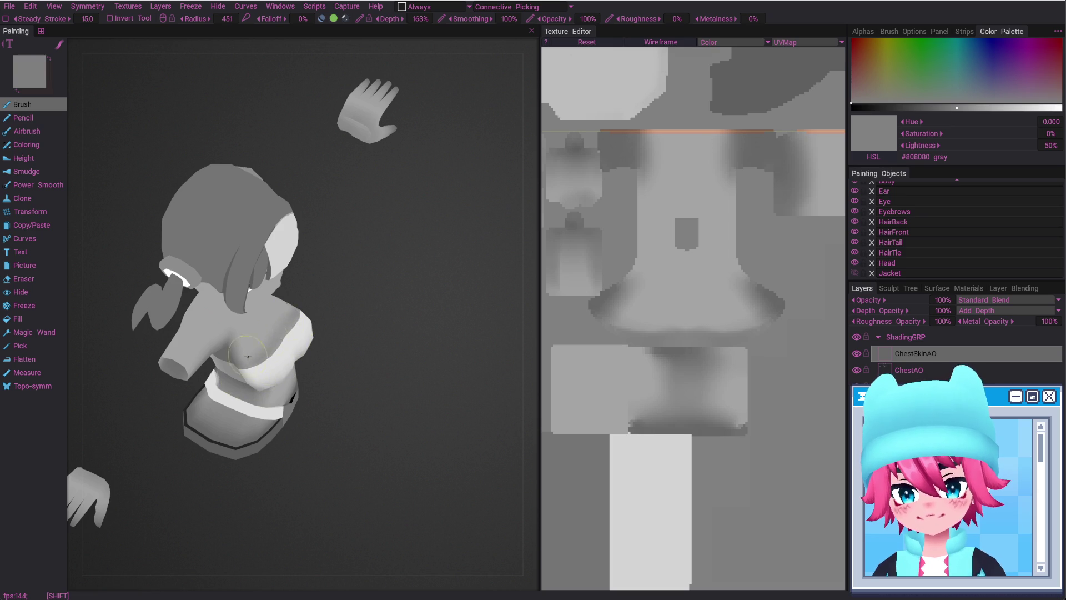
alt+drag(248, 356, 271, 310)
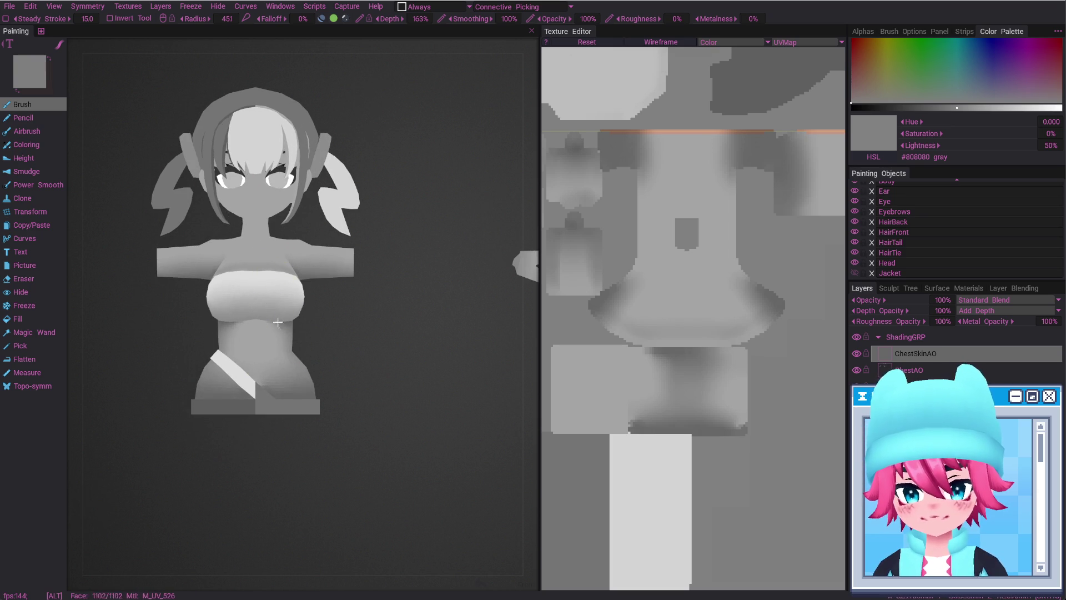
scroll(301, 221, up, 5)
mouse_move(301, 221)
alt+mouse_down()
mouse_move(335, 413)
mouse_move(205, 422)
mouse_move(248, 368)
alt+mouse_up()
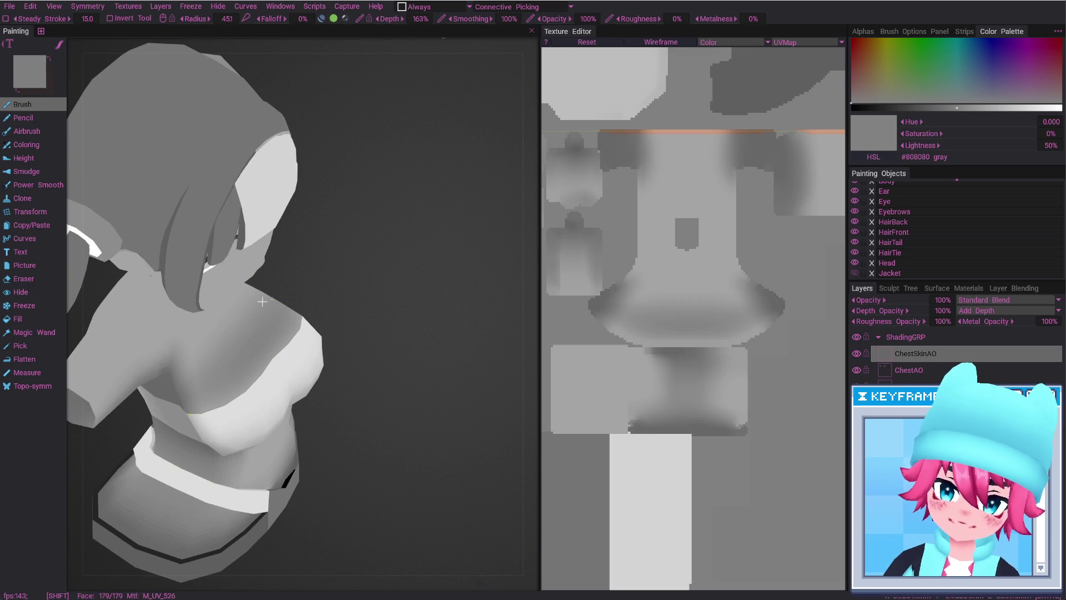
alt+drag(258, 347, 273, 285)
alt+shift+drag(228, 317, 279, 341)
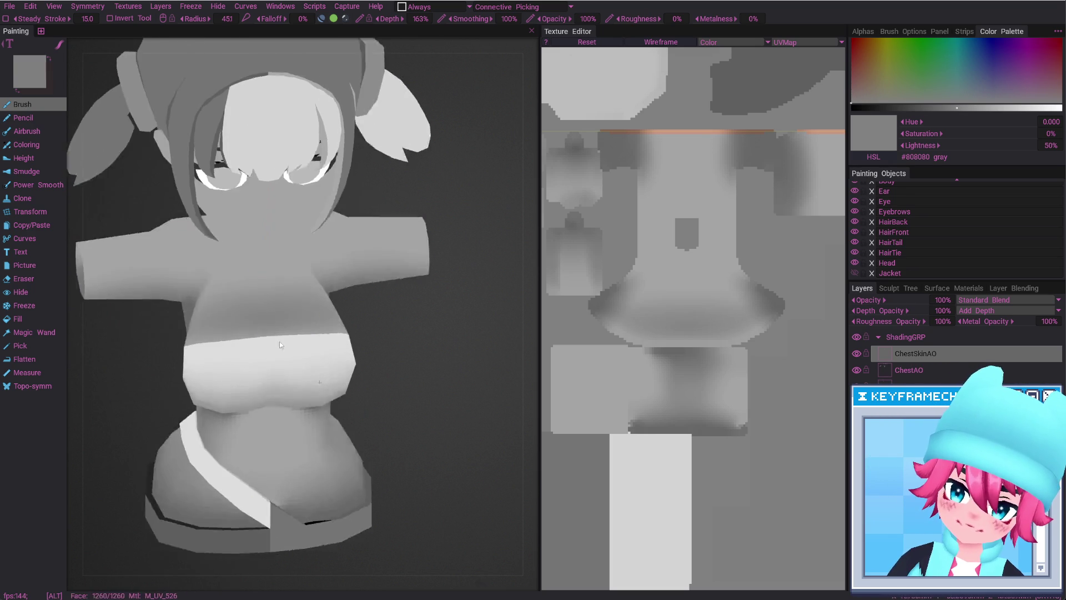
click(943, 300)
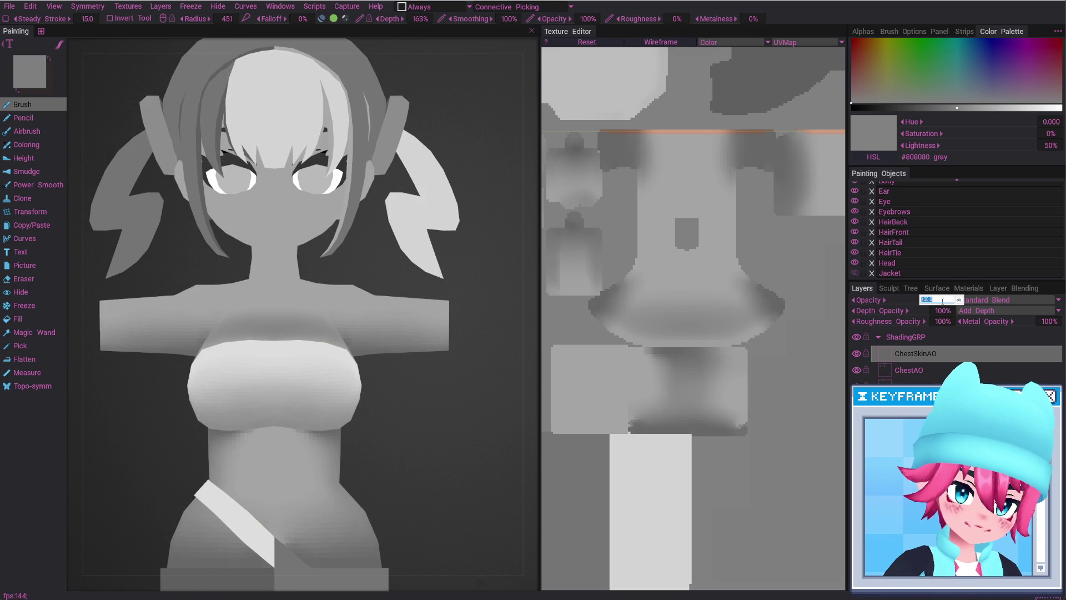
Set the ChestSkinAO layer opacity to 25%, then raise it to 50%
text(25)
key(Return)
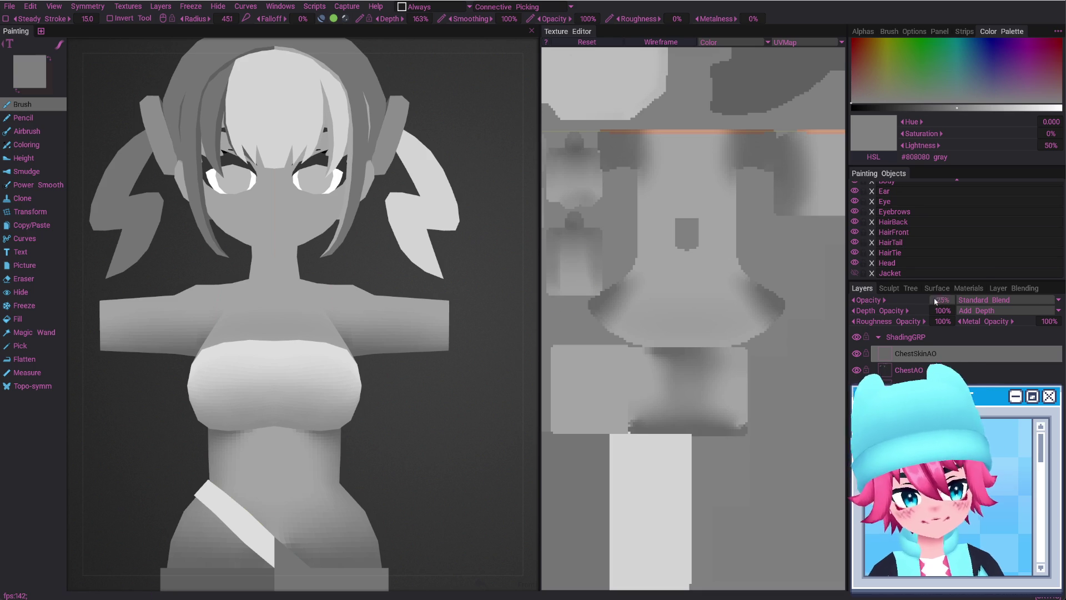
click(938, 303)
text(50)
key(Return)
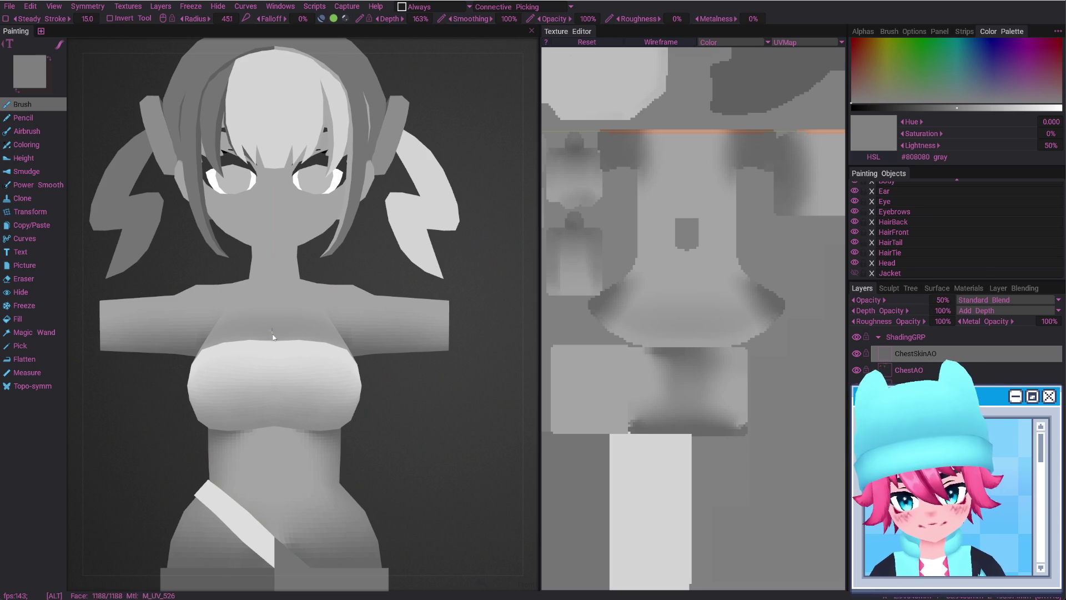
Erase stray shading around the torso, then return to the Brush with the wireframe shown
alt+drag(267, 356, 297, 370)
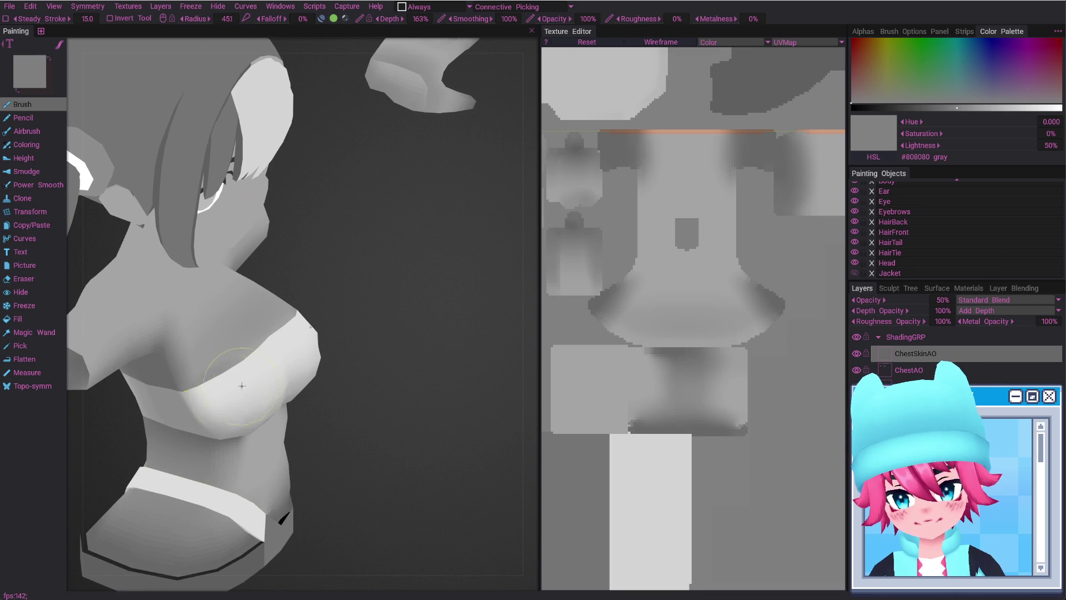
mouse_move(234, 355)
alt+mouse_down()
mouse_move(268, 368)
mouse_move(301, 257)
alt+mouse_up()
key(e)
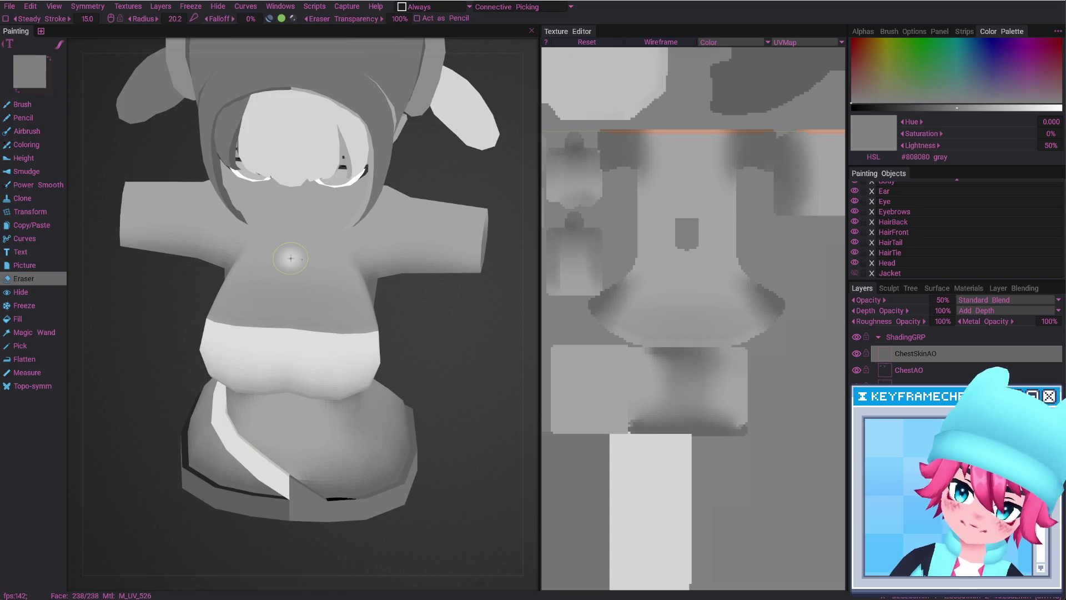
scroll(302, 261, up, 1)
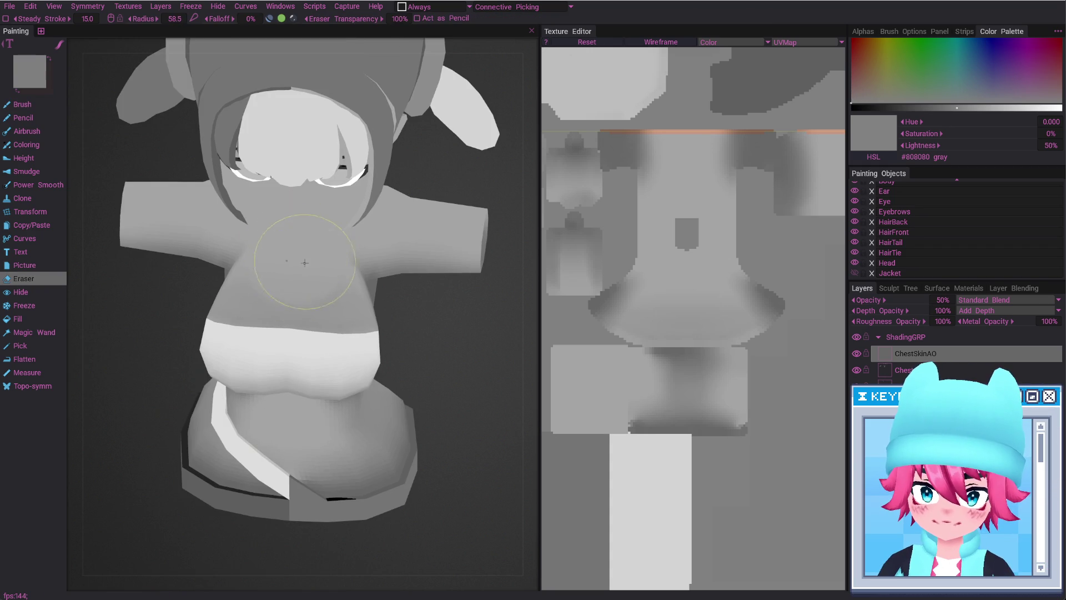
mouse_move(326, 257)
alt+mouse_down()
mouse_move(347, 366)
mouse_move(311, 332)
mouse_move(327, 298)
alt+mouse_up()
scroll(311, 332, down, 6)
key(b)
key(w)
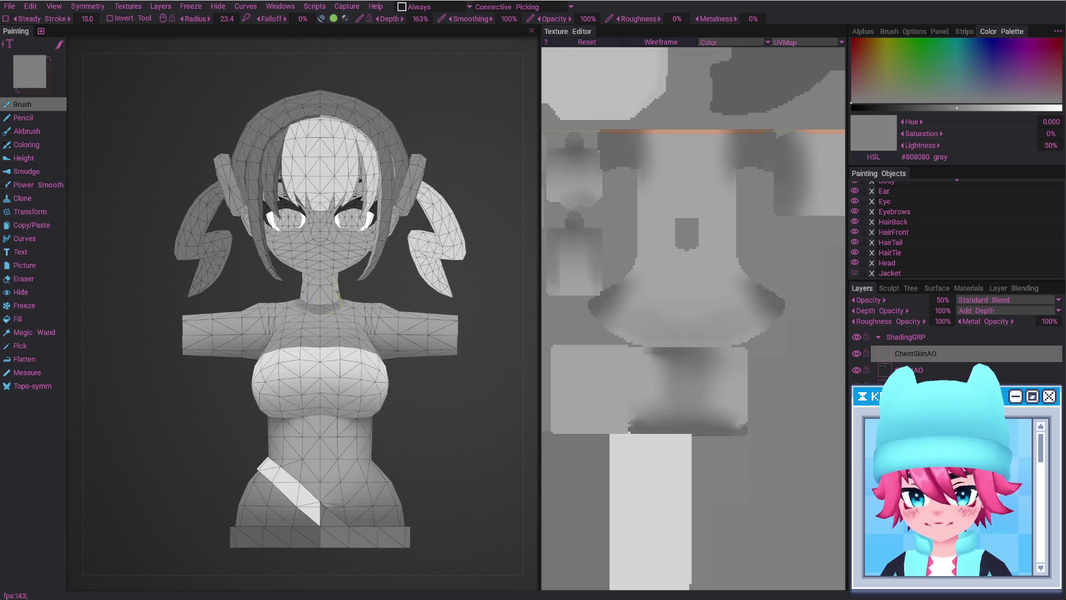
scroll(334, 300, down, 6)
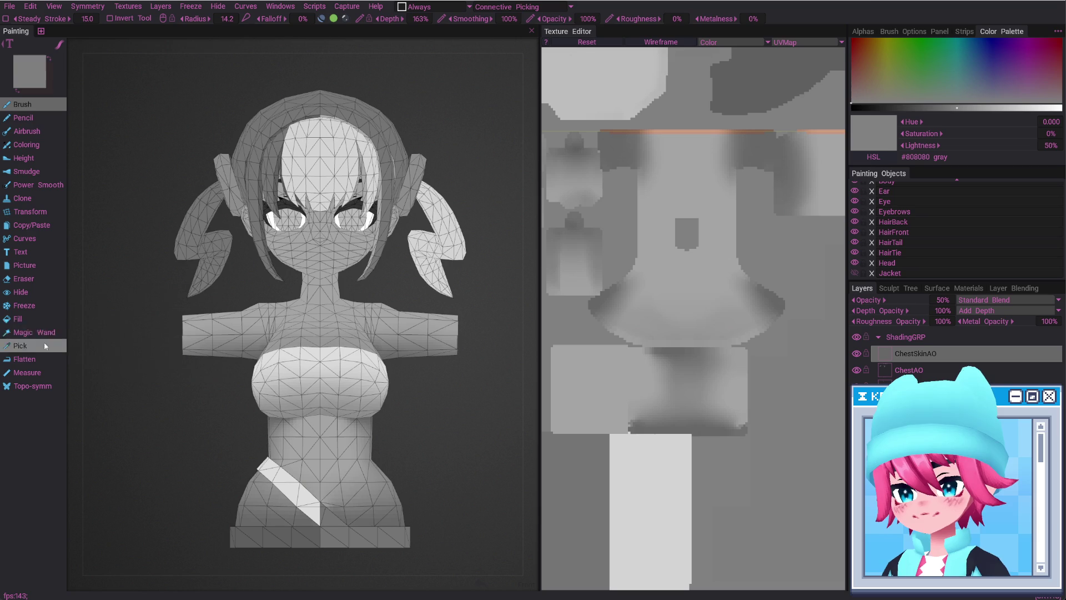
Magic Wand-select the upper chest and neck region after clearing the chest selection
click(35, 332)
click(667, 284)
middle_drag(685, 304, 713, 271)
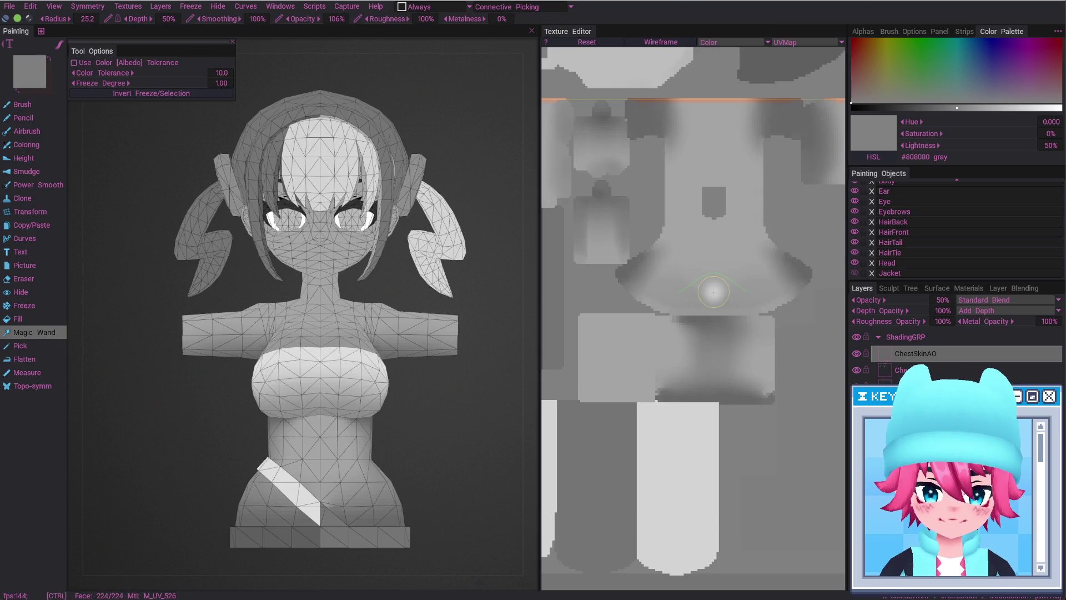
click(713, 271)
scroll(726, 320, down, 5)
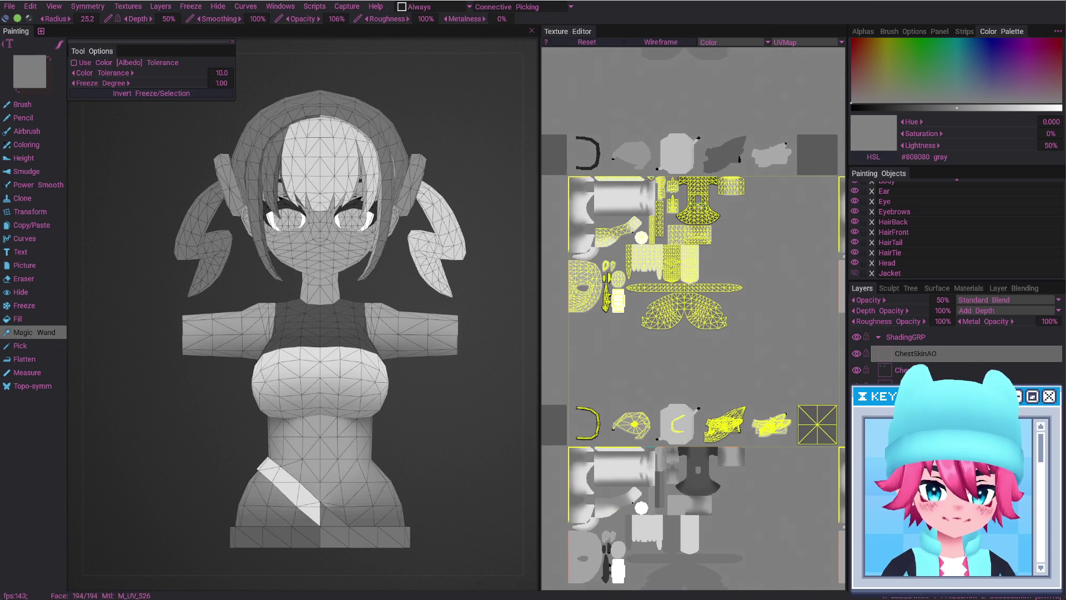
click(682, 173)
shift+click(320, 327)
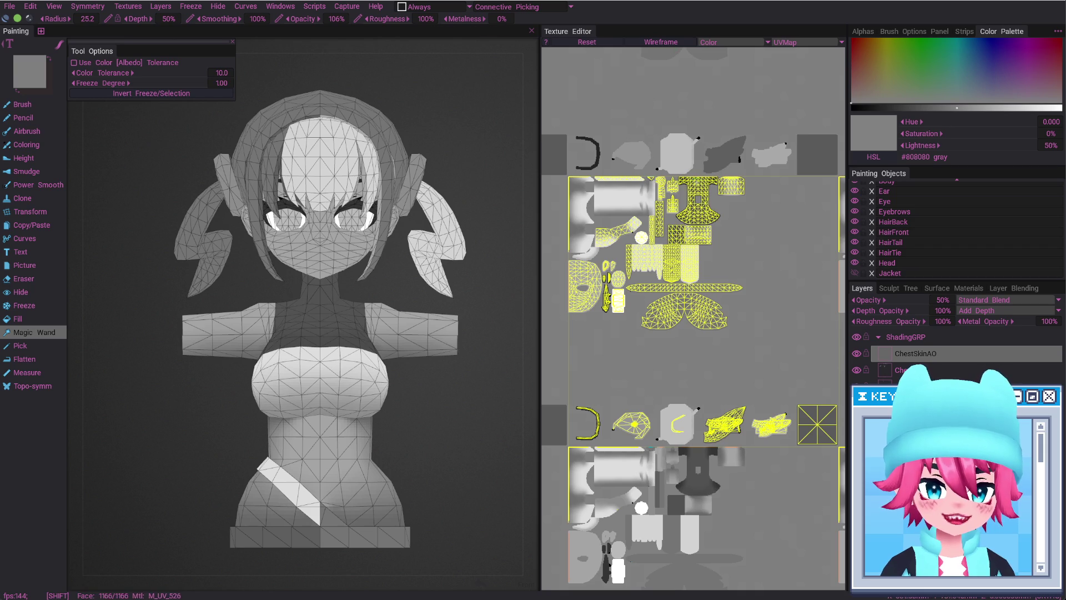
Turn off the UV wireframe and hide the side panels for a full-screen viewport
click(669, 43)
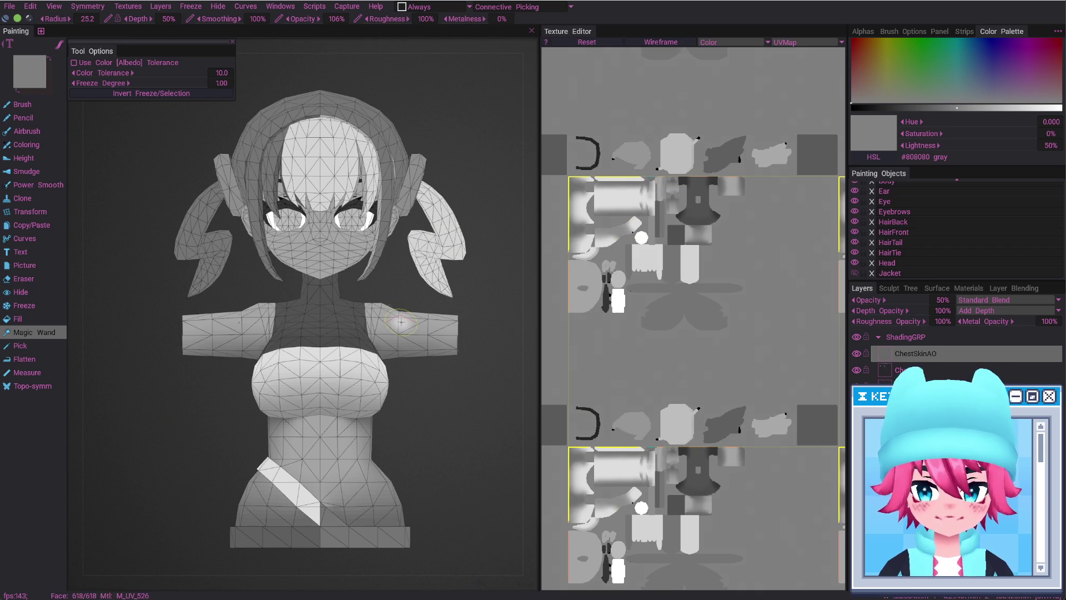
click(684, 45)
scroll(691, 191, up, 3)
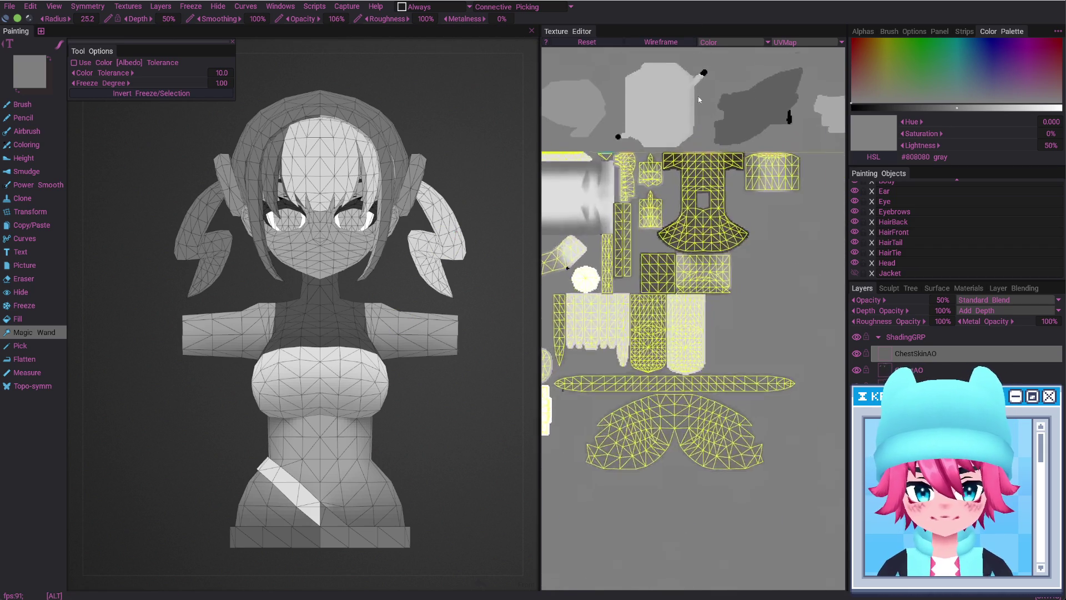
click(682, 45)
key(Tab)
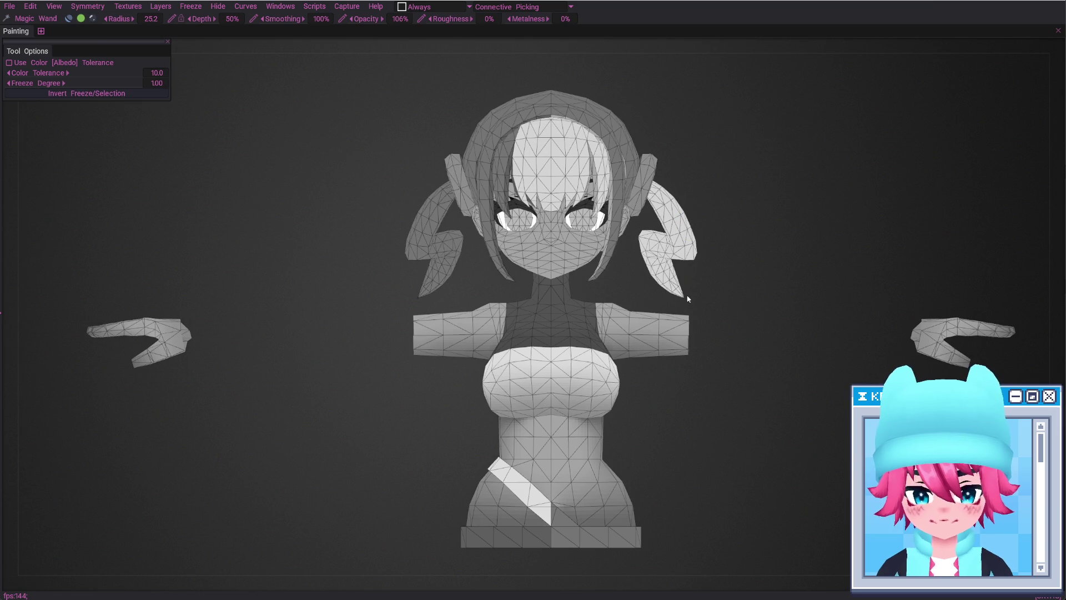
Invert the freeze, enlarge the brush, hide the wireframe, and clear all frozen areas
key(ctrl+i)
key(b)
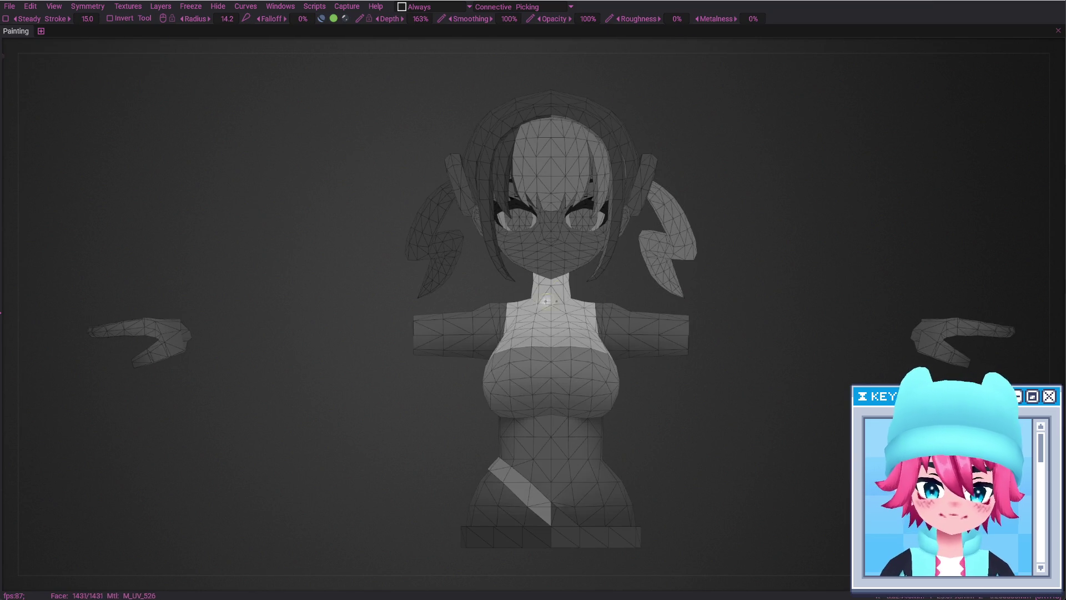
right_drag(546, 301, 562, 284)
key(w)
key(f)
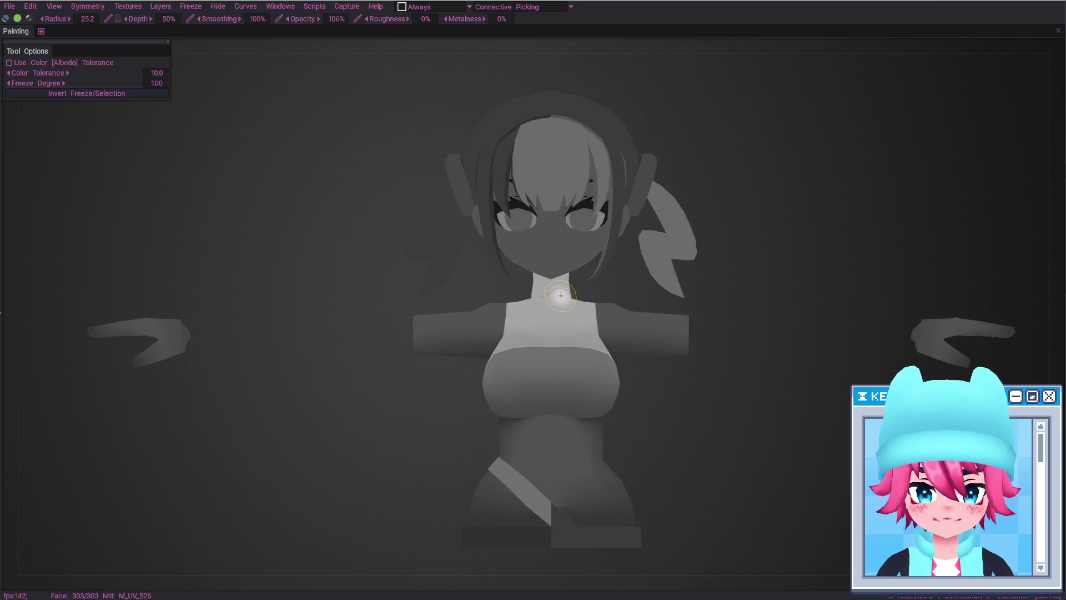
key(b)
key(ctrl+d)
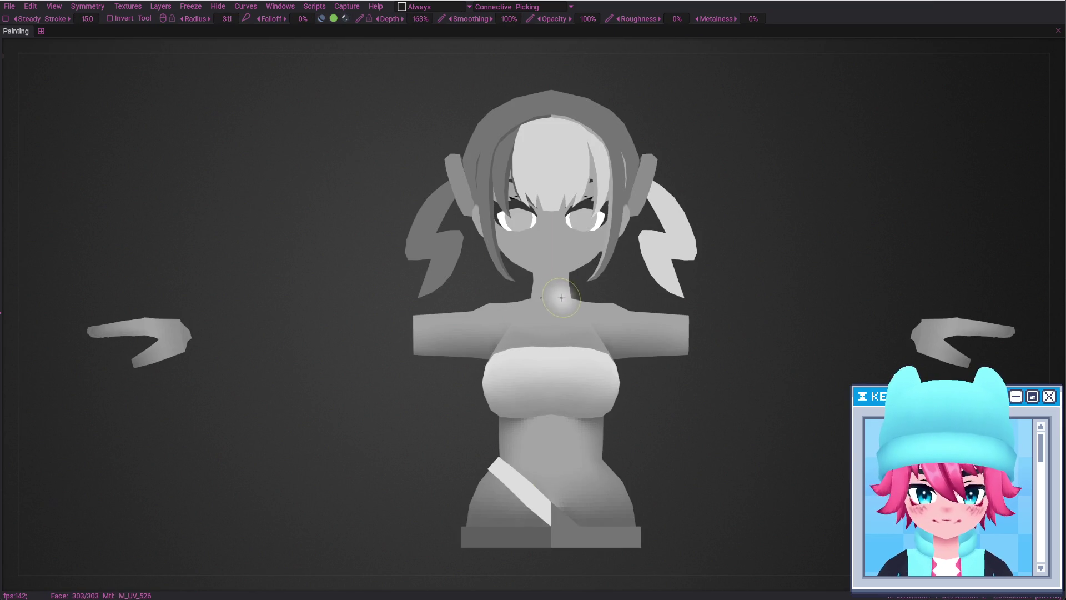
Paint darker occlusion around the neck with a half-size brush, checking from behind
mouse_move(552, 292)
alt+mouse_down()
mouse_move(513, 303)
mouse_move(553, 274)
mouse_move(549, 322)
mouse_move(566, 330)
alt+mouse_up()
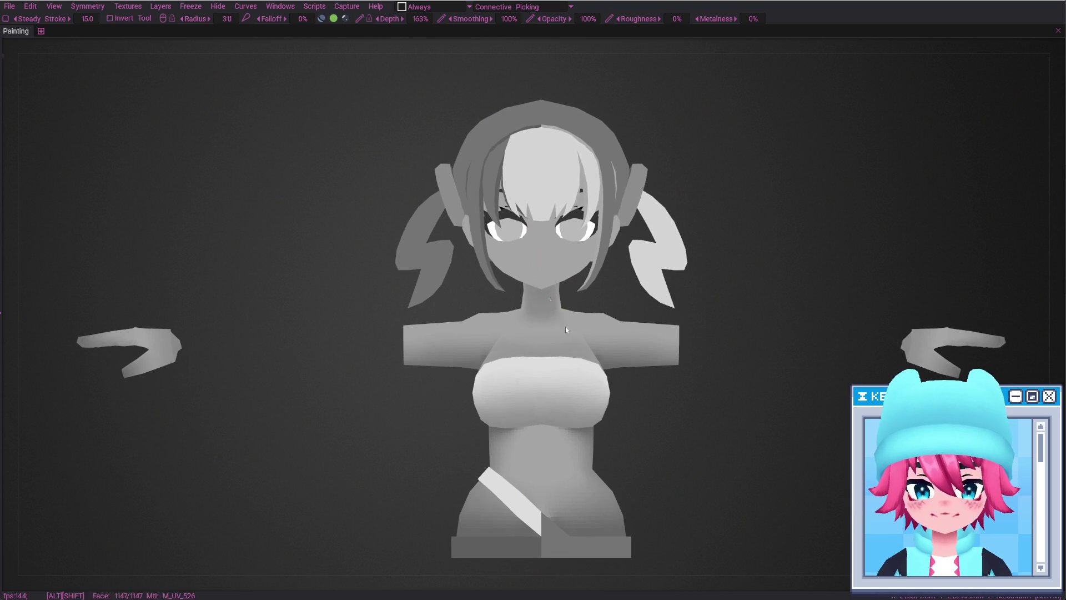
scroll(560, 246, up, 5)
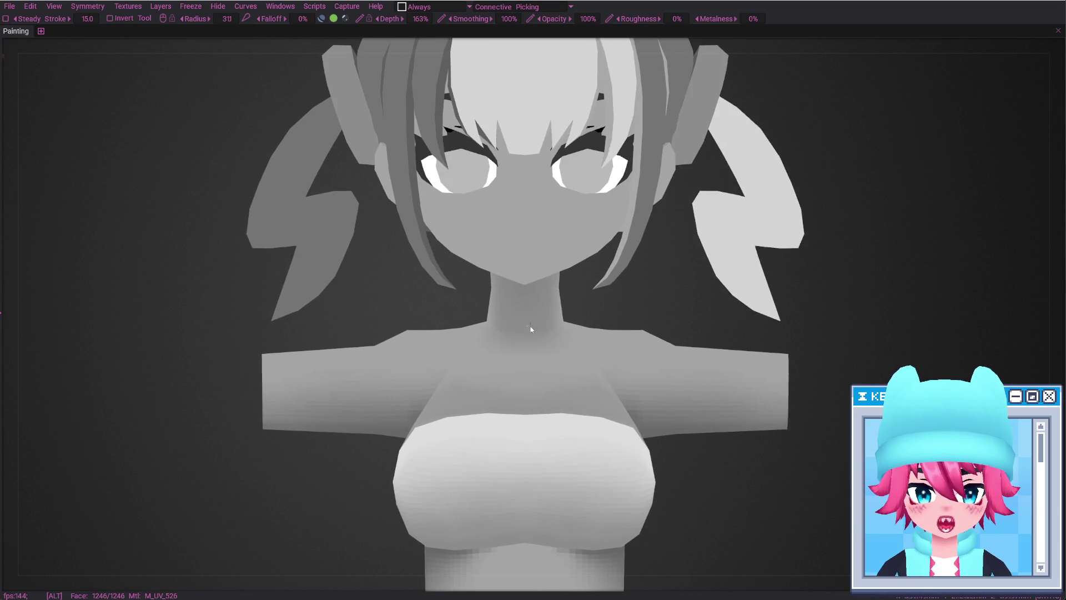
right_drag(508, 329, 515, 329)
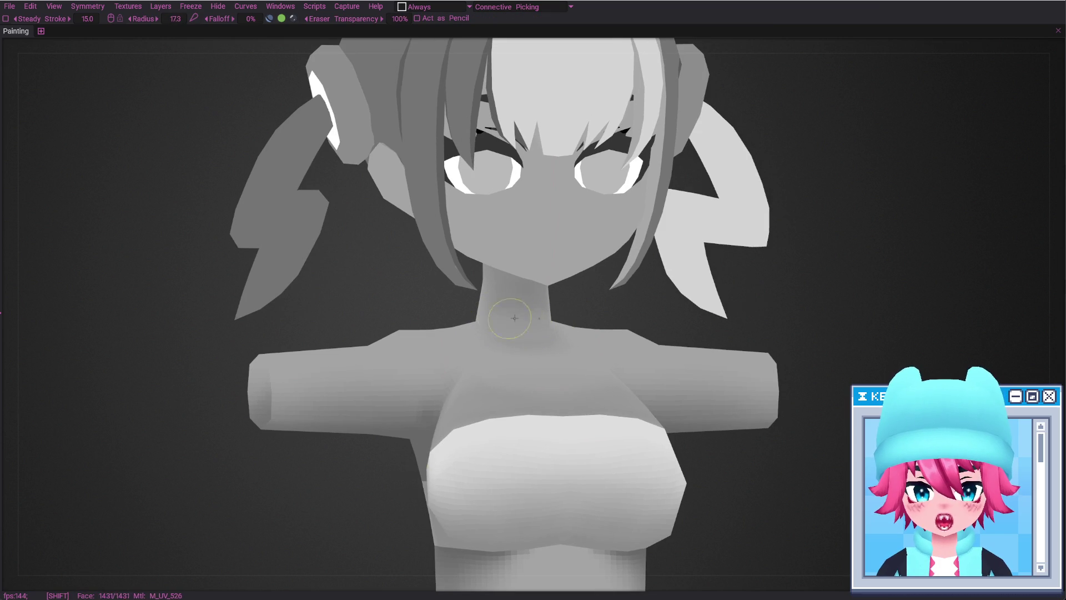
mouse_move(534, 310)
alt+mouse_down()
mouse_move(523, 329)
mouse_move(567, 314)
alt+mouse_up()
mouse_move(470, 323)
mouse_down()
mouse_move(575, 323)
mouse_move(570, 344)
mouse_move(518, 329)
mouse_up()
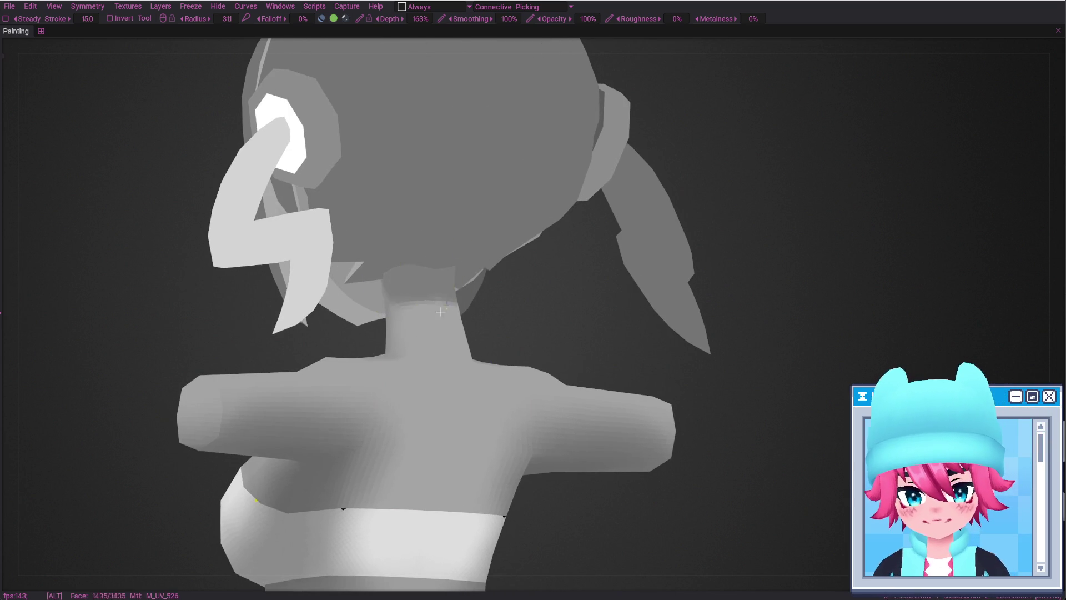
alt+shift+drag(428, 286, 433, 279)
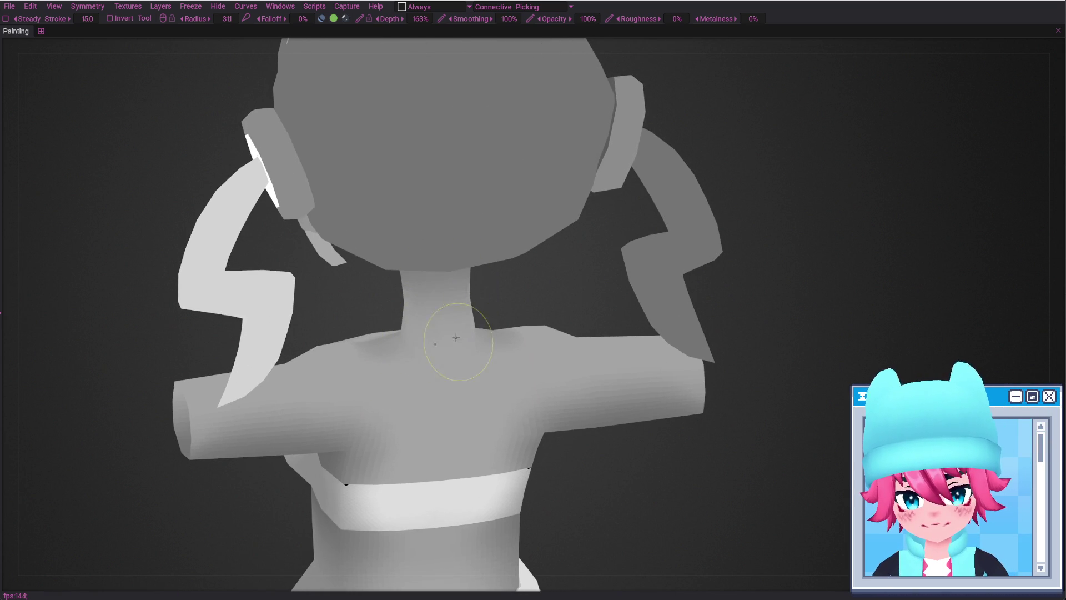
mouse_move(455, 337)
alt+mouse_down()
mouse_move(382, 272)
mouse_move(347, 315)
alt+mouse_up()
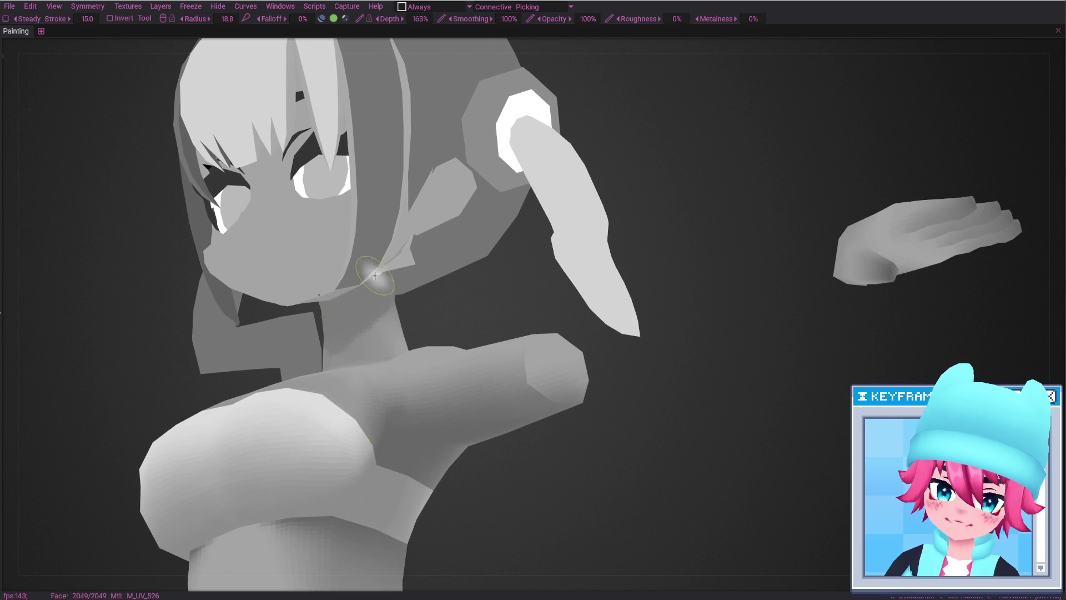
Orbit around the head, neck and torso to inspect the shading
alt+drag(374, 275, 362, 335)
mouse_move(415, 271)
alt+mouse_down()
mouse_move(445, 321)
mouse_move(367, 308)
mouse_move(422, 316)
mouse_move(468, 290)
mouse_move(470, 312)
mouse_move(470, 293)
mouse_move(541, 331)
alt+mouse_up()
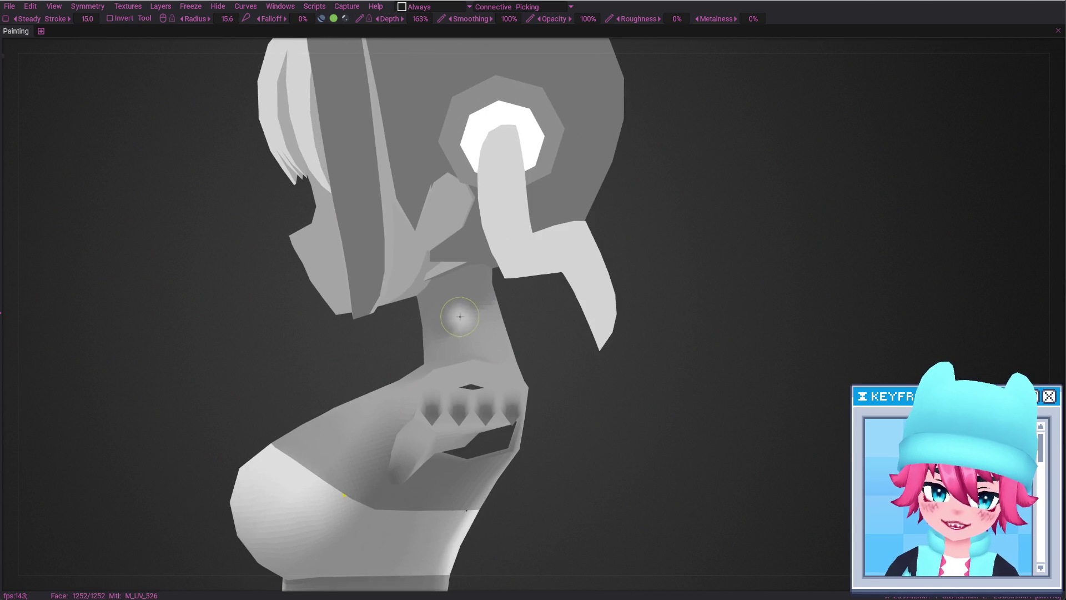
mouse_move(466, 309)
alt+mouse_down()
mouse_move(478, 321)
mouse_move(426, 341)
mouse_move(449, 330)
alt+mouse_up()
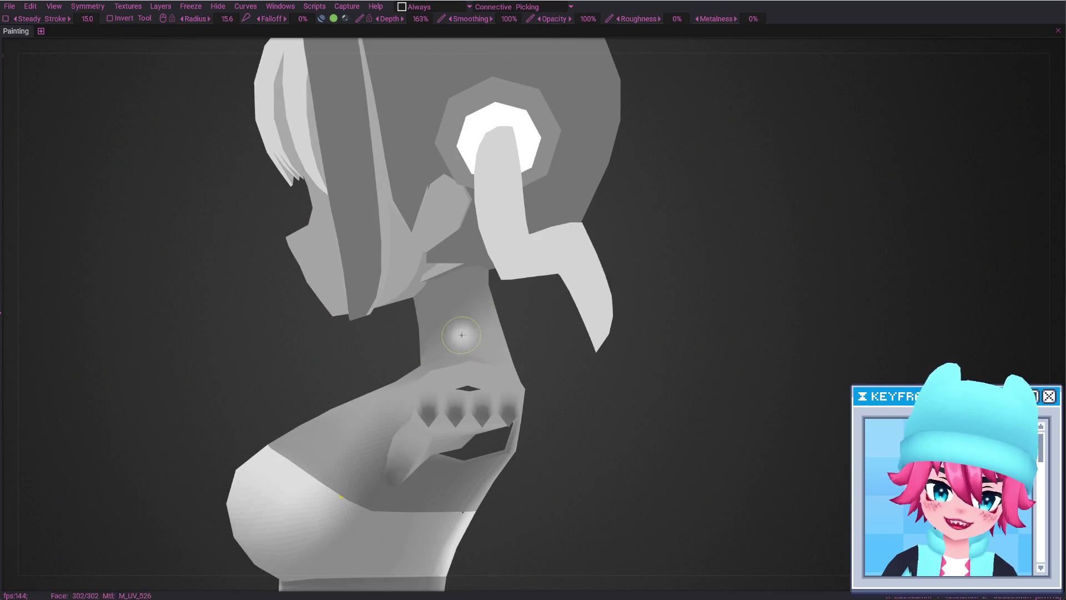
alt+drag(462, 335, 411, 358)
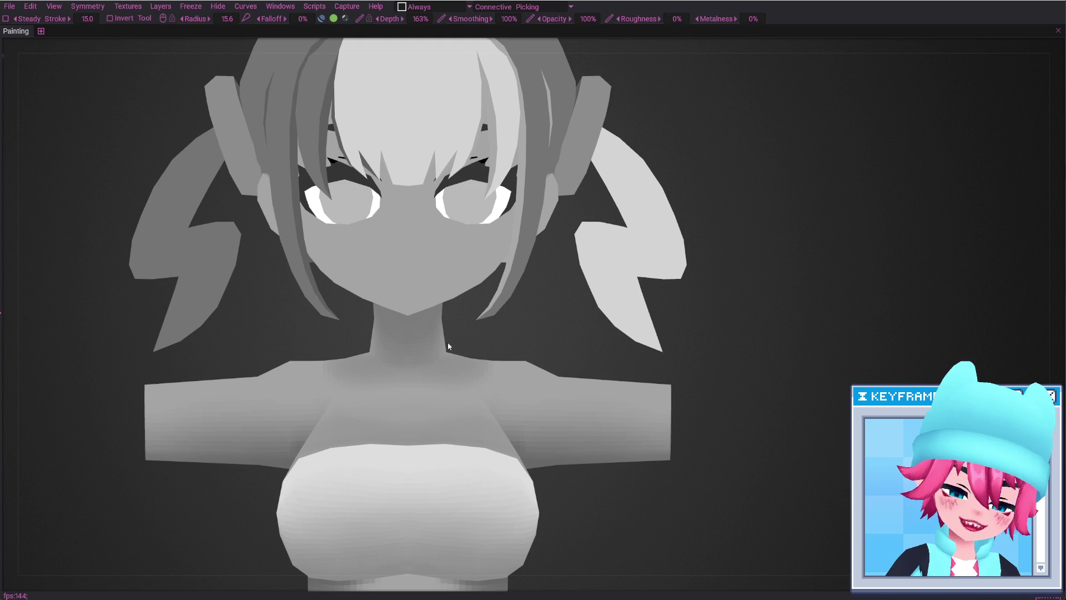
mouse_move(439, 377)
alt+mouse_down()
mouse_move(445, 371)
mouse_move(446, 397)
alt+mouse_up()
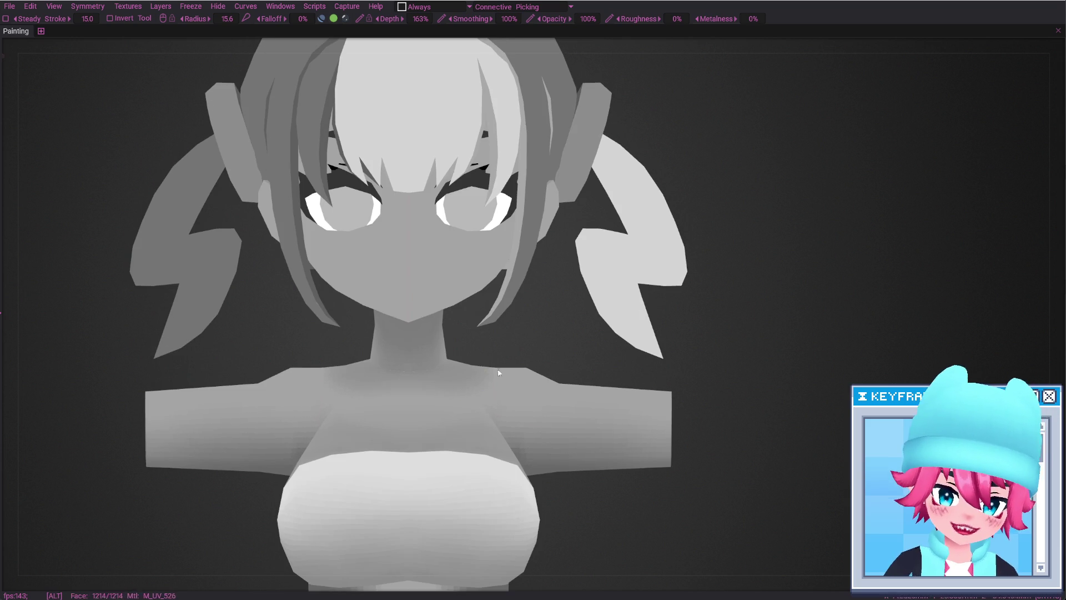
Set brush radius 25, switch to the Eraser at radius 29.5, zoom out, and restore the panels
right_drag(478, 369, 493, 369)
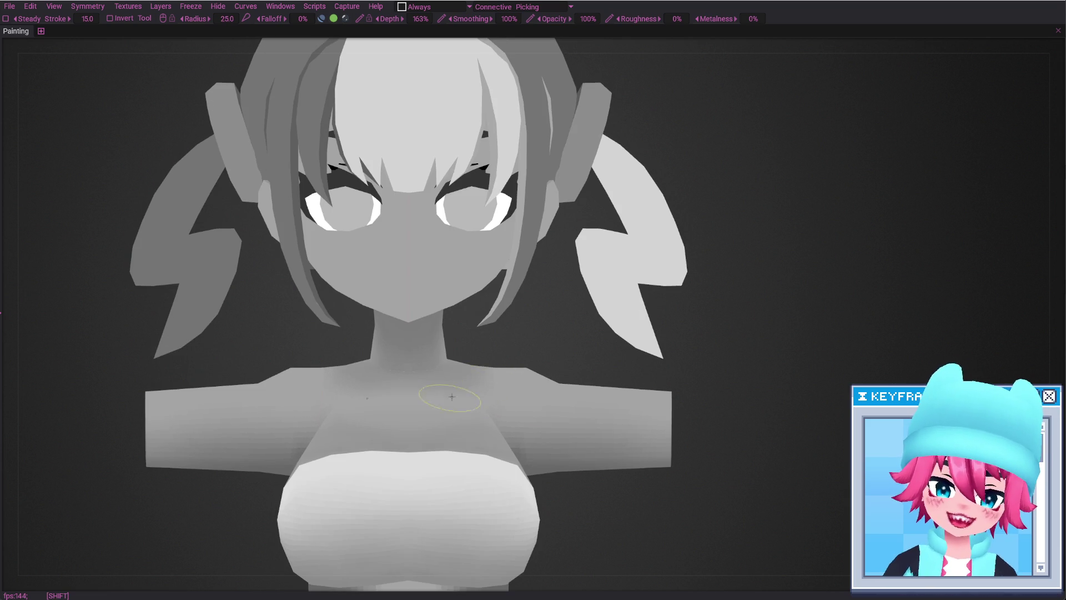
alt+drag(459, 386, 488, 349)
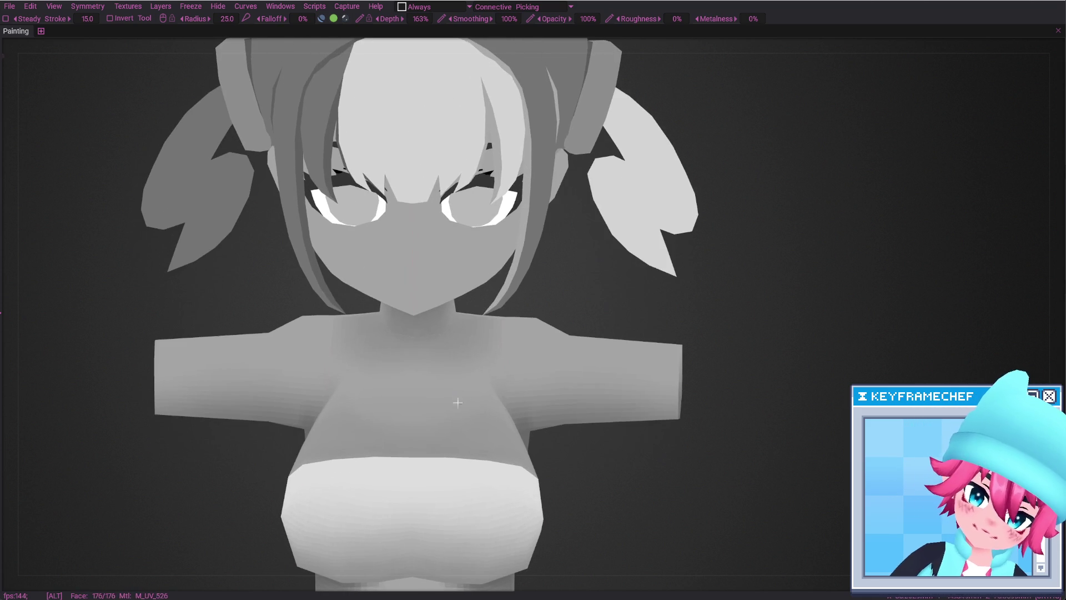
key(e)
right_drag(496, 323, 516, 322)
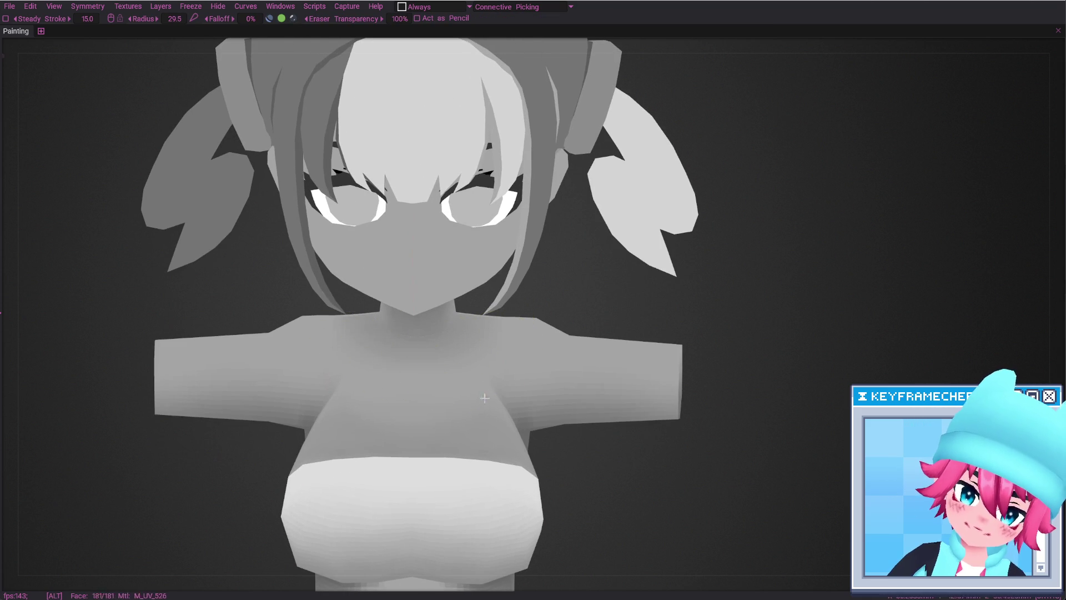
scroll(484, 398, down, 3)
scroll(483, 400, down, 5)
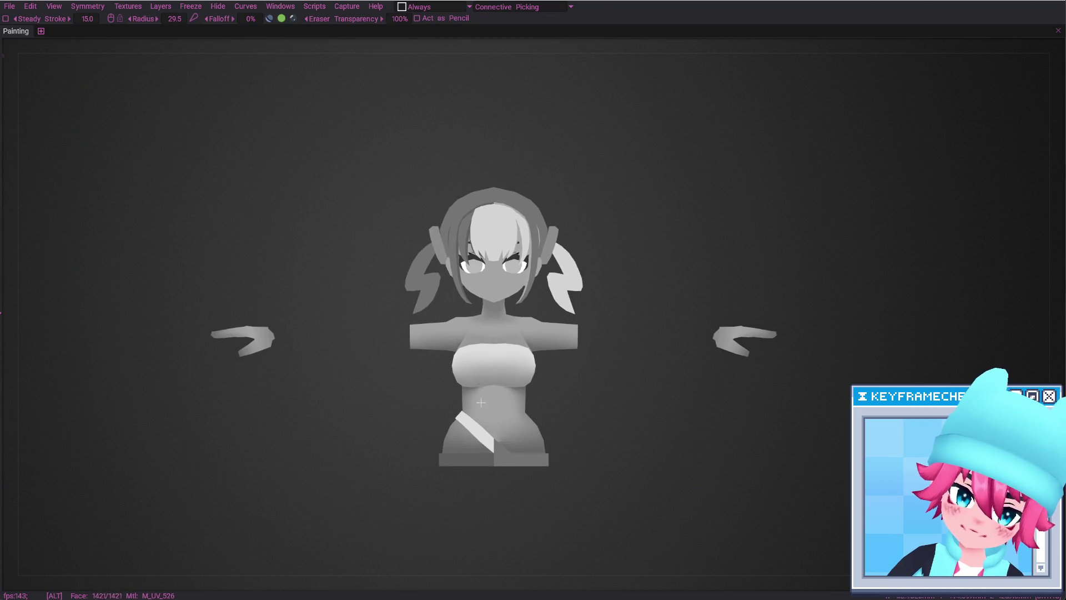
key(Tab)
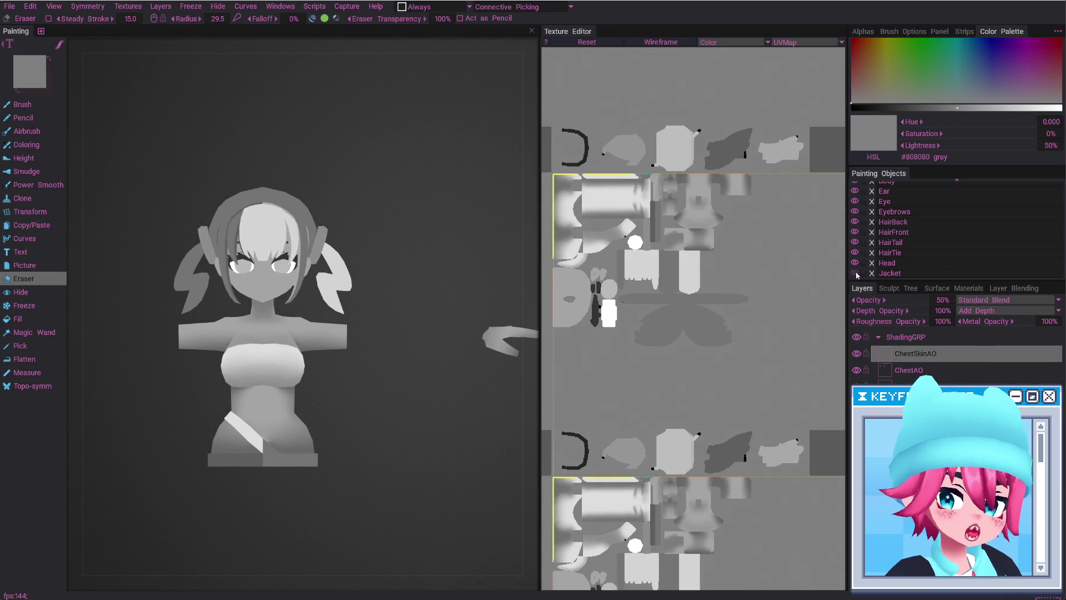
Show the Jacket again and frame the model from the front
click(855, 273)
scroll(288, 324, up, 2)
scroll(261, 322, up, 3)
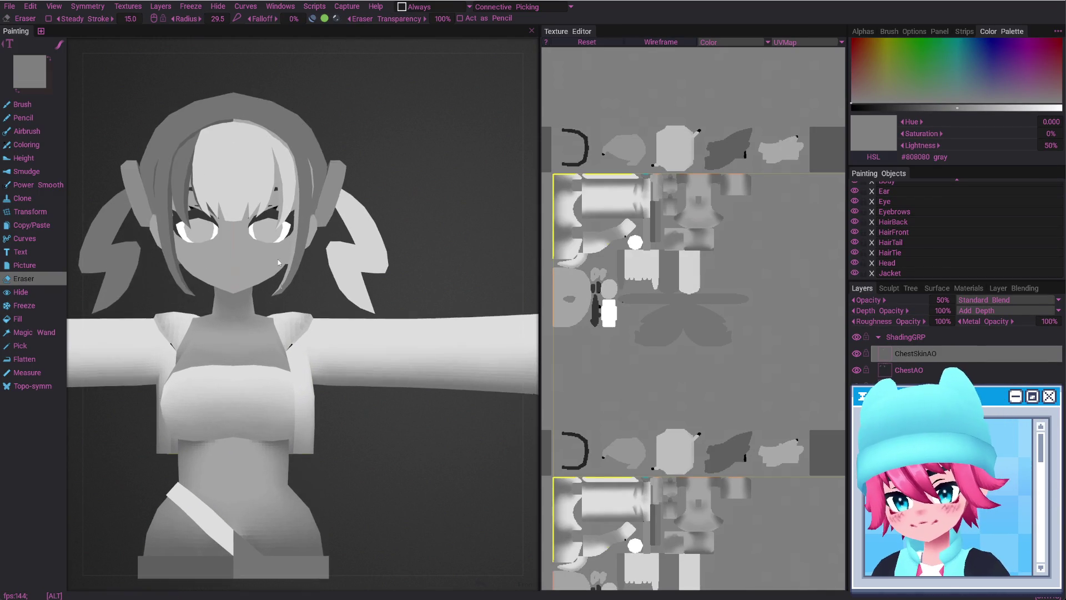
scroll(233, 319, up, 3)
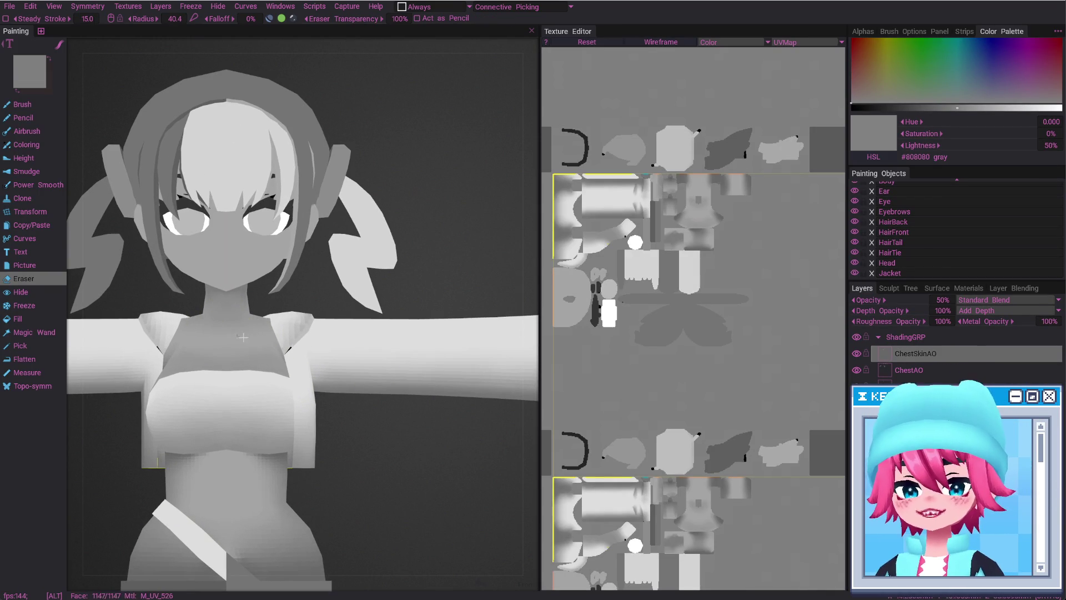
scroll(307, 288, up, 2)
scroll(307, 287, down, 2)
mouse_move(250, 305)
middle_down()
mouse_move(367, 317)
mouse_move(358, 259)
mouse_move(344, 277)
middle_up()
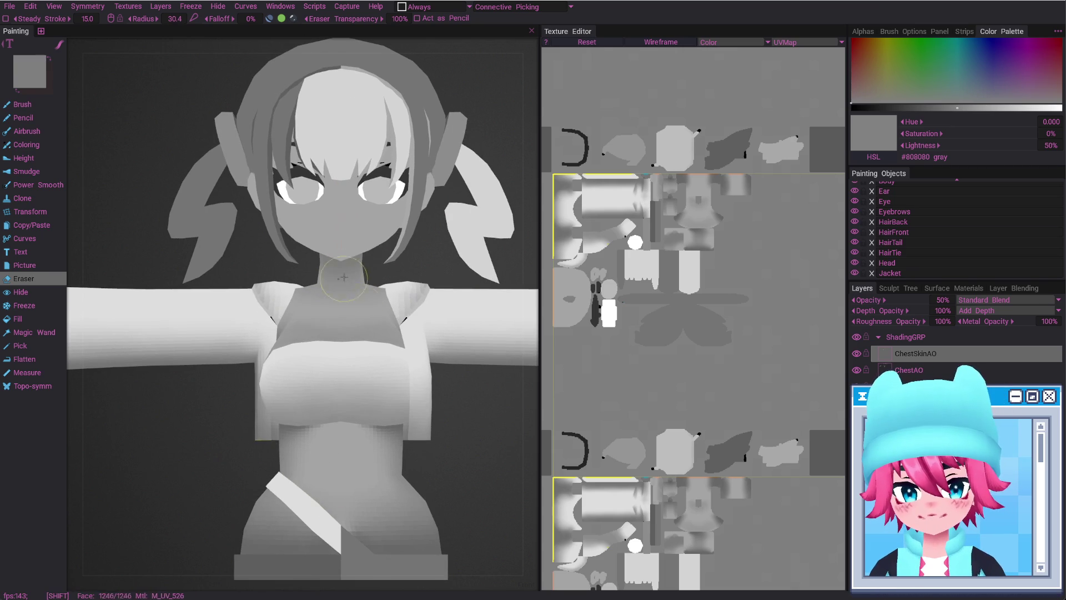
alt+right_drag(382, 386, 375, 424)
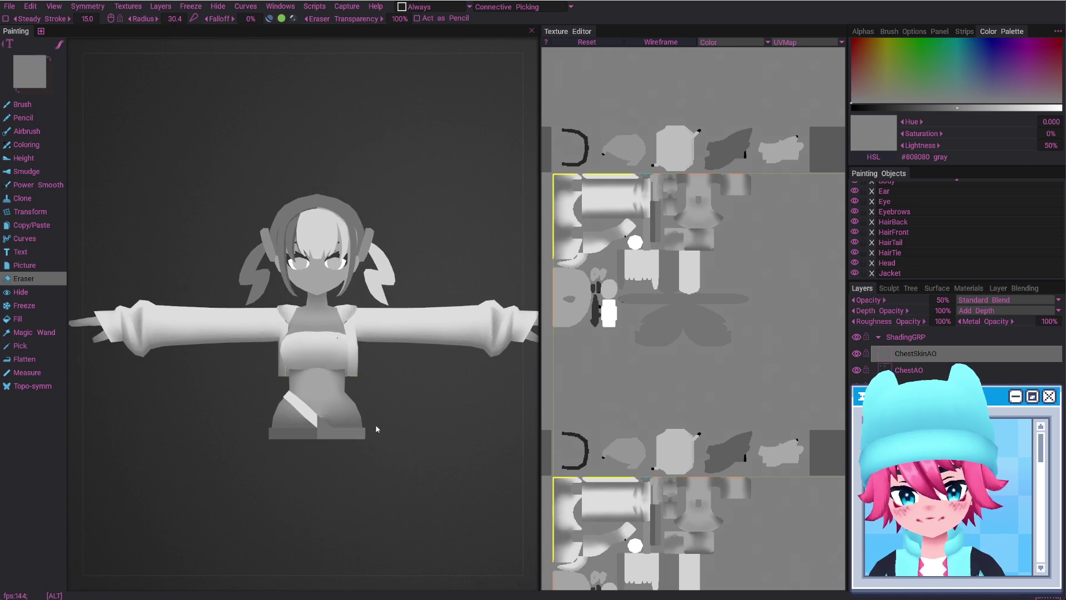
mouse_move(331, 335)
right_down()
mouse_move(301, 327)
mouse_move(391, 331)
right_up()
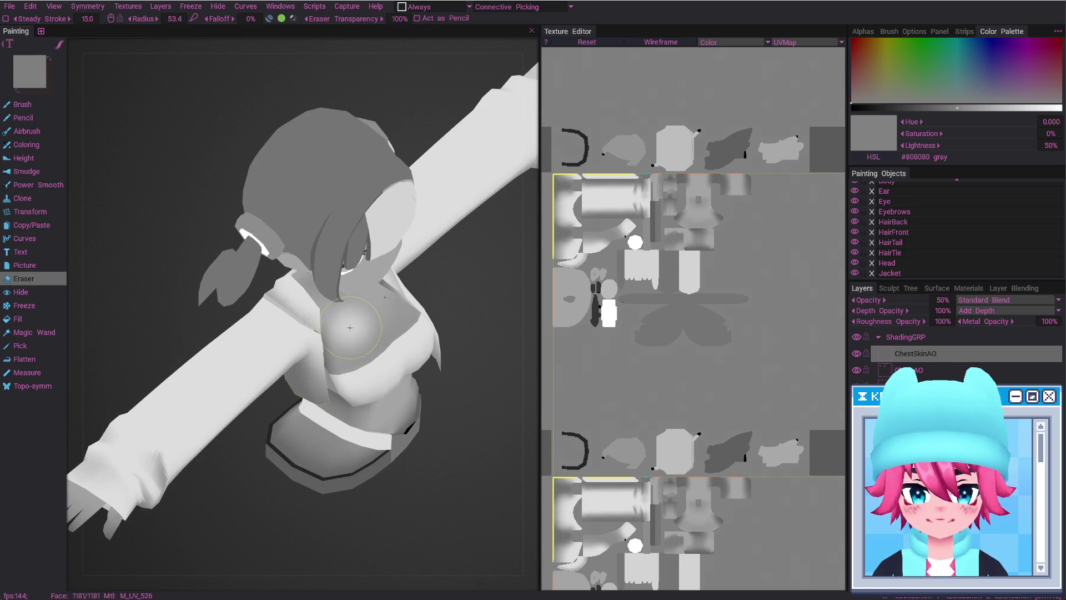
Paint and erase a soft grey shadow on the chest skin just below the neckline
right_drag(357, 333, 387, 320)
alt+drag(387, 320, 373, 396)
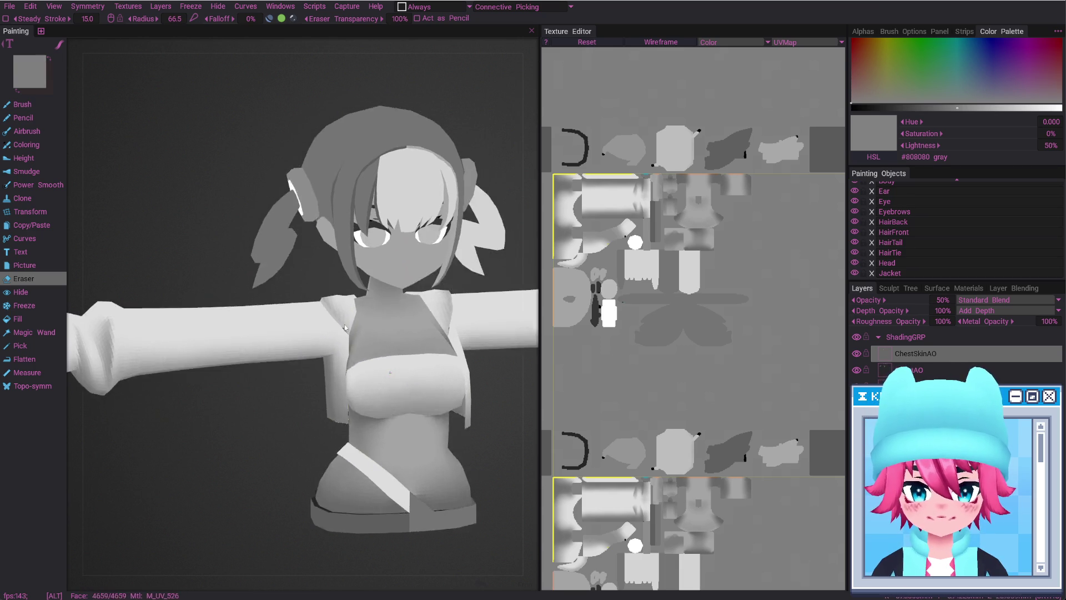
alt+right_drag(373, 396, 316, 257)
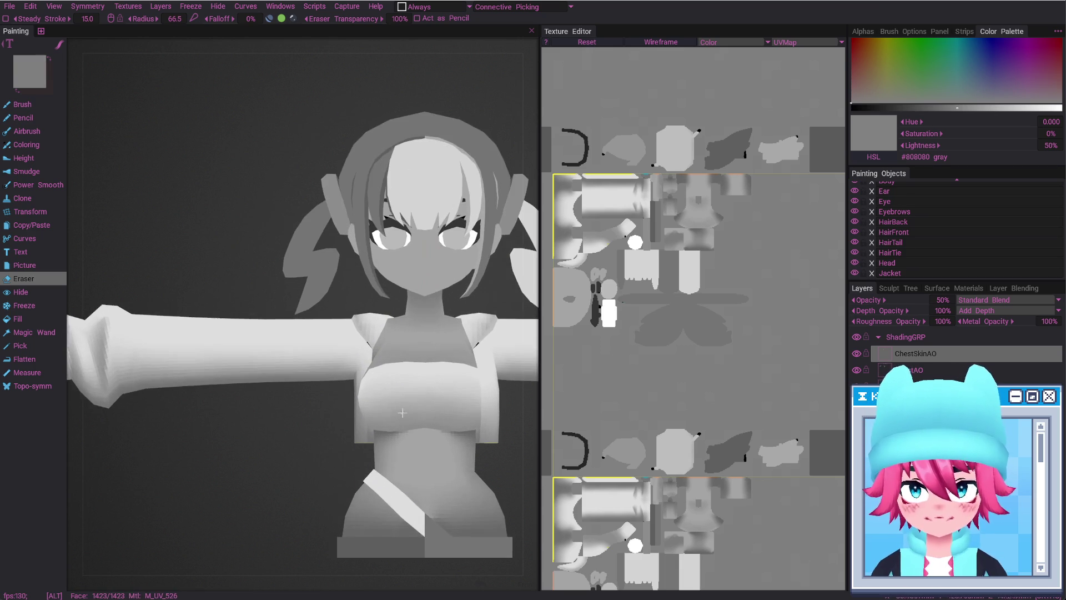
key(w)
alt+drag(316, 257, 337, 296)
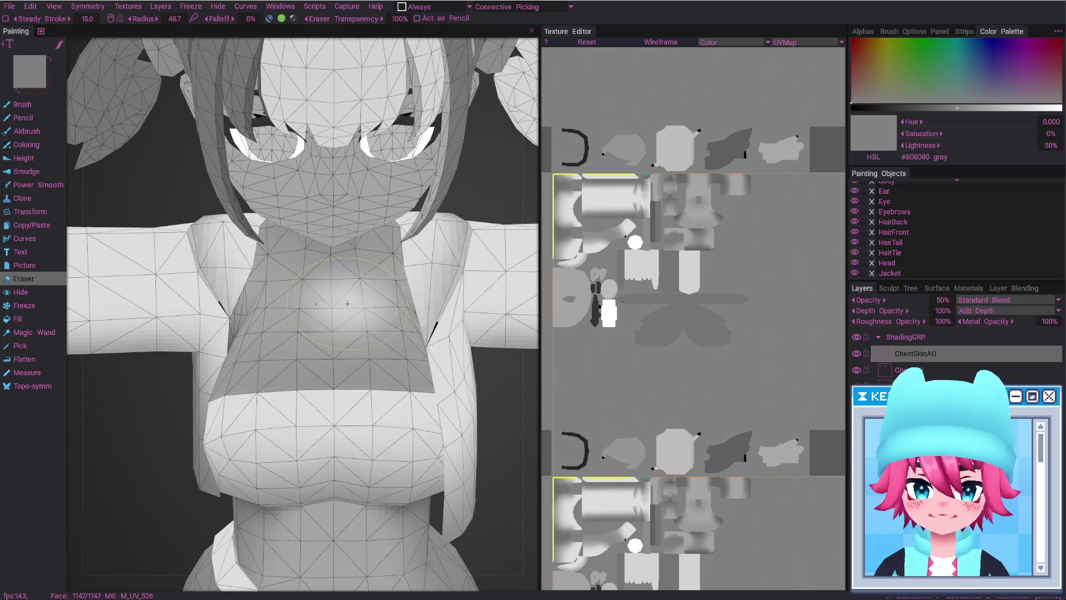
key(b)
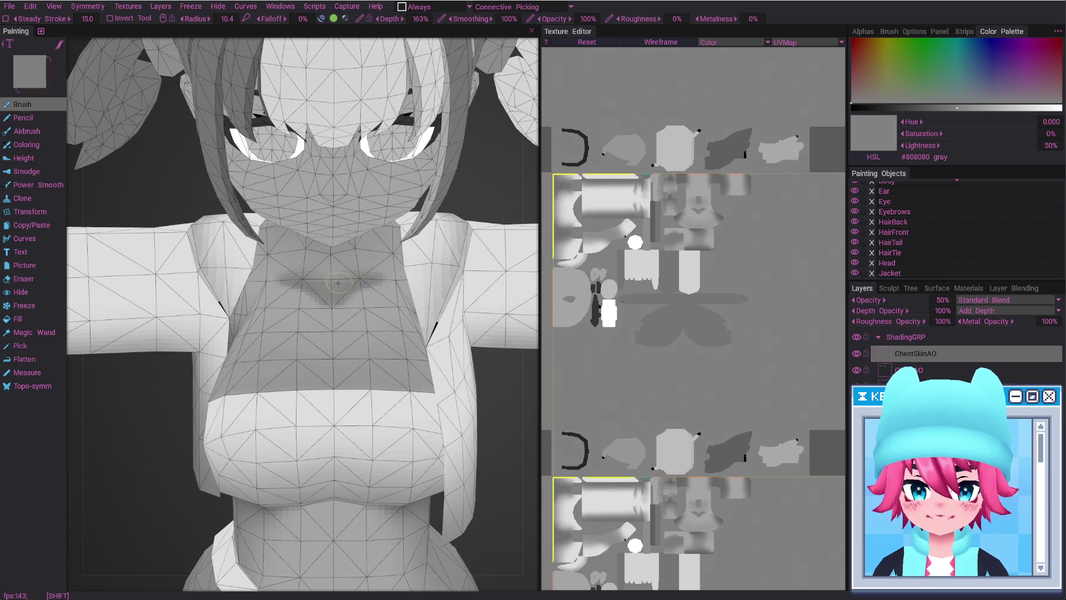
key(e)
key(w)
alt+shift+drag(358, 295, 362, 286)
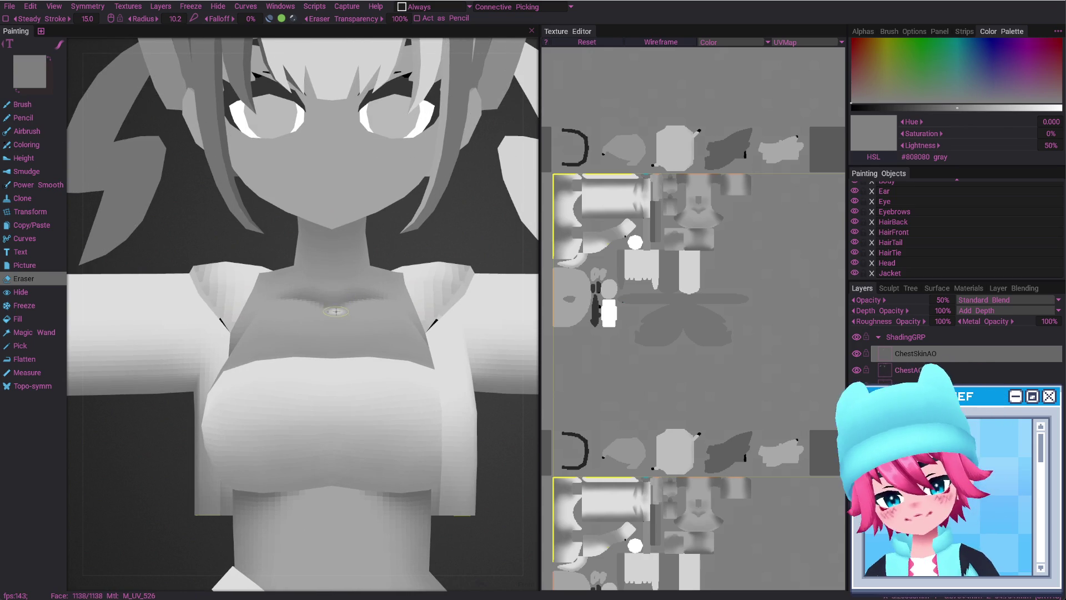
key(b)
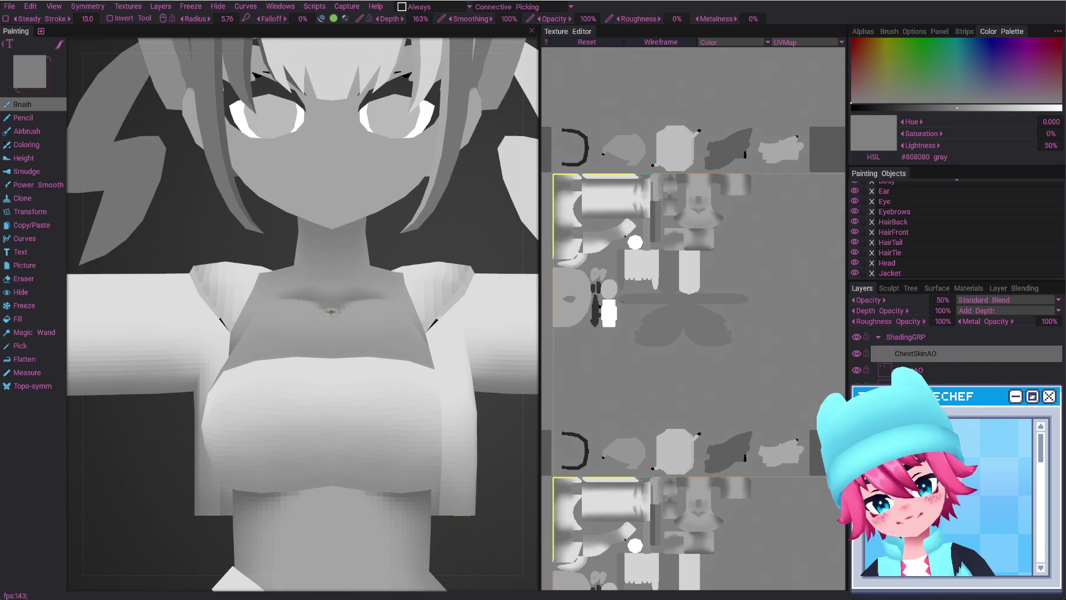
key(e)
Orbit and zoom around the upper body, face and bust to review the shading
mouse_move(332, 309)
alt+right_down()
mouse_move(314, 236)
mouse_move(335, 272)
alt+right_up()
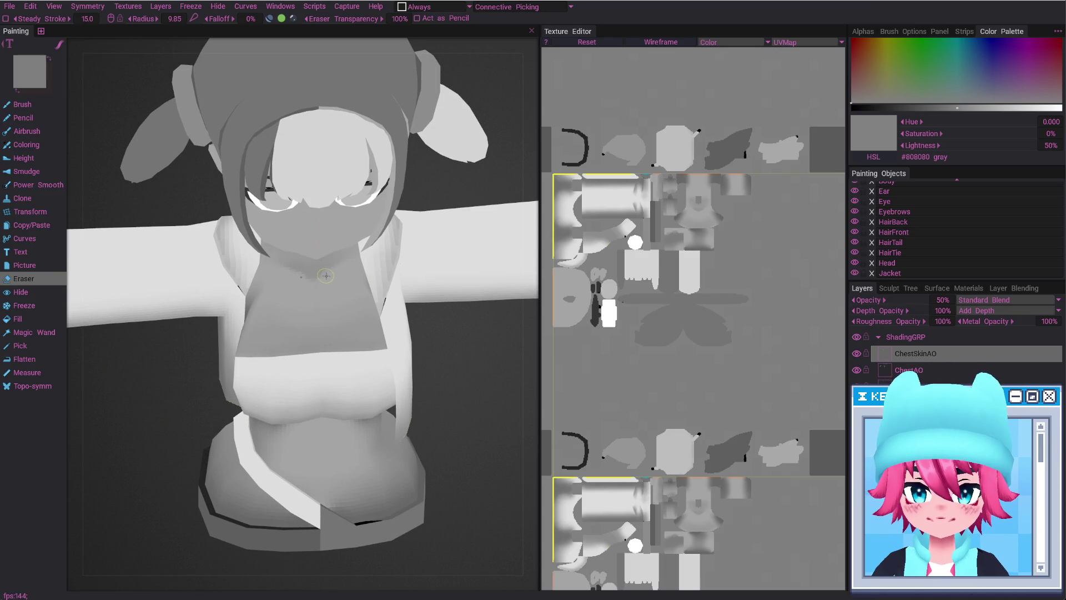
alt+shift+drag(335, 268, 329, 274)
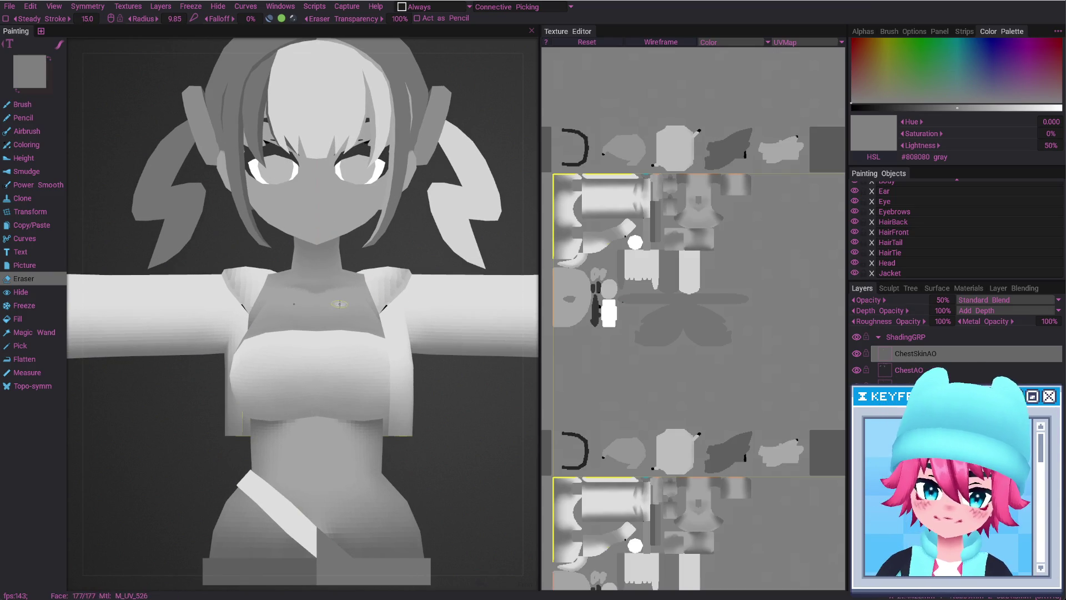
alt+right_drag(328, 275, 345, 411)
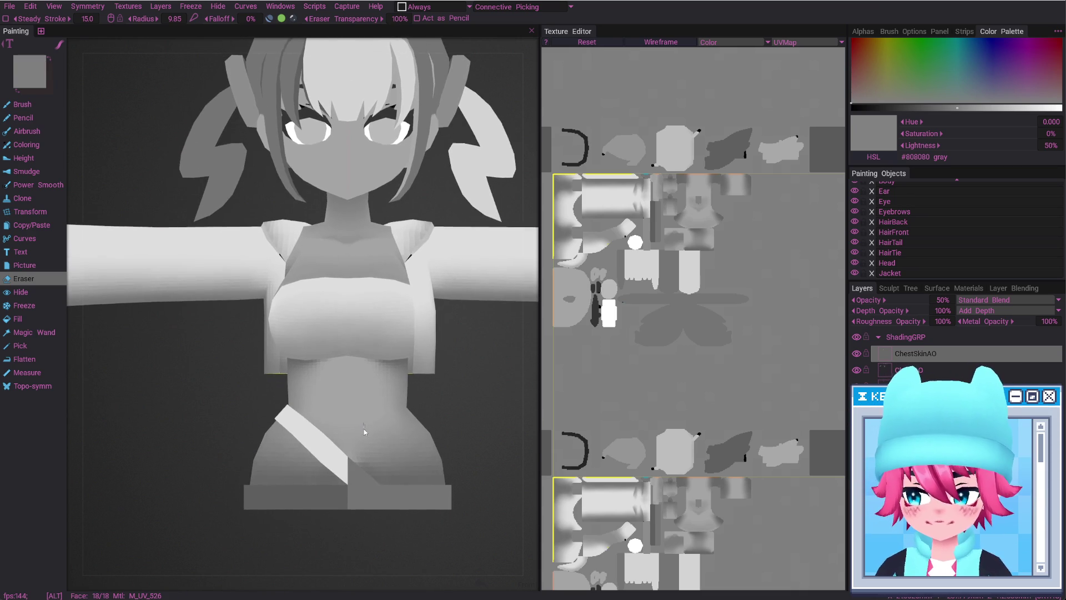
mouse_move(346, 411)
alt+mouse_down()
mouse_move(291, 361)
mouse_move(300, 367)
alt+mouse_up()
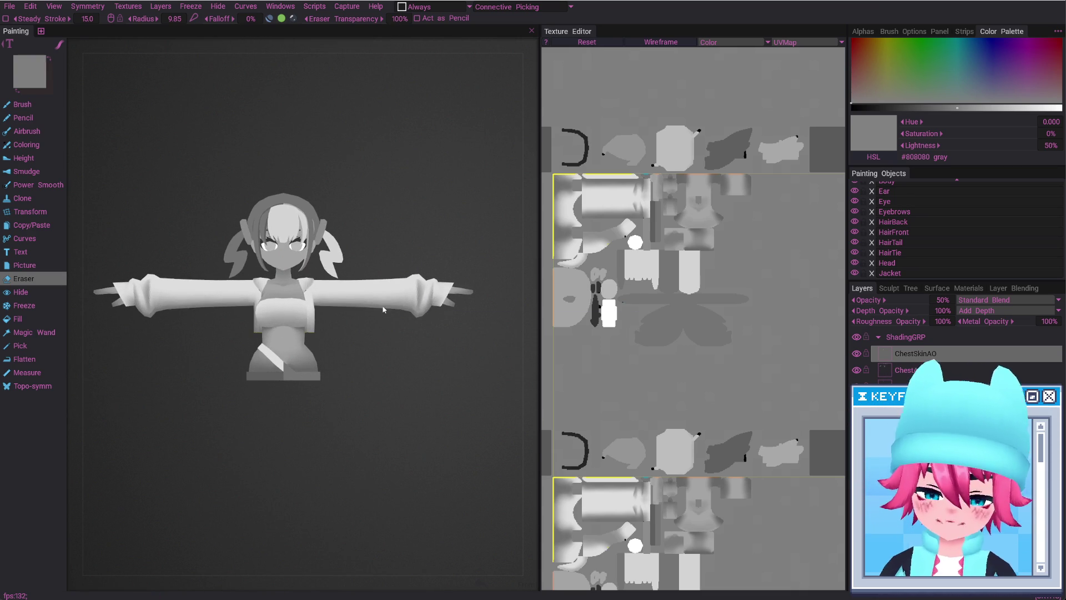
alt+right_drag(300, 367, 350, 383)
alt+middle_drag(350, 383, 344, 231)
mouse_move(344, 231)
alt+right_down()
mouse_move(379, 383)
mouse_move(510, 373)
alt+right_up()
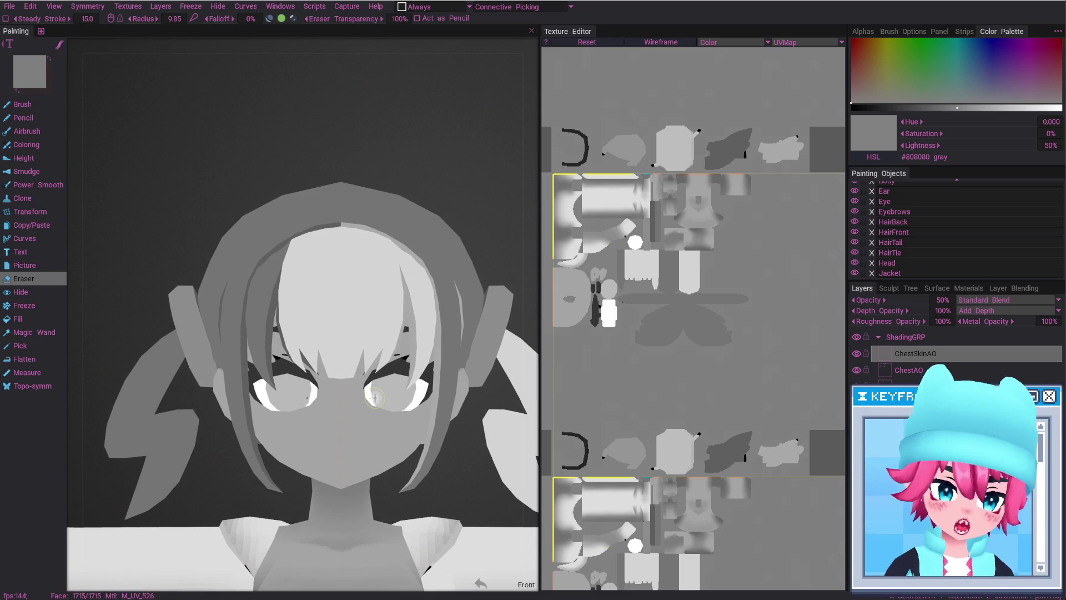
scroll(422, 340, down, 5)
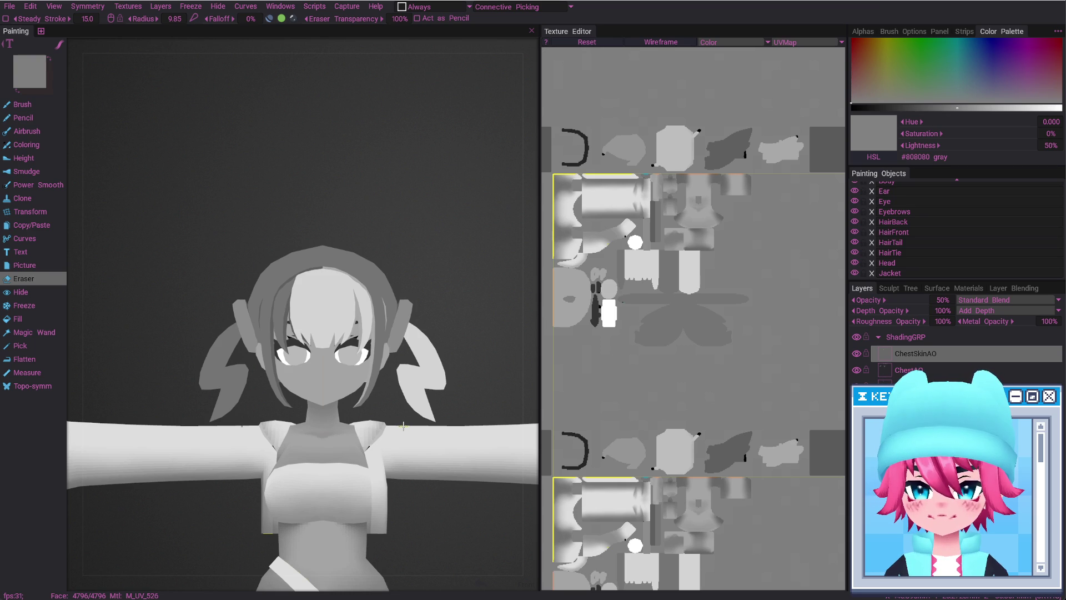
alt+right_drag(427, 428, 438, 388)
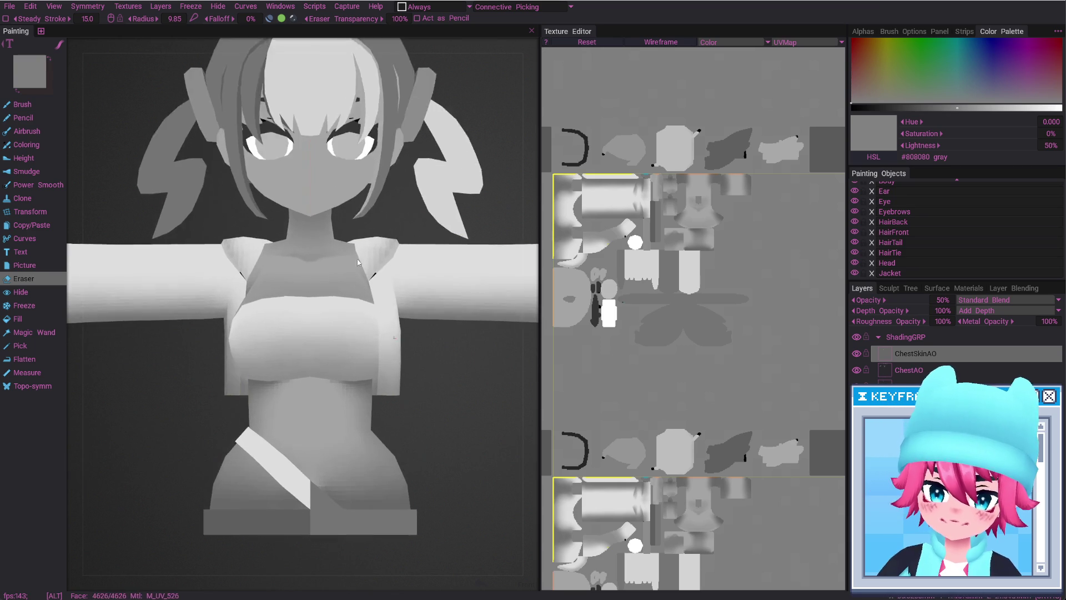
mouse_move(438, 388)
alt+mouse_down()
mouse_move(454, 360)
mouse_move(312, 344)
alt+mouse_up()
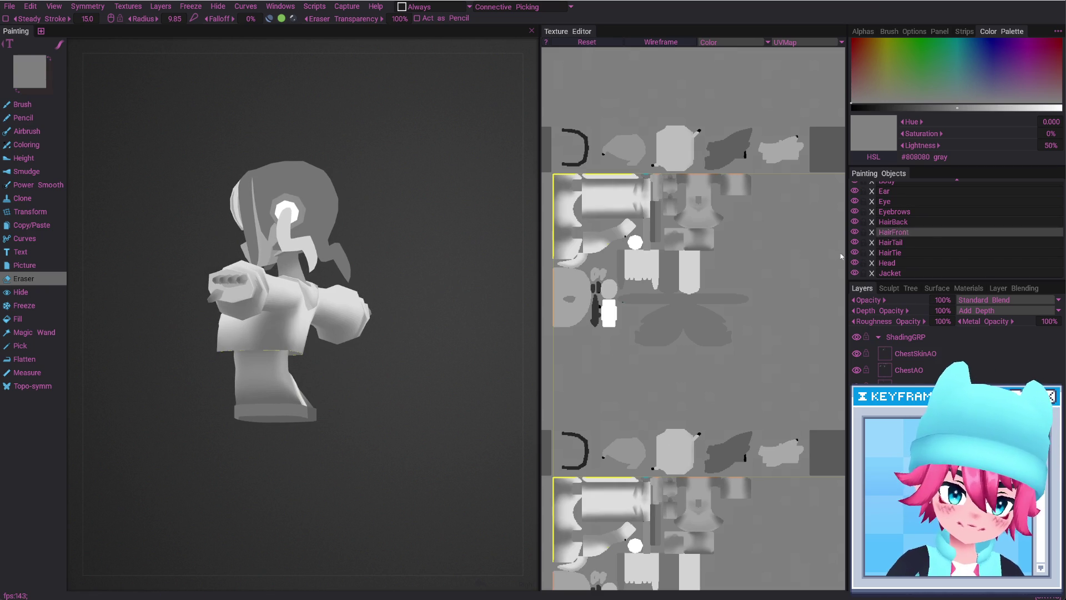
Enlarge the eraser, orbit around the raised left arm from several sides, then return to the Brush
scroll(304, 316, up, 5)
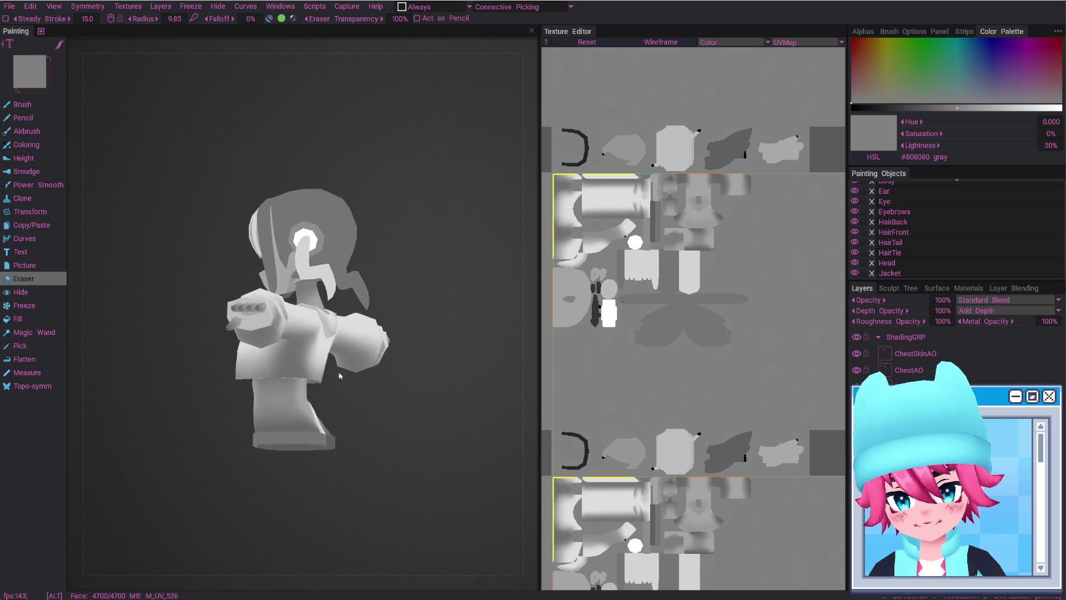
alt+drag(304, 316, 336, 416)
right_drag(347, 395, 344, 405)
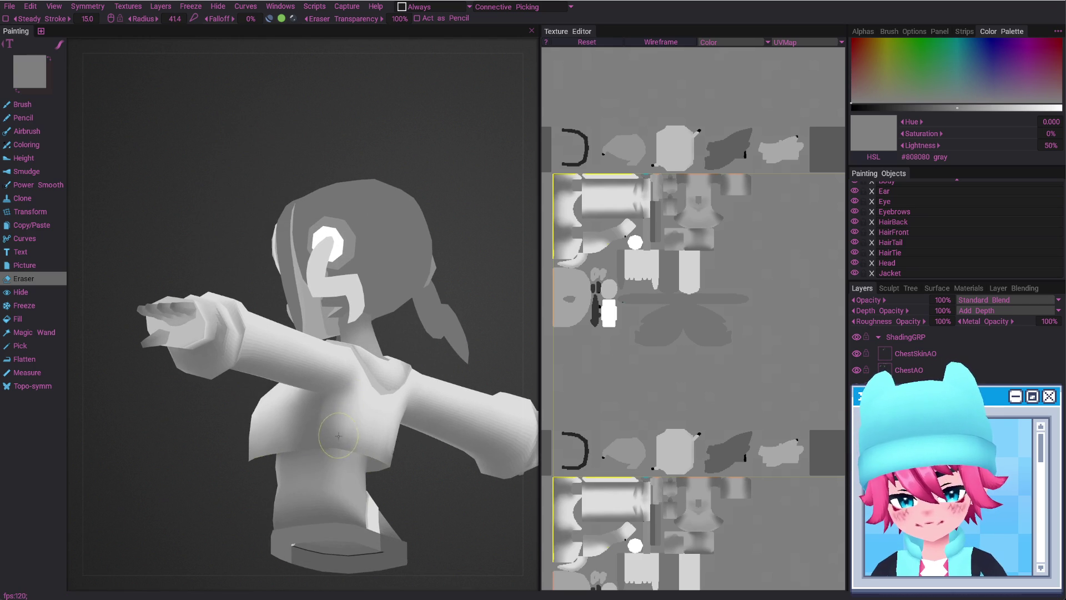
alt+drag(338, 436, 308, 420)
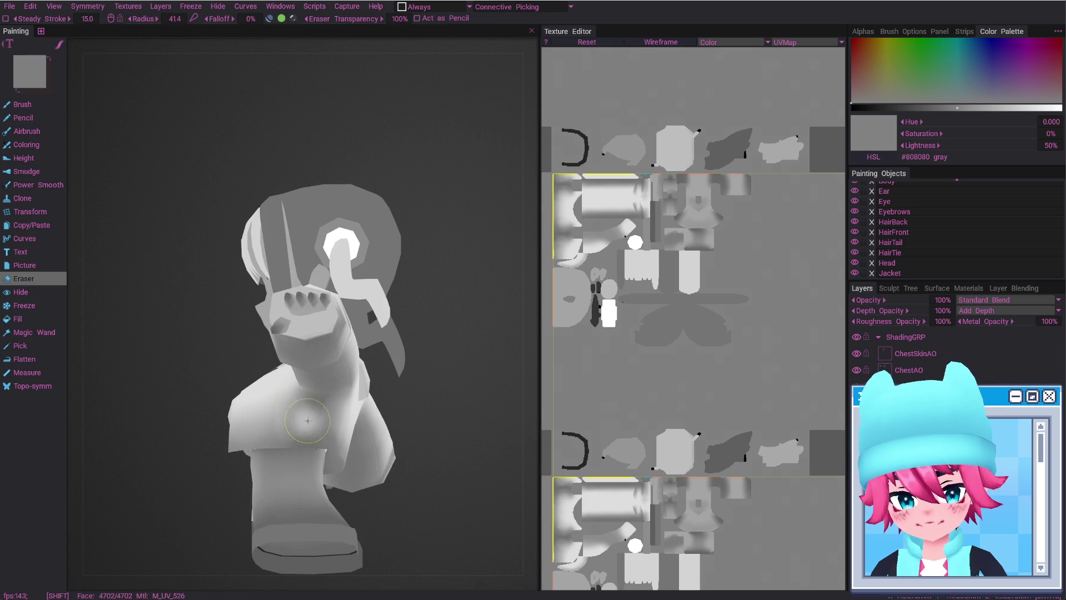
alt+drag(291, 427, 335, 417)
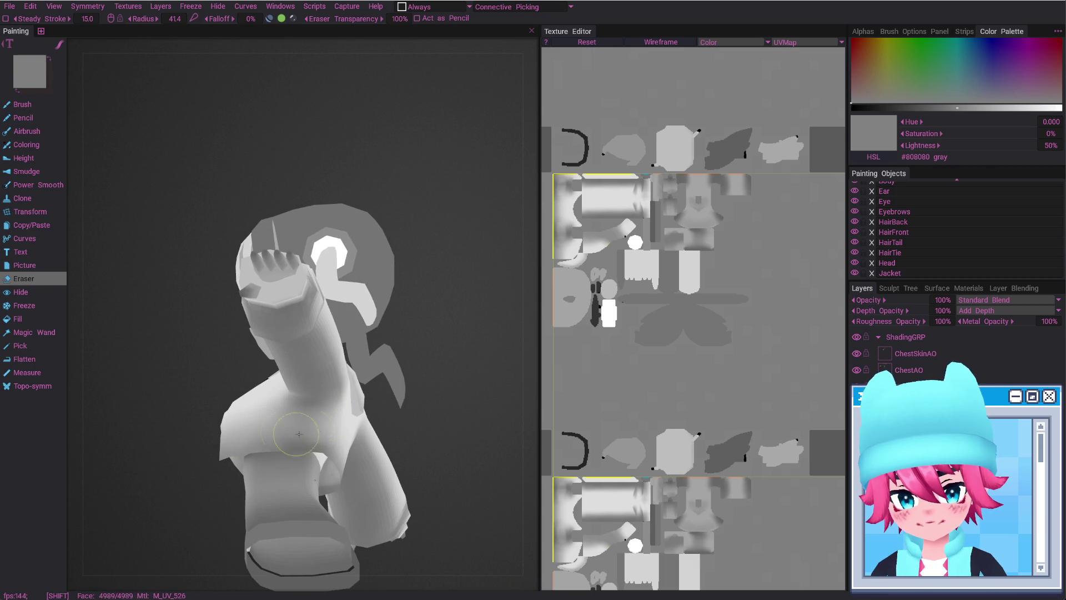
alt+drag(330, 424, 268, 451)
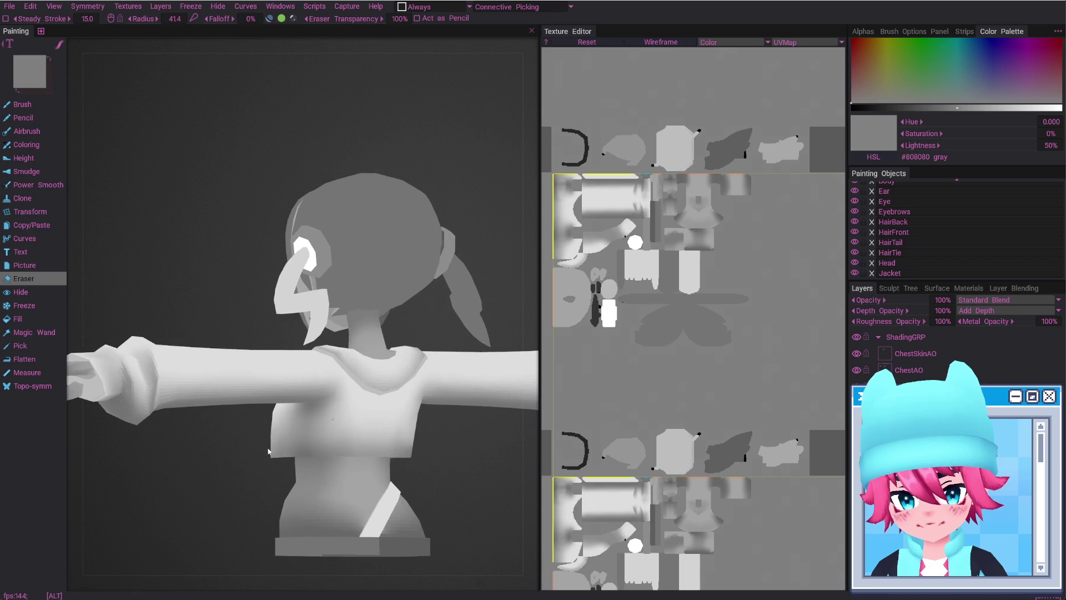
mouse_move(318, 423)
alt+mouse_down()
mouse_move(353, 432)
mouse_move(296, 414)
alt+mouse_up()
key(b)
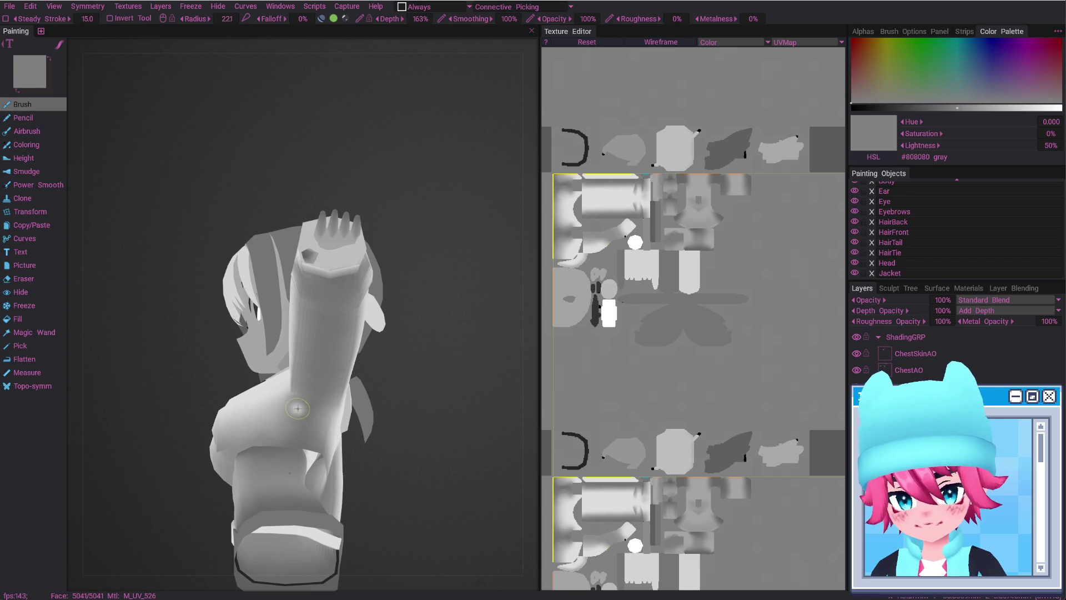
Lighten the paint colour slightly and enlarge the brush while orbiting to the front
click(975, 108)
right_drag(302, 413, 322, 418)
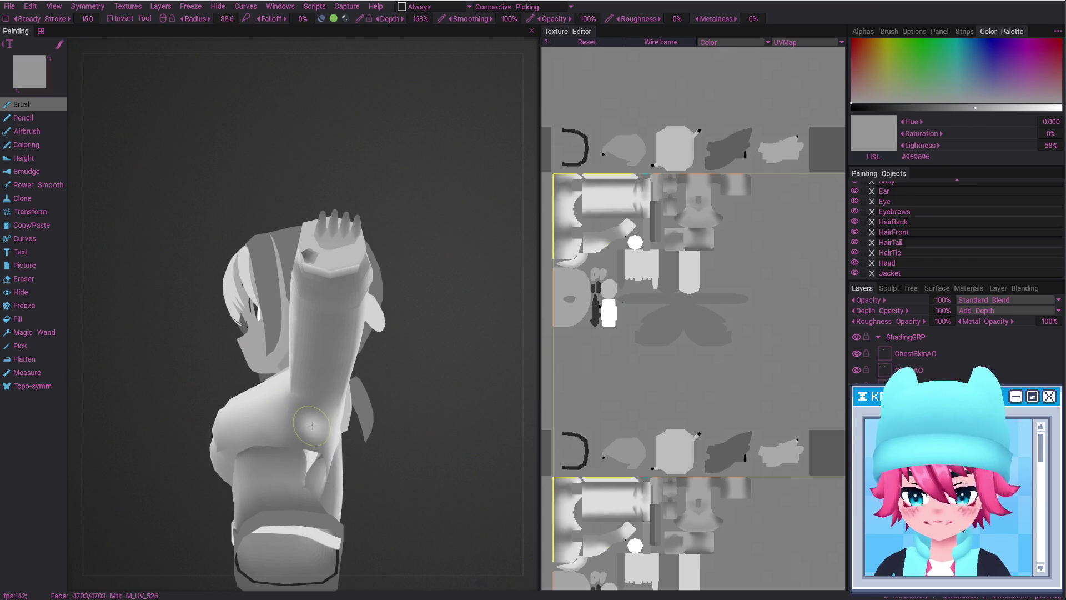
mouse_move(319, 427)
alt+mouse_down()
mouse_move(326, 438)
mouse_move(295, 429)
alt+mouse_up()
right_drag(296, 430, 304, 429)
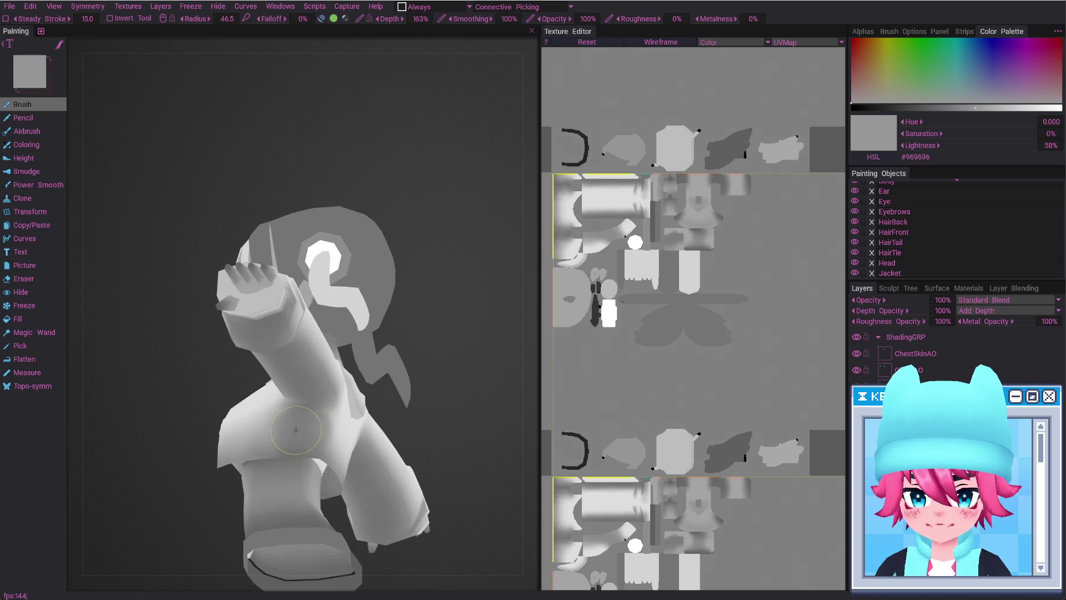
mouse_move(322, 428)
alt+mouse_down()
mouse_move(312, 423)
mouse_move(410, 385)
alt+mouse_up()
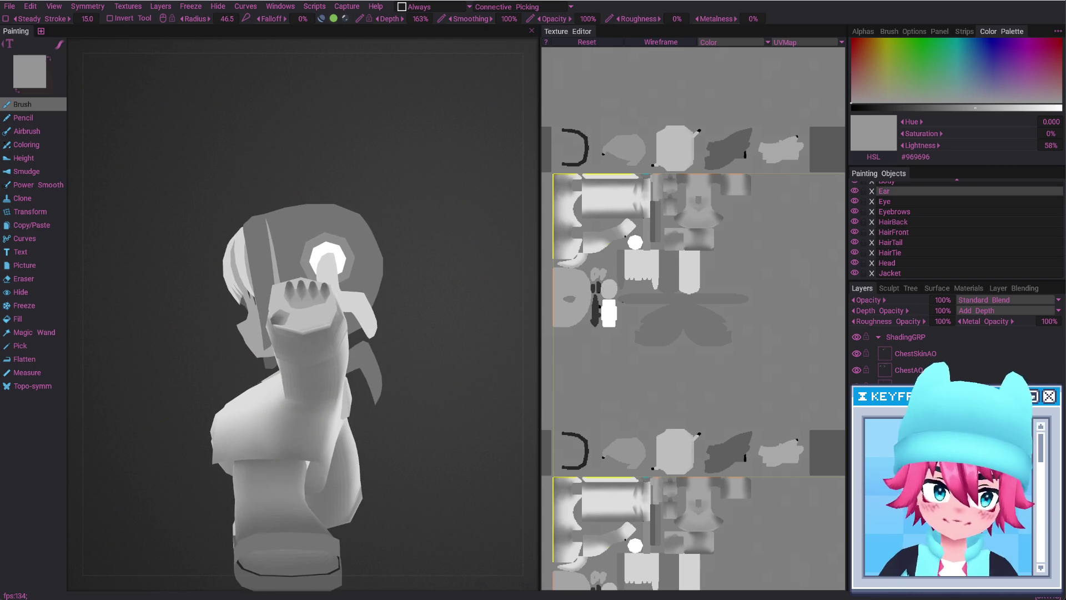
Set Lightness to 50 for mid grey #808080 and shrink the brush to about 39.8
click(1052, 145)
text(50)
key(Return)
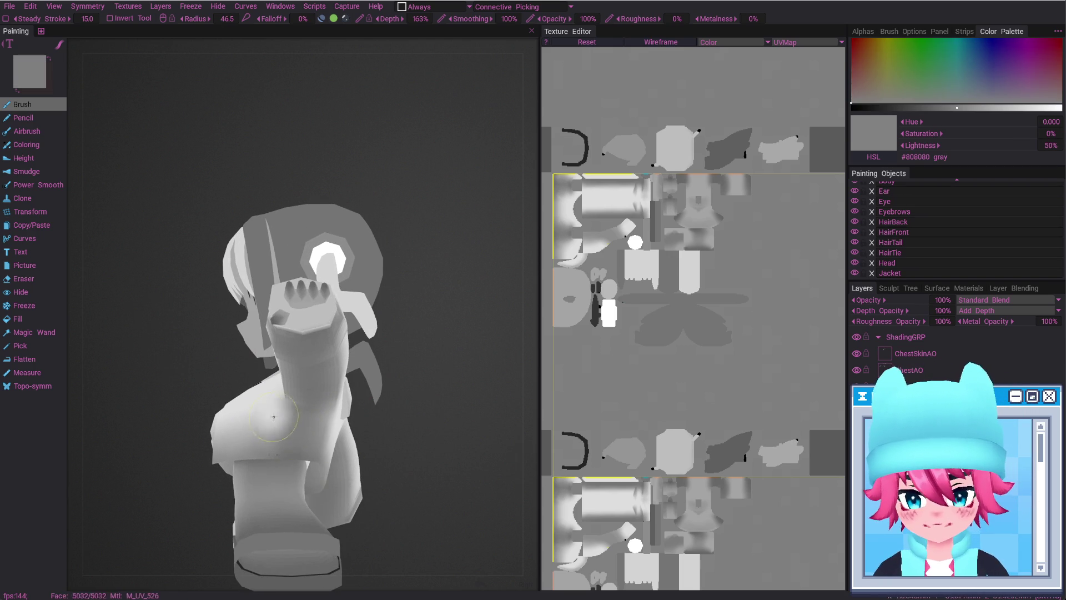
alt+drag(298, 427, 310, 425)
key(bracketleft)
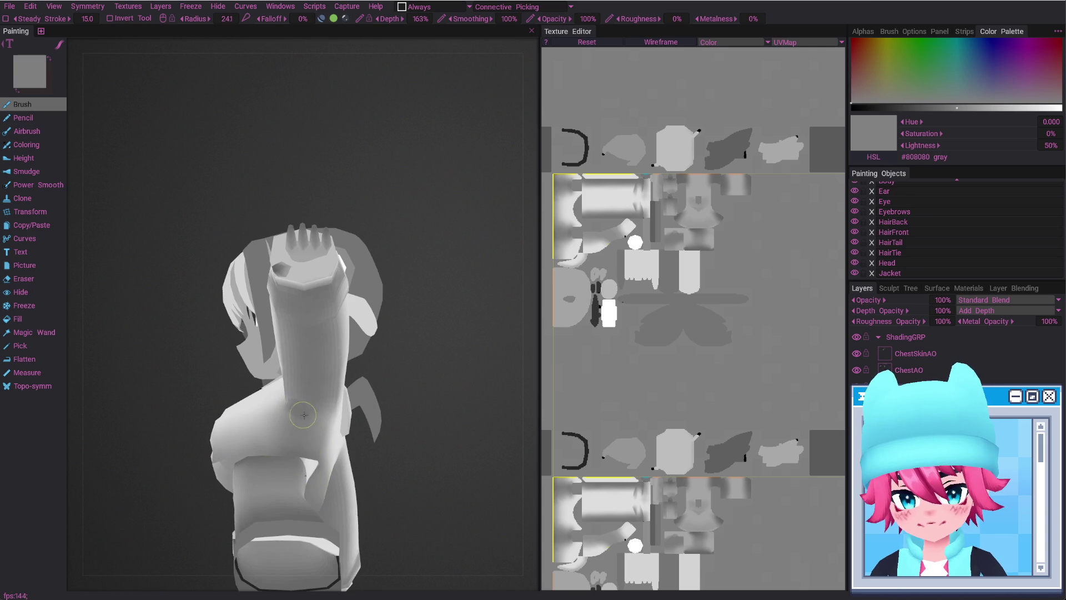
mouse_move(325, 407)
shift+middle_down()
mouse_move(296, 401)
mouse_move(302, 414)
mouse_move(287, 426)
shift+middle_up()
mouse_move(288, 428)
alt+mouse_down()
mouse_move(296, 402)
mouse_move(314, 424)
mouse_move(298, 426)
mouse_move(311, 439)
mouse_move(295, 481)
mouse_move(251, 483)
mouse_move(311, 431)
mouse_move(398, 439)
mouse_move(388, 421)
alt+mouse_up()
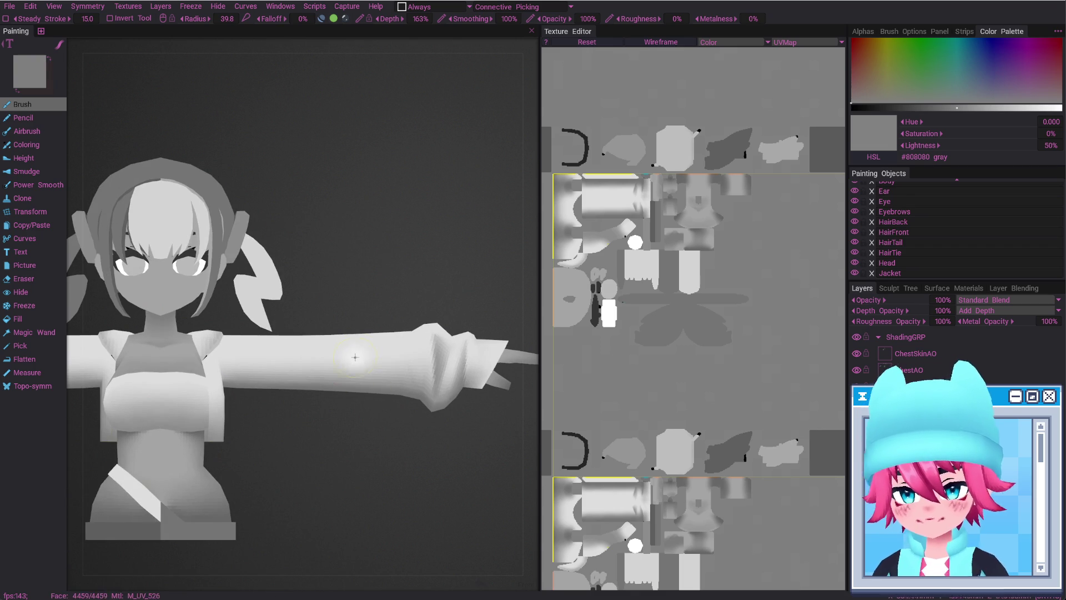
Shrink the brush and frame the chest and extended arm in a frontal view
right_drag(369, 362, 260, 369)
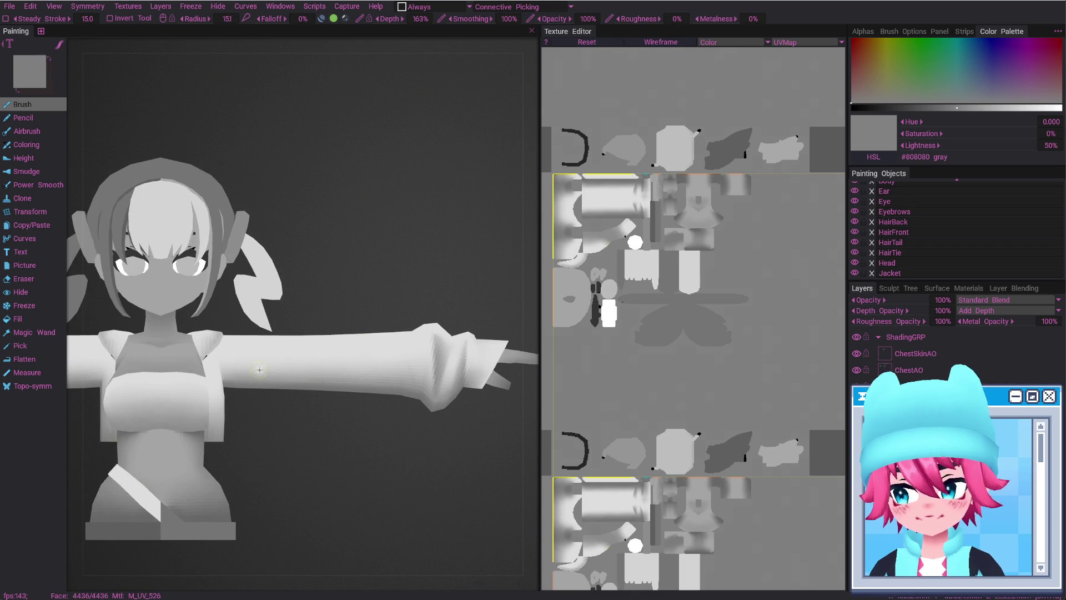
mouse_move(276, 383)
alt+mouse_down()
mouse_move(262, 388)
mouse_move(282, 411)
alt+mouse_up()
key(shift)
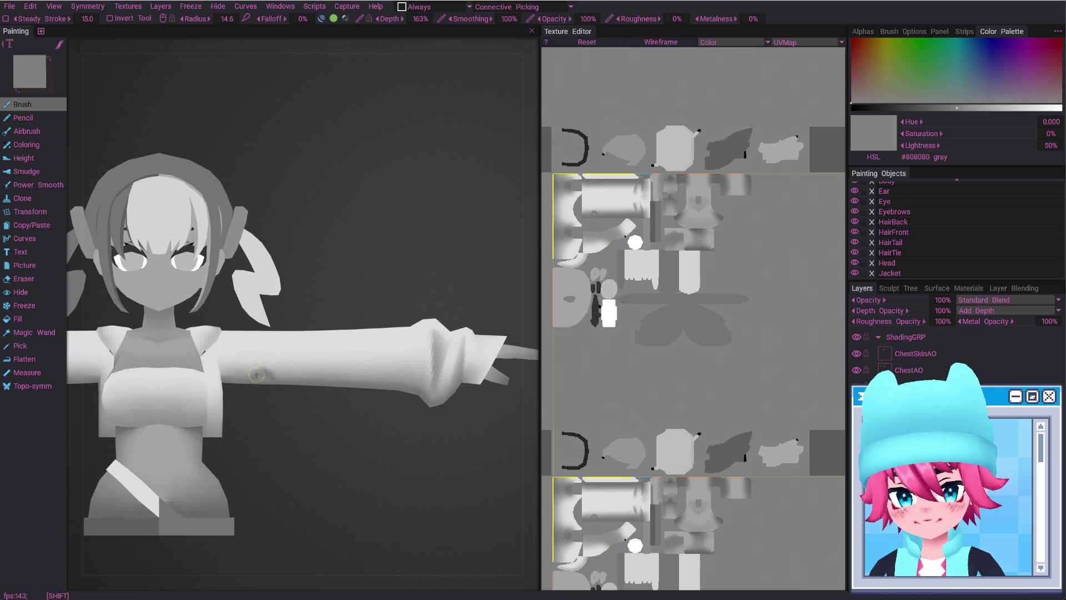
alt+drag(281, 393, 254, 377)
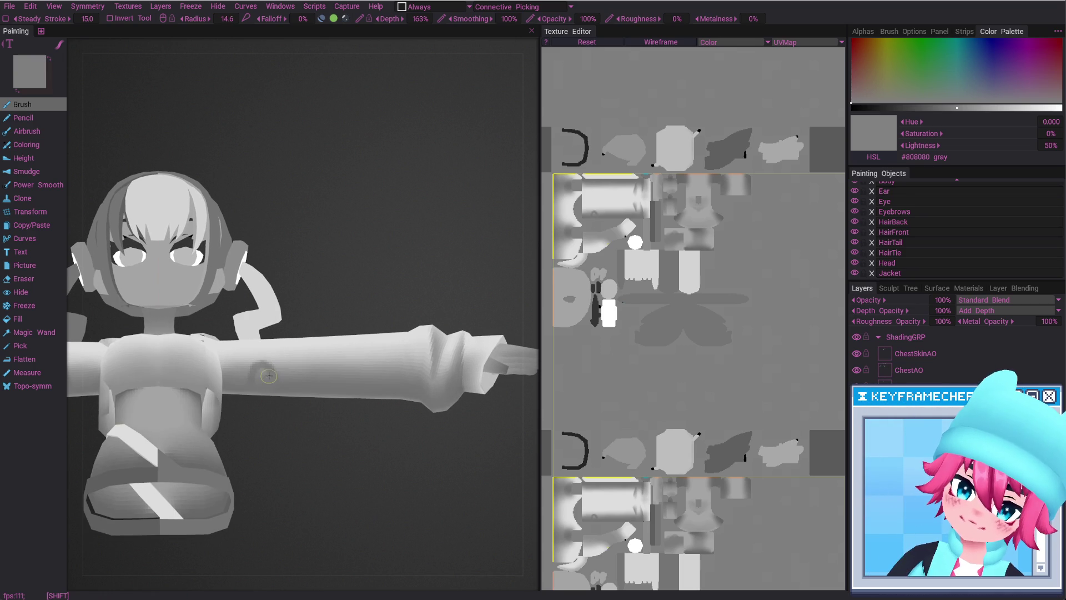
mouse_move(256, 385)
alt+mouse_down()
mouse_move(278, 428)
mouse_move(378, 507)
alt+mouse_up()
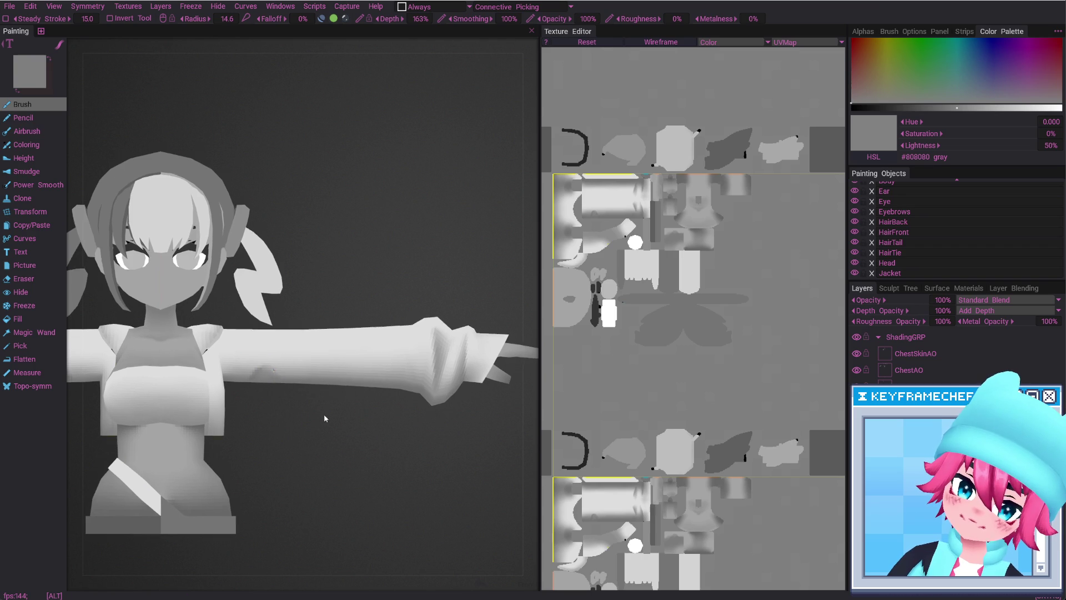
scroll(386, 440, down, 3)
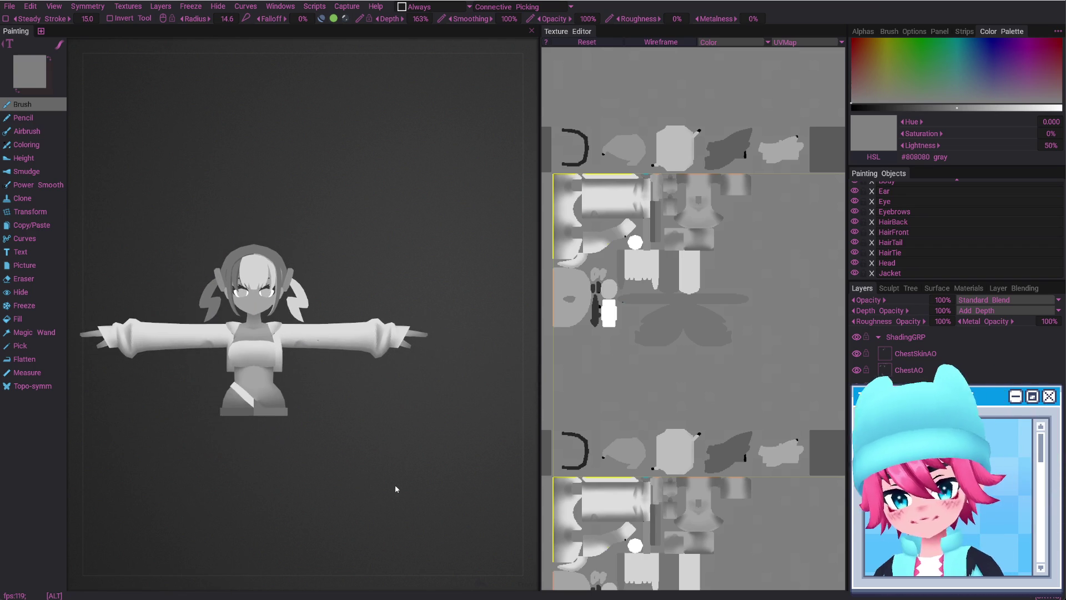
alt+drag(335, 293, 361, 278)
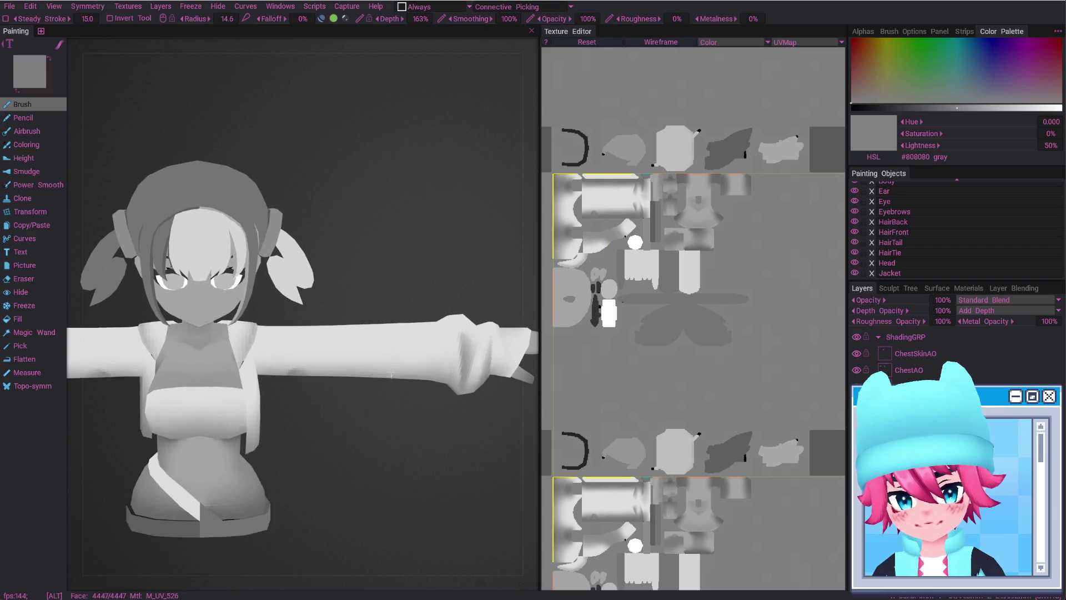
scroll(408, 349, up, 3)
scroll(411, 389, down, 3)
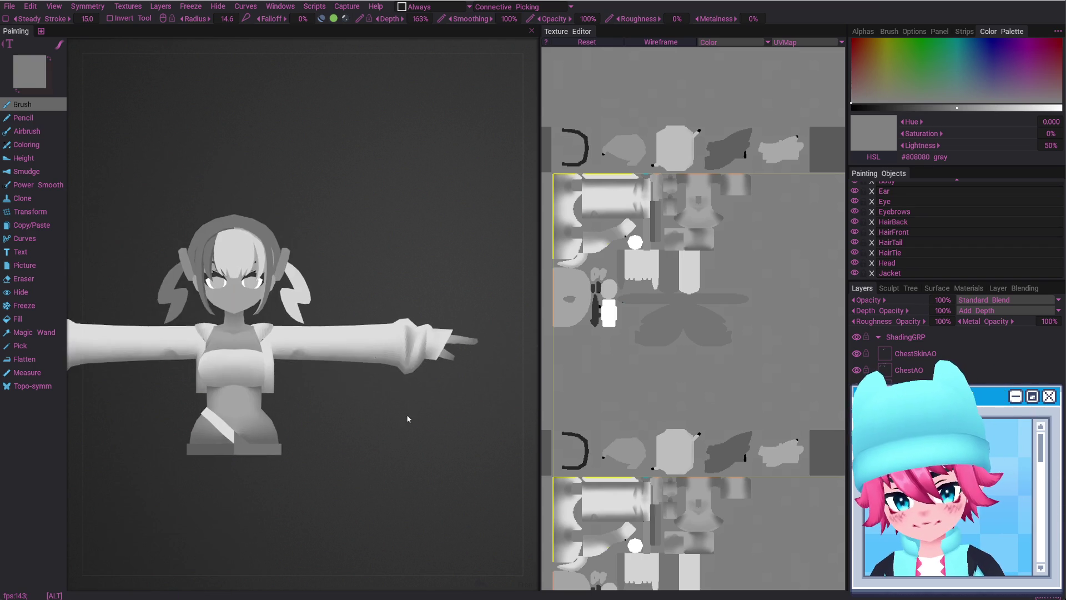
scroll(367, 419, up, 2)
scroll(333, 389, up, 4)
scroll(312, 358, down, 3)
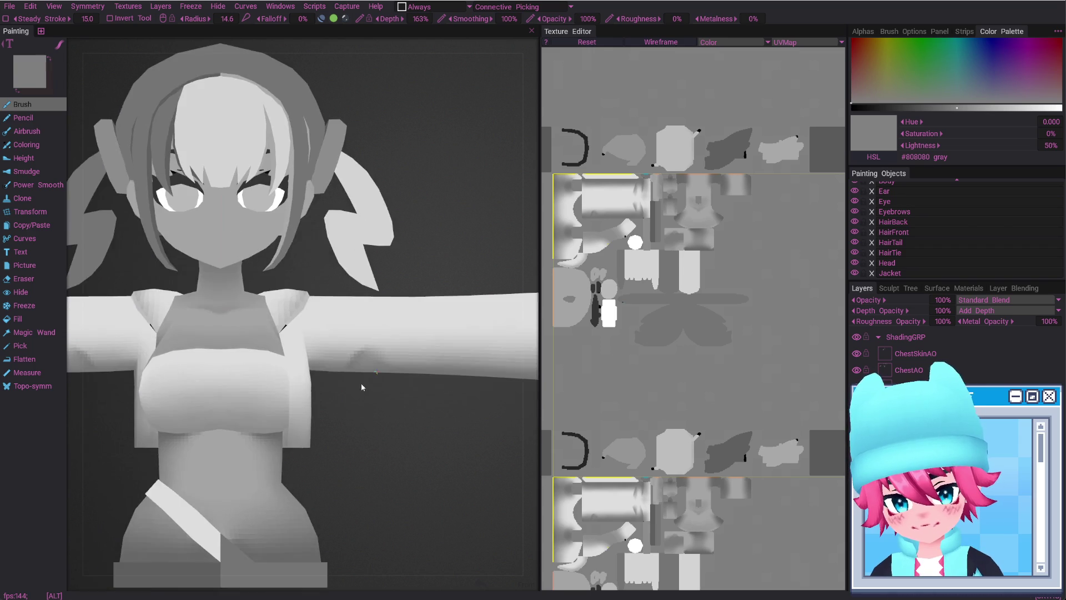
alt+drag(361, 382, 343, 368)
scroll(343, 368, up, 3)
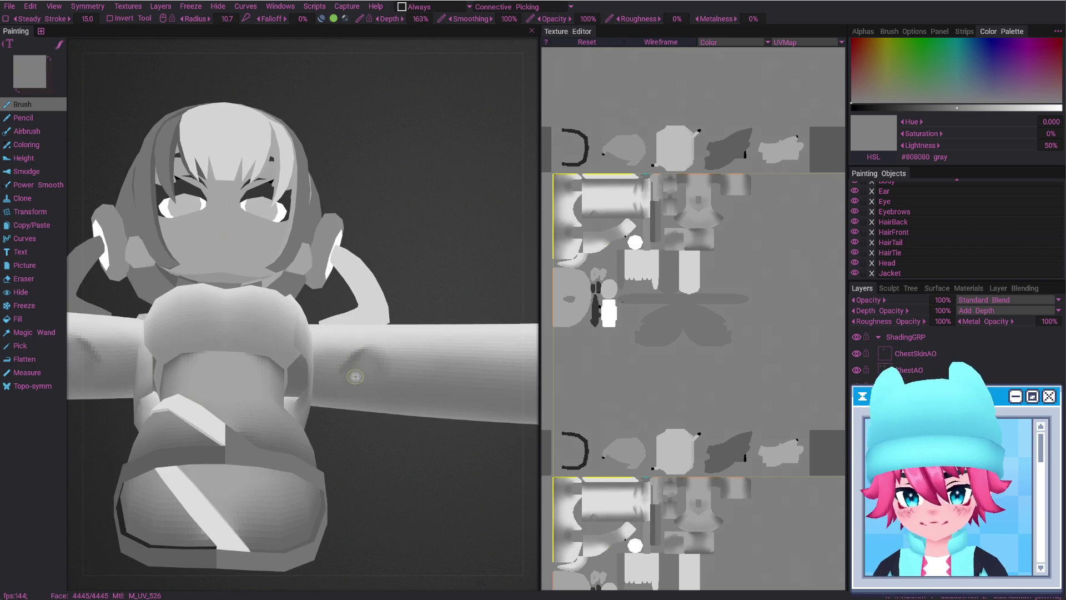
alt+shift+drag(365, 373, 361, 444)
scroll(371, 398, down, 1)
scroll(373, 459, down, 2)
scroll(357, 397, down, 2)
scroll(358, 397, up, 4)
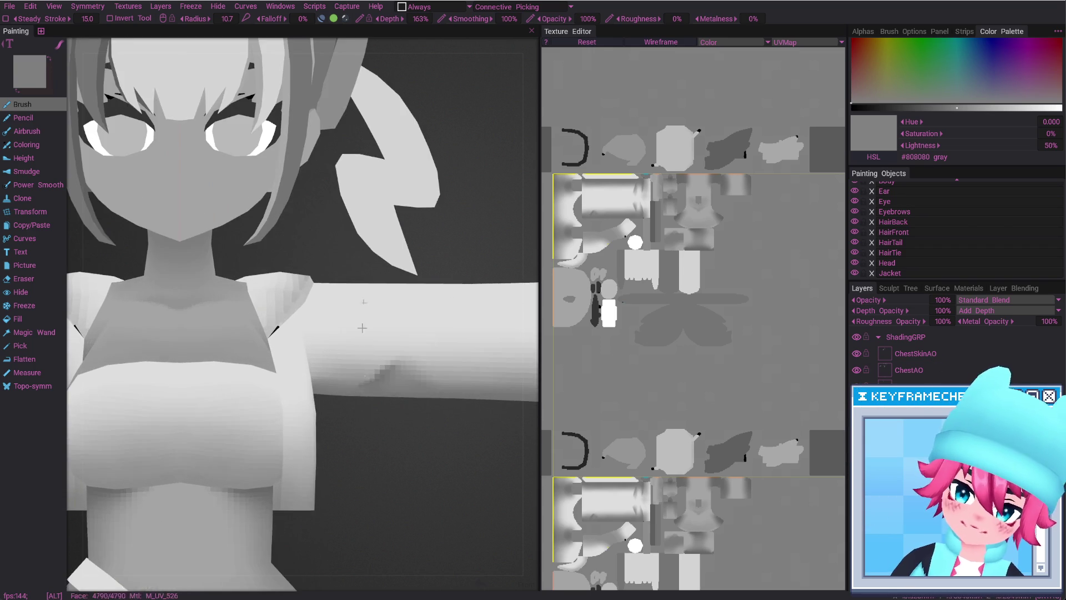
scroll(366, 383, up, 1)
Paint a dark shading stroke on the upper sleeve, then lighten part of it
drag(373, 375, 388, 356)
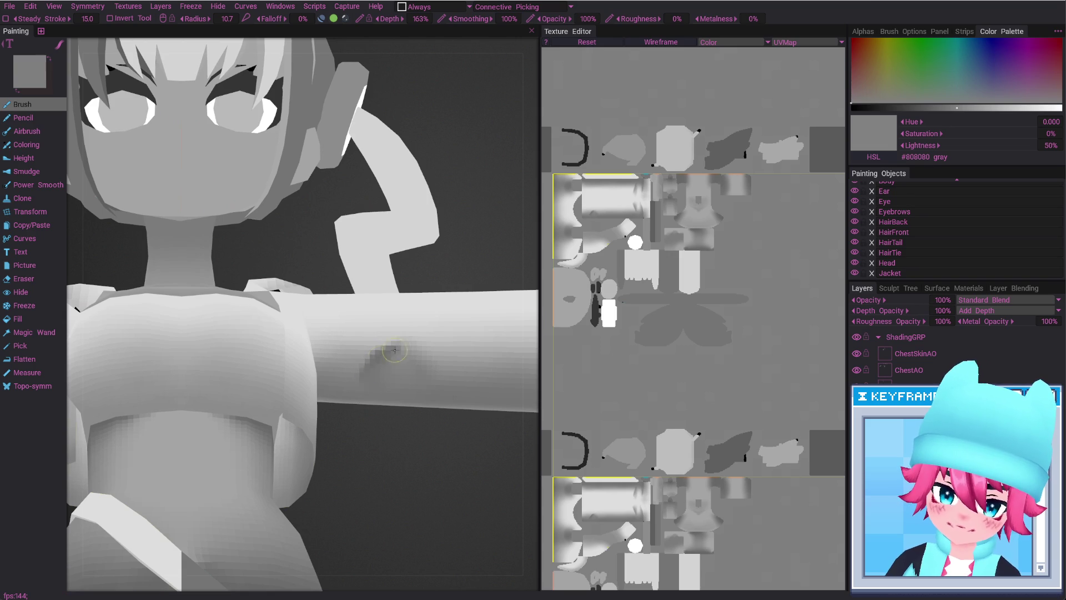
mouse_move(373, 421)
alt+shift+mouse_down()
mouse_move(386, 396)
mouse_move(383, 355)
alt+shift+mouse_up()
mouse_move(389, 355)
right_down()
mouse_move(377, 355)
mouse_move(413, 498)
mouse_move(397, 487)
right_up()
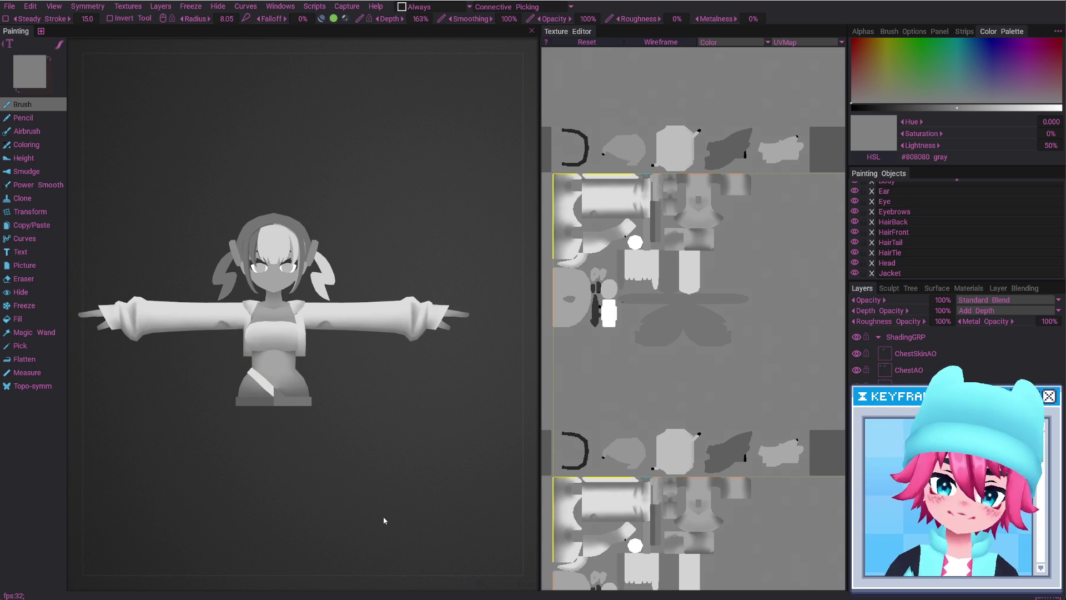
key(ctrl)
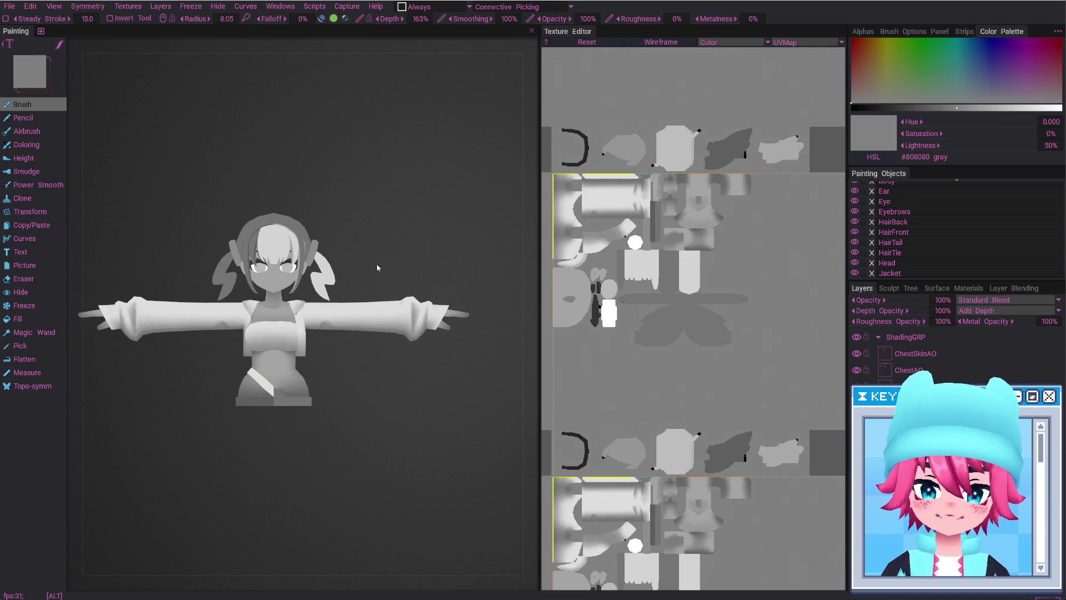
Paint a small shading mark on the sleeve and soften it with an enlarged brush
alt+right_drag(354, 331, 437, 339)
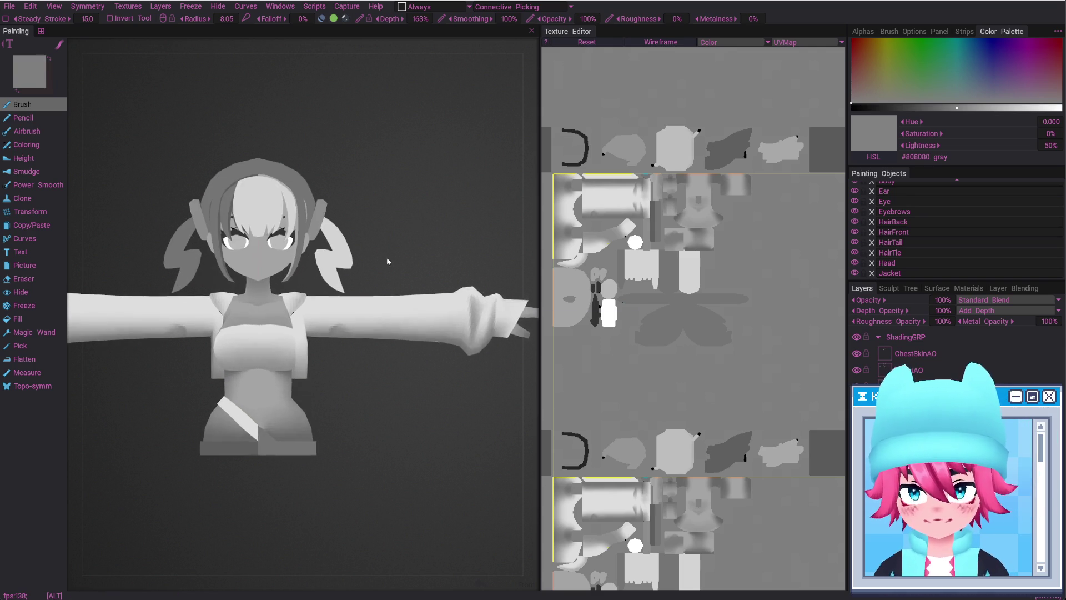
alt+middle_drag(438, 339, 370, 336)
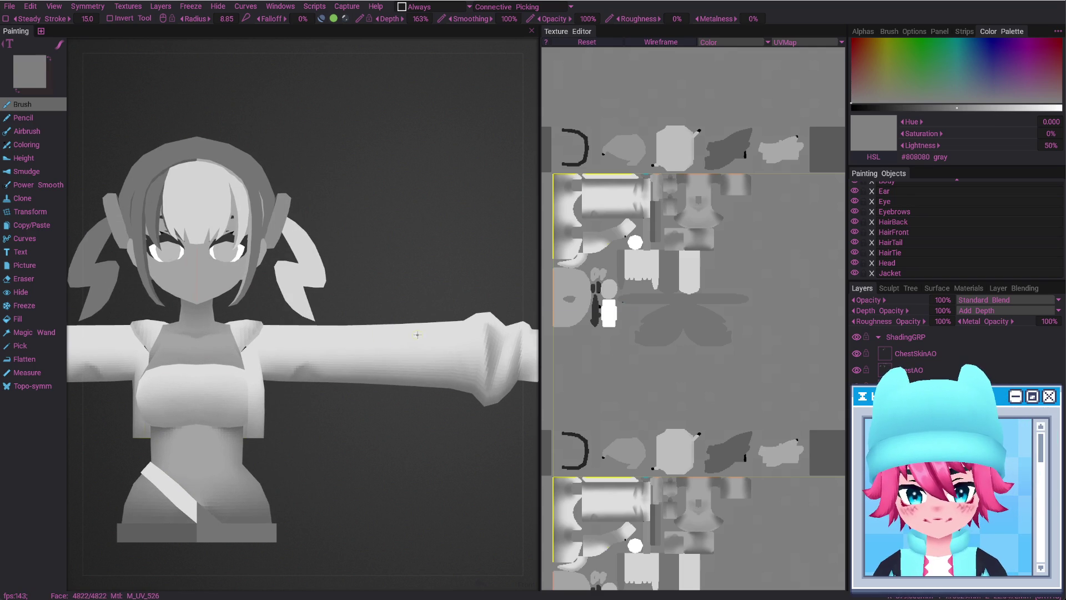
mouse_move(409, 328)
mouse_down()
mouse_move(432, 328)
mouse_move(422, 345)
mouse_up()
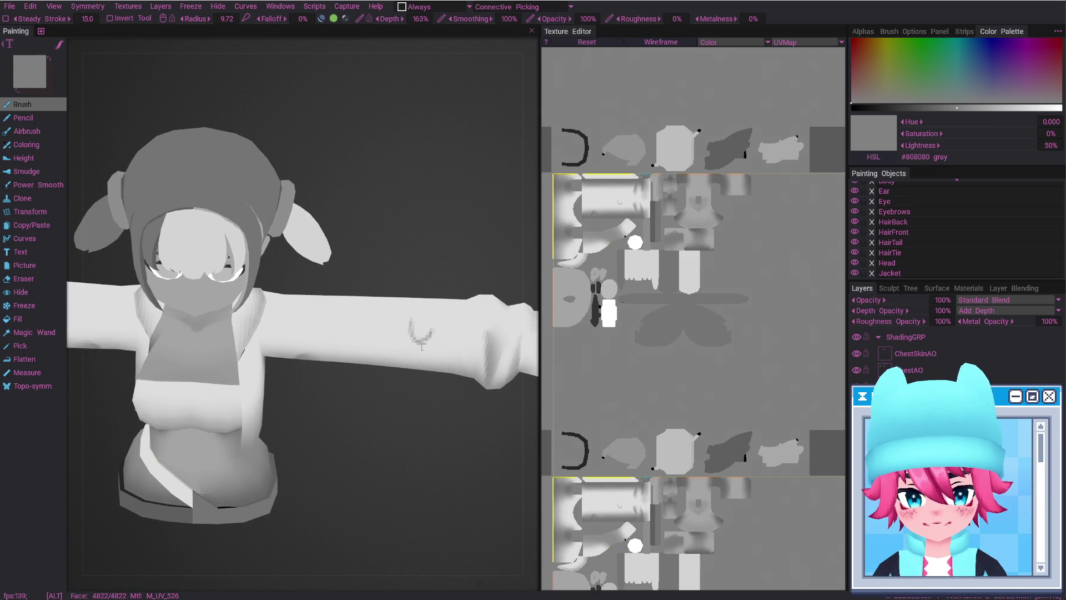
right_drag(417, 344, 409, 337)
shift+drag(410, 337, 421, 344)
shift+middle_drag(426, 331, 429, 339)
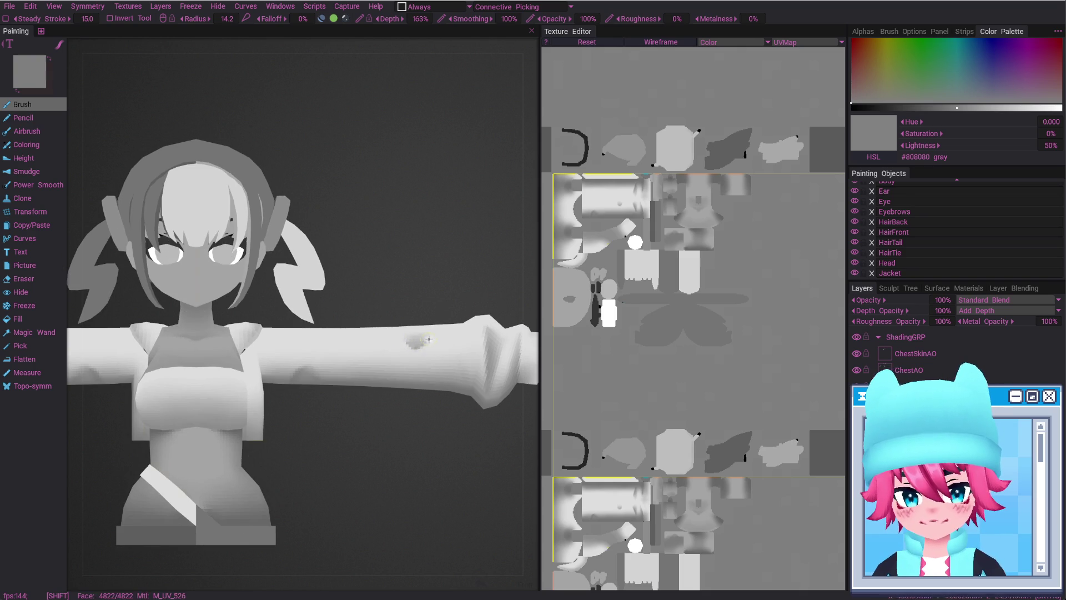
Erase with a smaller eraser, then extend the grey shading stroke along the sleeve
key(e)
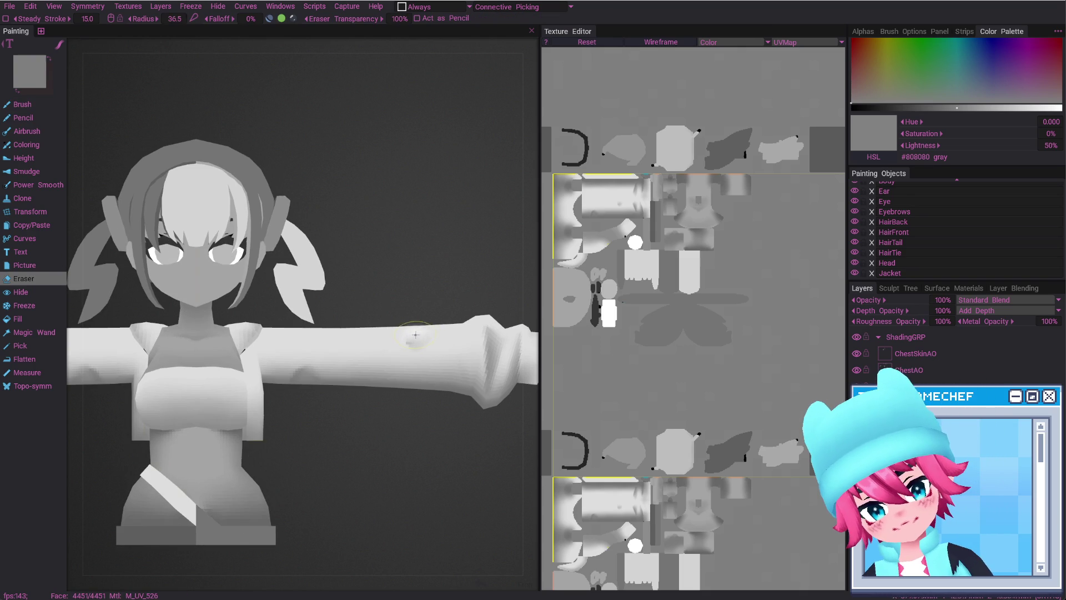
right_drag(410, 340, 418, 354)
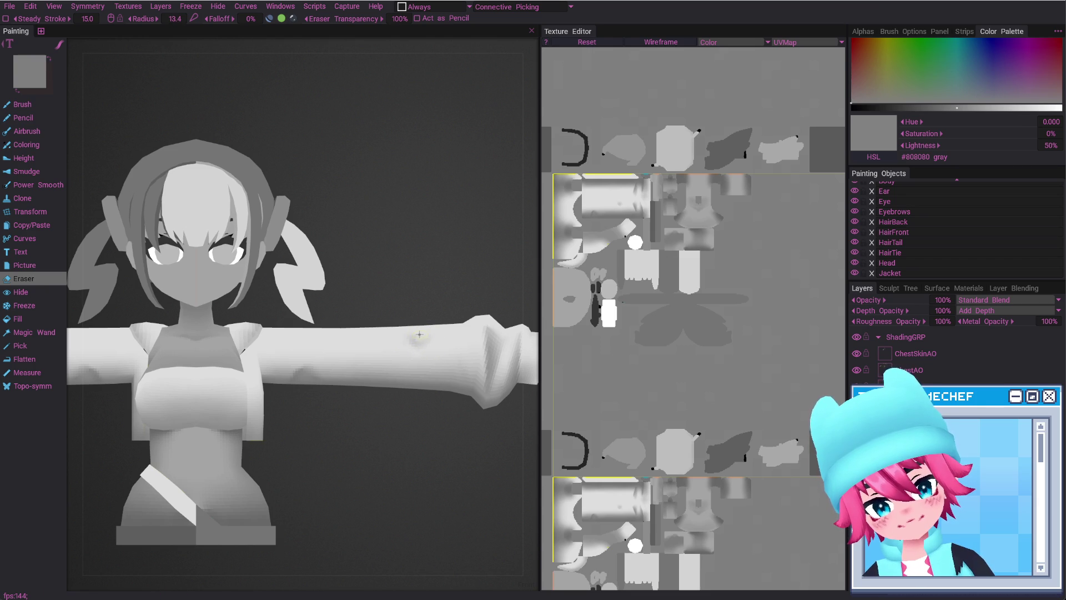
middle_drag(419, 334, 414, 342)
key(b)
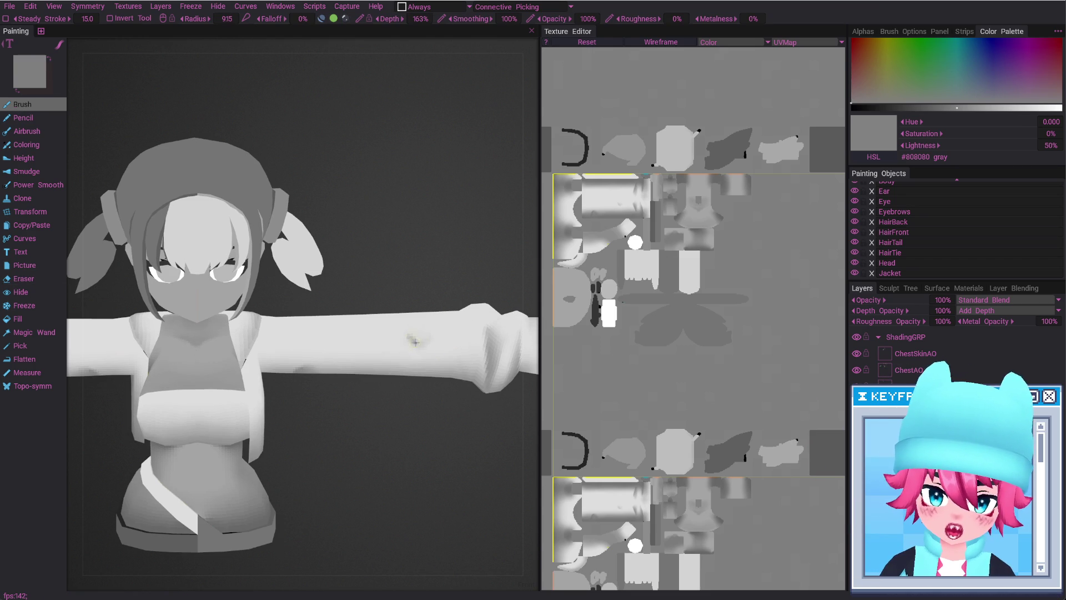
drag(429, 339, 440, 331)
right_drag(427, 336, 423, 335)
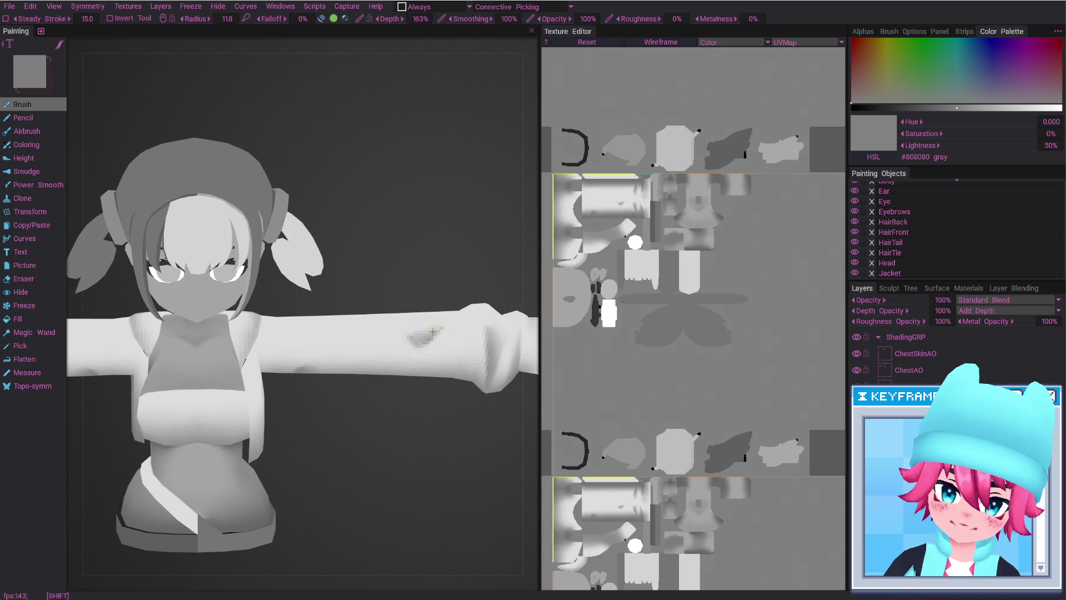
middle_drag(427, 350, 426, 354)
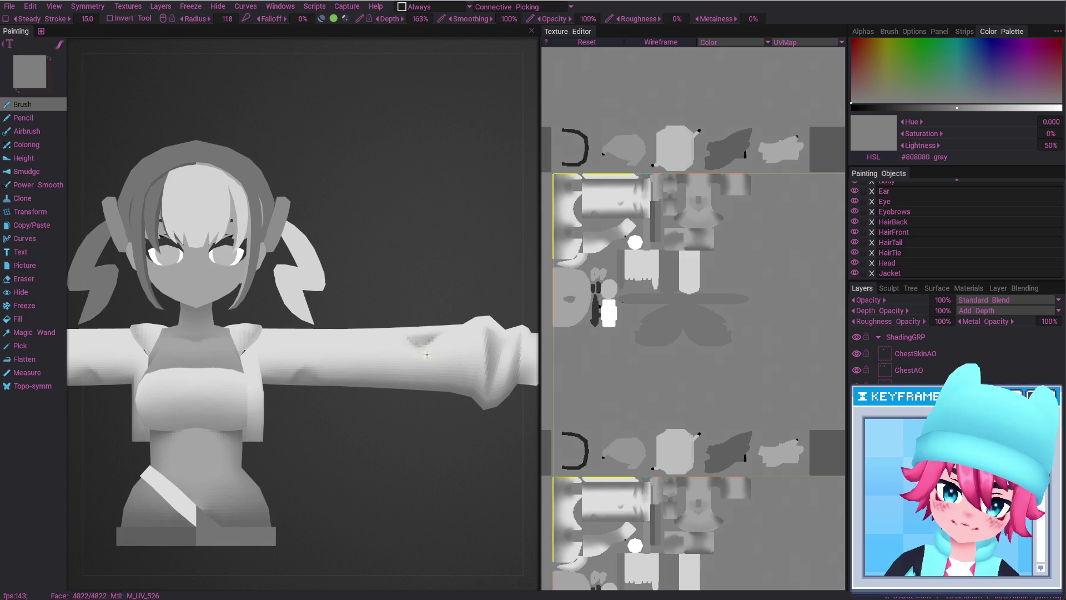
Reframe the view into a close, angled look at the extended arm
key(e)
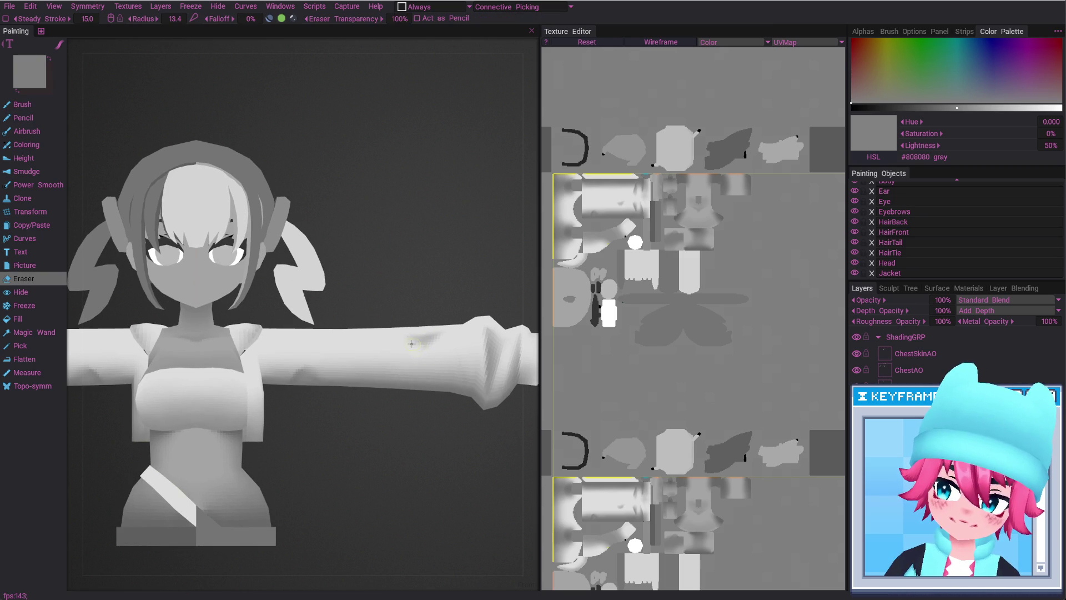
middle_drag(453, 327, 427, 343)
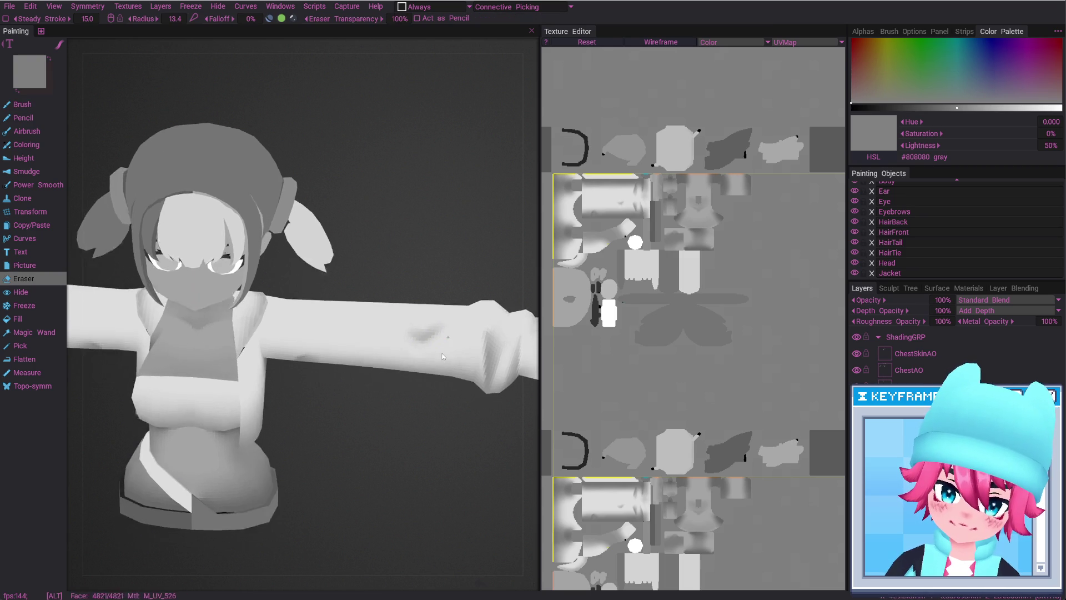
key(b)
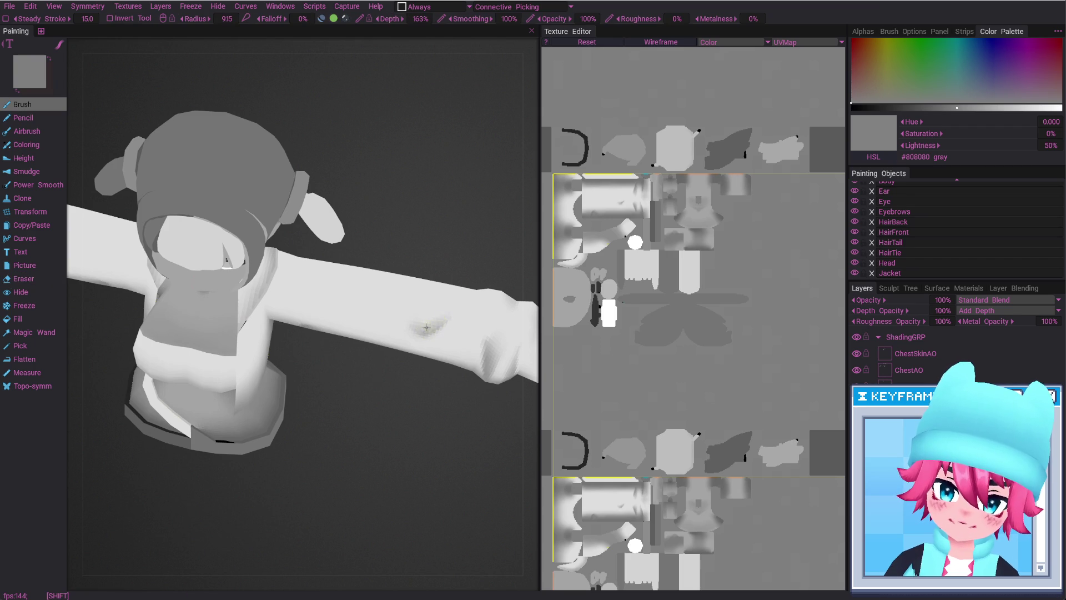
alt+shift+middle_drag(427, 327, 452, 305)
scroll(442, 389, down, 5)
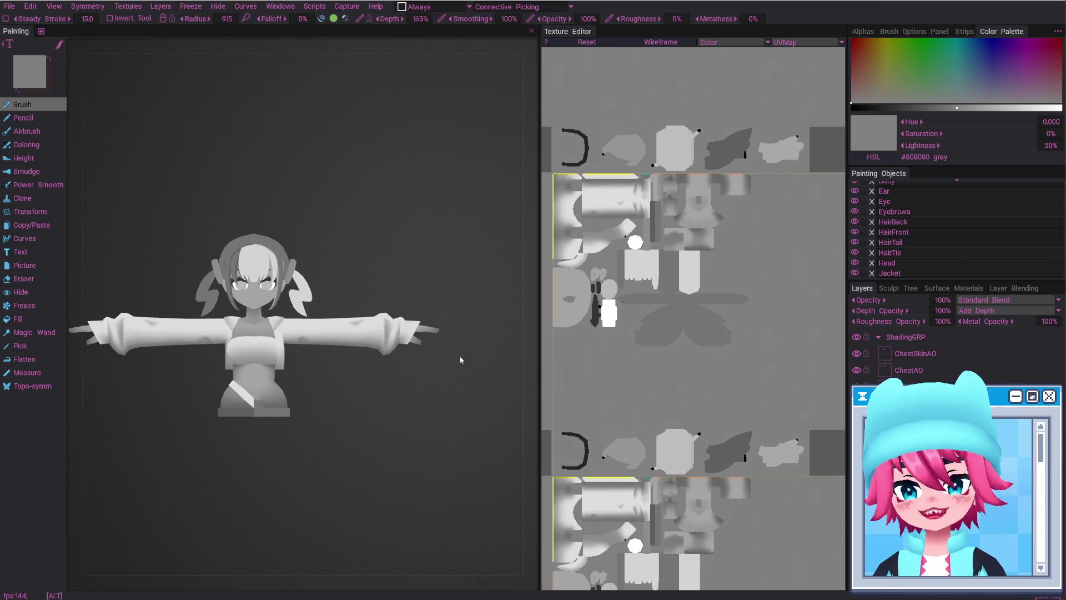
alt+right_drag(460, 356, 419, 411)
mouse_move(419, 411)
alt+mouse_down()
mouse_move(374, 394)
mouse_move(364, 364)
alt+mouse_up()
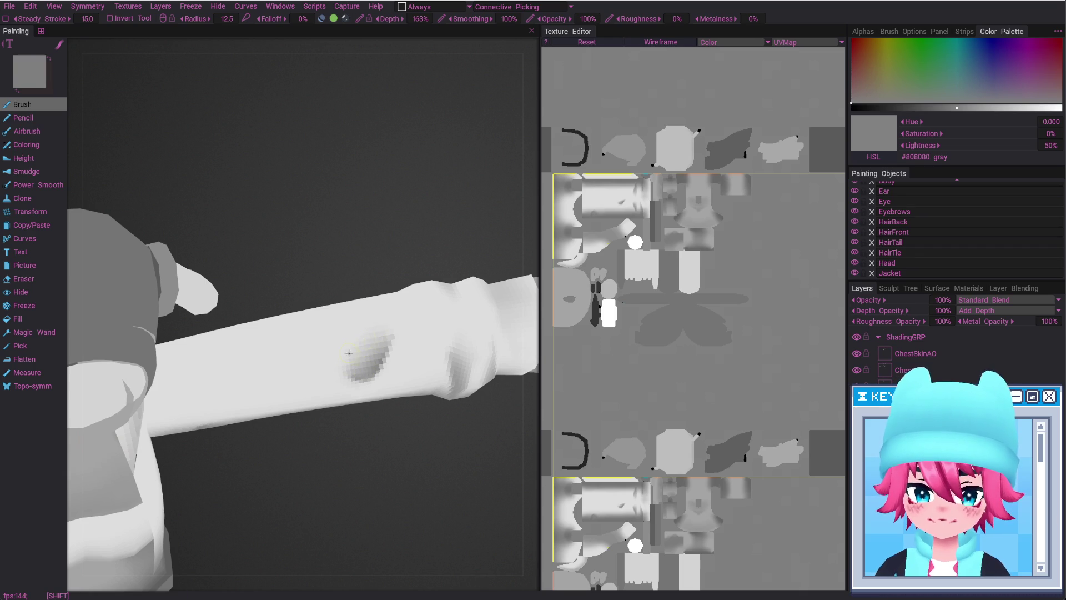
alt+drag(348, 353, 375, 401)
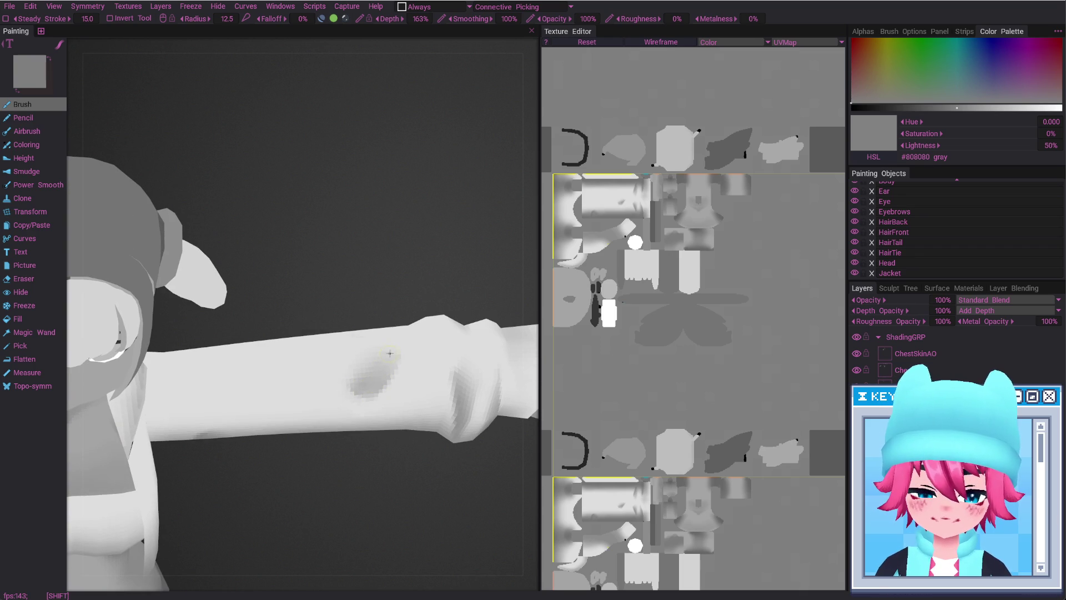
Trim the shading's rough edges with a smaller eraser, then return to the brush at radius 9.74
key(e)
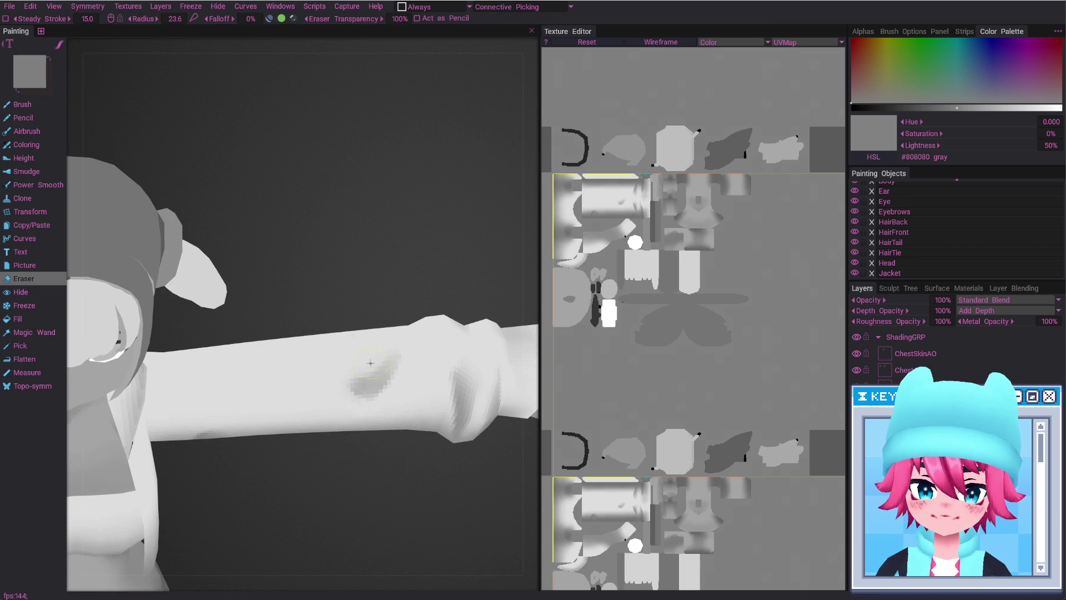
right_drag(377, 362, 378, 370)
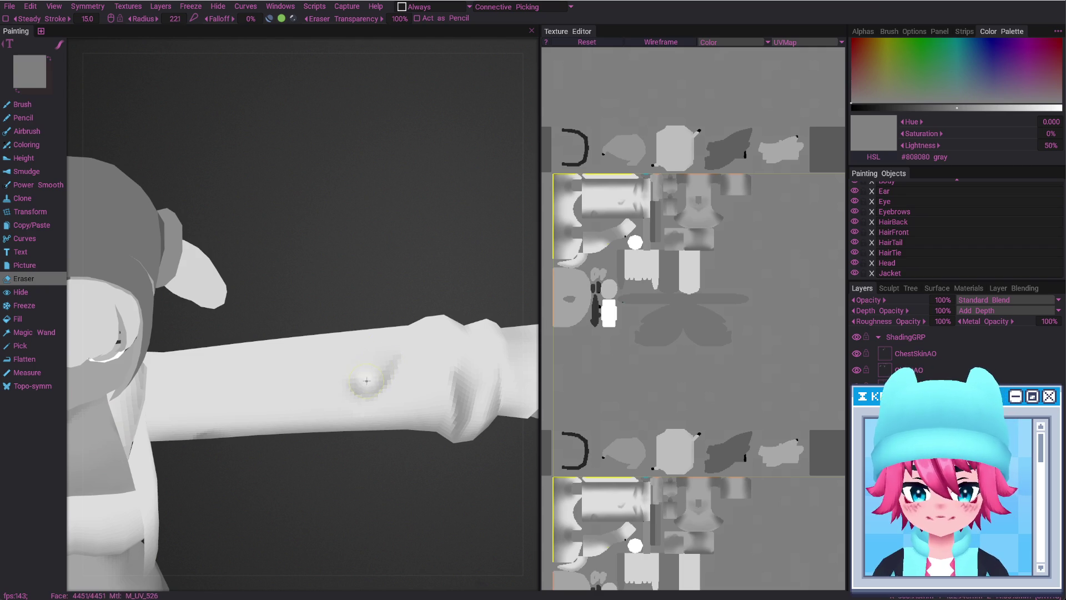
alt+drag(392, 355, 405, 344)
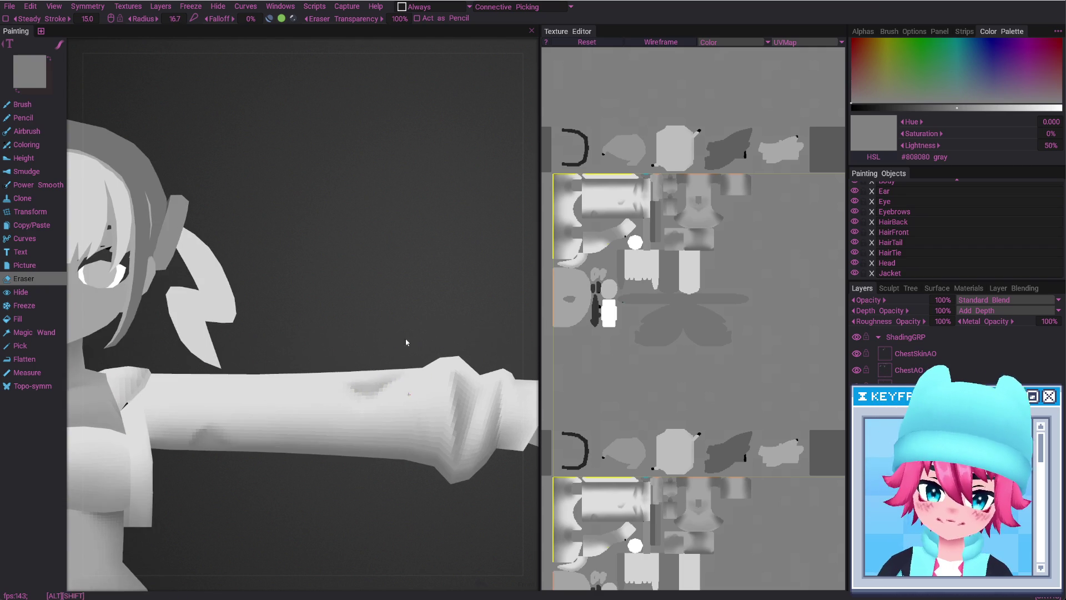
alt+drag(413, 407, 422, 406)
right_drag(422, 407, 389, 394)
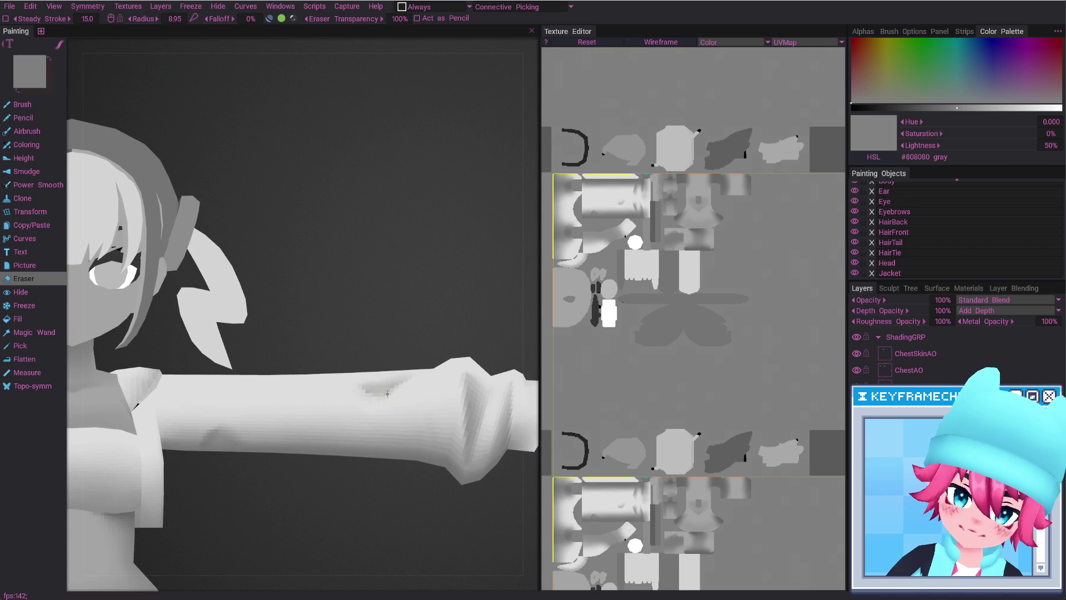
scroll(414, 457, down, 3)
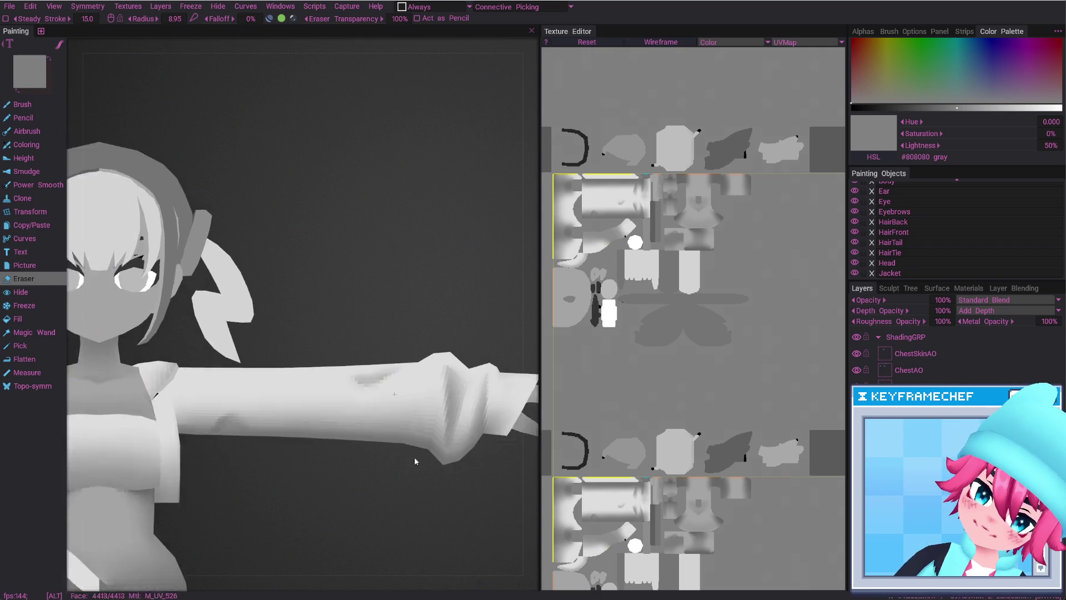
scroll(392, 452, down, 3)
scroll(373, 333, up, 3)
scroll(362, 388, up, 3)
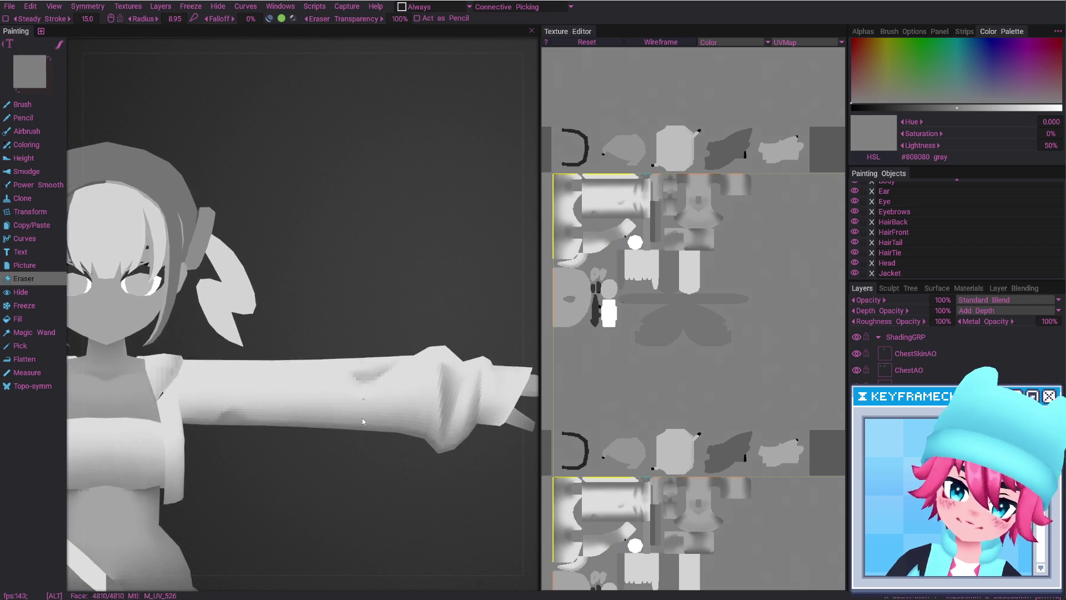
scroll(359, 377, up, 2)
key(b)
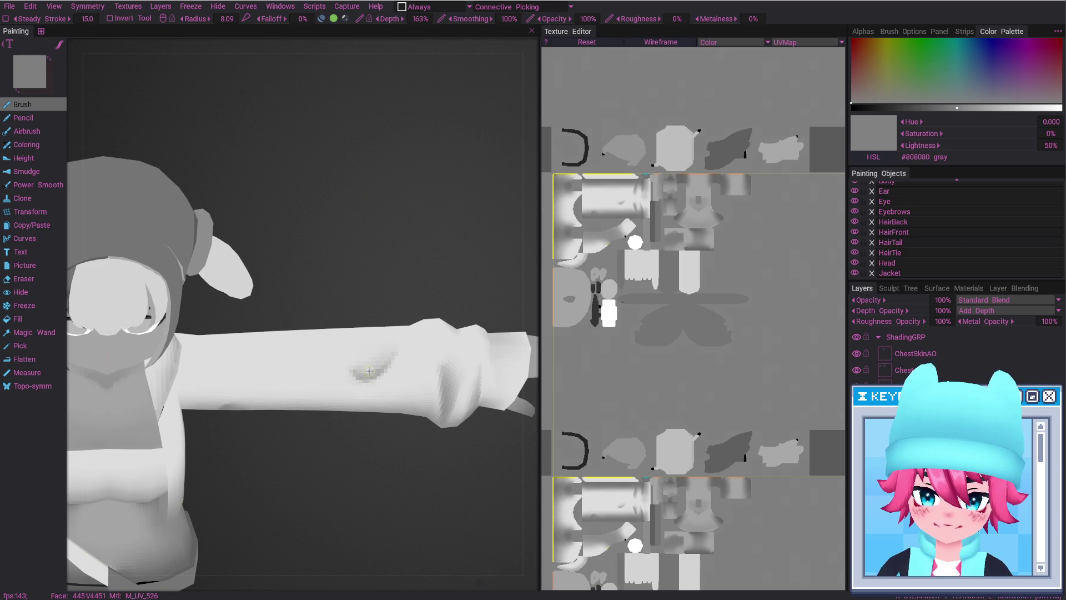
shift+right_drag(380, 365, 385, 486)
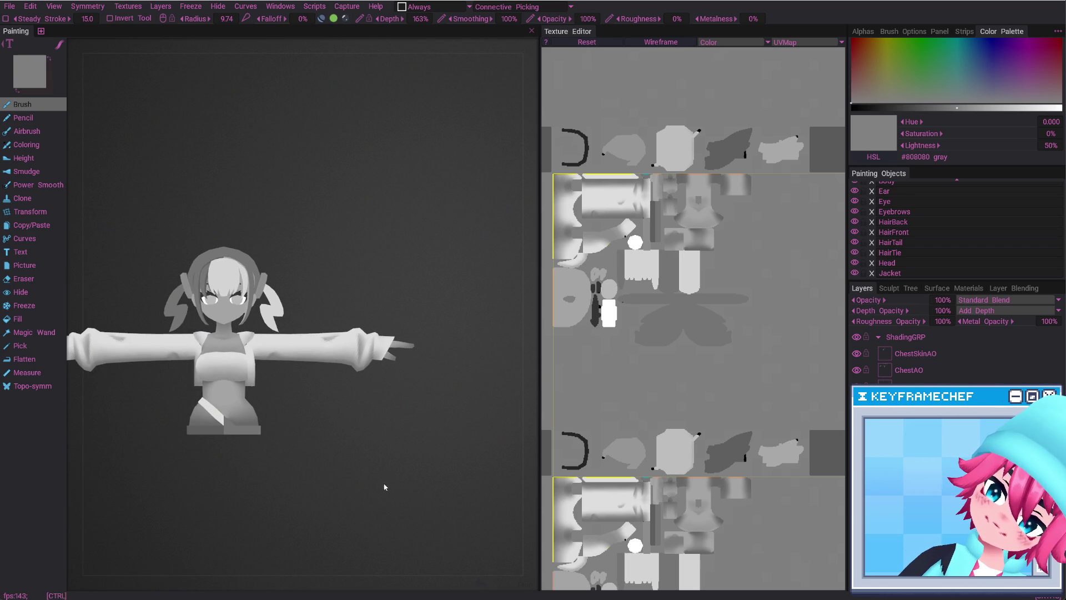
Add a new layer above ChestSkinAO and name it StrapsAO
alt+drag(384, 487, 394, 478)
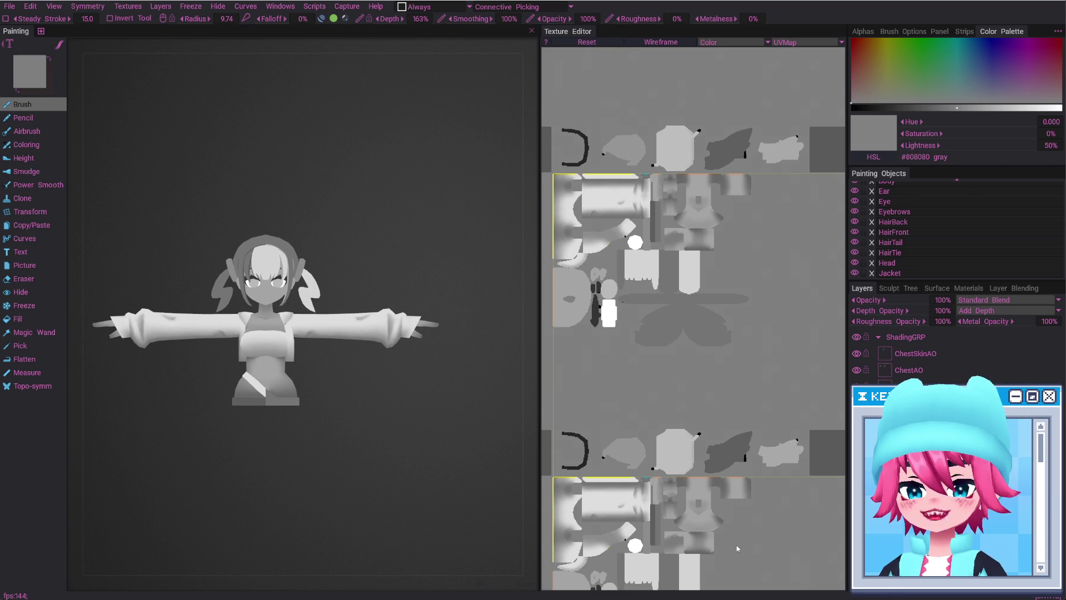
click(916, 353)
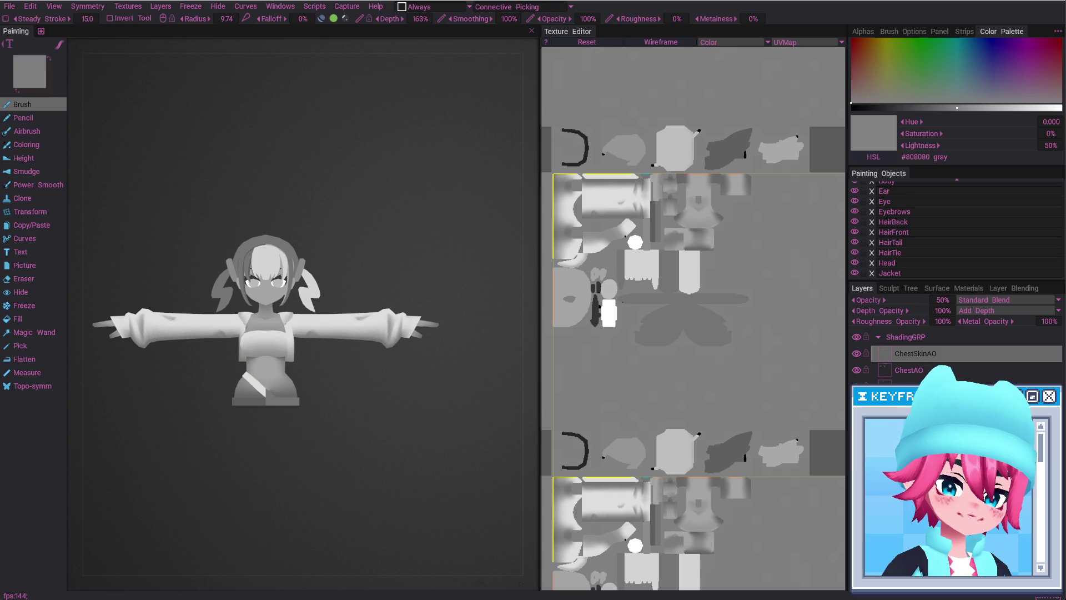
key(ctrl+n)
double_click(904, 354)
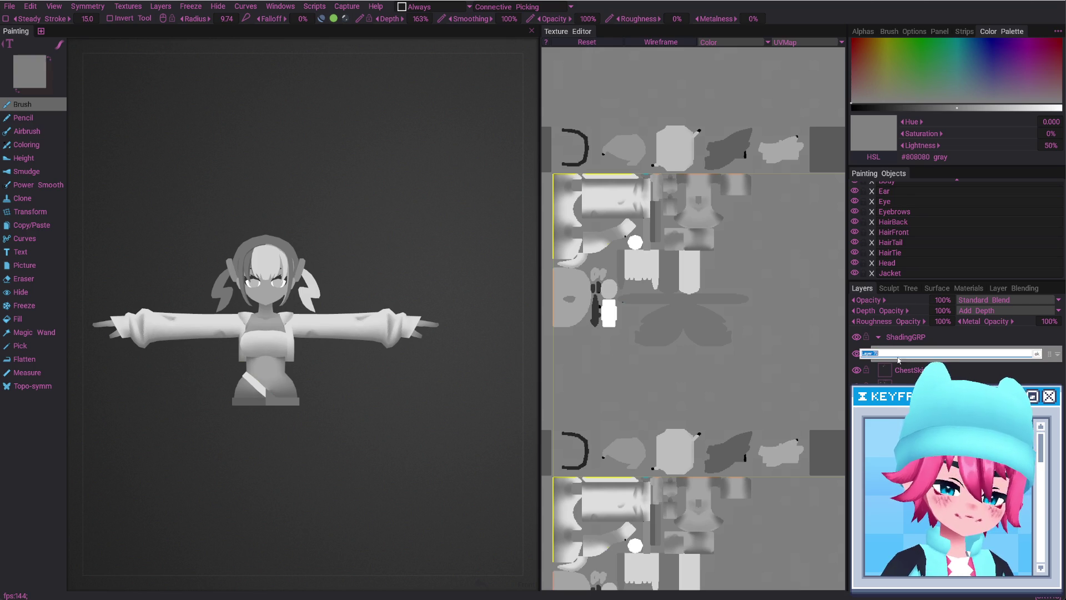
text(Strap)
key(Return)
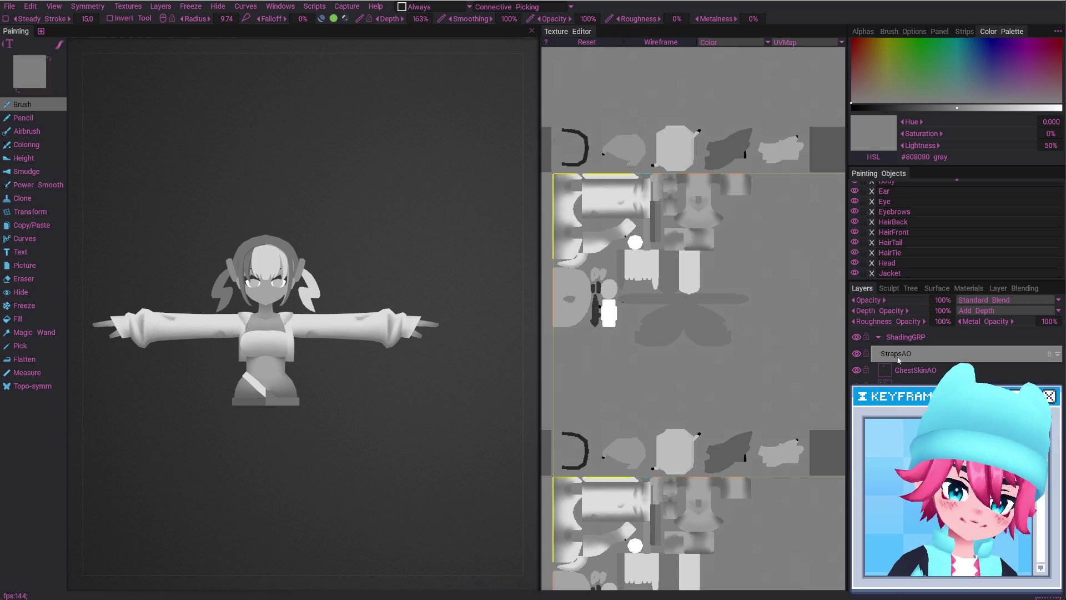
Magic Wand the diagonal strap's UV island so only the strap is unmasked
click(33, 332)
click(674, 181)
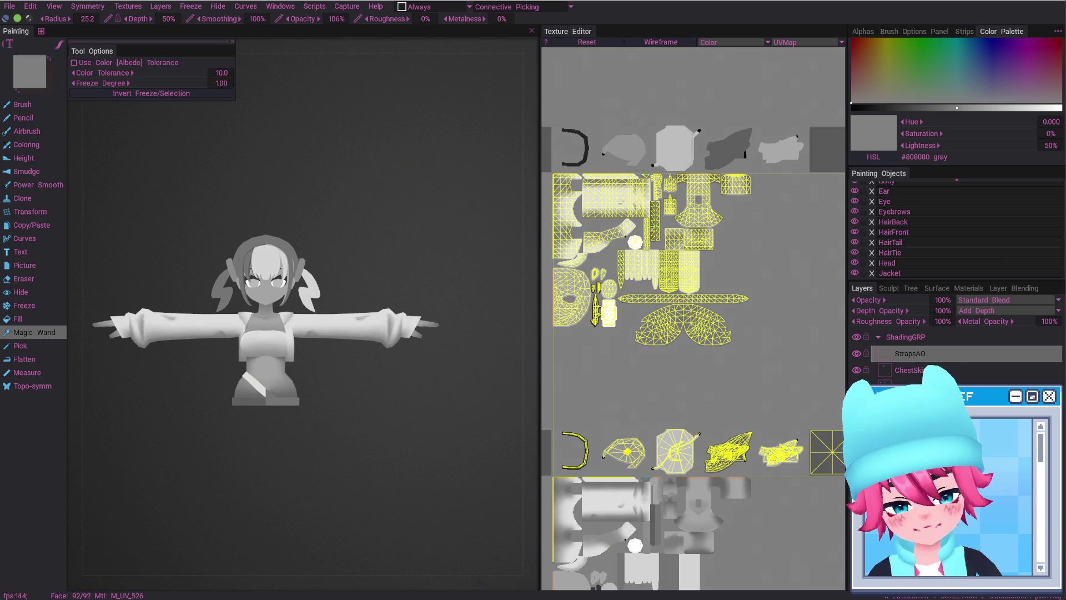
scroll(657, 143, up, 5)
scroll(657, 143, up, 3)
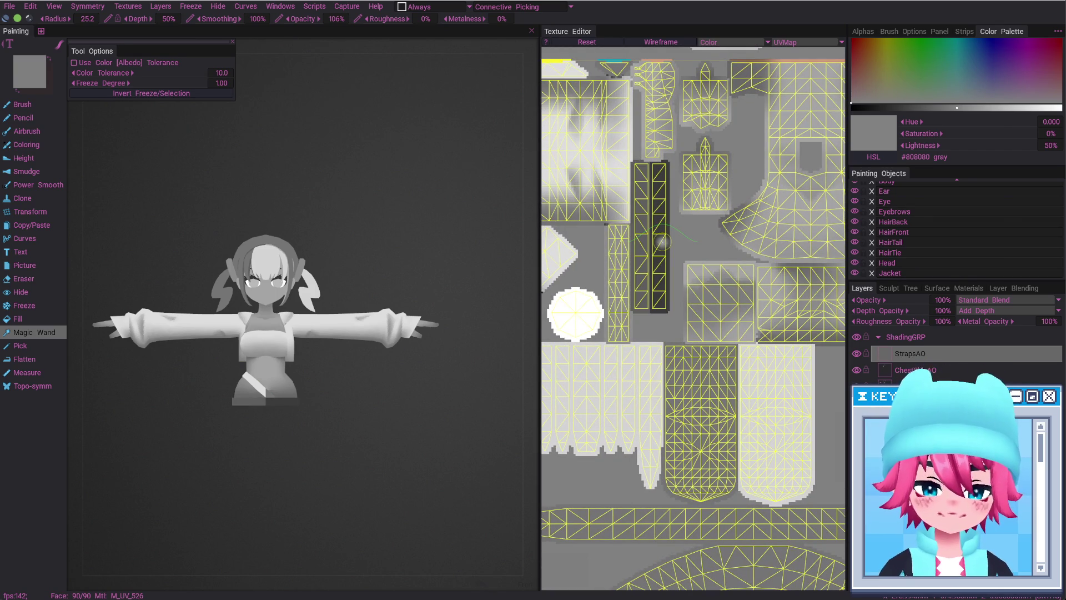
alt+middle_drag(642, 302, 704, 257)
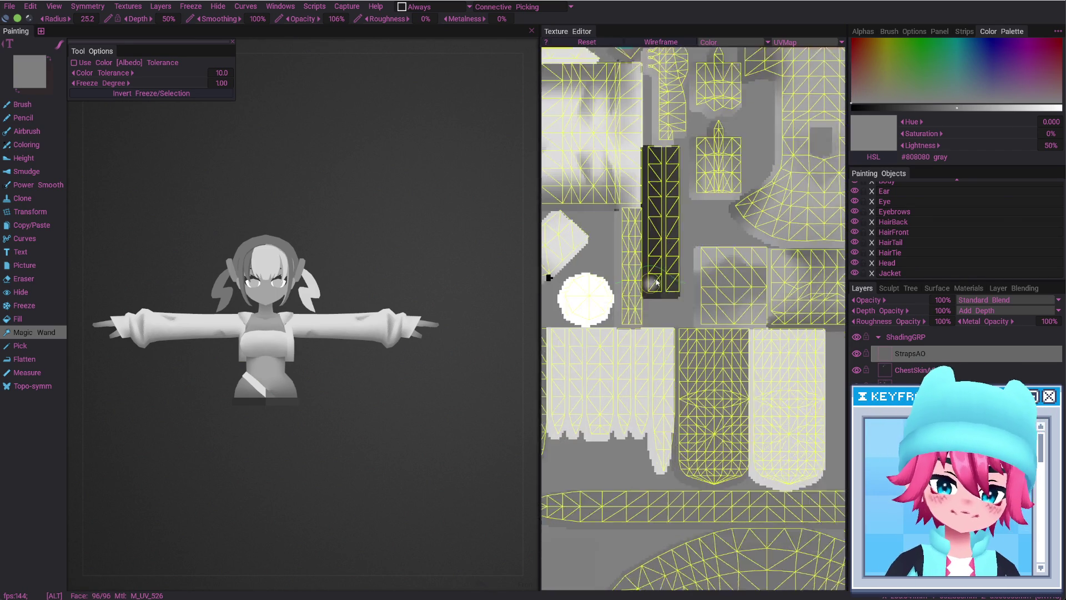
middle_drag(603, 245, 701, 478)
scroll(702, 388, up, 2)
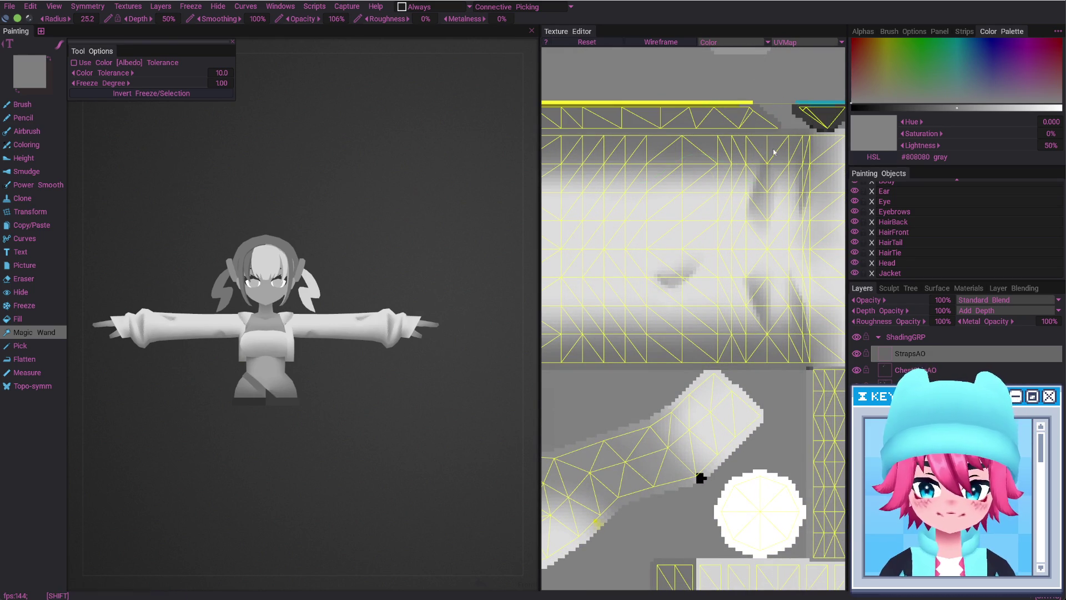
scroll(254, 407, up, 2)
scroll(254, 406, up, 1)
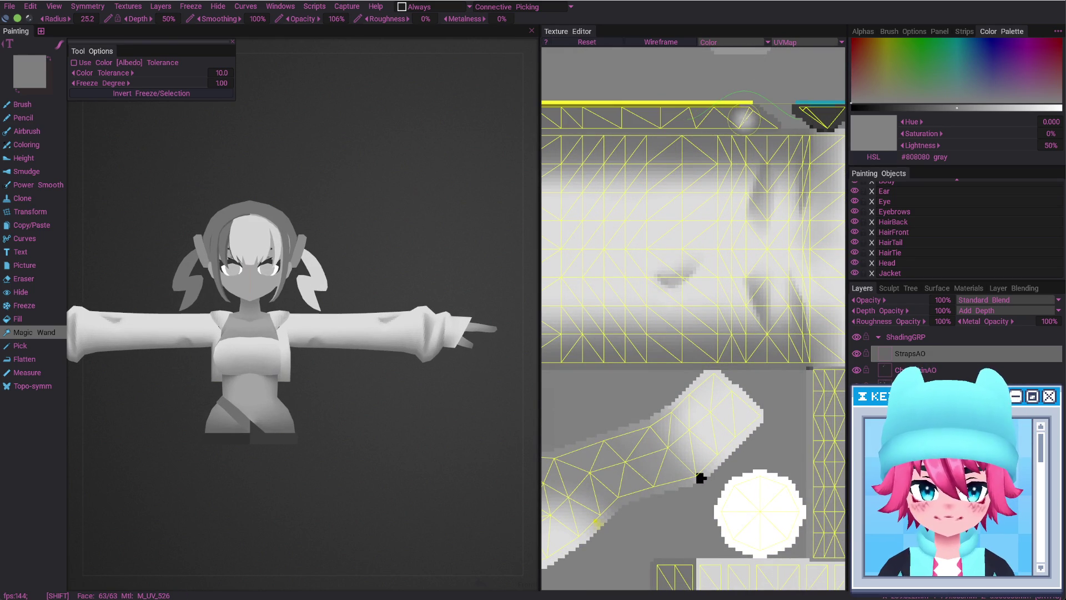
alt+drag(286, 435, 335, 409)
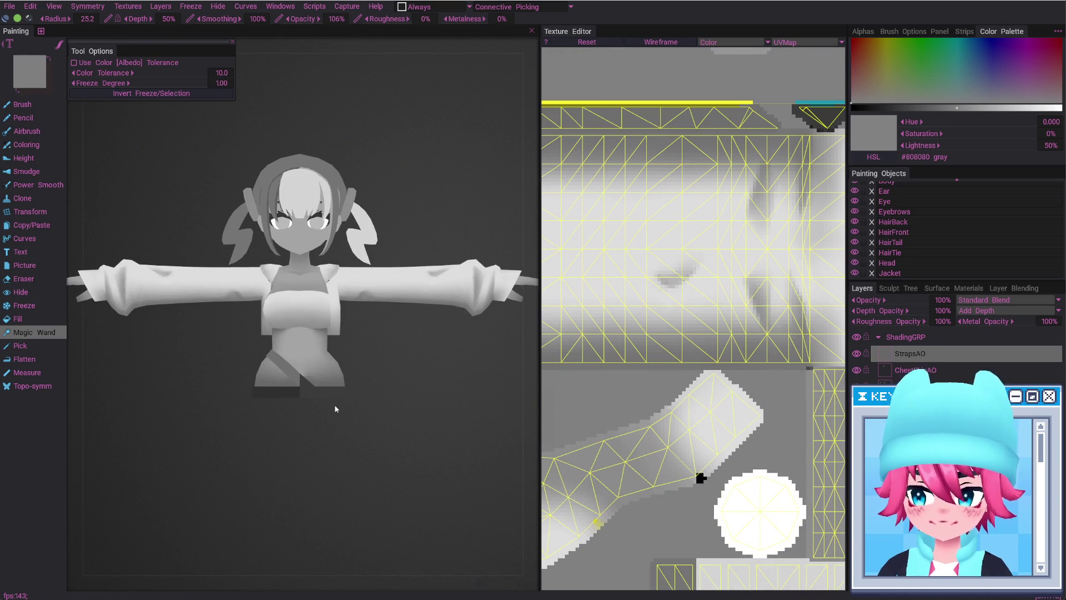
ctrl+shift+click(335, 409)
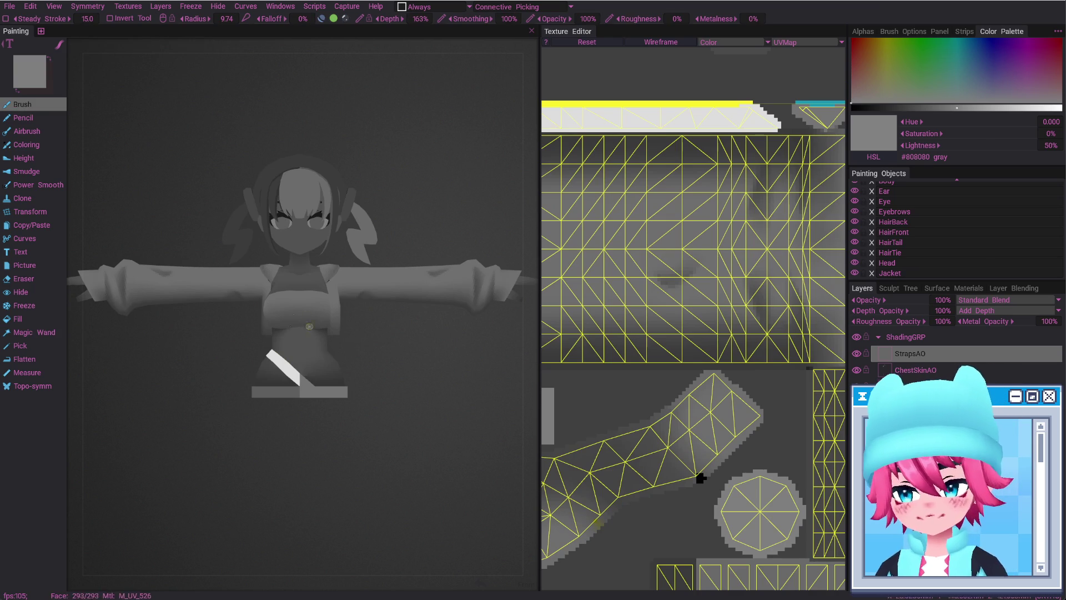
Orbit around the character to reach the strap and halve the eraser size
mouse_move(341, 395)
middle_down()
mouse_move(283, 403)
mouse_move(340, 405)
mouse_move(326, 388)
middle_up()
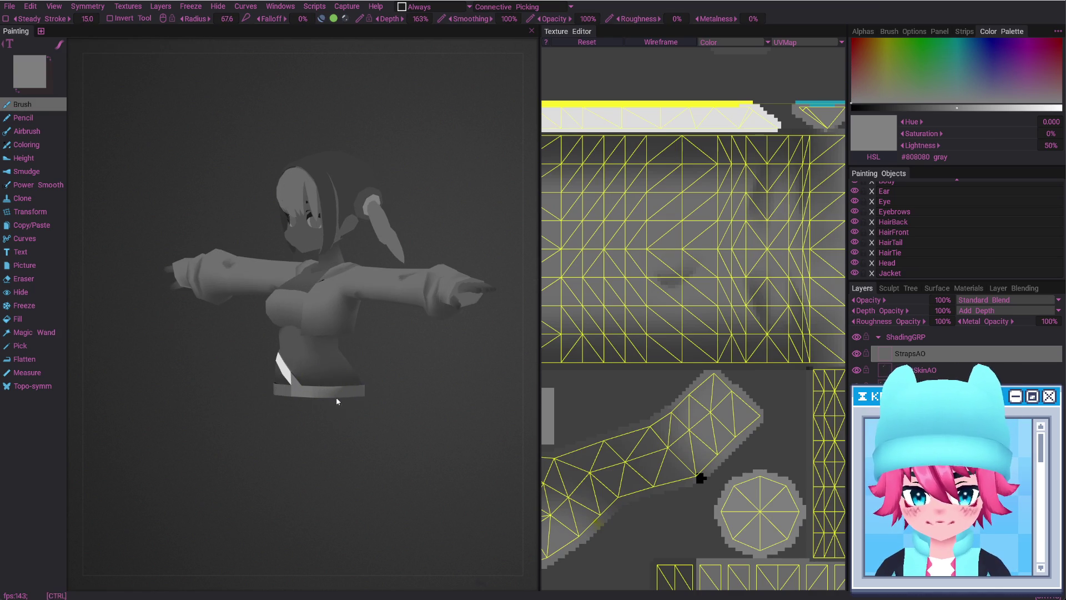
middle_drag(333, 394, 378, 402)
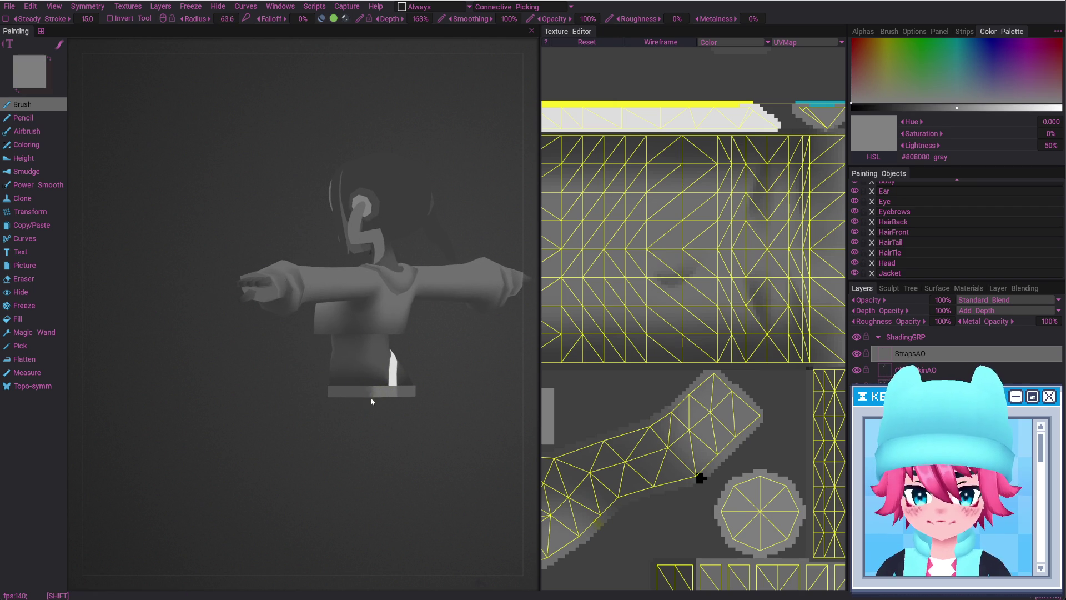
mouse_move(378, 401)
middle_down()
mouse_move(330, 413)
mouse_move(358, 390)
mouse_move(312, 393)
middle_up()
key(e)
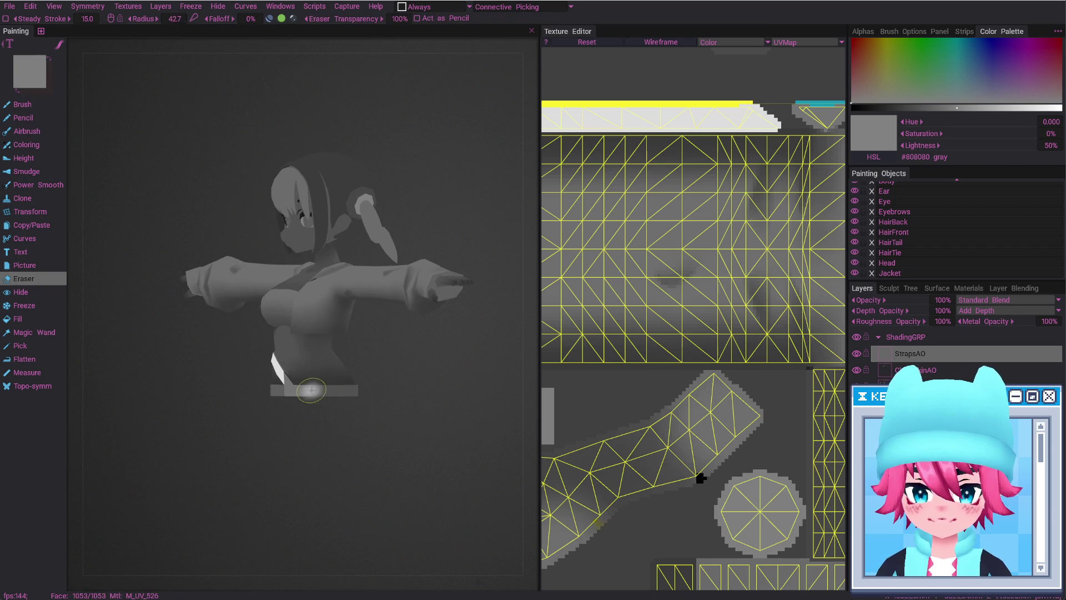
alt+drag(366, 415, 368, 411)
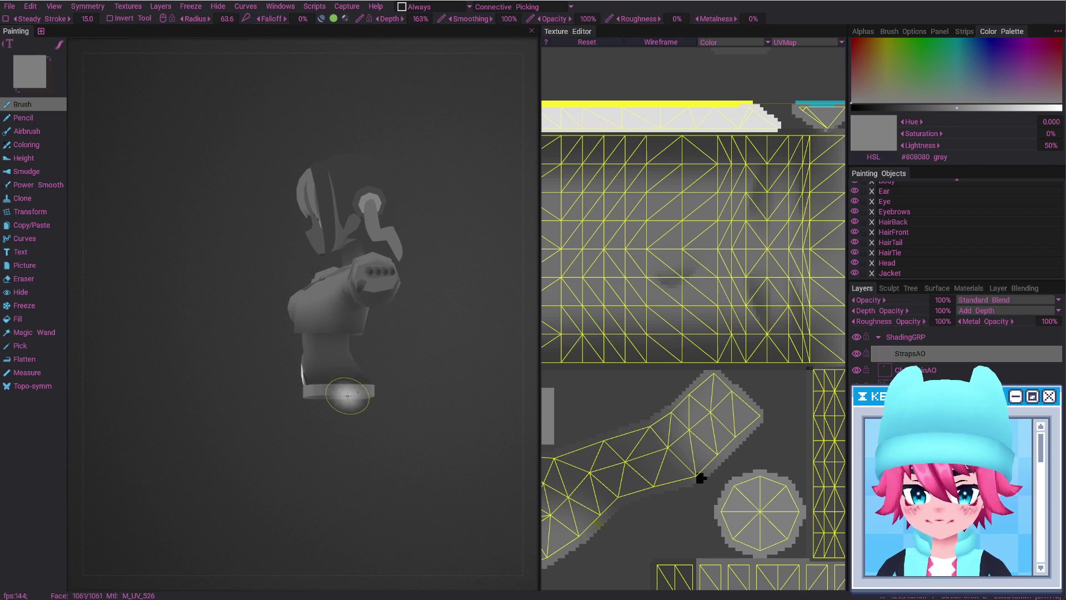
key(b)
mouse_move(345, 378)
alt+mouse_down()
mouse_move(330, 396)
mouse_move(390, 393)
alt+mouse_up()
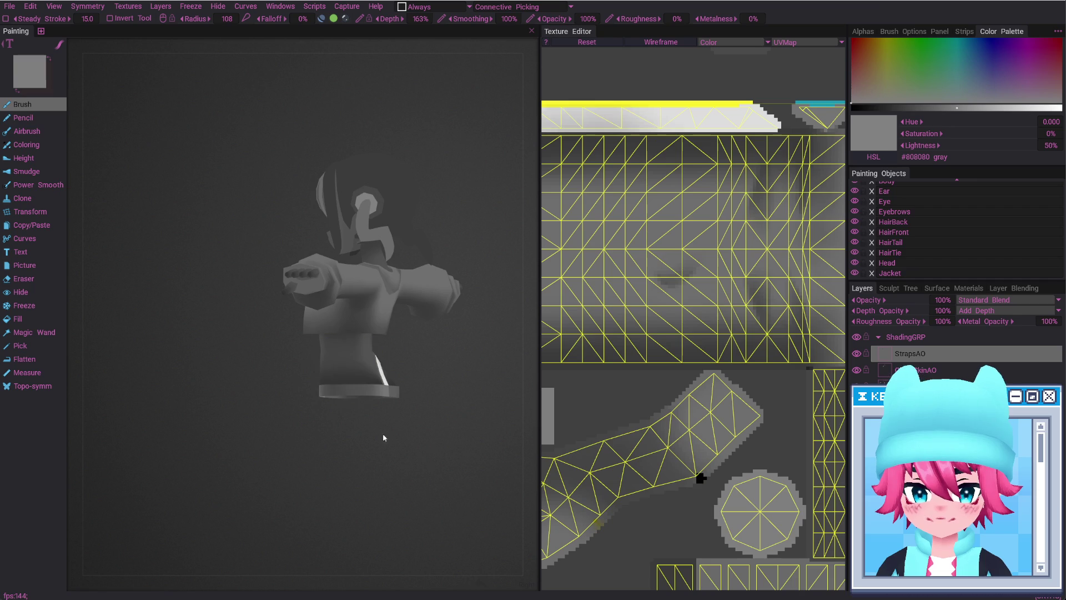
key(e)
right_drag(396, 396, 392, 390)
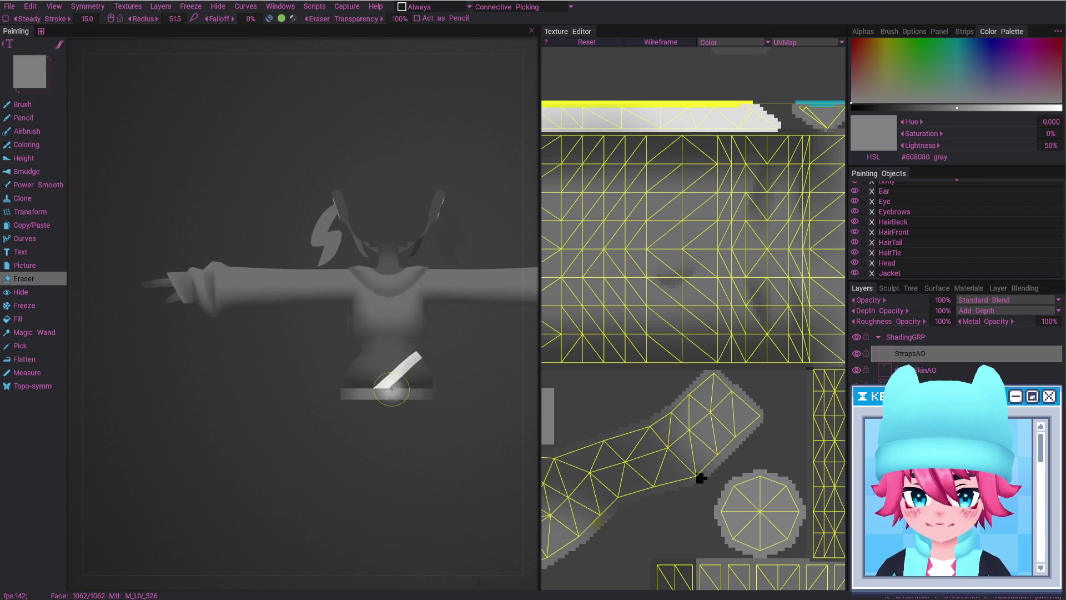
alt+drag(382, 385, 271, 375)
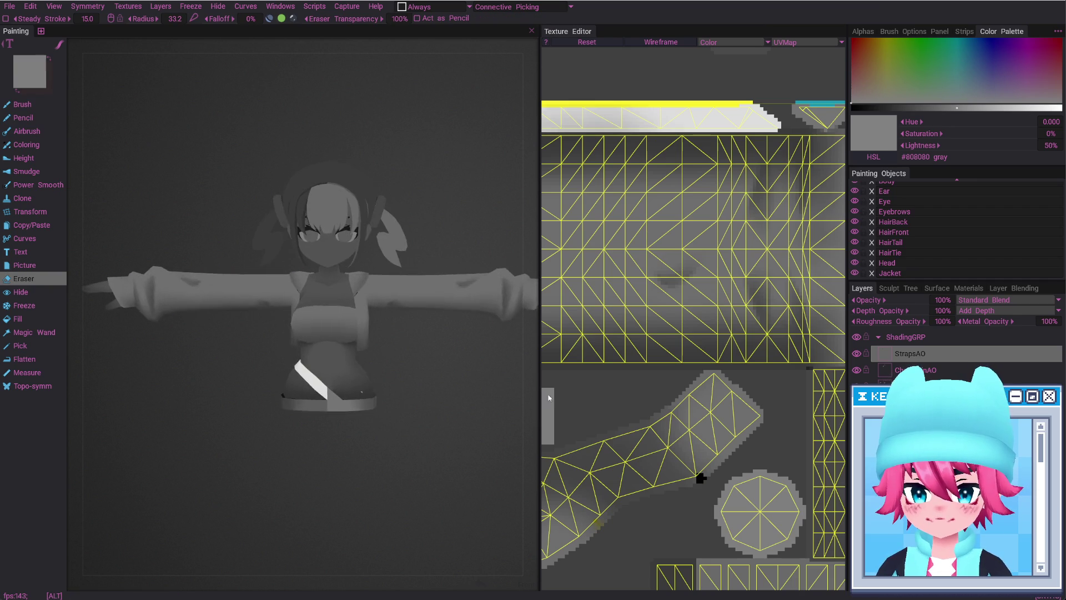
key(b)
Paint grey shading along the chest strap, alternately erasing where it spills over
mouse_move(276, 371)
mouse_down()
mouse_move(306, 374)
mouse_move(292, 389)
mouse_move(216, 376)
mouse_move(249, 364)
mouse_move(275, 369)
mouse_move(257, 381)
mouse_move(202, 373)
mouse_move(221, 366)
mouse_move(298, 413)
mouse_up()
key(e)
key(b)
key(e)
key(b)
key(e)
key(b)
key(e)
key(b)
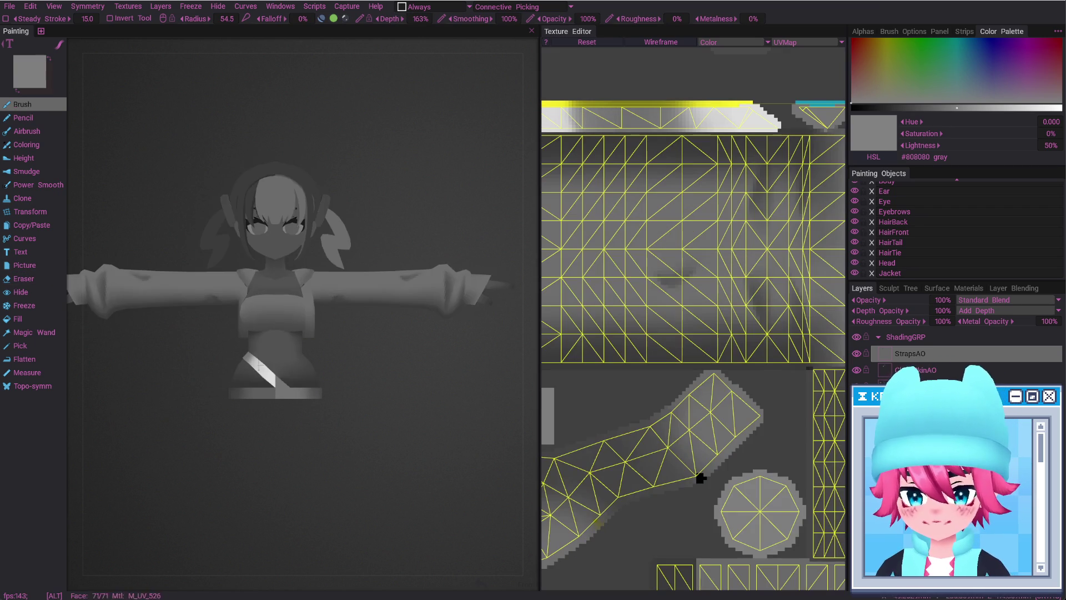
drag(283, 440, 333, 381)
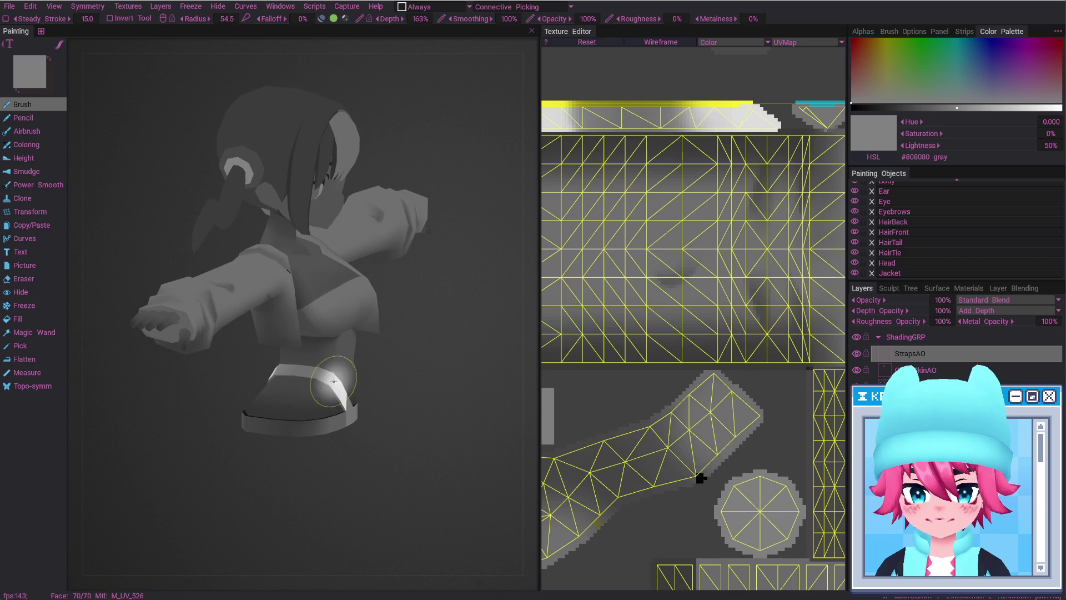
key(e)
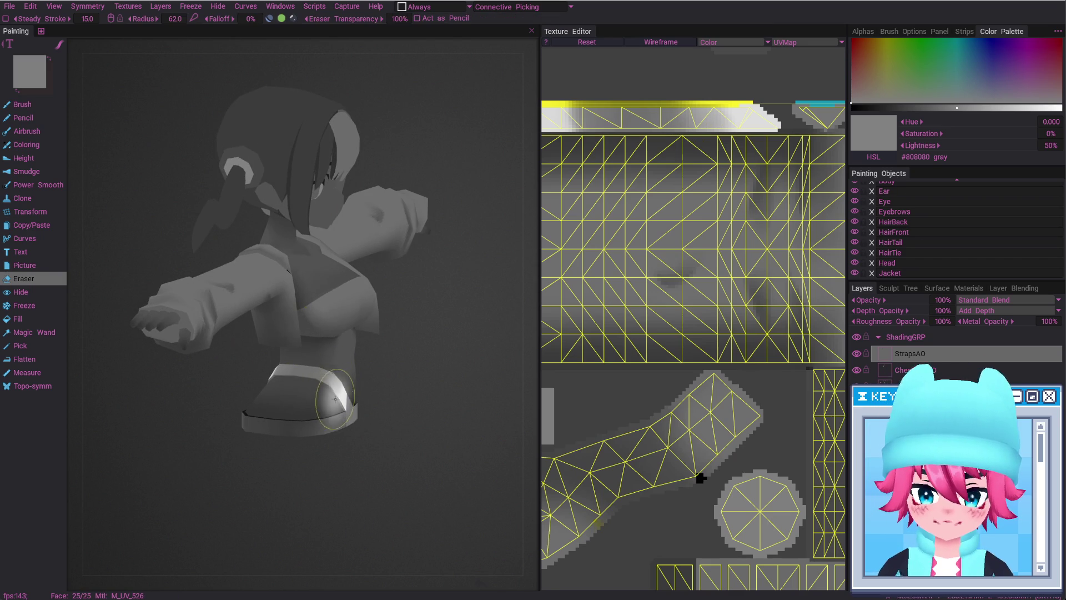
mouse_move(300, 489)
mouse_down()
mouse_move(367, 478)
mouse_move(331, 431)
mouse_up()
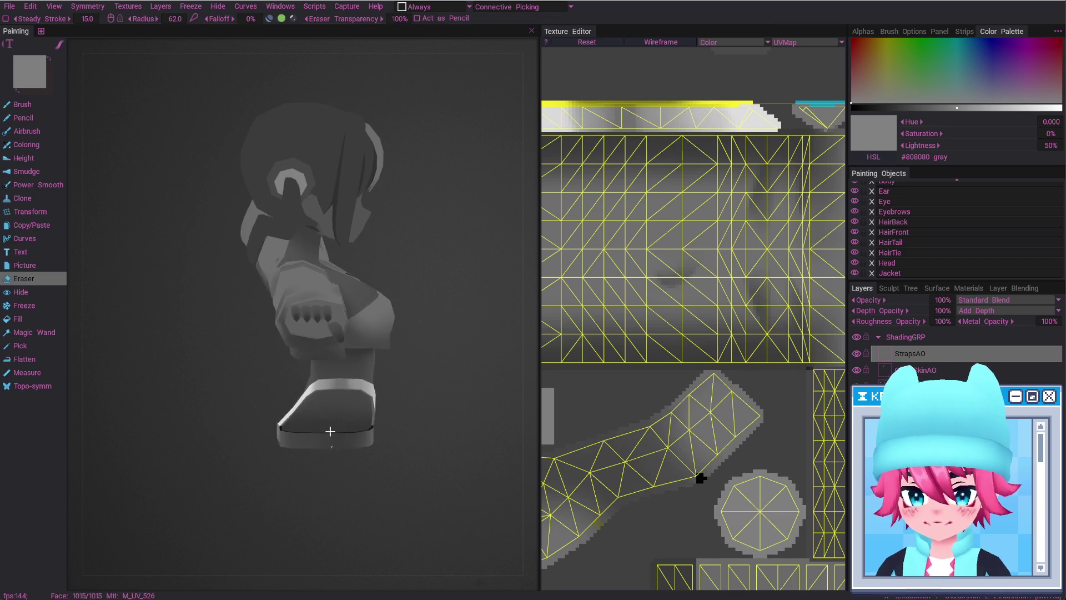
key(b)
mouse_move(362, 388)
mouse_down()
mouse_move(358, 436)
mouse_move(320, 373)
mouse_move(299, 379)
mouse_move(336, 453)
mouse_move(357, 428)
mouse_move(323, 438)
mouse_up()
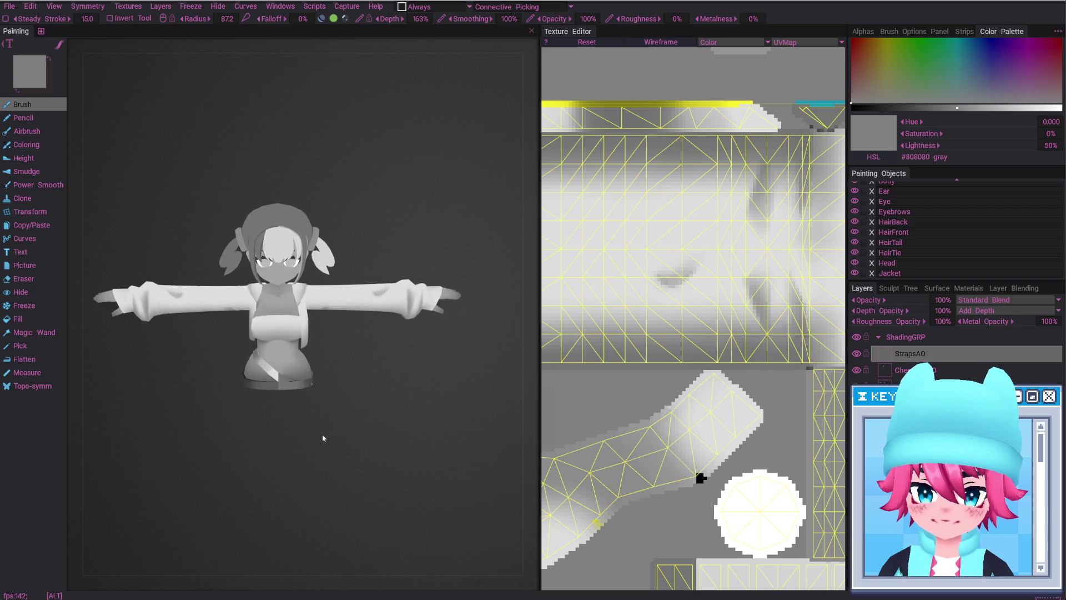
Set the StrapsAO layer opacity to 75%, then undo it back to 100%
click(942, 300)
text(75)
key(Return)
mouse_move(437, 410)
alt+mouse_down()
mouse_move(372, 401)
mouse_move(381, 412)
alt+mouse_up()
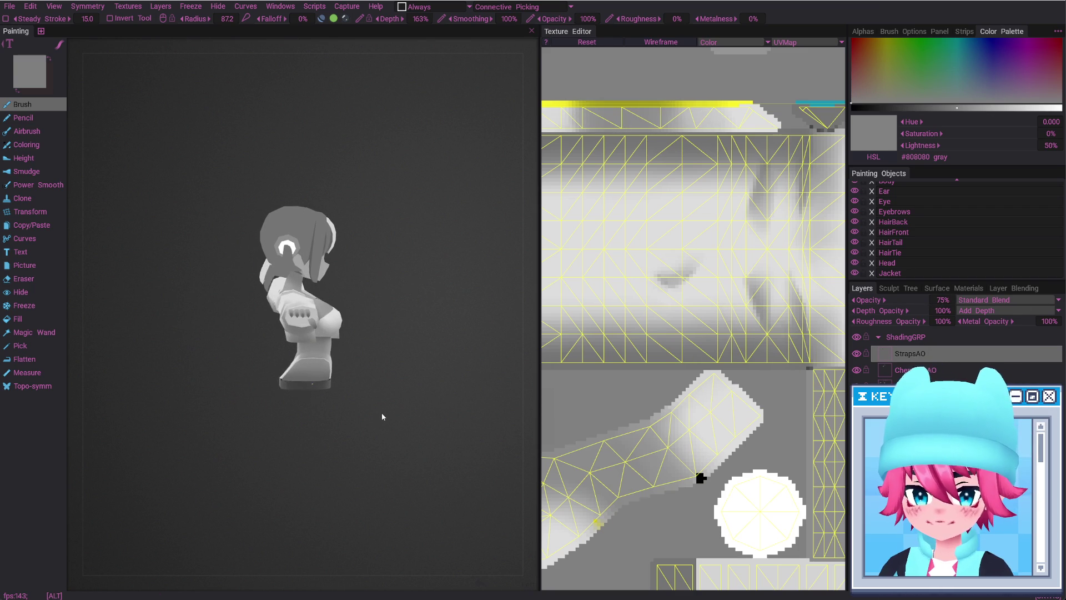
key(ctrl+z)
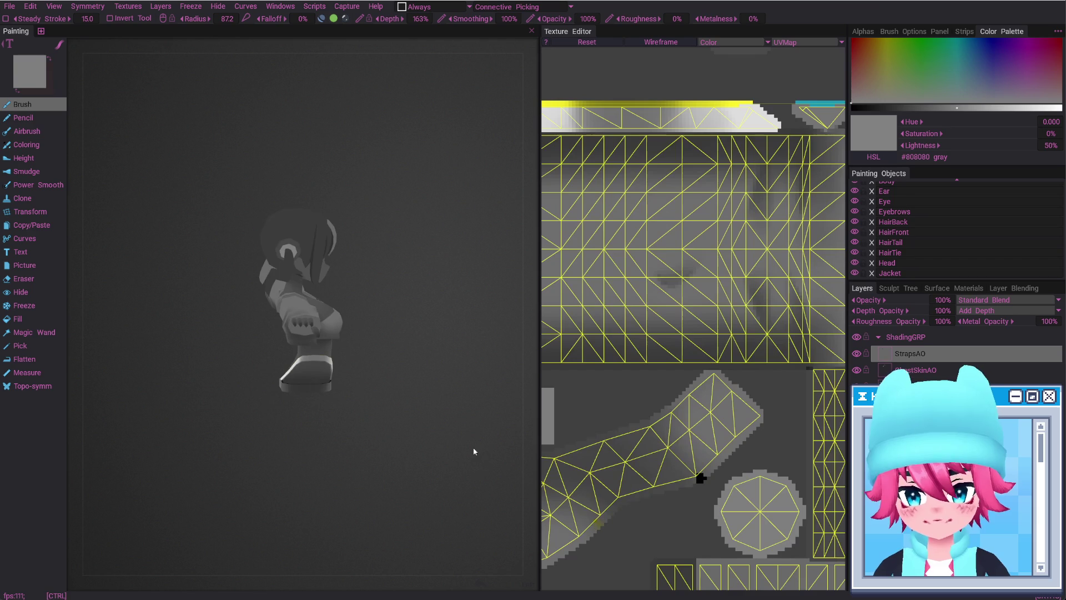
Erase stray shading on the waist band and strap with the eraser shrunk to about 57
alt+drag(276, 361, 280, 382)
key(e)
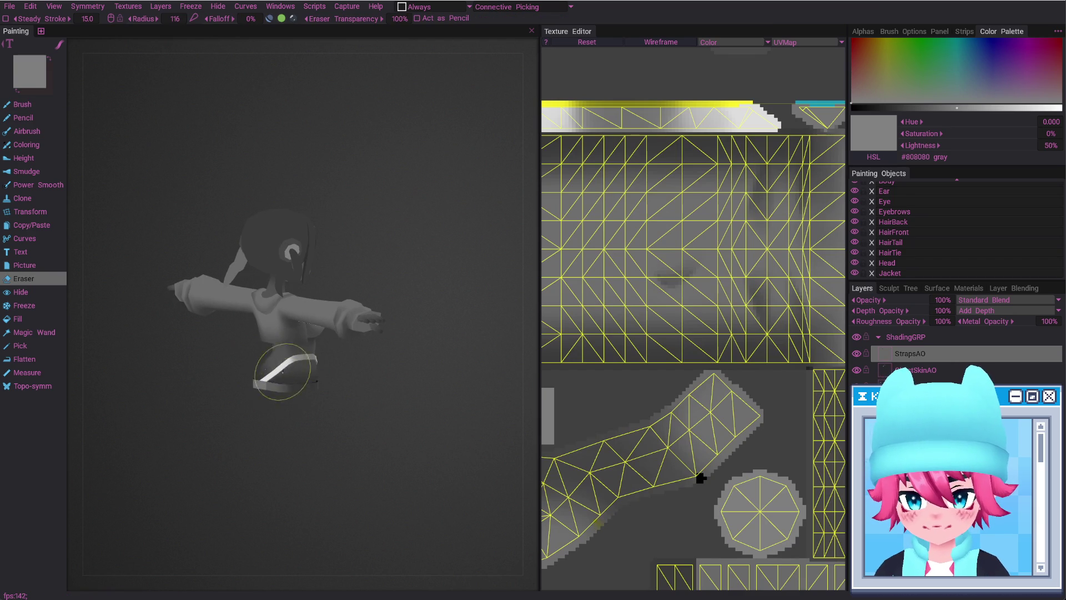
mouse_move(280, 382)
alt+right_down()
mouse_move(362, 388)
mouse_move(338, 388)
alt+right_up()
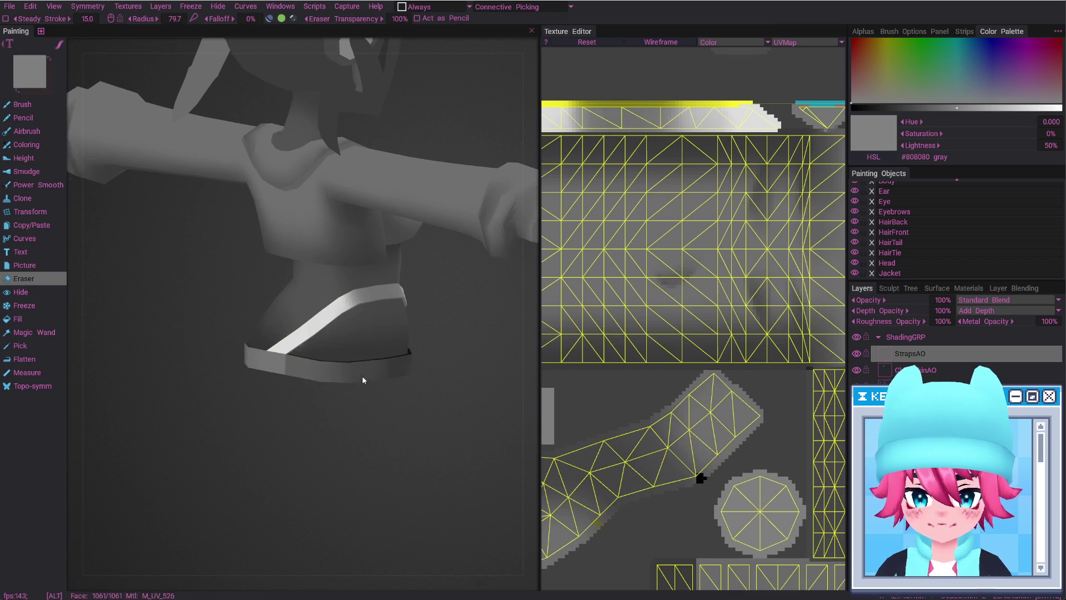
alt+drag(362, 375, 345, 370)
right_drag(345, 369, 337, 412)
alt+drag(337, 412, 433, 382)
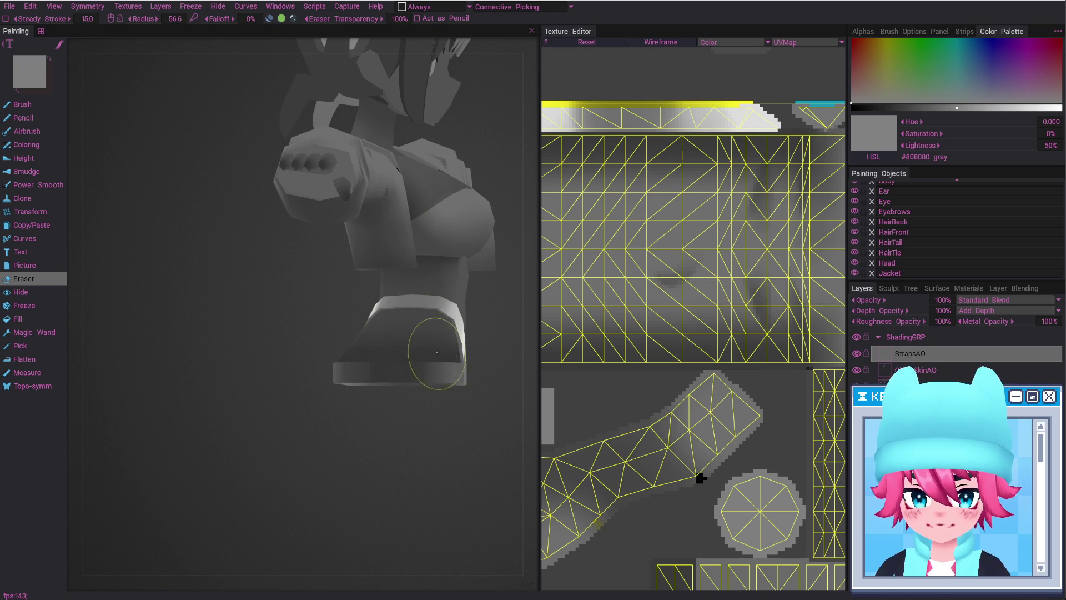
alt+drag(441, 333, 423, 321)
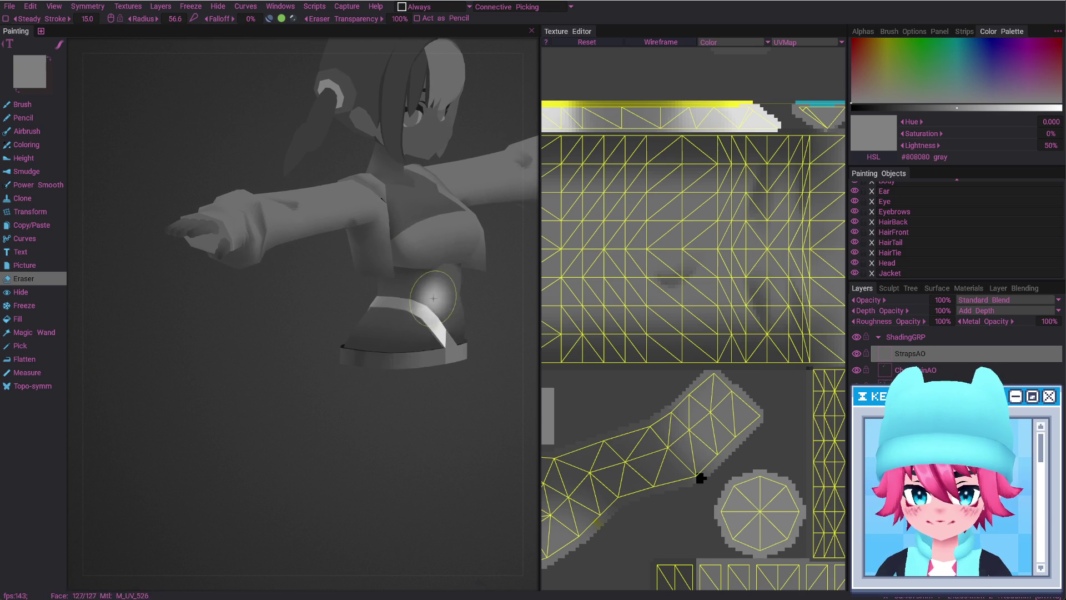
mouse_move(424, 311)
alt+mouse_down()
mouse_move(370, 312)
mouse_move(421, 305)
alt+mouse_up()
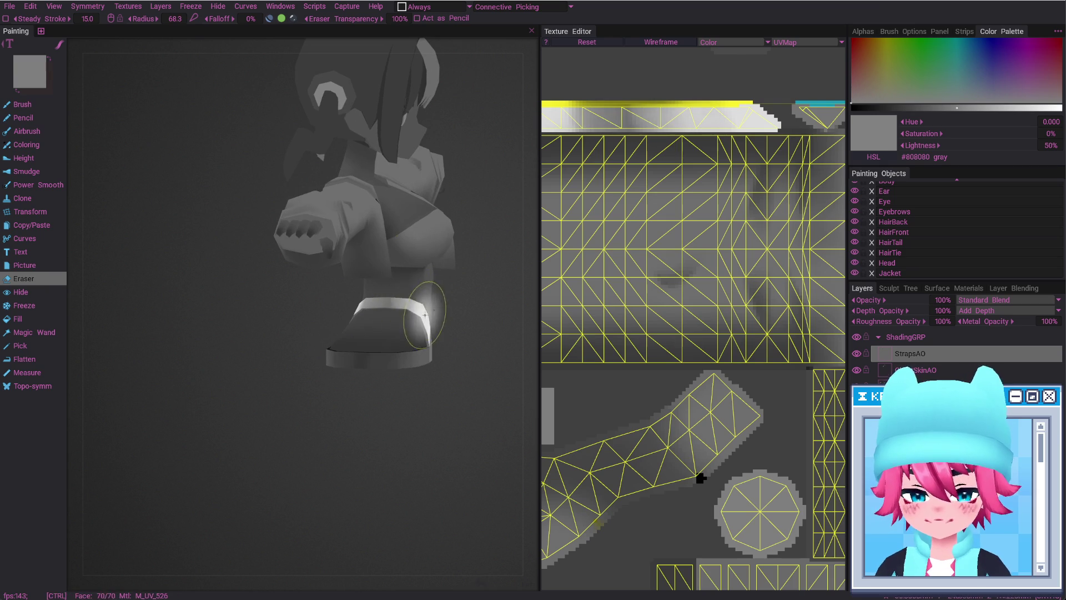
Return to the brush and review the waist-band shading from several angles
key(b)
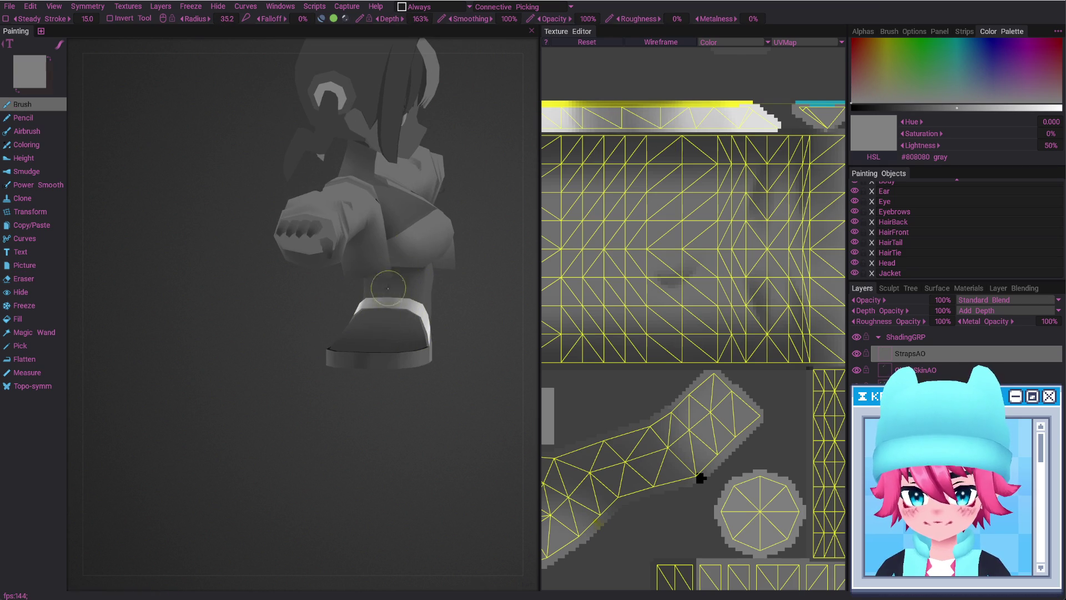
alt+drag(416, 307, 398, 342)
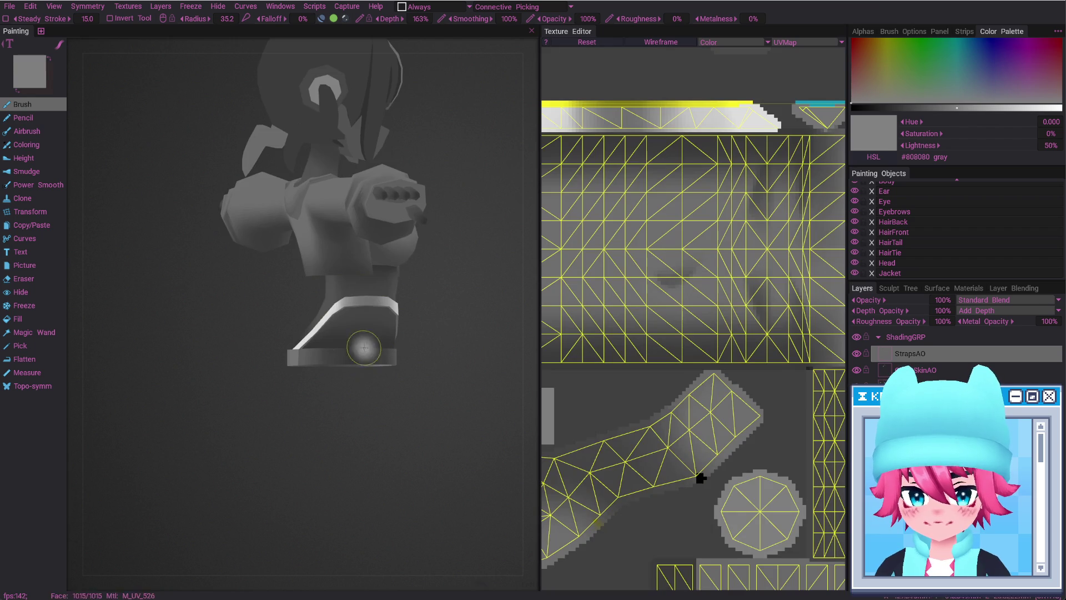
mouse_move(348, 351)
alt+mouse_down()
mouse_move(350, 369)
mouse_move(349, 354)
mouse_move(349, 365)
mouse_move(374, 345)
mouse_move(364, 382)
mouse_move(419, 366)
alt+mouse_up()
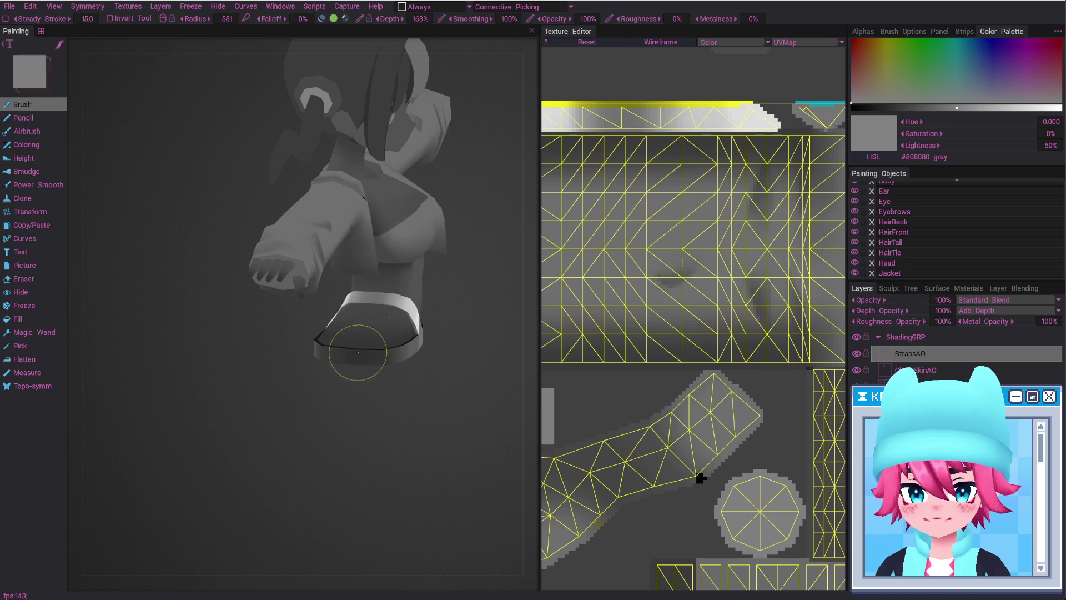
mouse_move(353, 394)
alt+mouse_down()
mouse_move(402, 353)
mouse_move(372, 357)
mouse_move(371, 336)
mouse_move(383, 388)
mouse_move(404, 336)
mouse_move(402, 393)
mouse_move(400, 380)
alt+mouse_up()
alt+right_drag(400, 381, 397, 428)
mouse_move(398, 428)
alt+mouse_down()
mouse_move(361, 332)
mouse_move(327, 341)
alt+mouse_up()
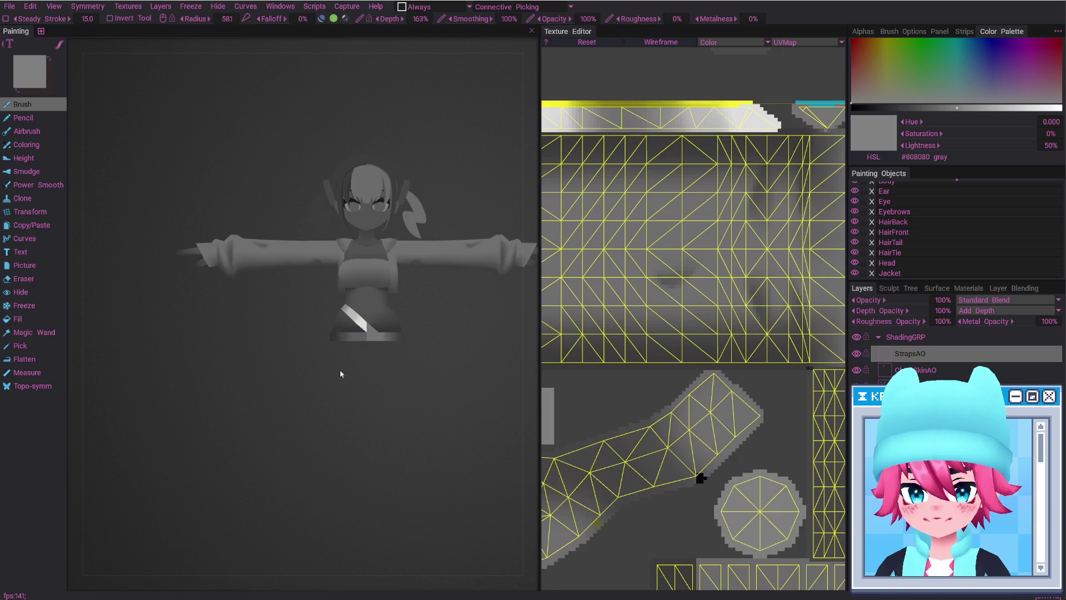
mouse_move(359, 391)
alt+right_down()
mouse_move(375, 365)
mouse_move(363, 351)
alt+right_up()
mouse_move(388, 368)
alt+mouse_down()
mouse_move(409, 409)
mouse_move(390, 408)
mouse_move(393, 376)
mouse_move(389, 388)
alt+mouse_up()
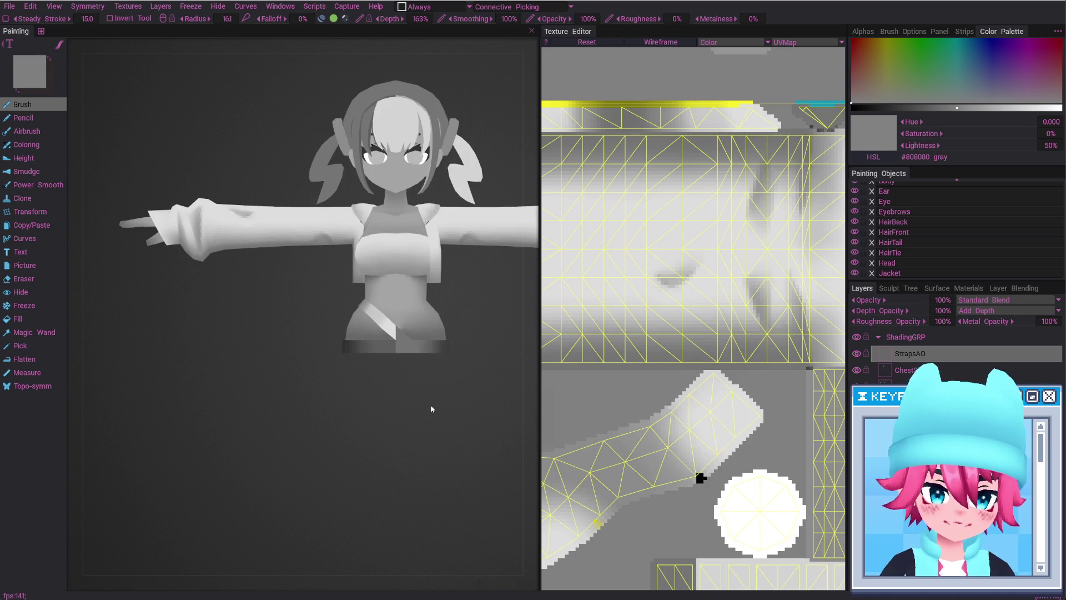
drag(354, 377, 403, 328)
scroll(403, 327, down, 3)
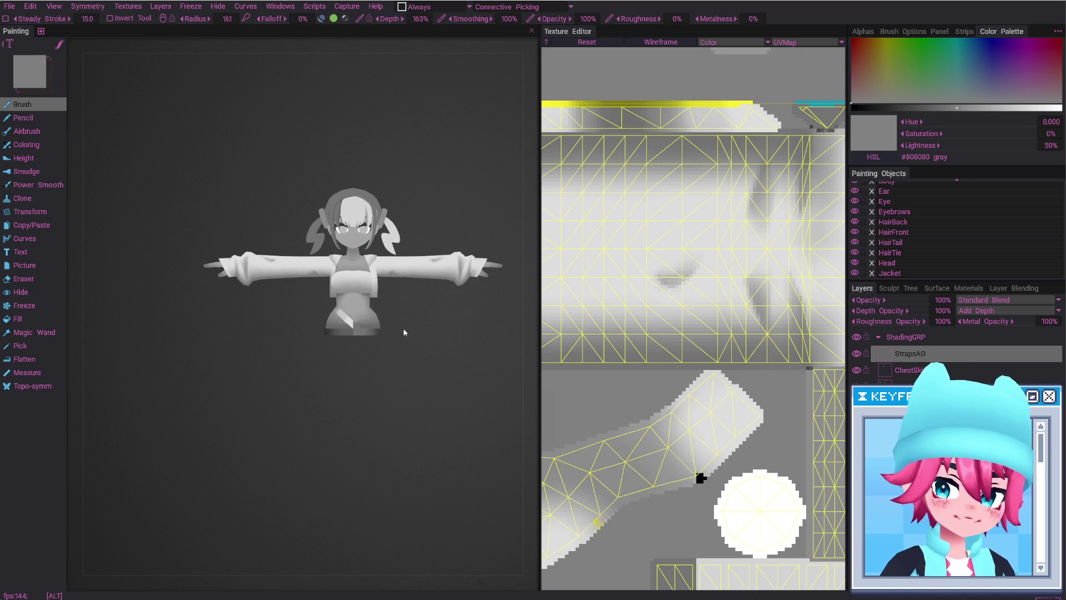
scroll(317, 352, up, 5)
mouse_move(318, 352)
alt+mouse_down()
mouse_move(446, 409)
mouse_move(281, 381)
alt+mouse_up()
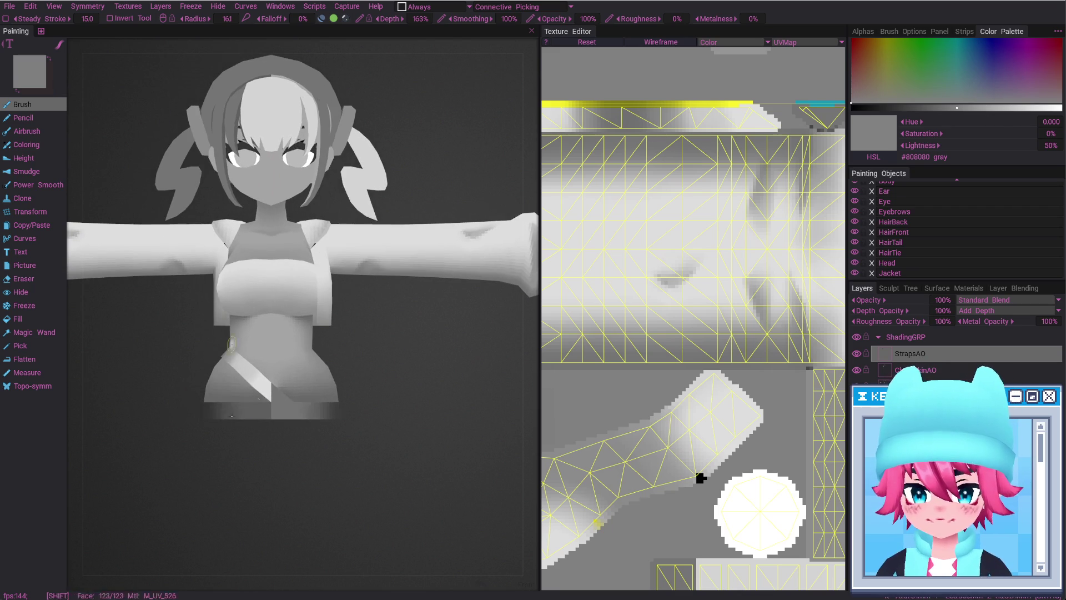
alt+right_drag(281, 380, 347, 324)
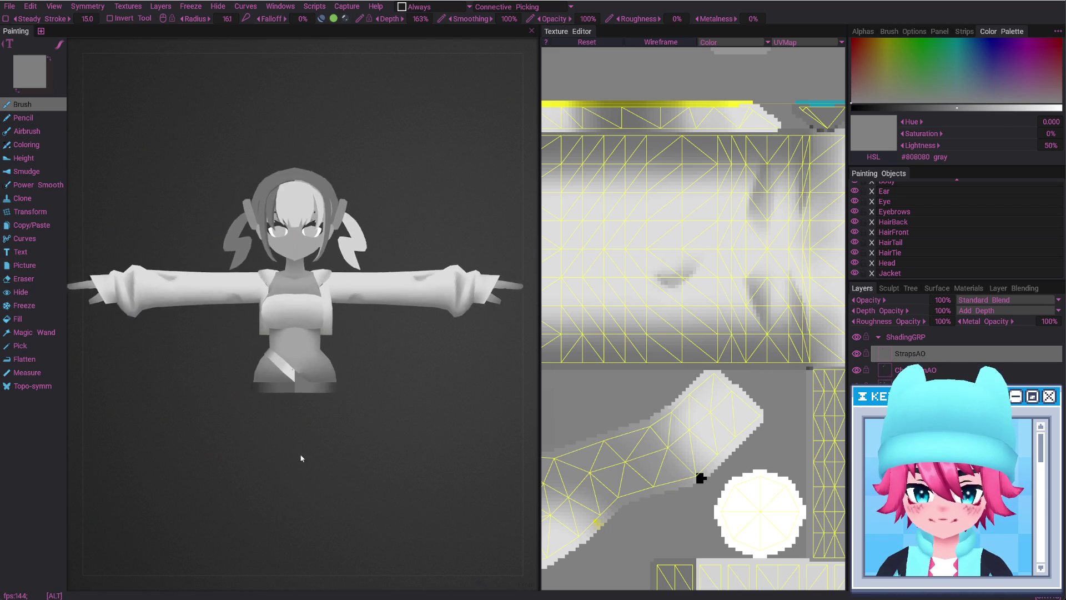
alt+drag(347, 328, 410, 329)
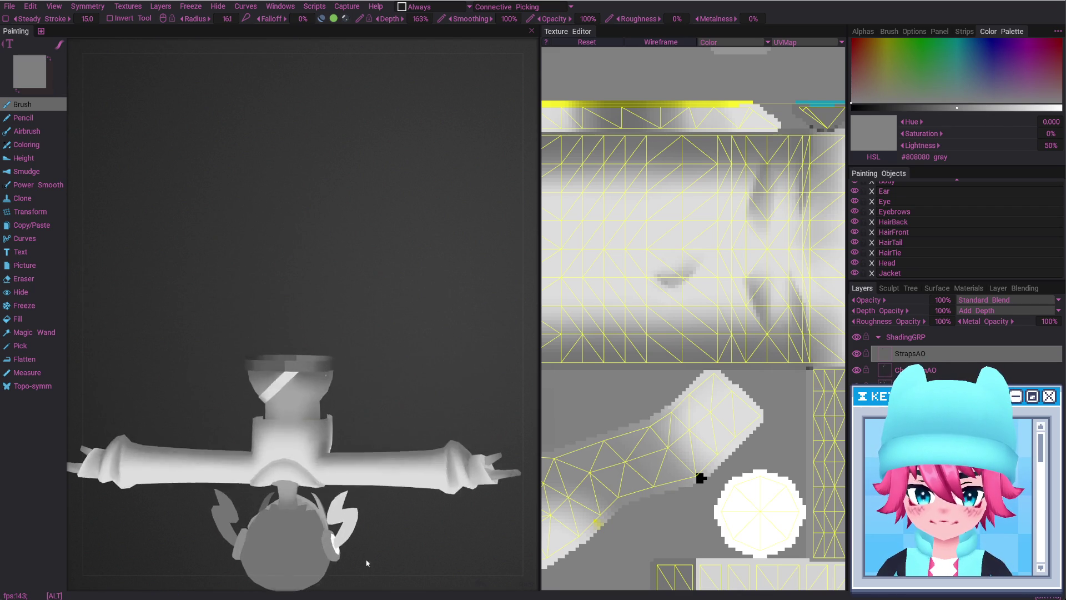
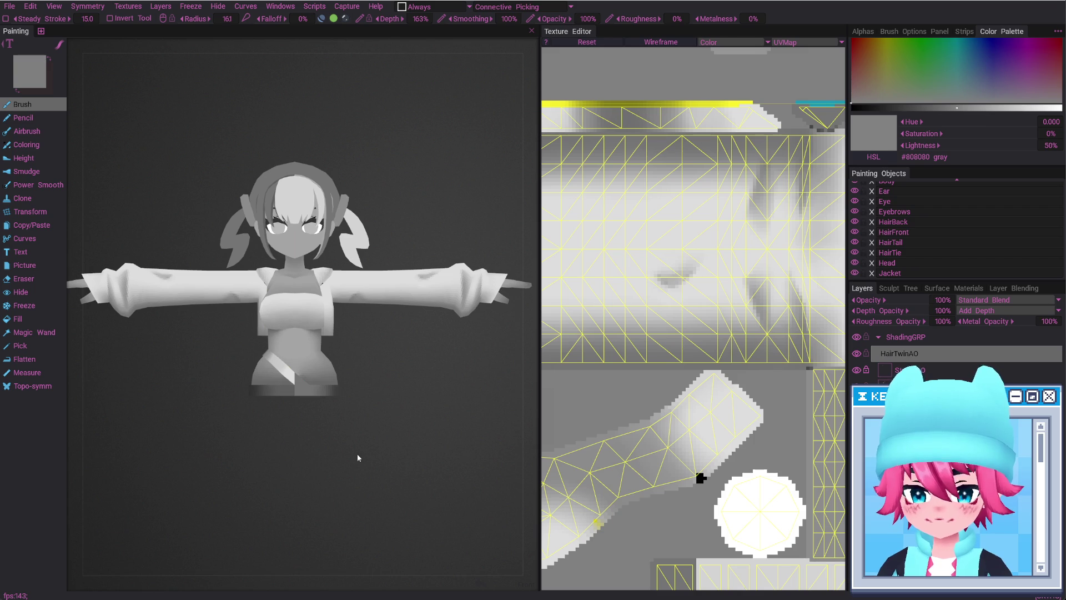
Pan the 3D view and UV editor, then zoom out to show the character's full UV layout
alt+middle_drag(326, 278, 326, 352)
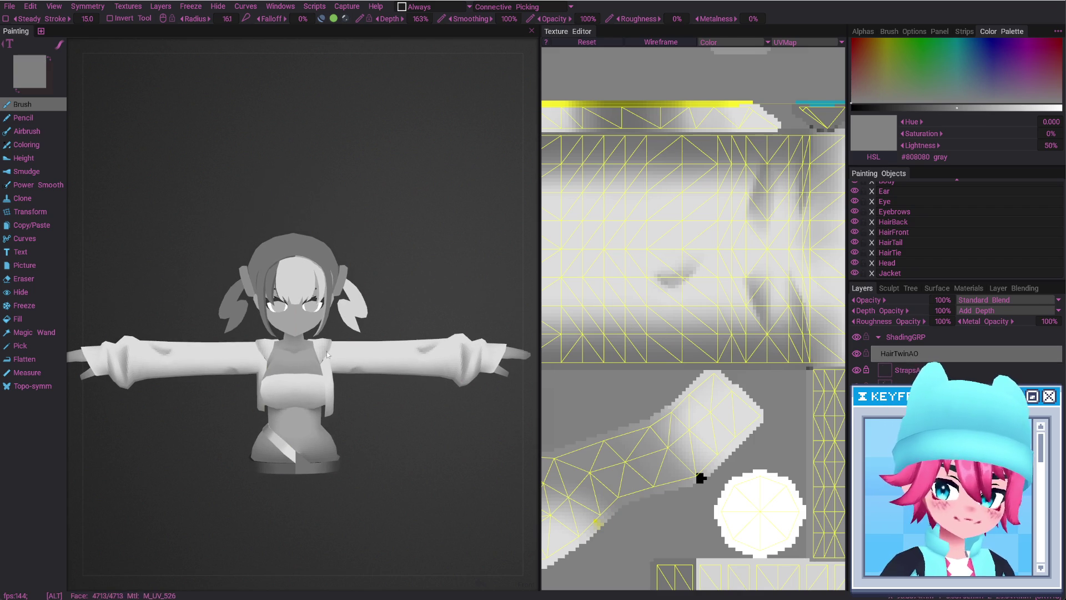
alt+middle_drag(701, 478, 673, 357)
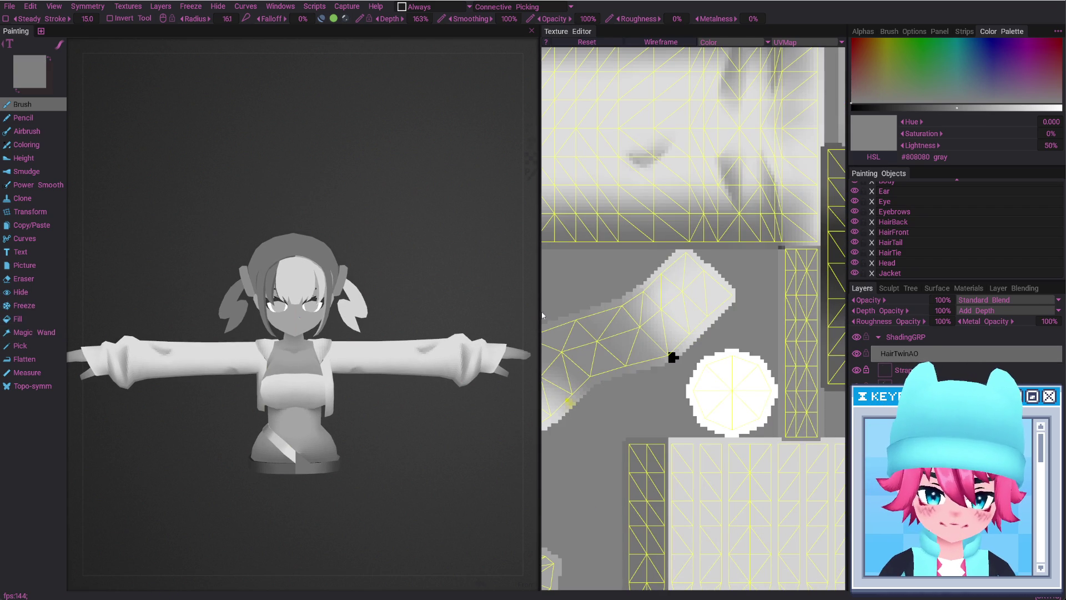
alt+middle_drag(673, 357, 604, 360)
scroll(654, 358, down, 5)
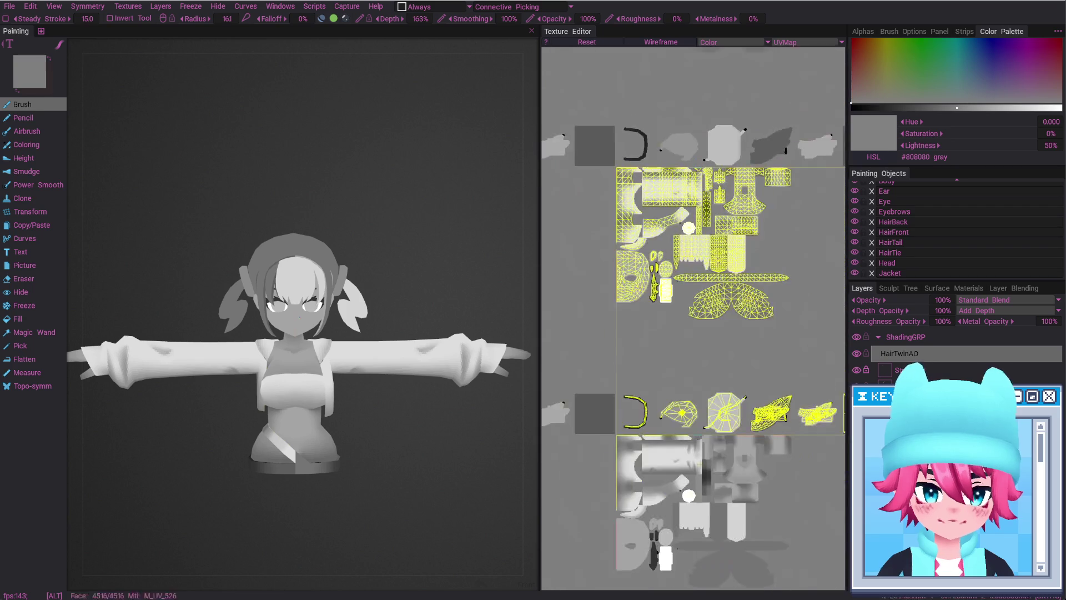
scroll(654, 357, up, 3)
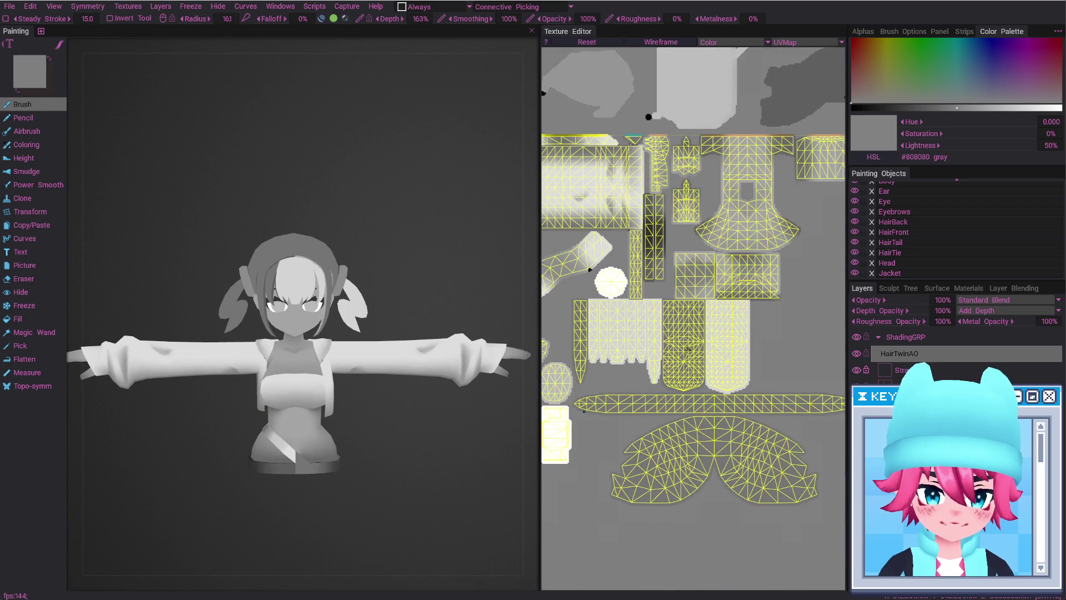
Magic-wand both hair twin-tail UV islands and invert the freeze so only they stay paintable
click(33, 332)
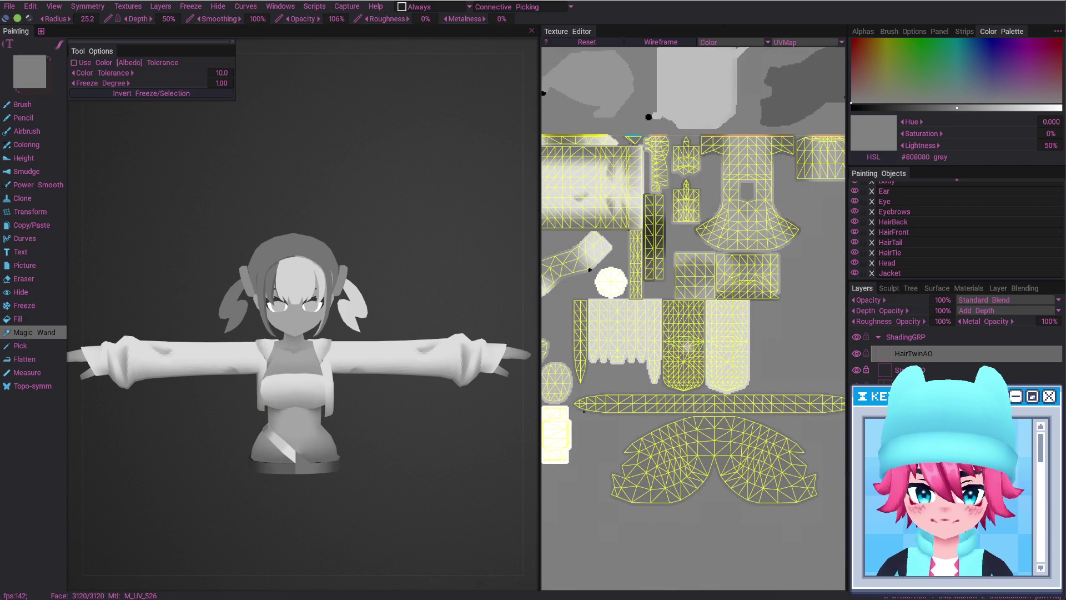
shift+click(683, 344)
shift+click(728, 344)
key(ctrl+shift+i)
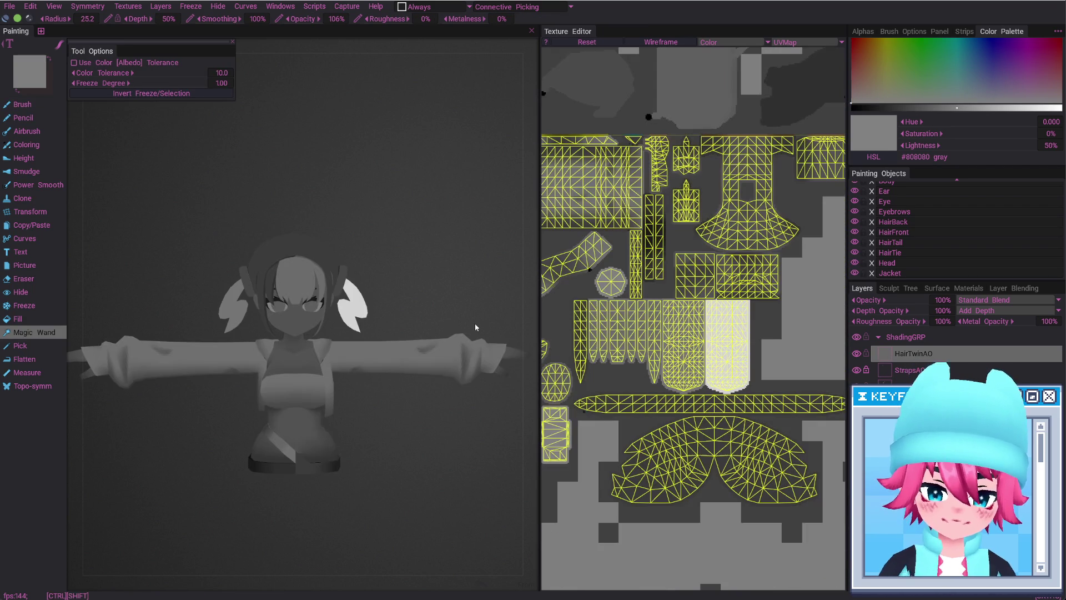
key(b)
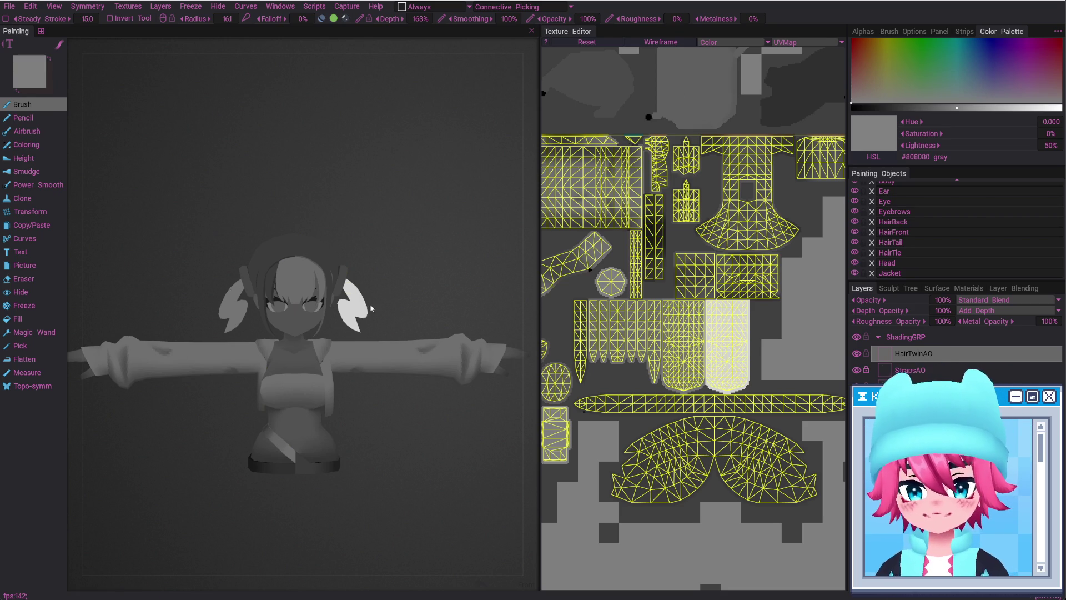
mouse_move(371, 308)
alt+mouse_down()
mouse_move(358, 232)
mouse_move(671, 391)
alt+mouse_up()
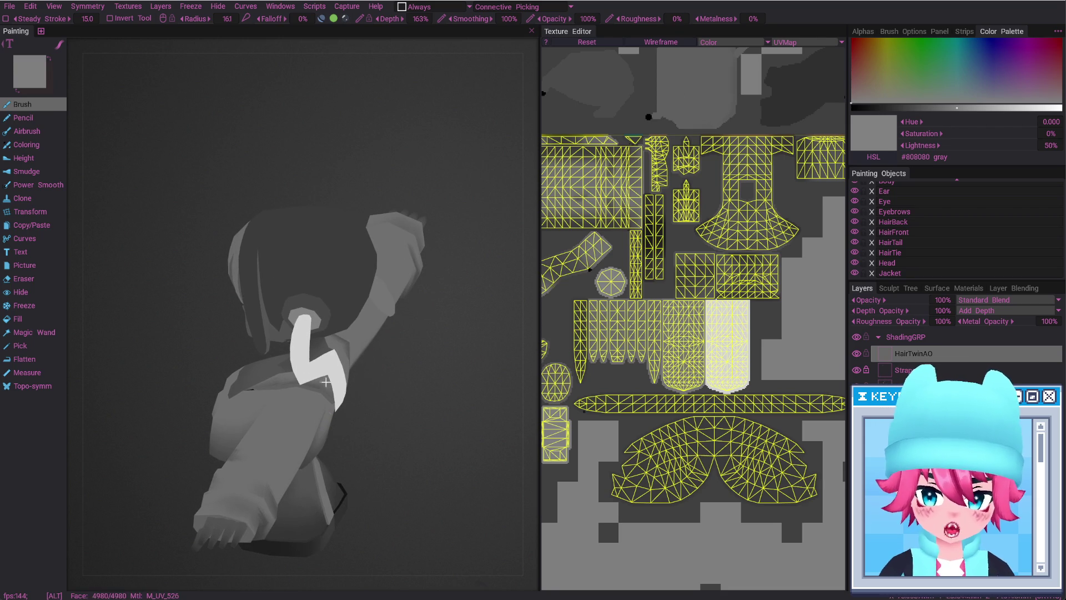
Brush near-white paint over the hair twin-tail strand, lightening its UV strip
alt+drag(326, 382, 339, 398)
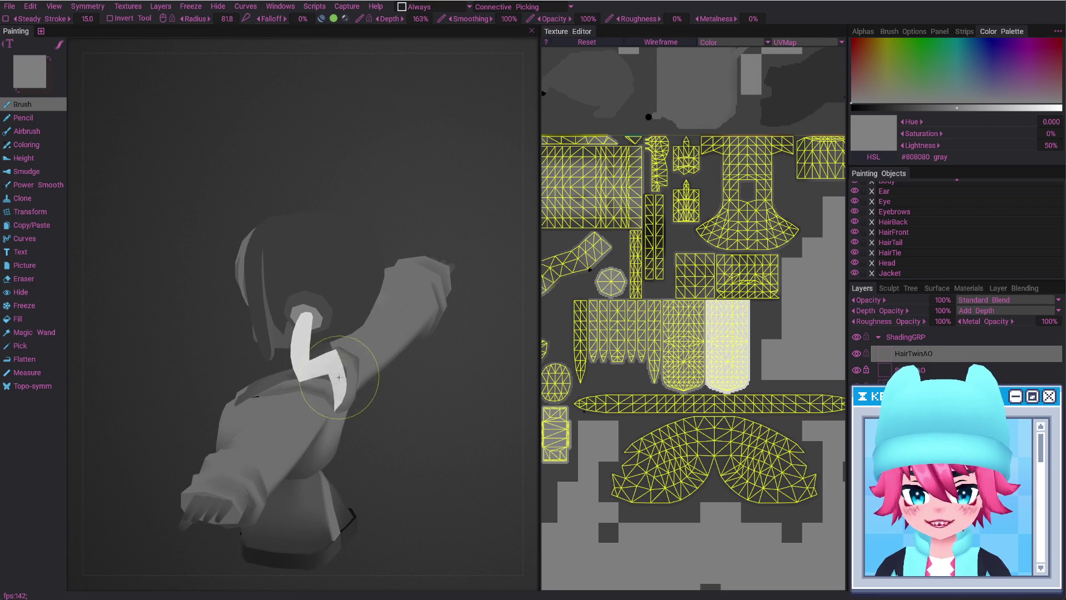
mouse_move(338, 382)
alt+mouse_down()
mouse_move(366, 359)
mouse_move(355, 364)
alt+mouse_up()
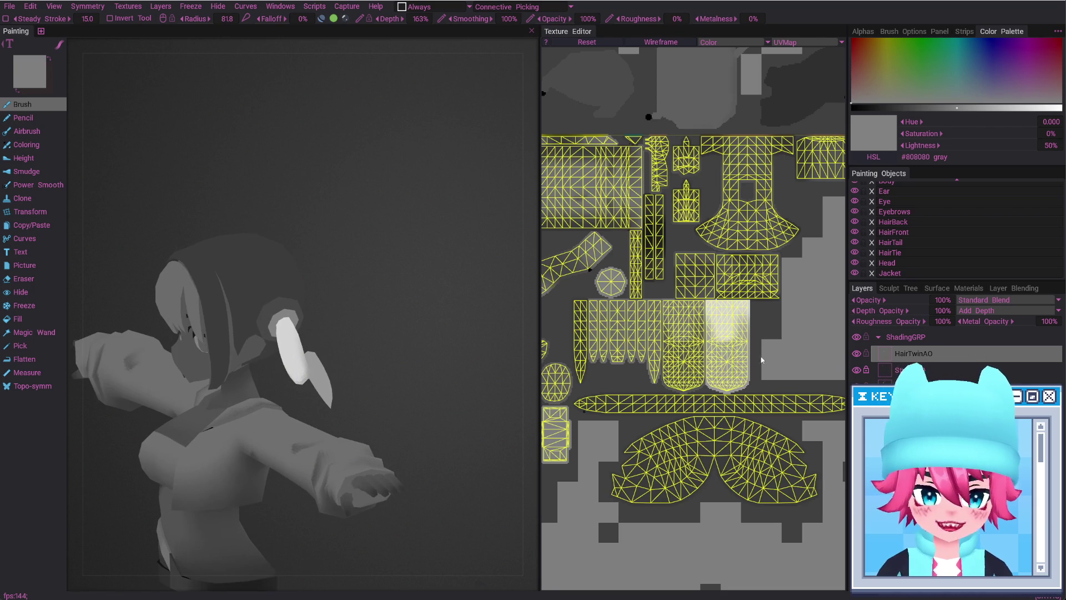
drag(746, 380, 727, 389)
alt+drag(345, 391, 337, 398)
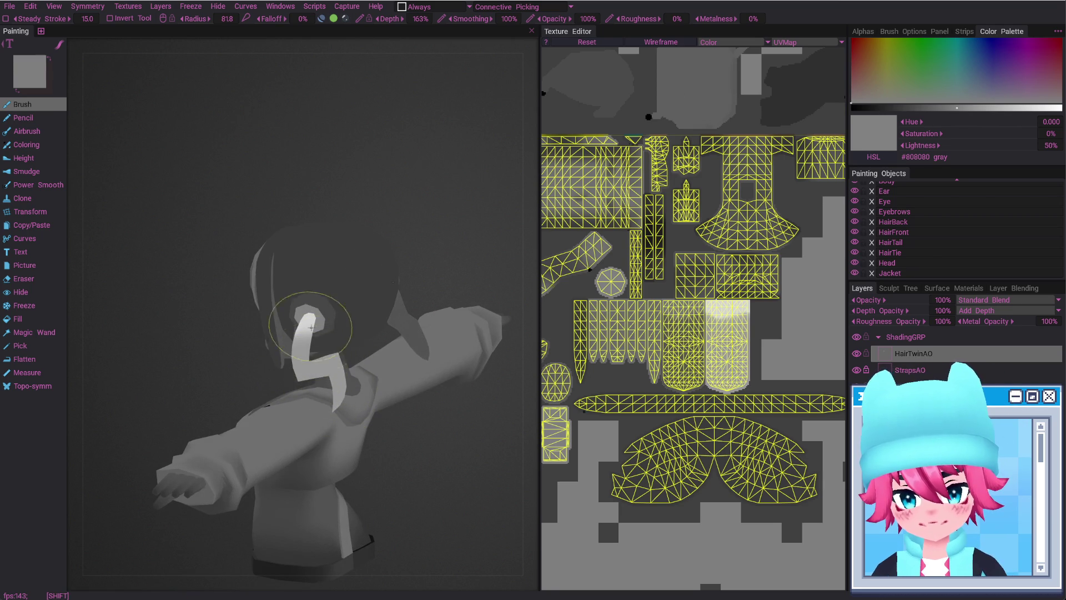
key(e)
mouse_move(302, 311)
alt+mouse_down()
mouse_move(323, 364)
mouse_move(309, 379)
alt+mouse_up()
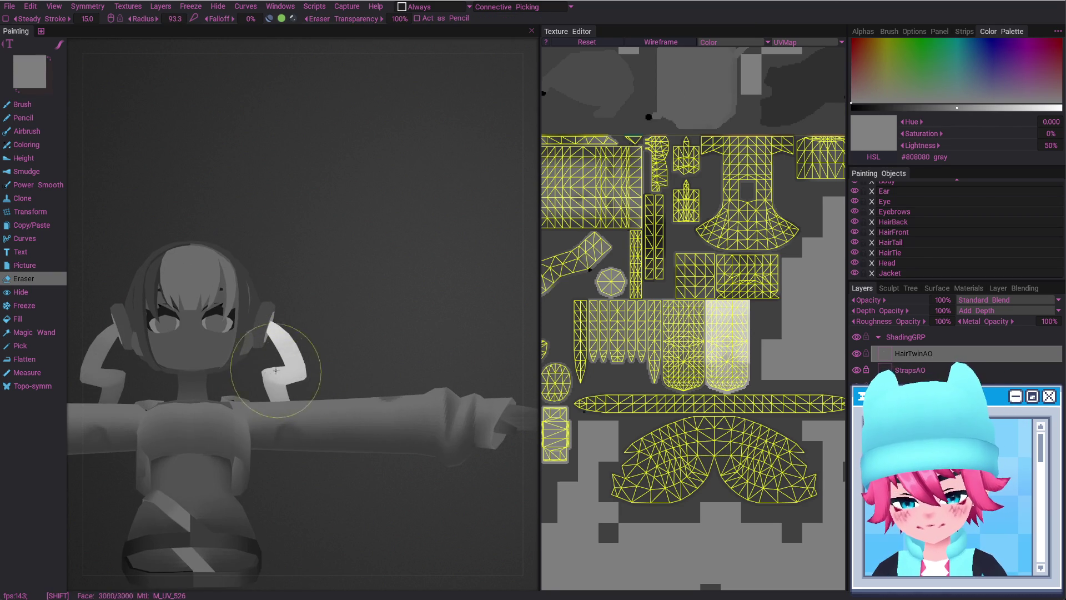
With the wireframe shown and a smaller brush, erase and repaint parts of the twin-tail's white
mouse_move(306, 420)
alt+mouse_down()
mouse_move(364, 338)
mouse_move(274, 333)
mouse_move(357, 350)
alt+mouse_up()
scroll(247, 346, up, 3)
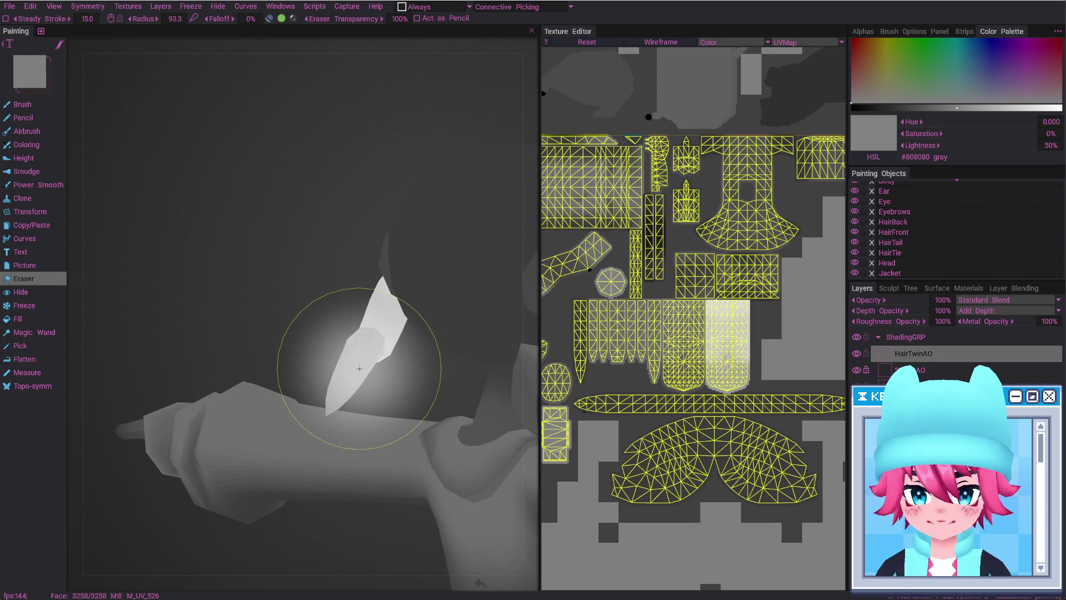
key(w)
right_drag(355, 369, 355, 359)
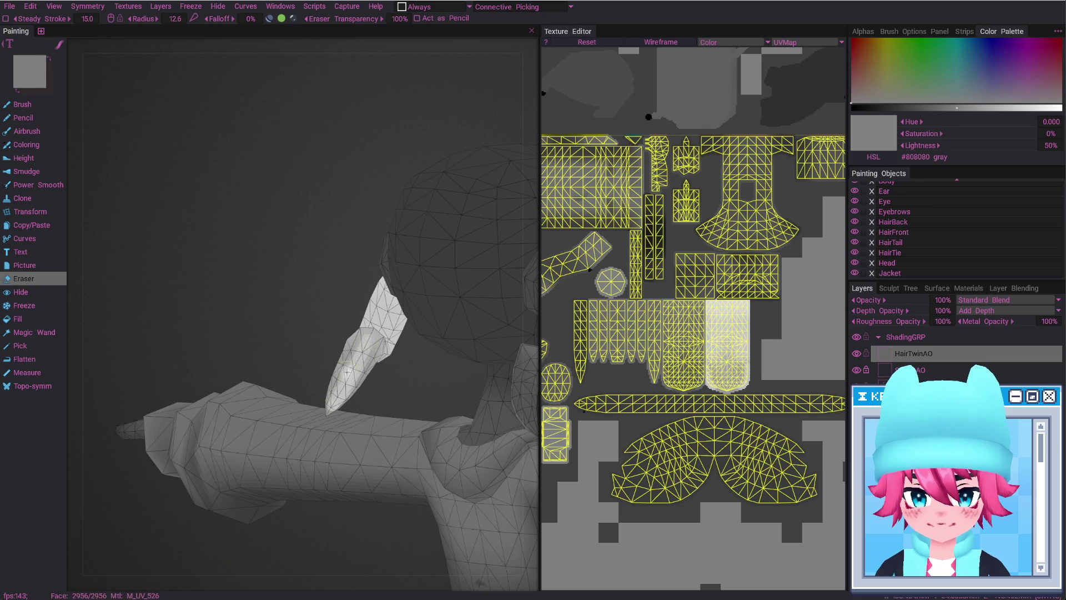
alt+drag(370, 337, 348, 396)
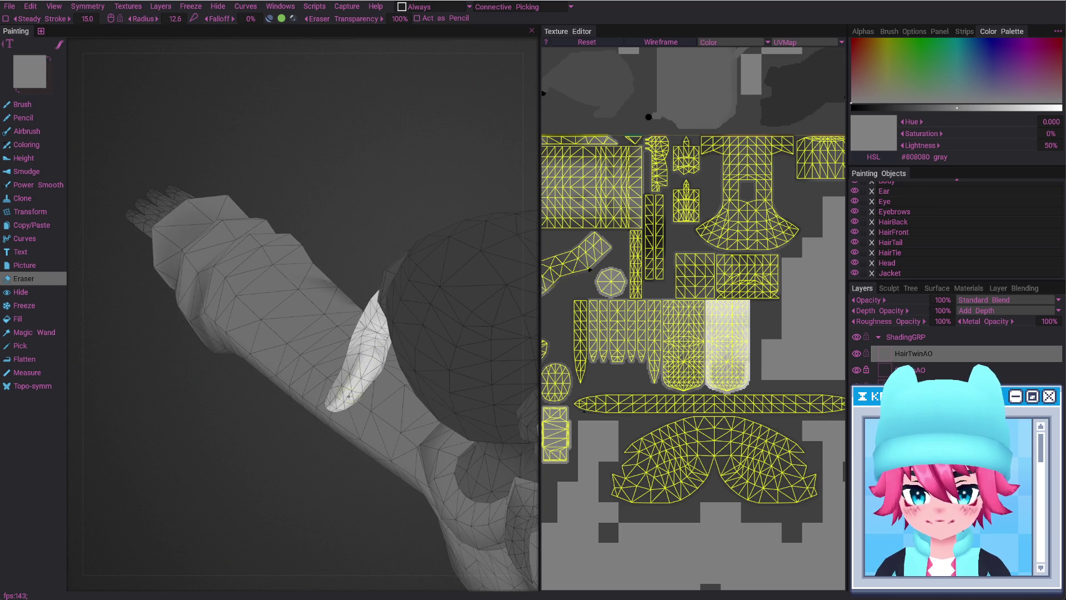
key(b)
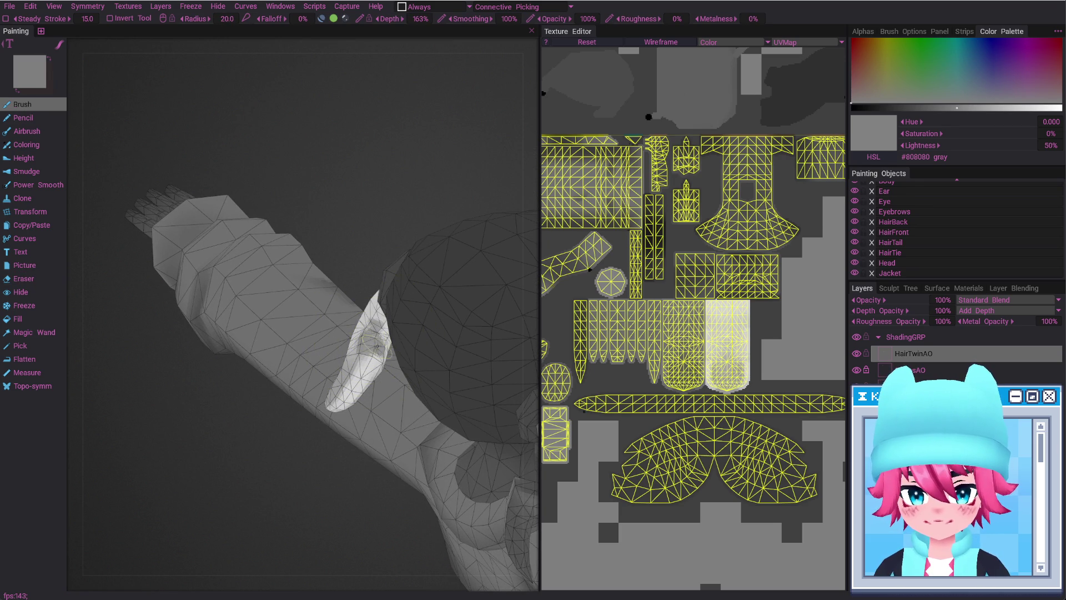
key(e)
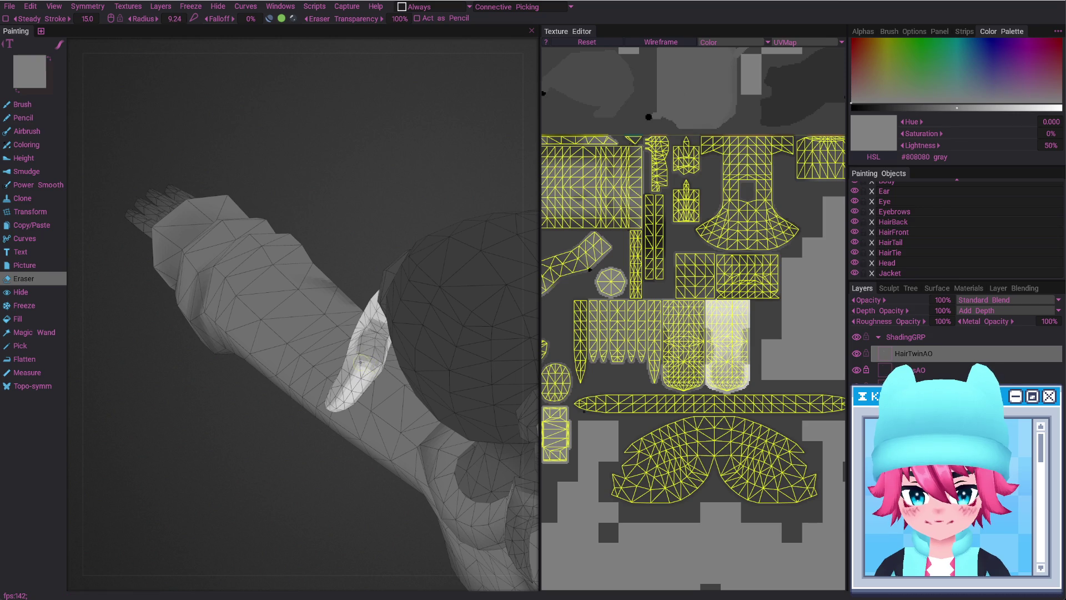
mouse_move(378, 332)
alt+mouse_down()
mouse_move(412, 363)
mouse_move(369, 347)
mouse_move(356, 357)
alt+mouse_up()
key(w)
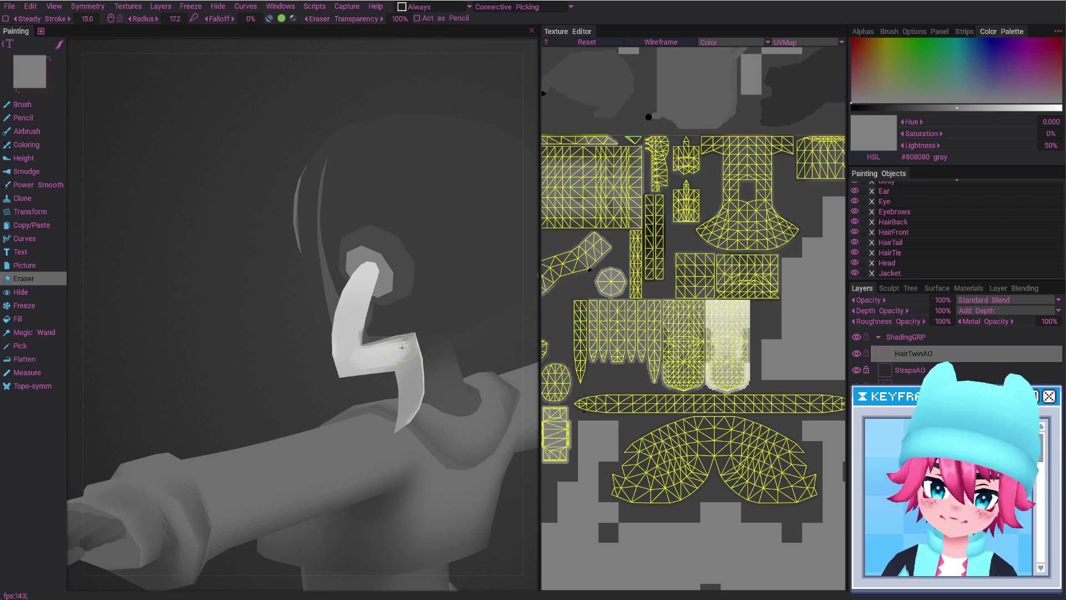
Alternate Brush and Eraser around the head and ear strand, leaving faint gray near the tip
mouse_move(399, 379)
alt+mouse_down()
mouse_move(438, 391)
mouse_move(440, 375)
mouse_move(395, 406)
mouse_move(412, 354)
alt+mouse_up()
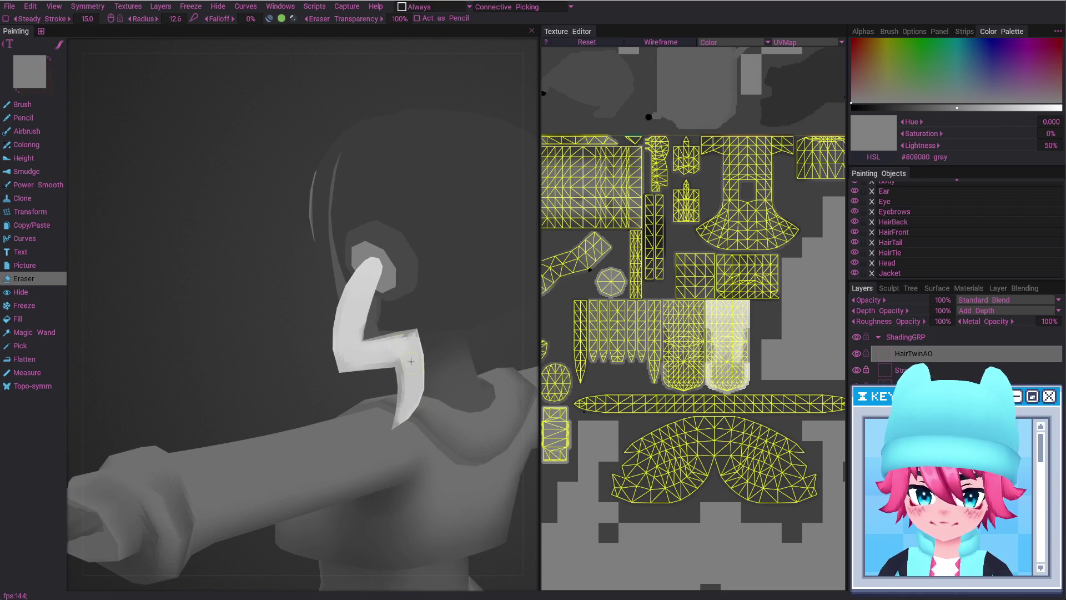
alt+drag(411, 361, 452, 353)
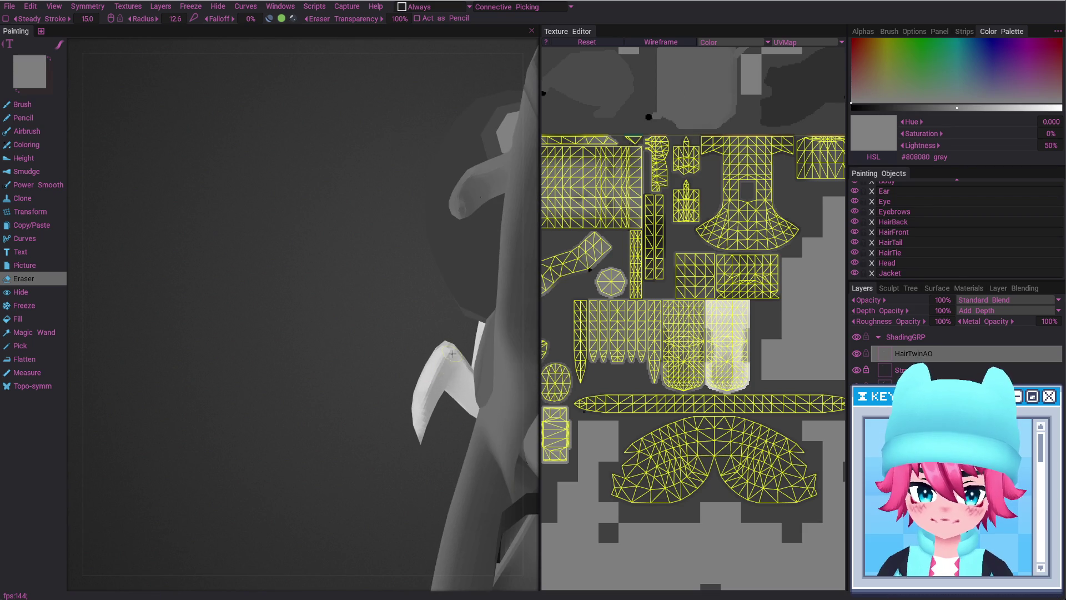
mouse_move(430, 367)
alt+mouse_down()
mouse_move(407, 356)
mouse_move(415, 408)
alt+mouse_up()
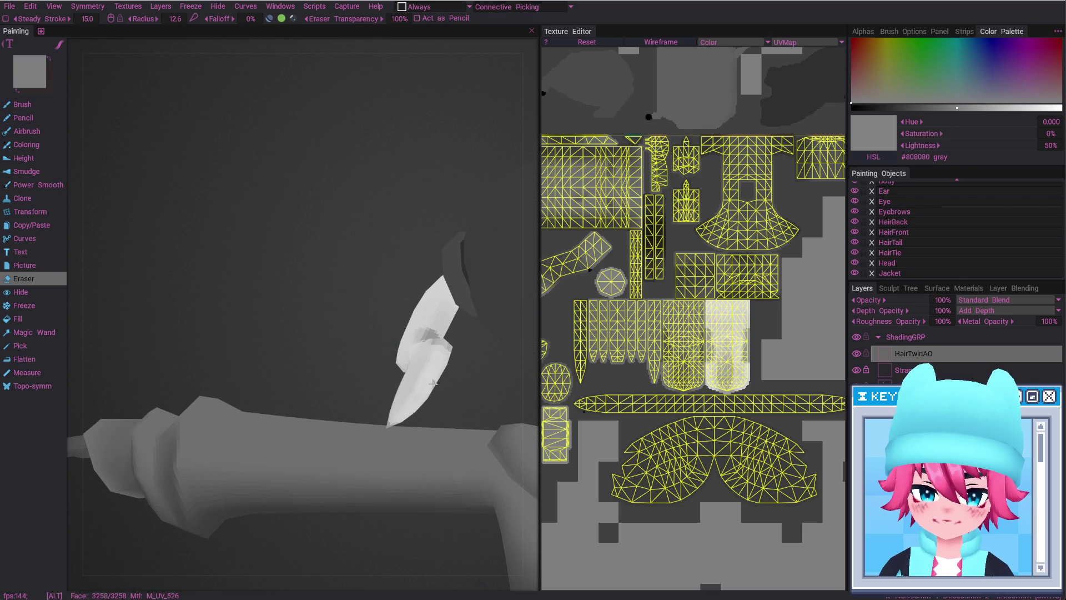
alt+drag(405, 357, 413, 317)
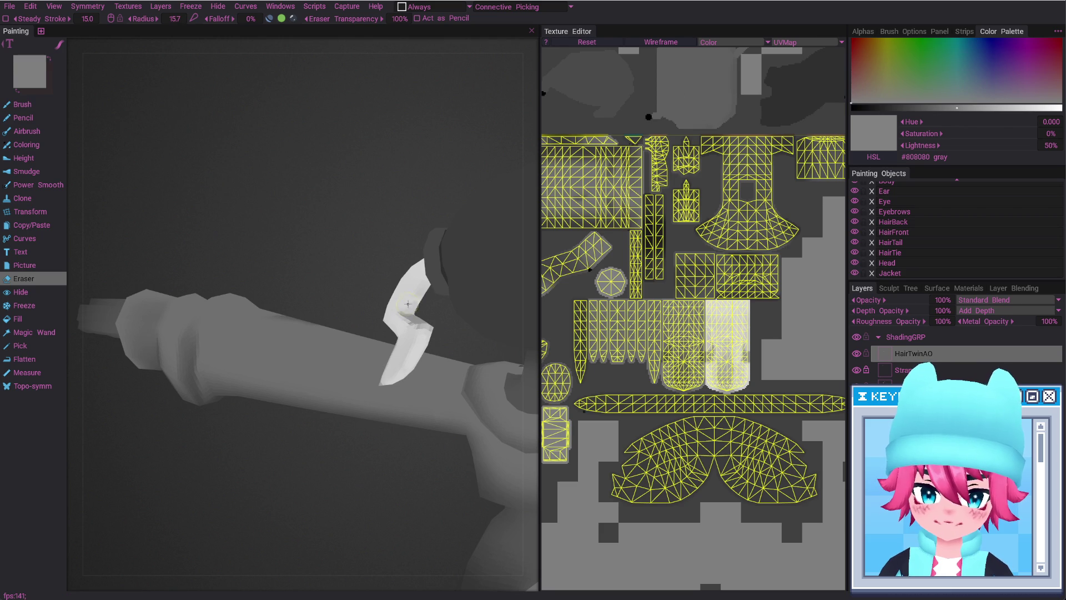
mouse_move(400, 332)
alt+mouse_down()
mouse_move(410, 311)
mouse_move(327, 282)
alt+mouse_up()
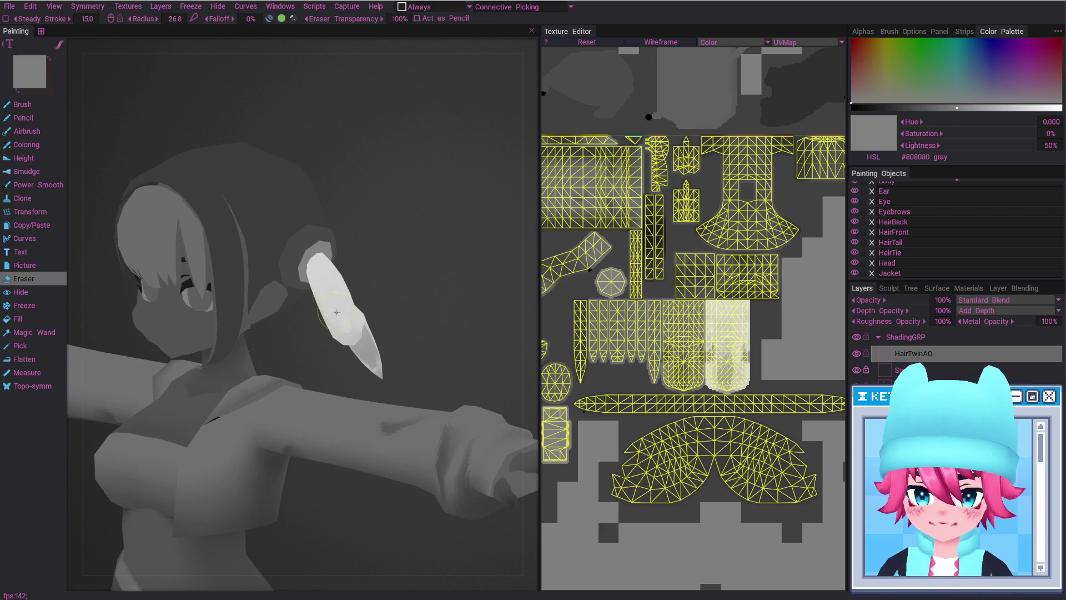
mouse_move(350, 318)
alt+mouse_down()
mouse_move(346, 335)
mouse_move(363, 345)
mouse_move(367, 336)
mouse_move(259, 373)
mouse_move(267, 367)
alt+mouse_up()
key(b)
key(e)
key(b)
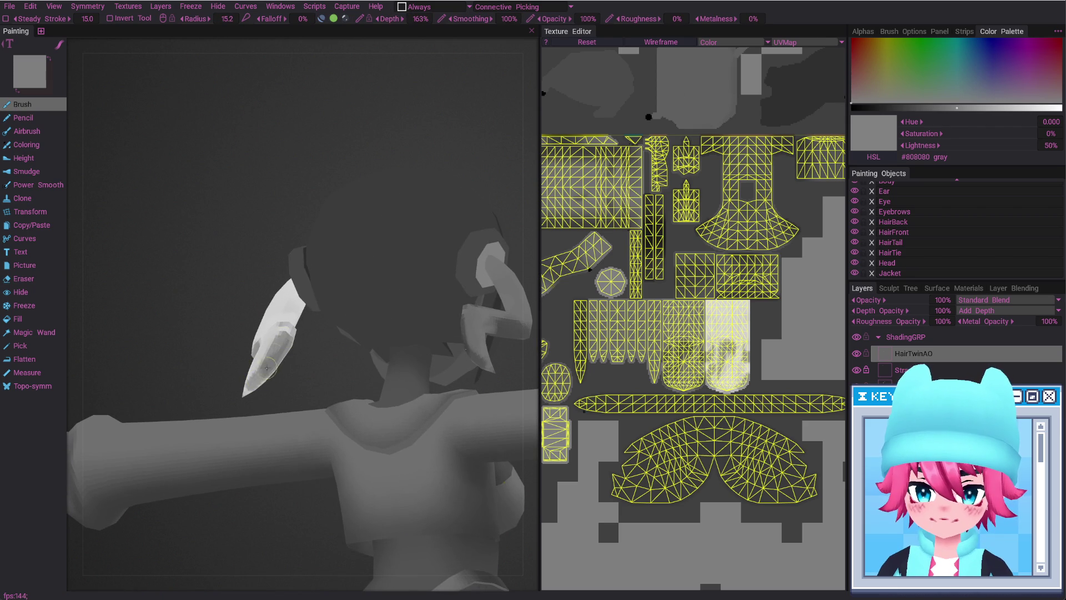
mouse_move(290, 307)
alt+mouse_down()
mouse_move(281, 338)
mouse_move(318, 383)
mouse_move(243, 381)
mouse_move(333, 405)
mouse_move(326, 414)
mouse_move(328, 374)
mouse_move(266, 419)
mouse_move(301, 354)
mouse_move(355, 351)
alt+mouse_up()
key(e)
key(b)
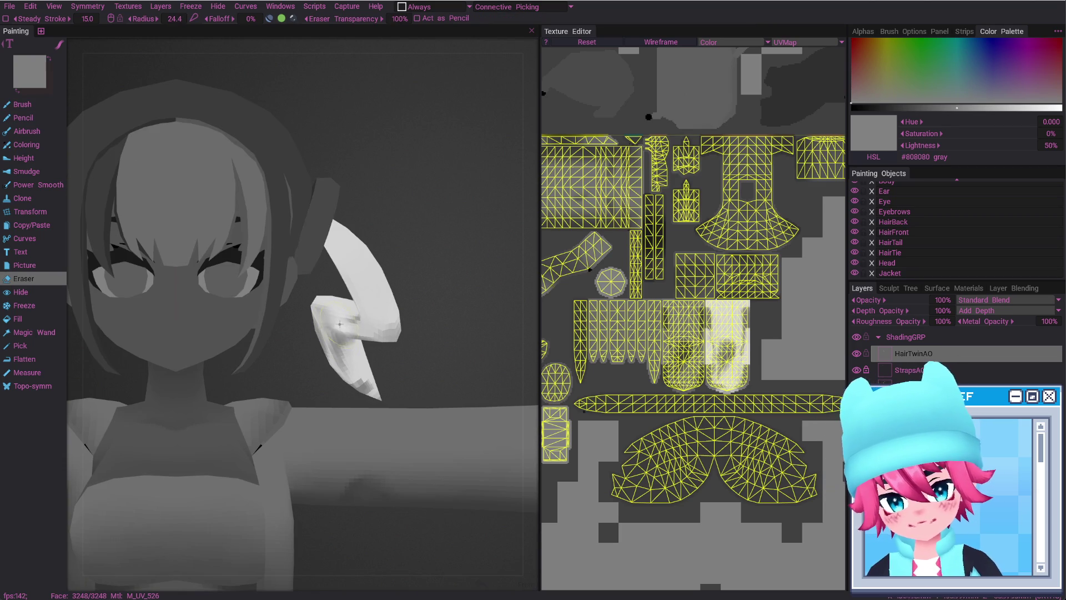
right_drag(328, 324, 352, 323)
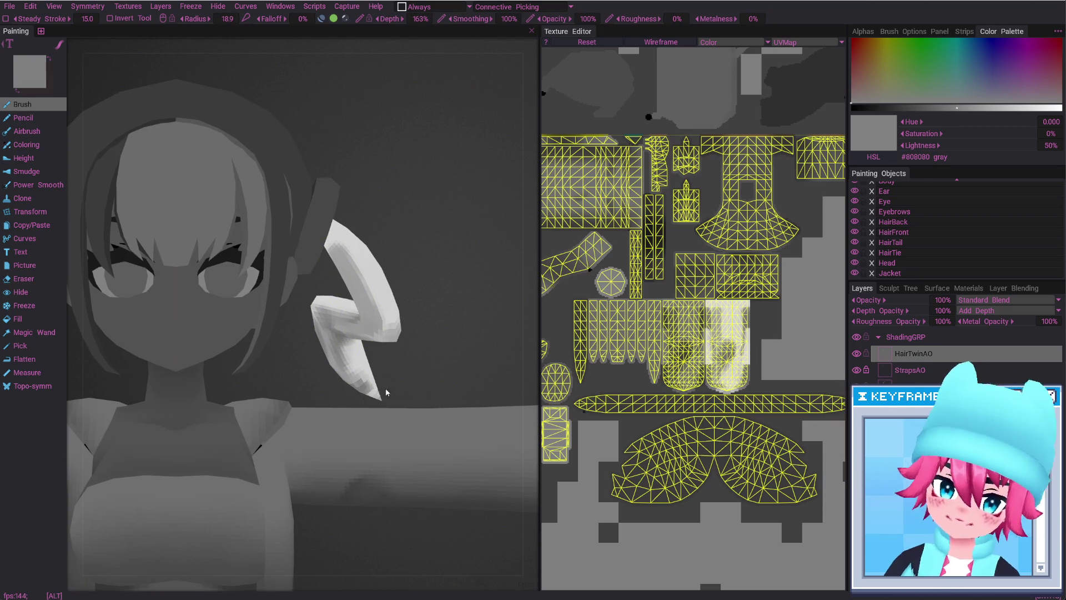
alt+right_drag(386, 393, 394, 440)
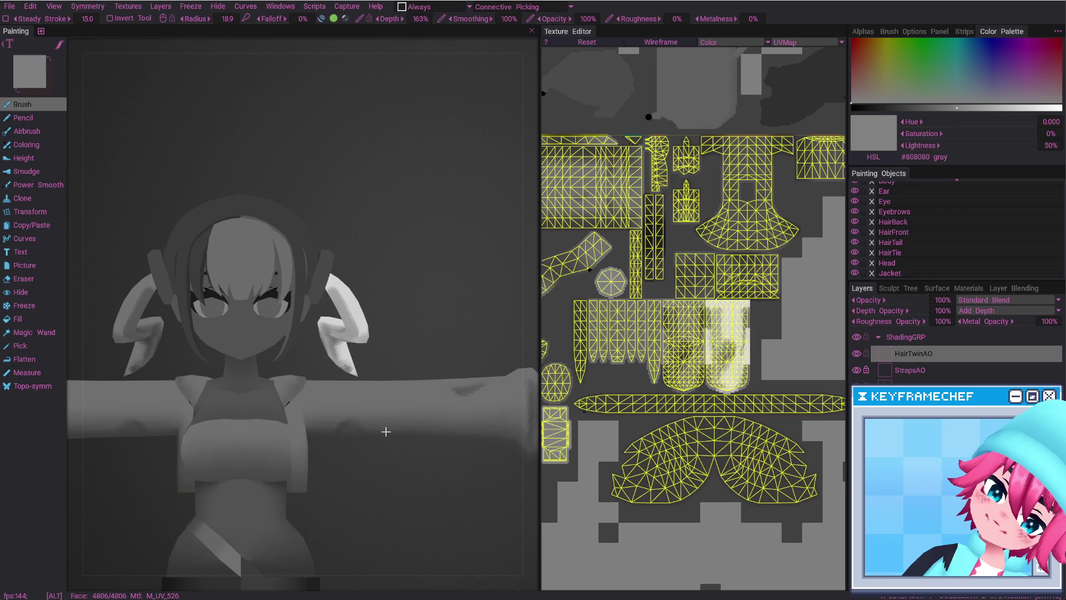
alt+drag(356, 335, 382, 303)
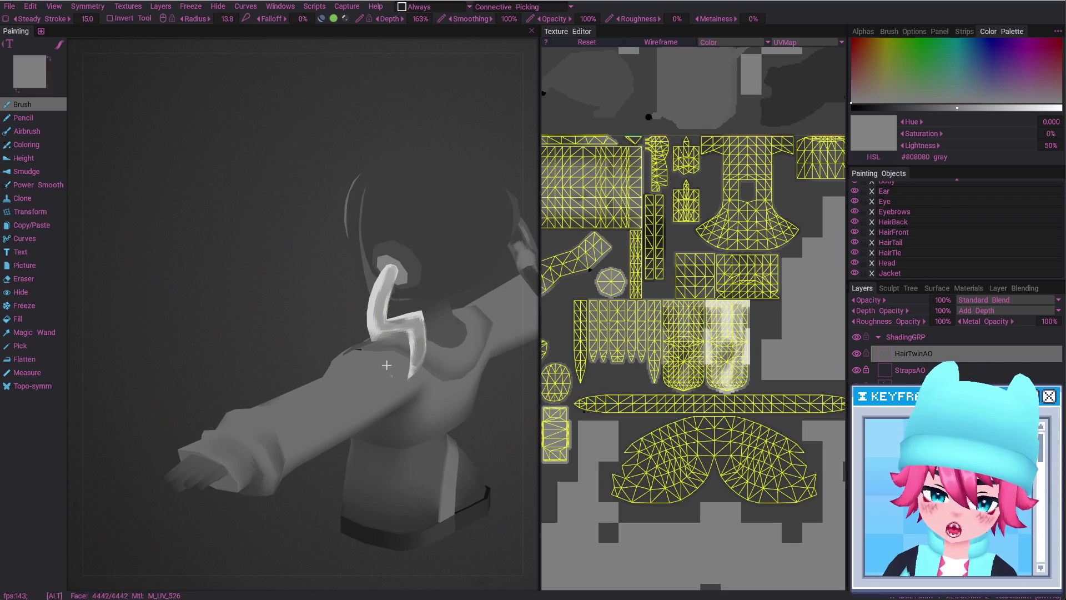
alt+drag(386, 365, 476, 367)
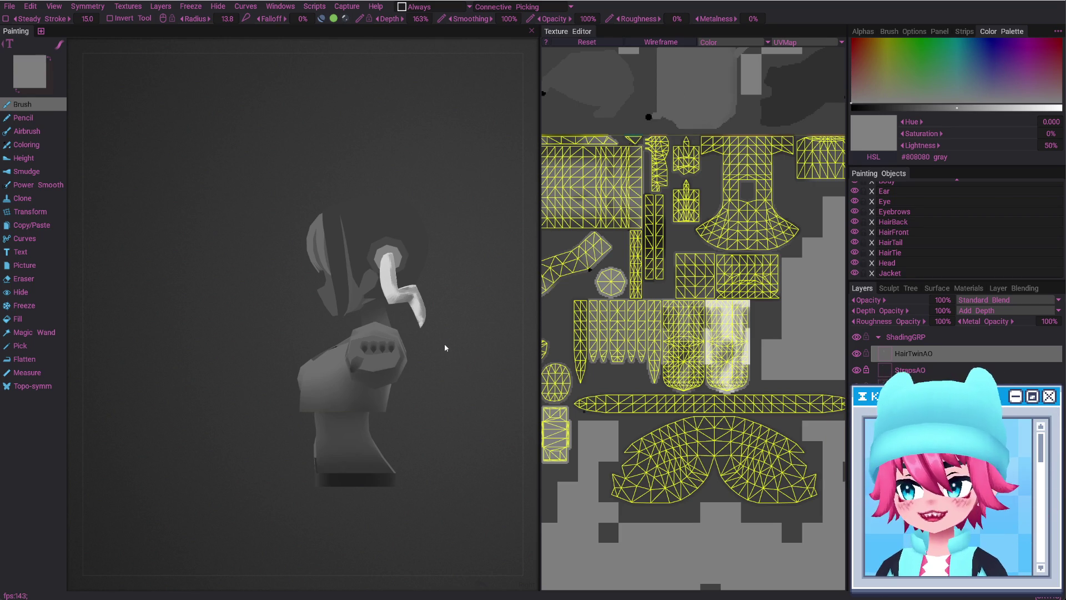
mouse_move(445, 348)
alt+mouse_down()
mouse_move(459, 325)
mouse_move(387, 402)
alt+mouse_up()
key(e)
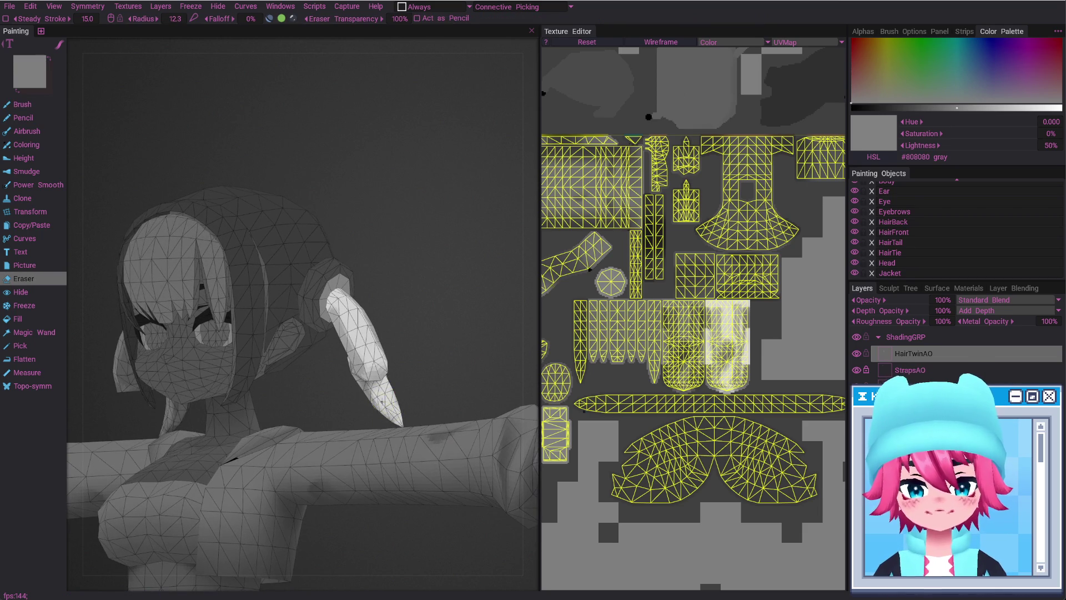
key(w)
alt+drag(394, 414, 380, 386)
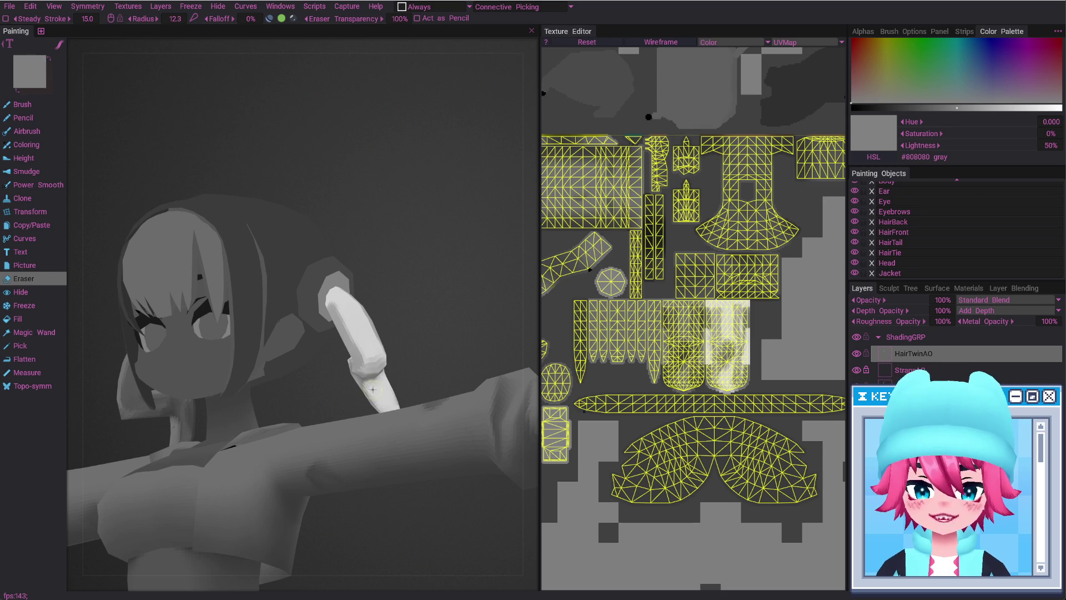
alt+drag(390, 395, 384, 373)
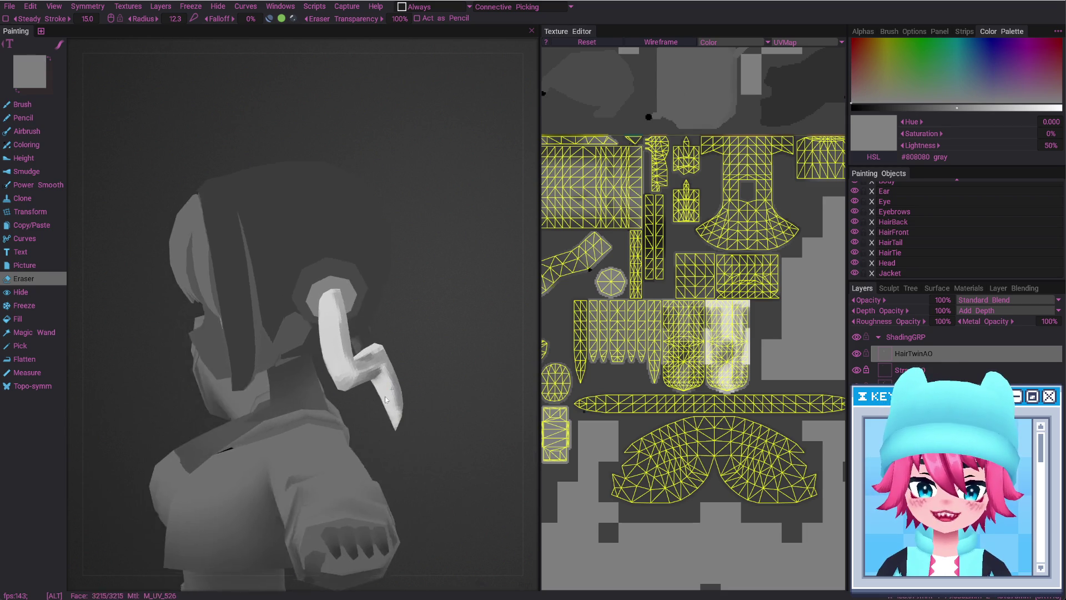
key(b)
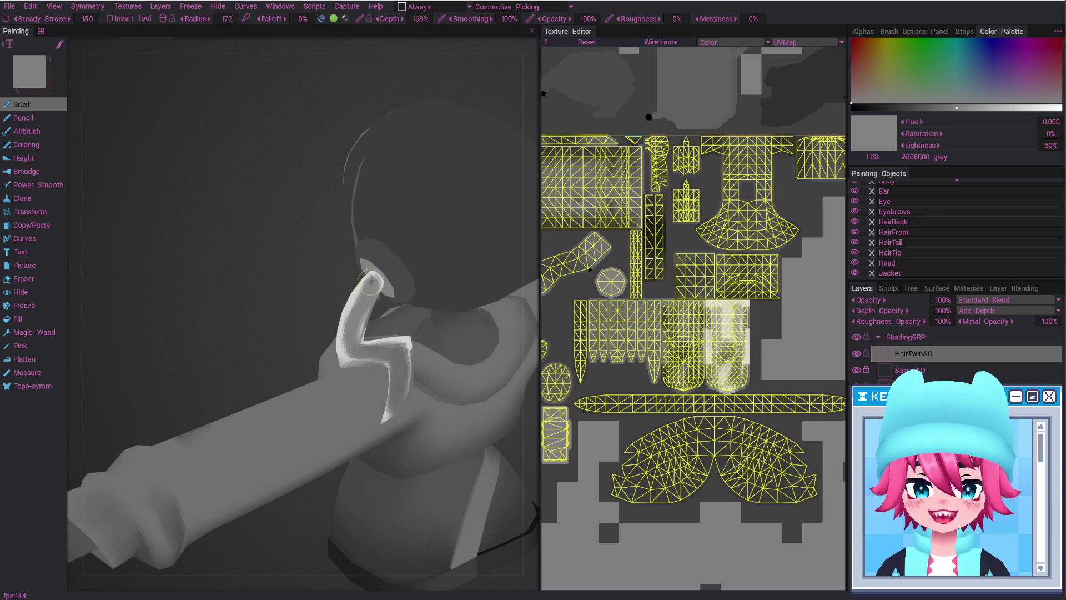
mouse_move(371, 281)
alt+mouse_down()
mouse_move(346, 341)
mouse_move(310, 324)
alt+mouse_up()
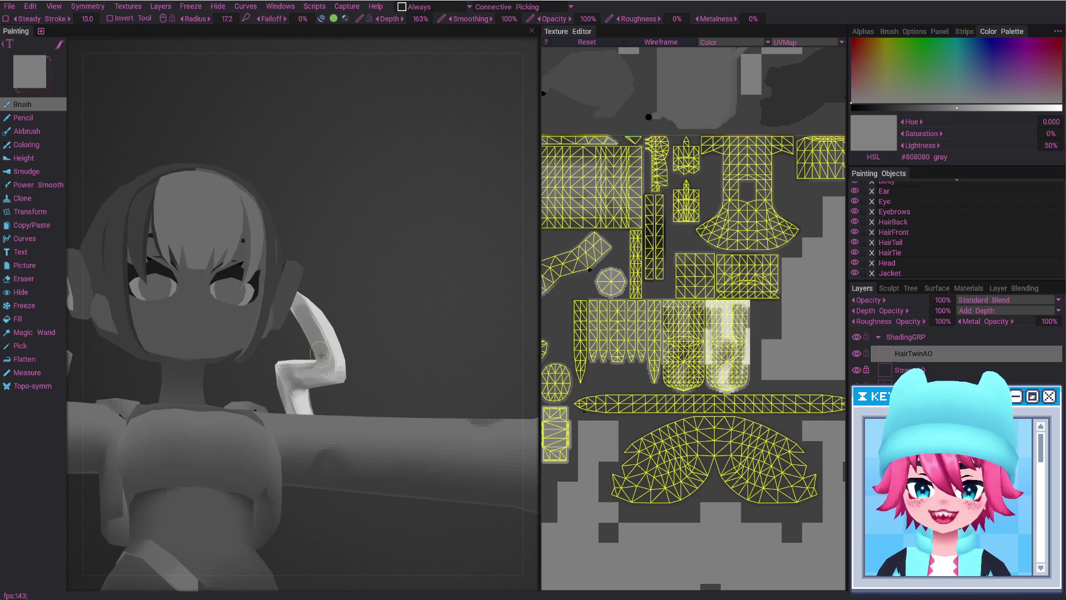
mouse_move(282, 375)
alt+mouse_down()
mouse_move(315, 376)
mouse_move(307, 353)
alt+mouse_up()
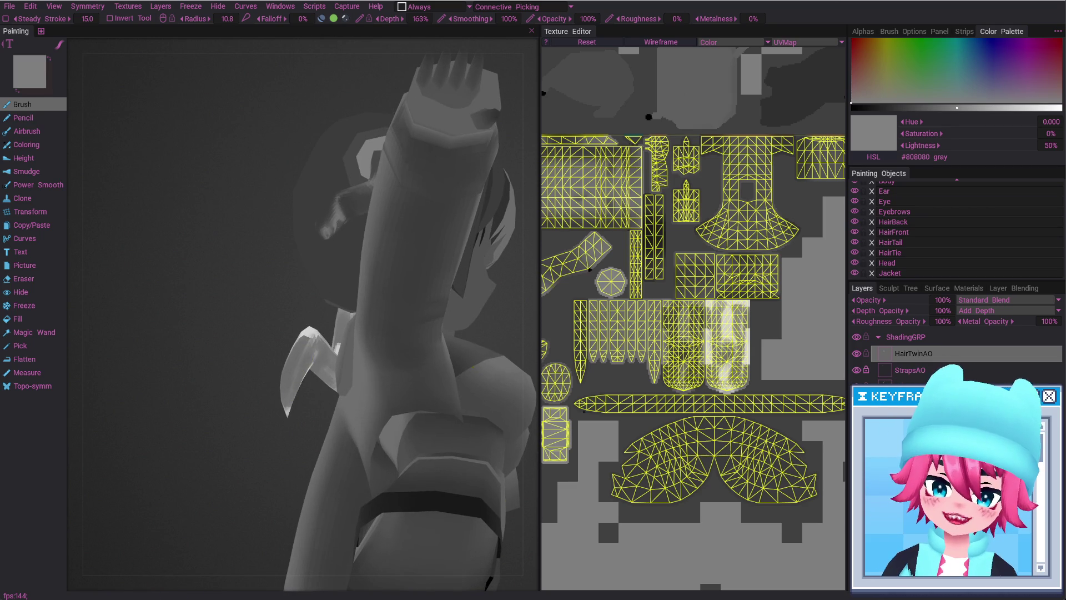
mouse_move(312, 356)
alt+mouse_down()
mouse_move(294, 369)
mouse_move(368, 349)
mouse_move(344, 364)
mouse_move(368, 424)
mouse_move(328, 369)
mouse_move(360, 348)
mouse_move(319, 342)
alt+mouse_up()
key(e)
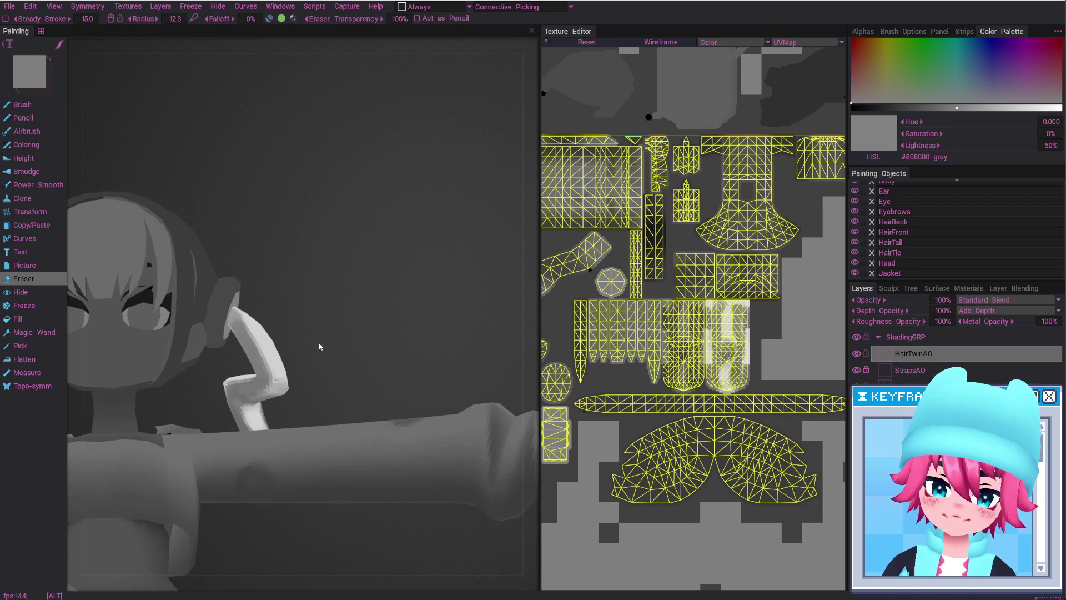
scroll(693, 191, up, 2)
scroll(694, 191, up, 2)
middle_drag(693, 191, 688, 129)
mouse_move(322, 383)
alt+mouse_down()
mouse_move(299, 392)
mouse_move(339, 417)
alt+mouse_up()
alt+right_drag(338, 417, 392, 537)
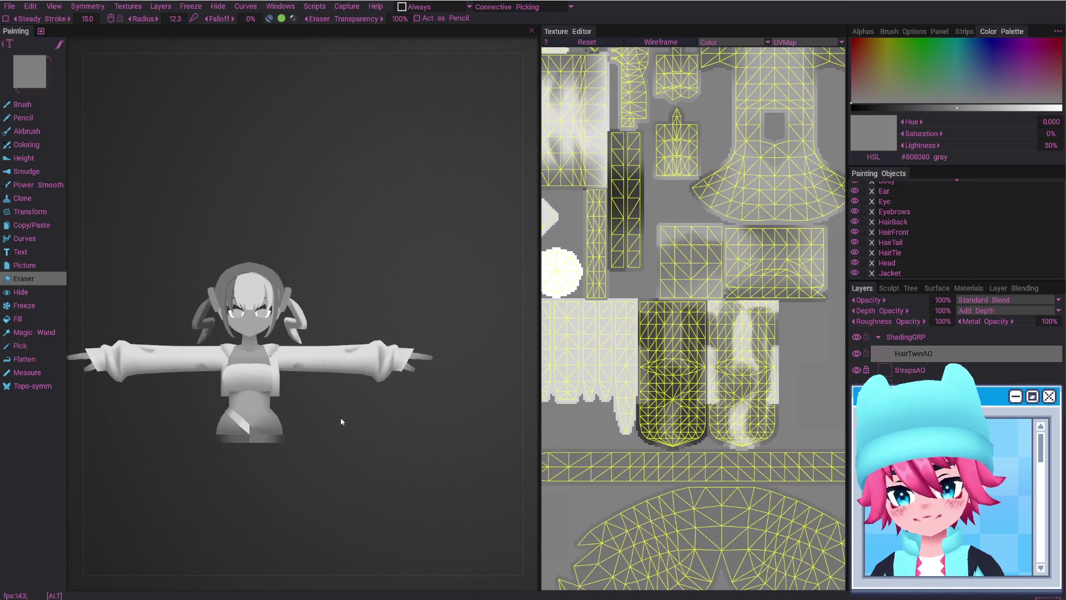
alt+right_drag(380, 516, 397, 456)
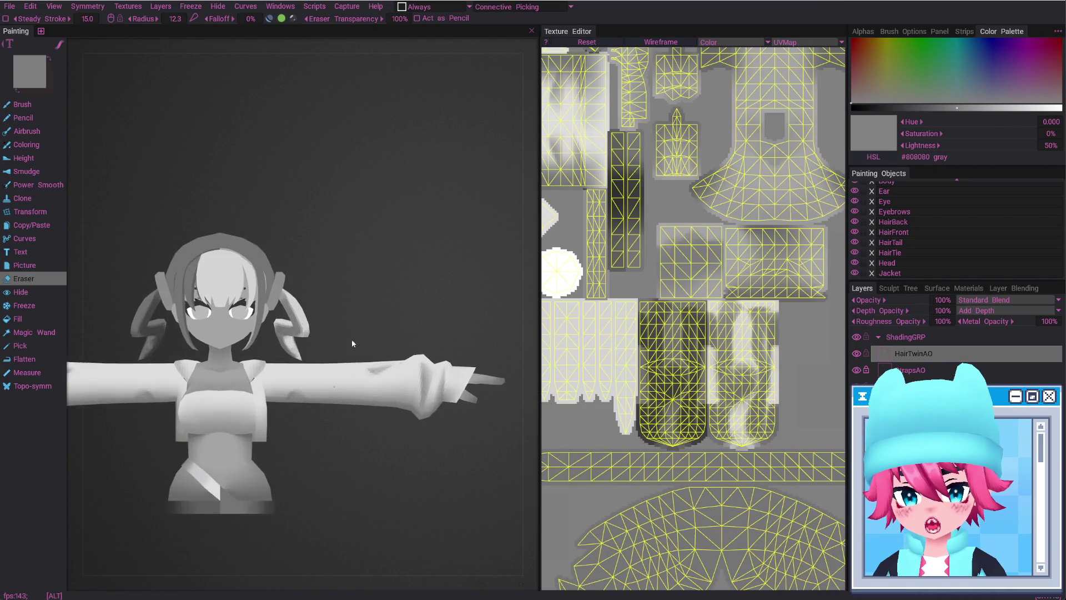
alt+right_drag(316, 457, 351, 355)
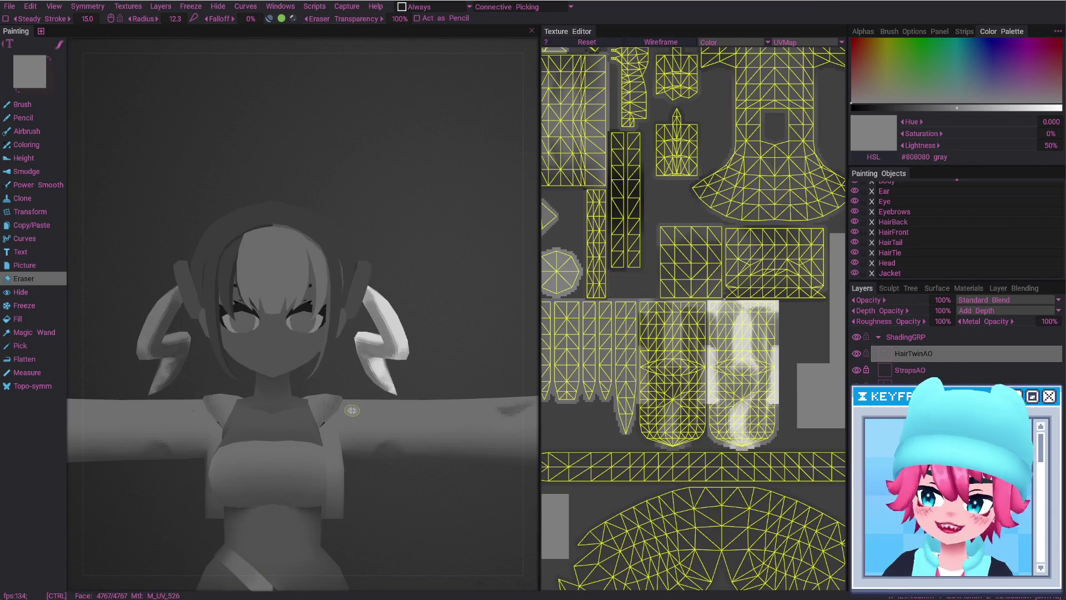
key(alt+Tab)
click(548, 215)
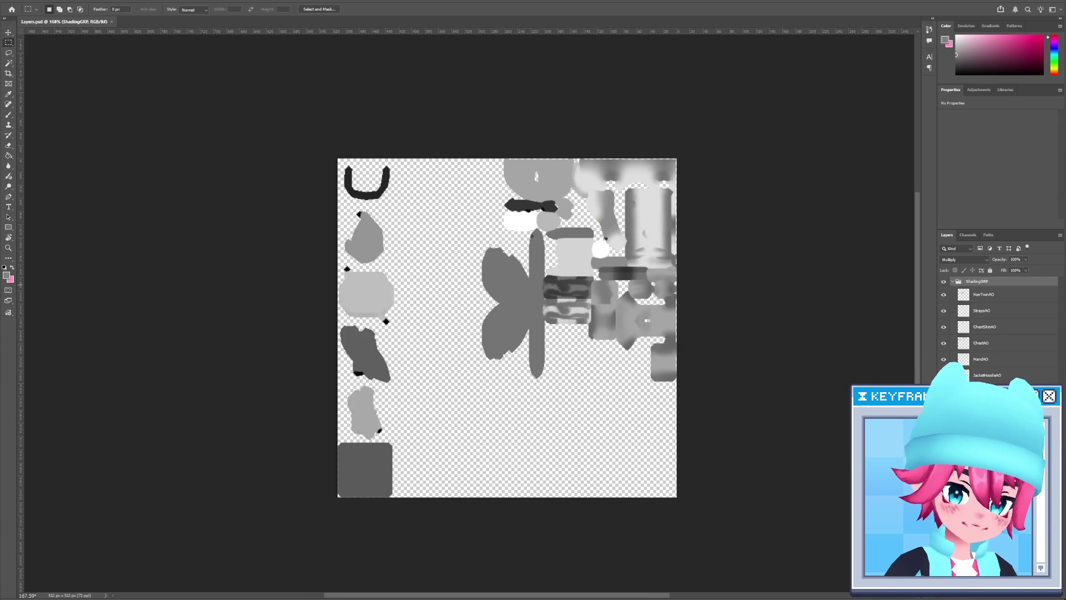
Set the Wireframe layer to 35% opacity with Multiply blending
key(z)
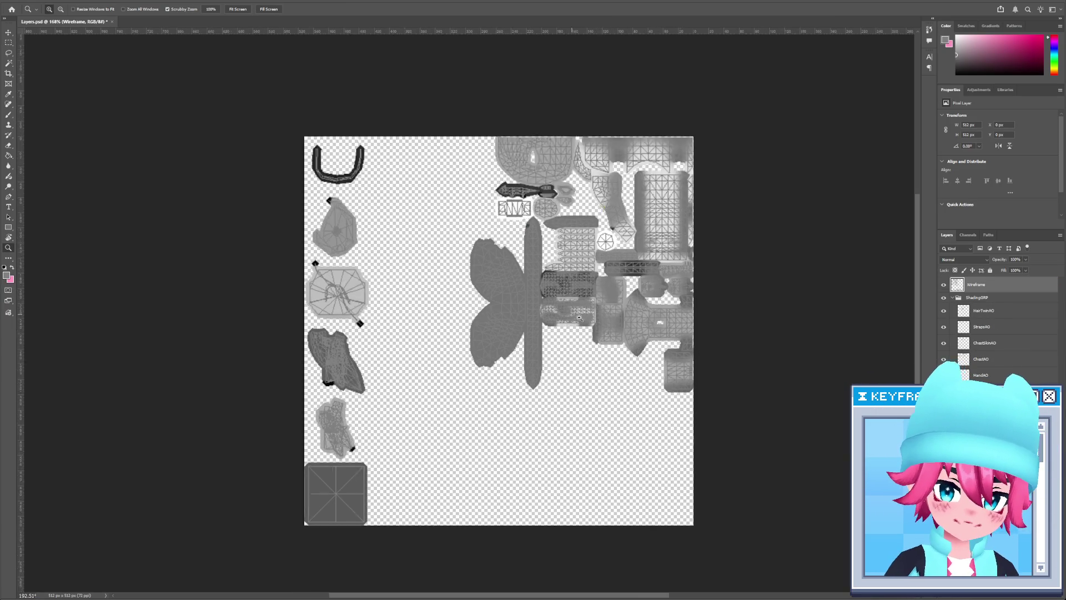
drag(560, 306, 874, 288)
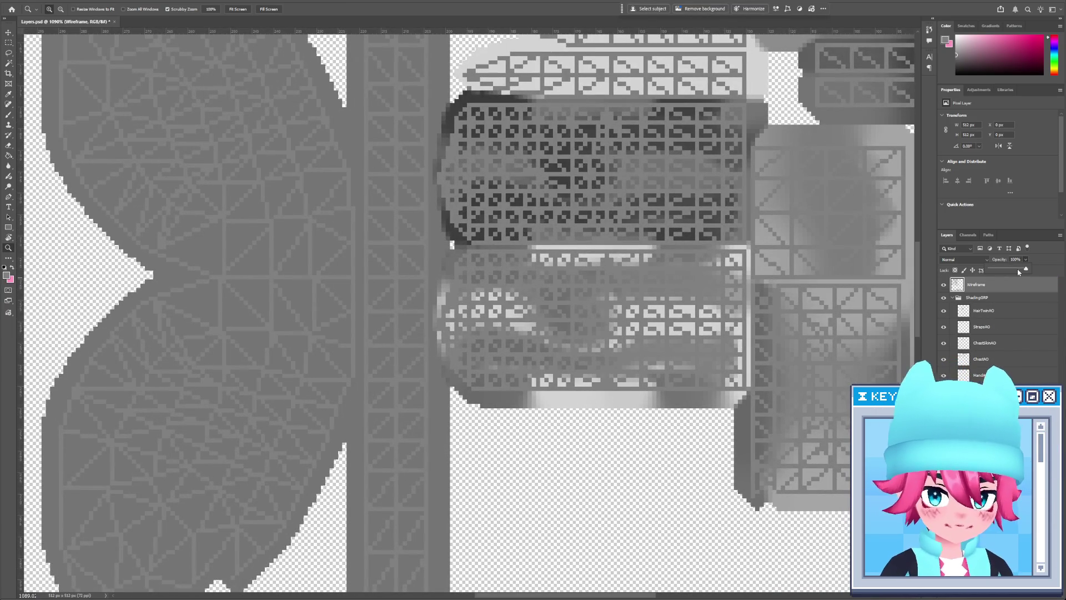
drag(1017, 268, 1002, 269)
click(969, 261)
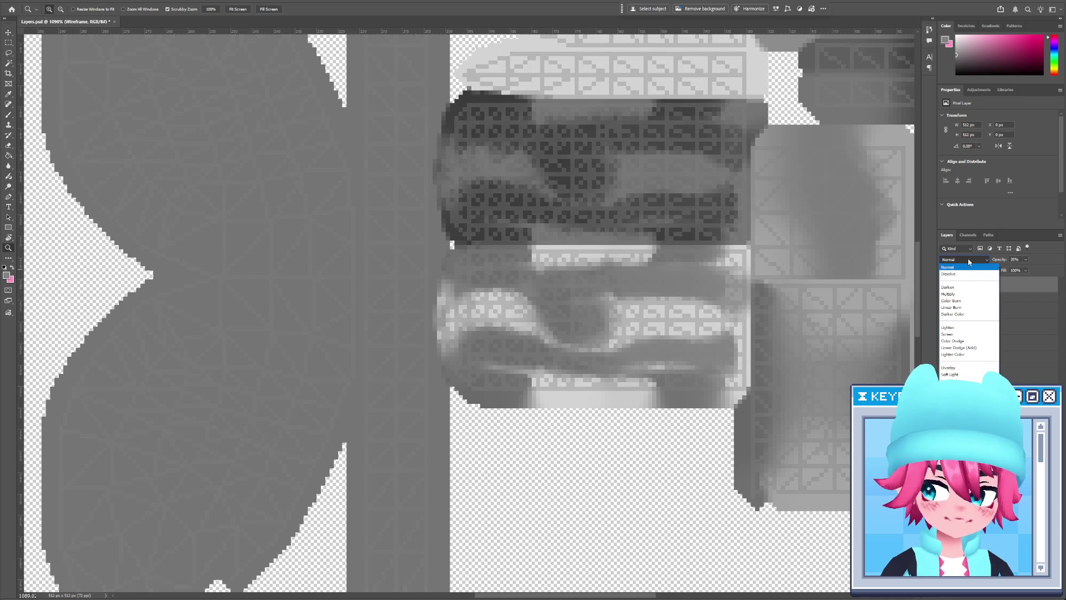
click(948, 293)
Rotate the canvas upright, zoom in, and select a thin vertical strip of the texture
key(r)
mouse_move(678, 387)
mouse_down()
mouse_move(518, 279)
mouse_move(463, 258)
mouse_up()
key(z)
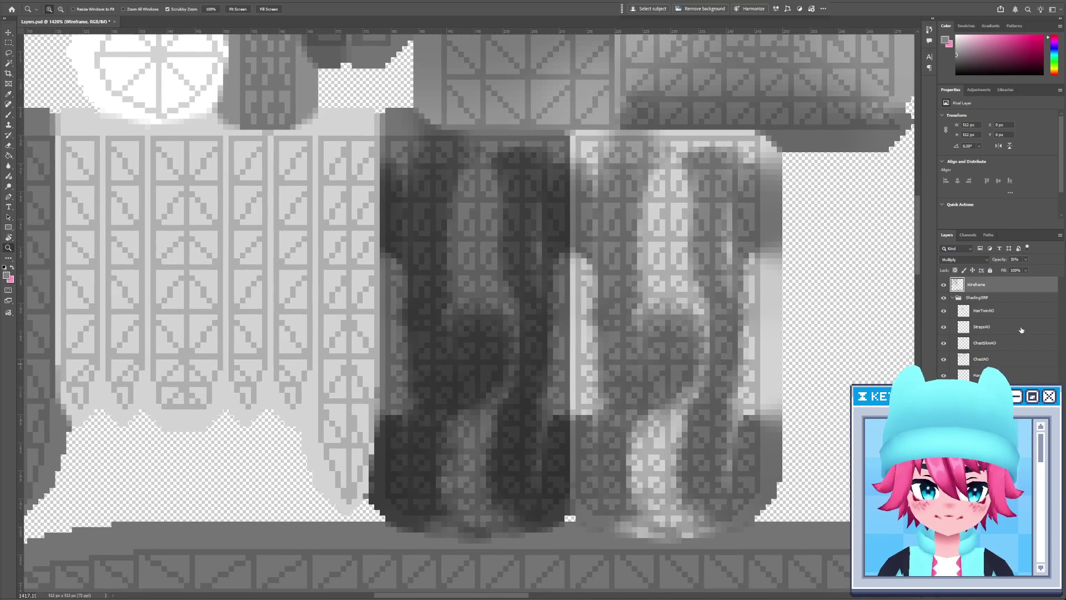
key(m)
drag(410, 136, 411, 143)
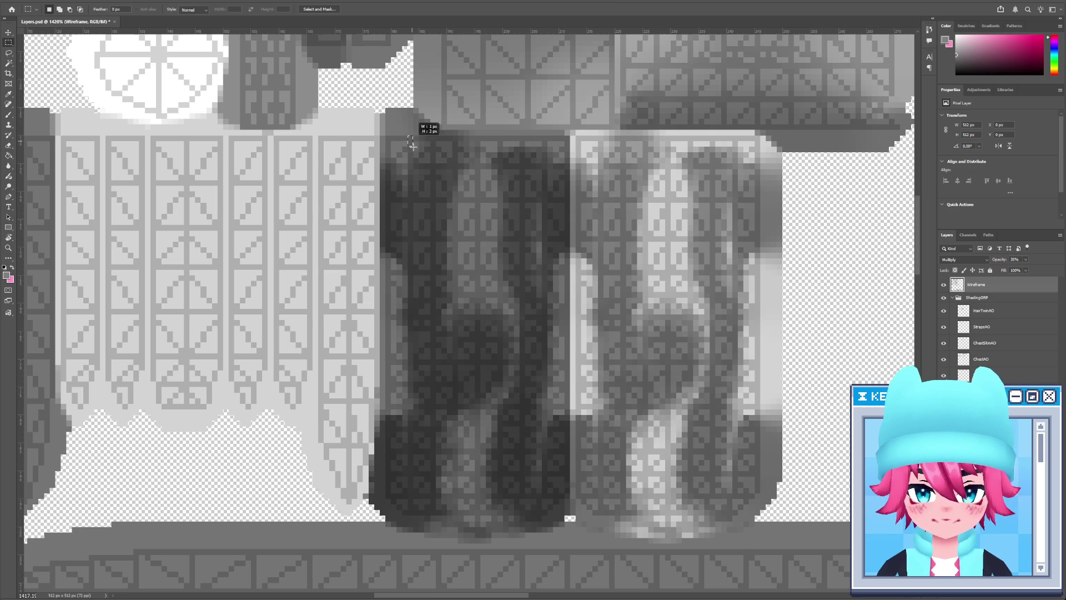
drag(433, 503, 441, 513)
key(alt+Tab)
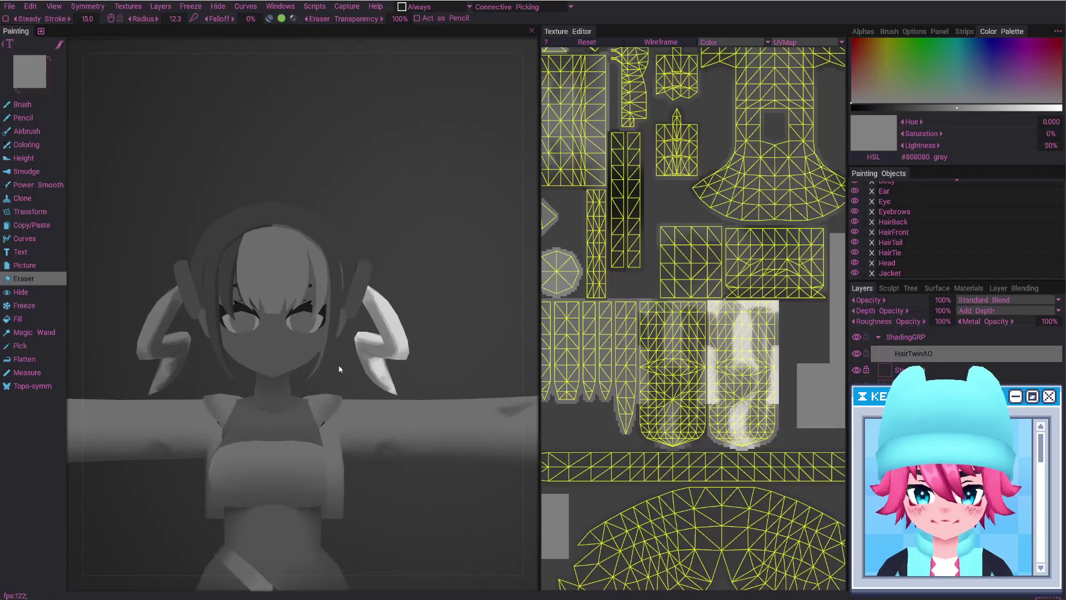
Choose the Pencil tool for painting on the hair strand
scroll(442, 369, up, 5)
alt+drag(442, 369, 349, 392)
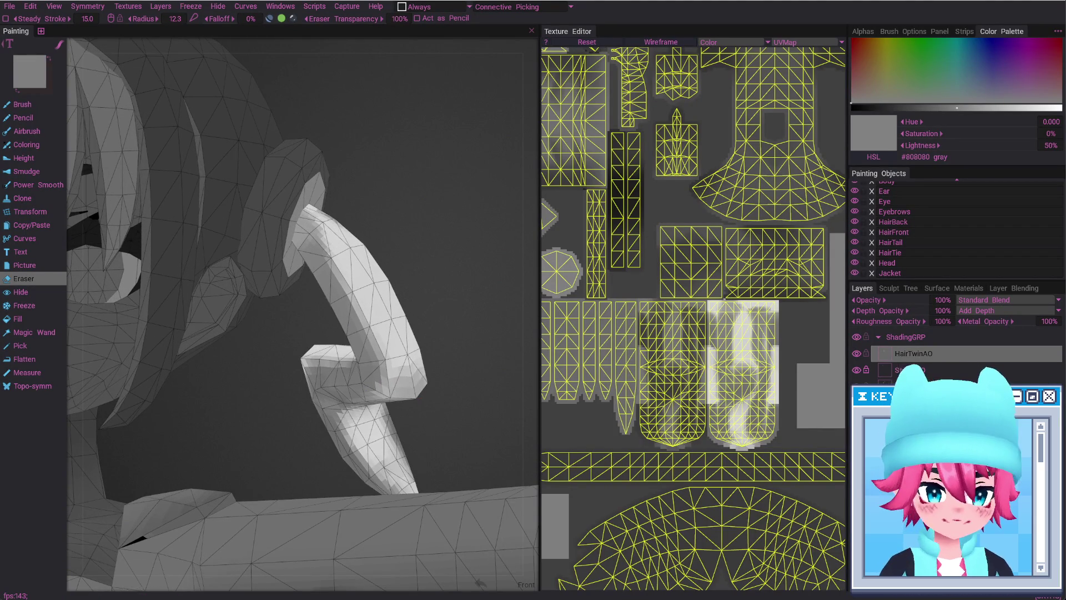
alt+drag(406, 356, 422, 364)
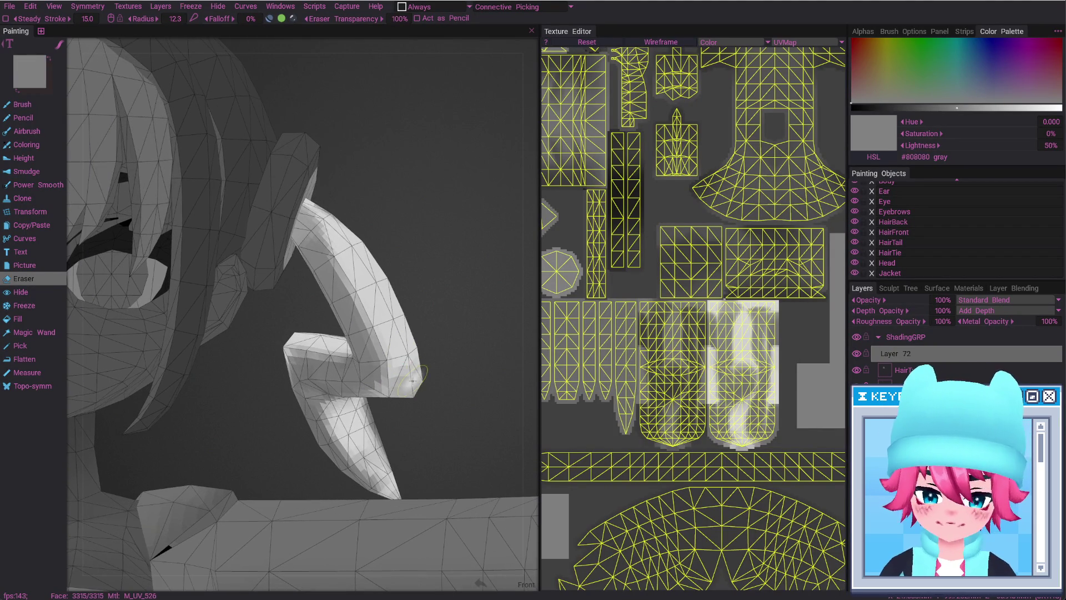
key(space)
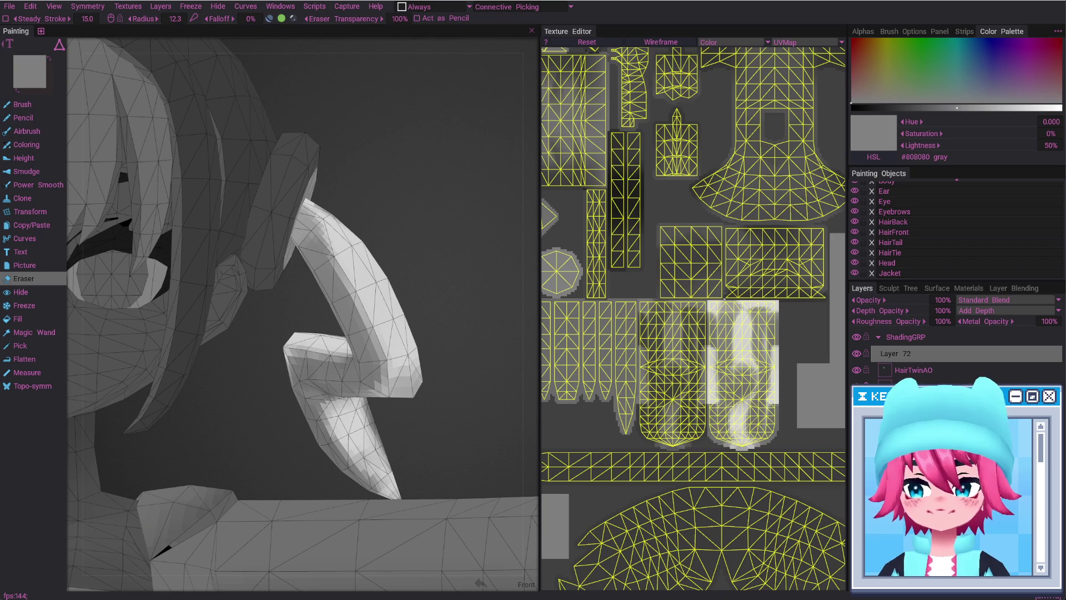
click(23, 118)
key(space)
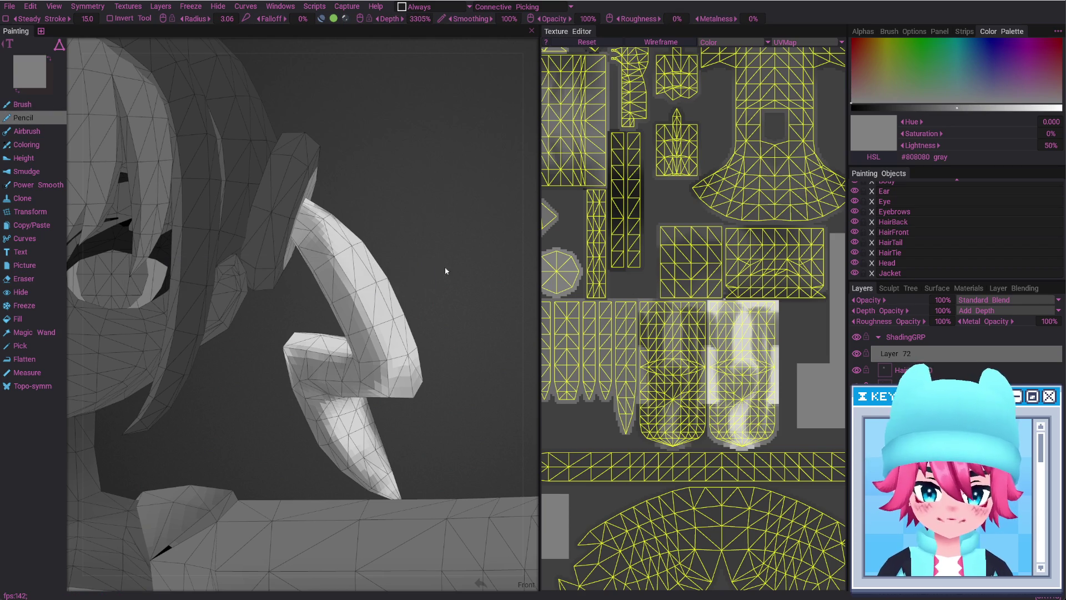
key(space)
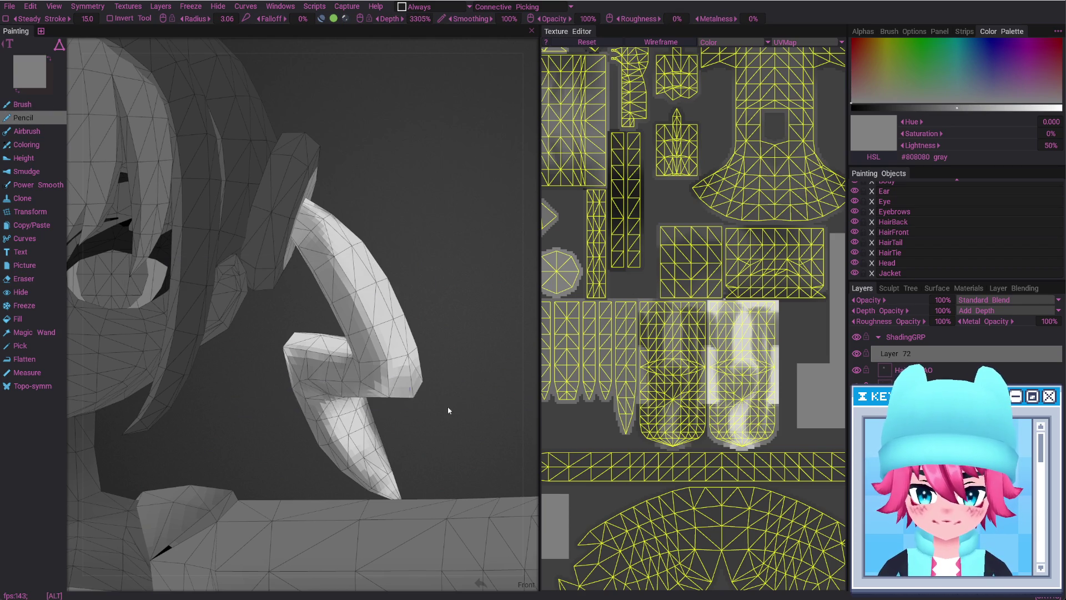
Bring the hair curl into view and show only the HairTail object
alt+drag(448, 410, 377, 378)
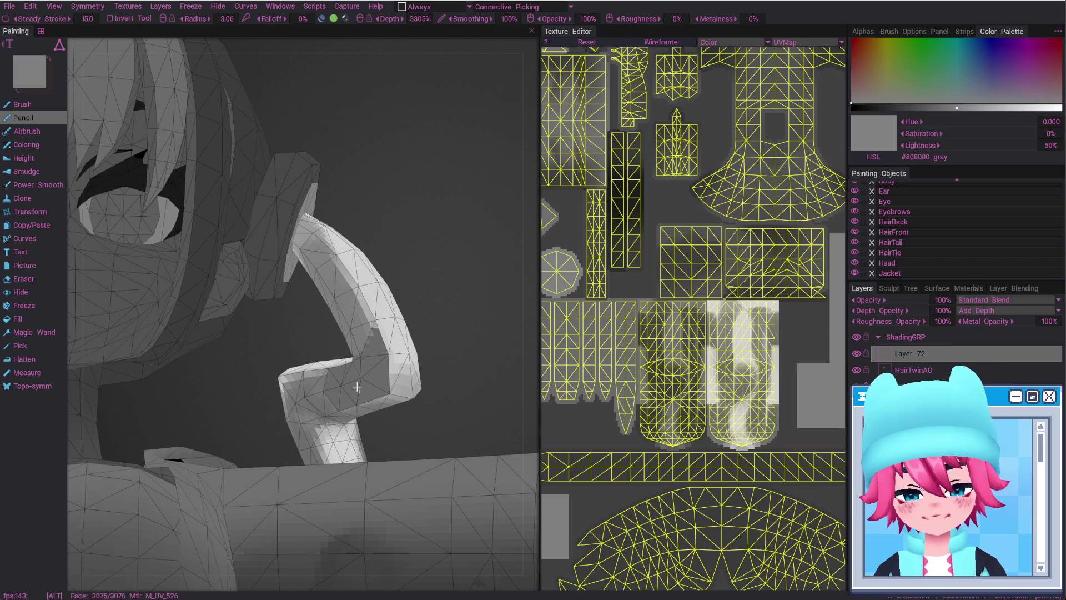
alt+drag(355, 366, 334, 414)
scroll(334, 414, up, 3)
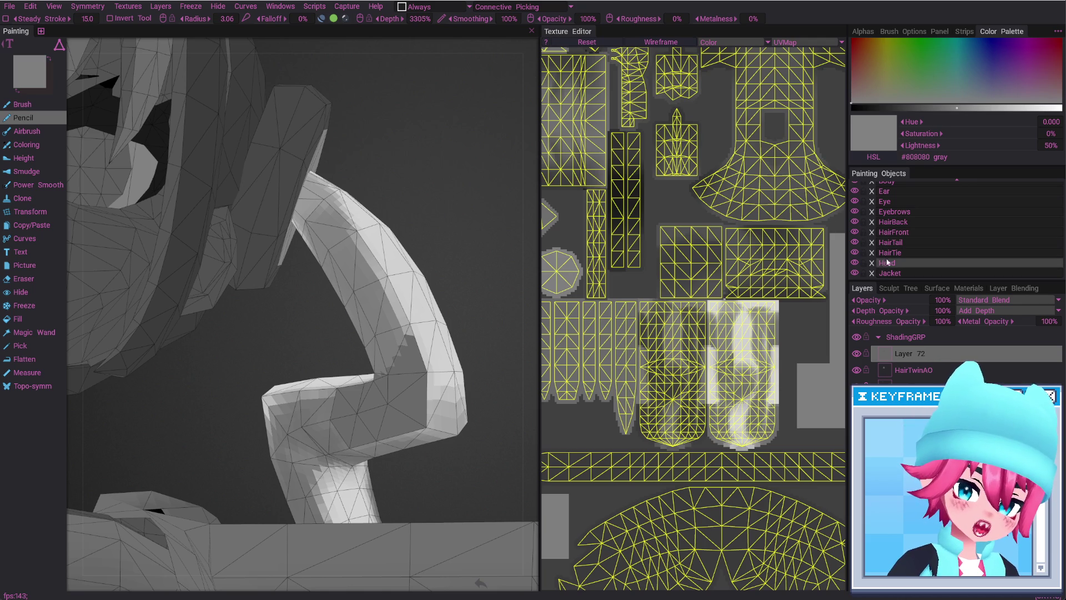
alt+click(855, 242)
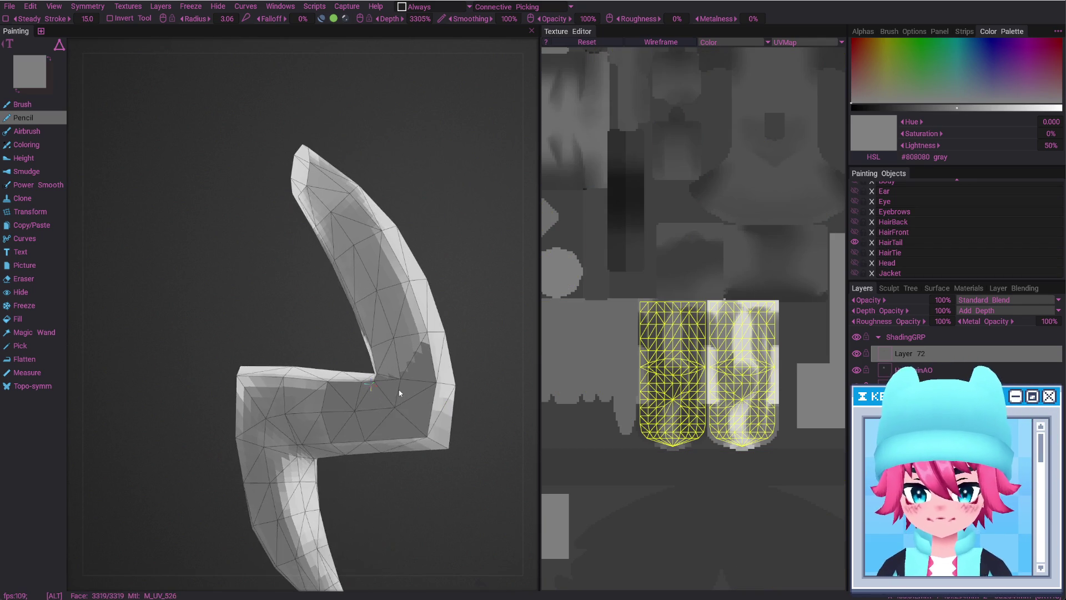
Pencil flat strokes along the hair tail's inner strip, tip, horizontal bar and upper arm
drag(499, 362, 315, 348)
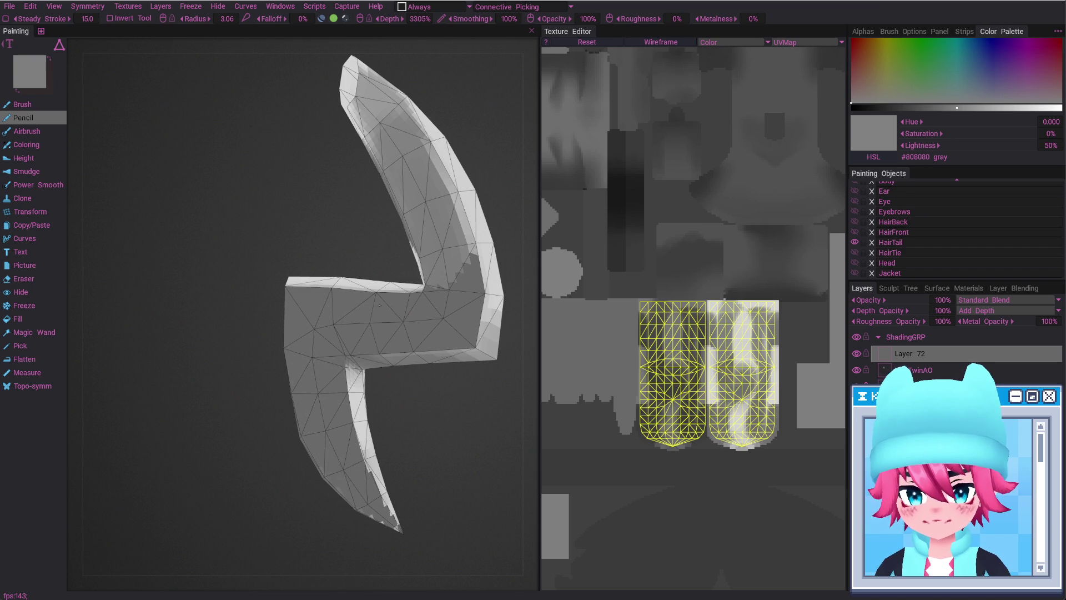
drag(443, 233, 430, 233)
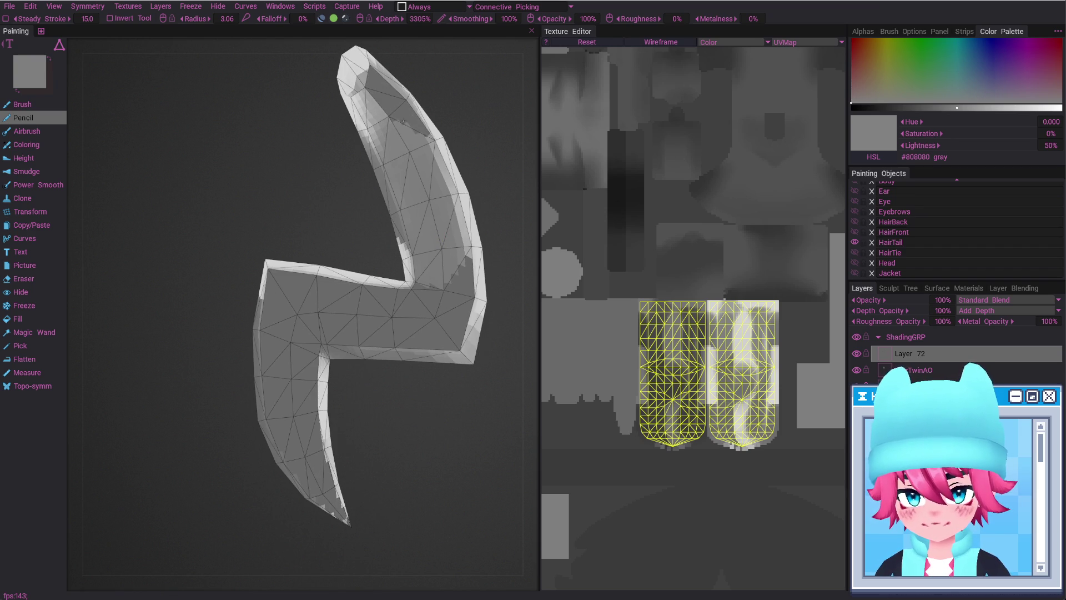
drag(404, 121, 458, 267)
mouse_move(368, 91)
mouse_down()
mouse_move(457, 354)
mouse_move(357, 362)
mouse_move(345, 454)
mouse_up()
drag(310, 487, 302, 489)
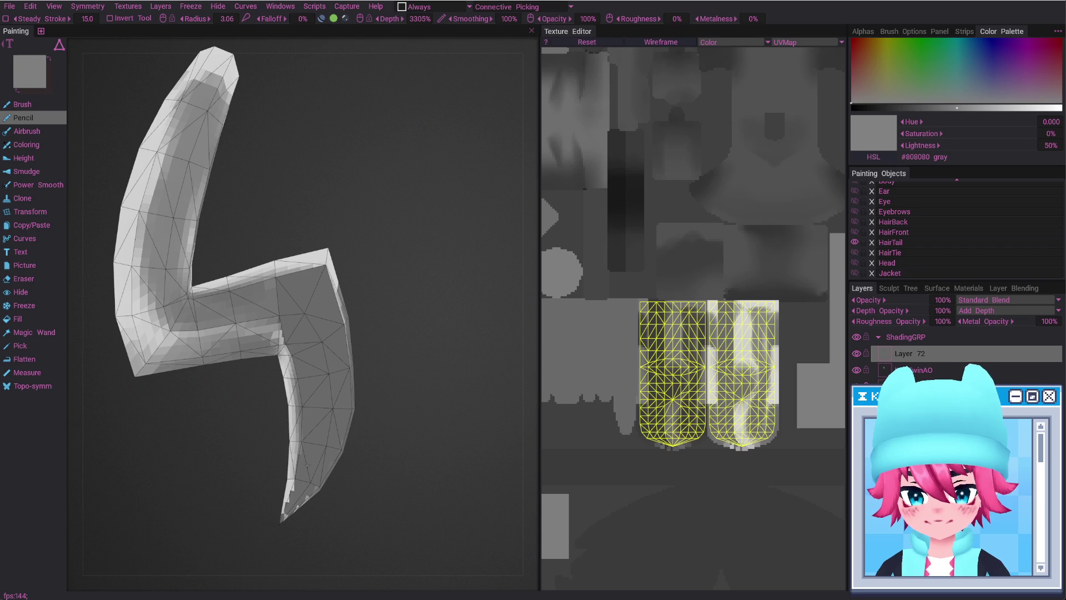
mouse_move(298, 333)
mouse_down()
mouse_move(160, 338)
mouse_move(271, 213)
mouse_up()
mouse_move(306, 157)
mouse_down()
mouse_move(286, 239)
mouse_move(245, 294)
mouse_move(226, 372)
mouse_up()
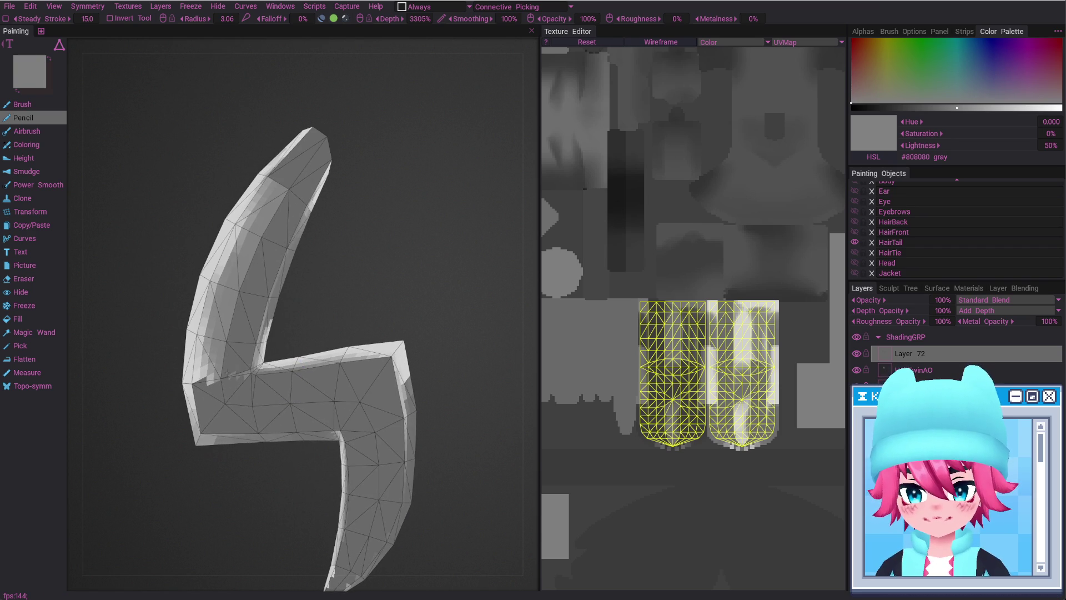
mouse_move(314, 142)
mouse_down()
mouse_move(249, 222)
mouse_move(211, 374)
mouse_move(430, 331)
mouse_move(436, 314)
mouse_up()
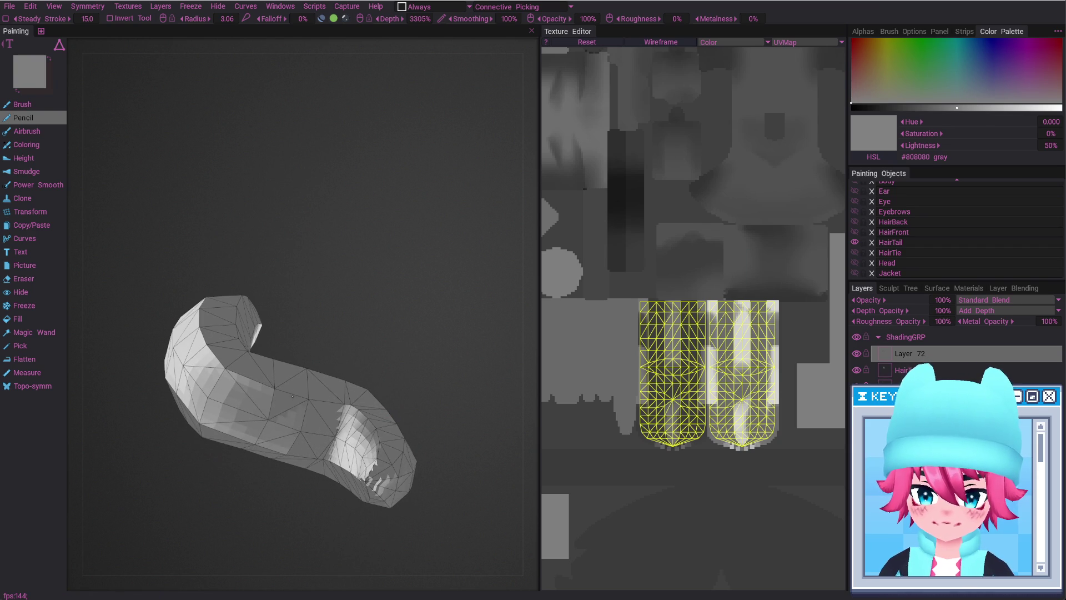
drag(265, 444, 243, 385)
Cover the tail's remaining patches with more flat pencil strokes from new angles
mouse_move(326, 416)
alt+mouse_down()
mouse_move(309, 445)
mouse_move(437, 436)
mouse_move(367, 411)
alt+mouse_up()
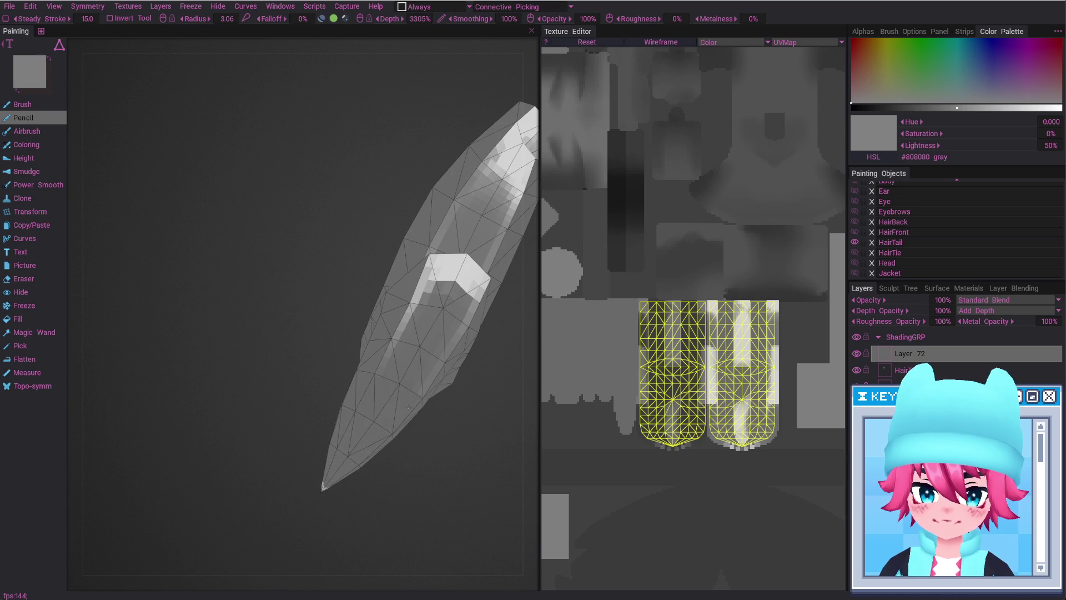
mouse_move(410, 363)
mouse_down()
mouse_move(445, 261)
mouse_move(477, 310)
mouse_up()
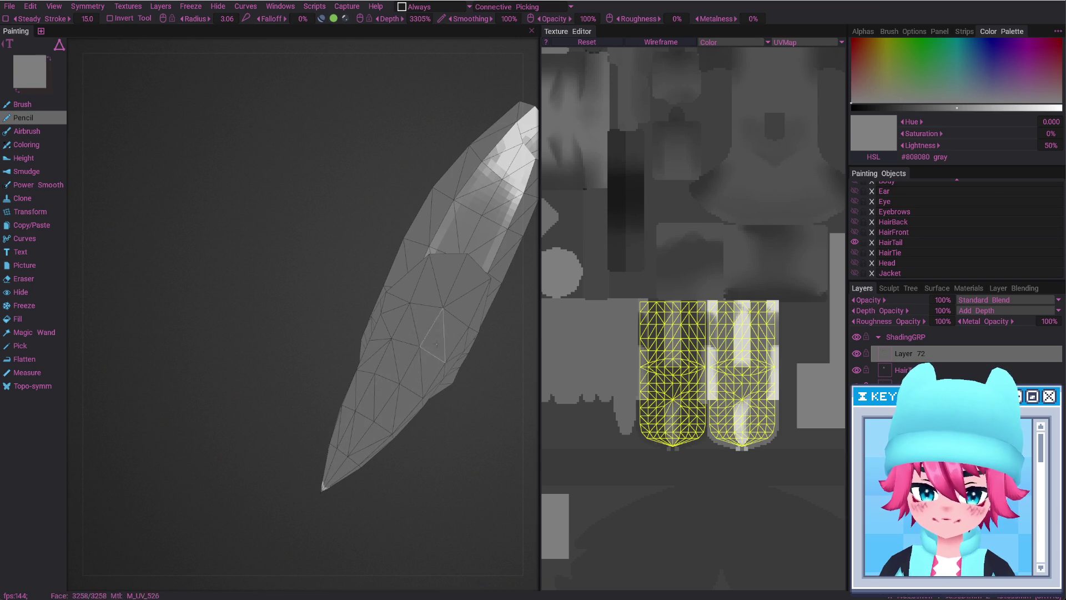
alt+middle_drag(463, 243, 411, 296)
mouse_move(410, 295)
alt+mouse_down()
mouse_move(405, 344)
mouse_move(452, 236)
mouse_move(433, 294)
alt+mouse_up()
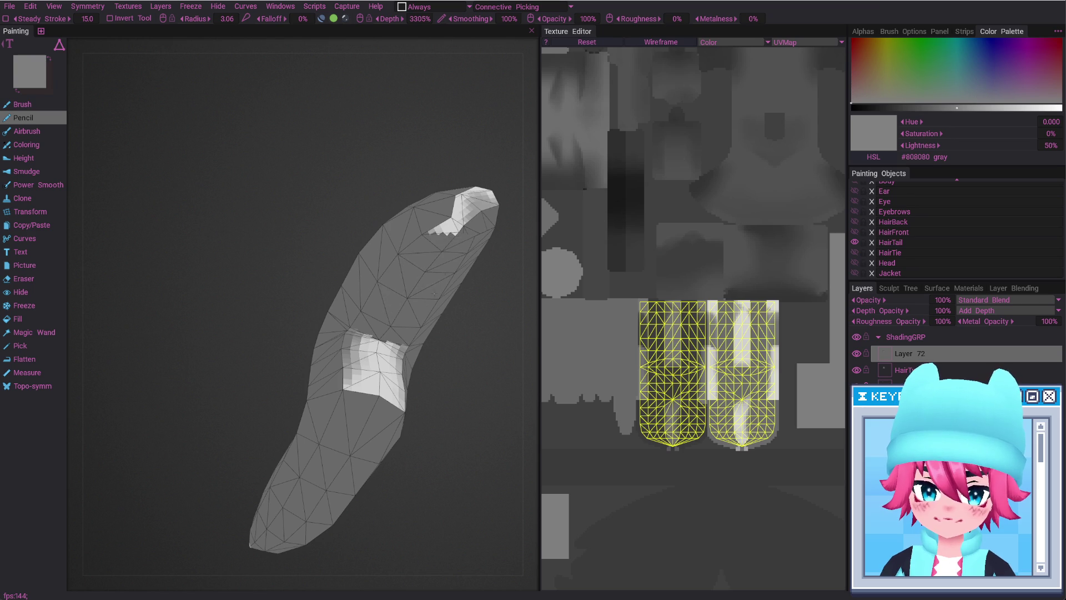
mouse_move(439, 234)
mouse_down()
mouse_move(453, 222)
mouse_move(355, 328)
mouse_move(245, 395)
mouse_up()
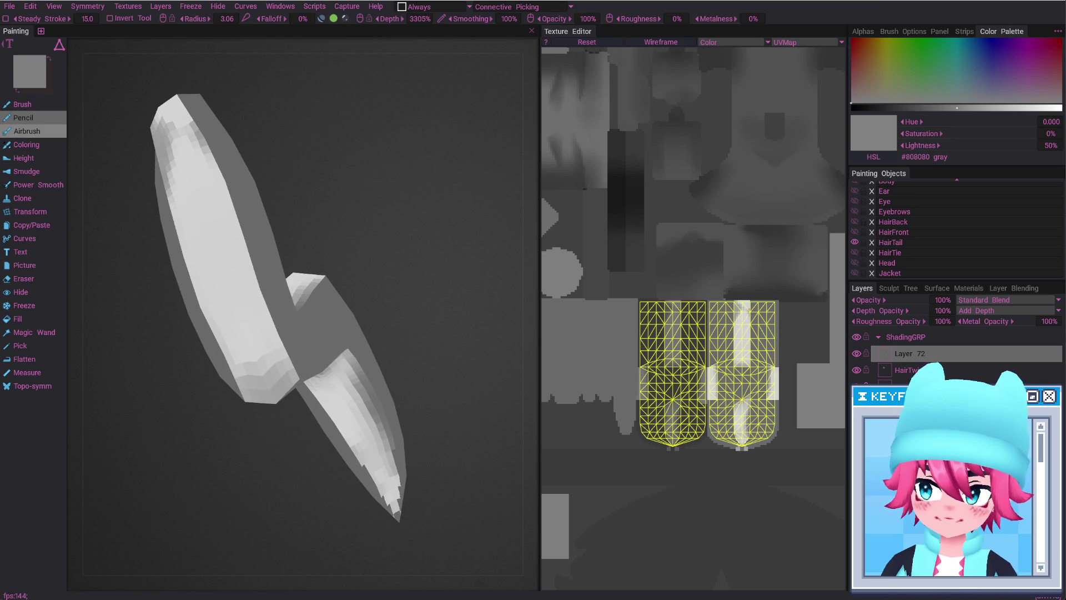
alt+drag(374, 365, 947, 368)
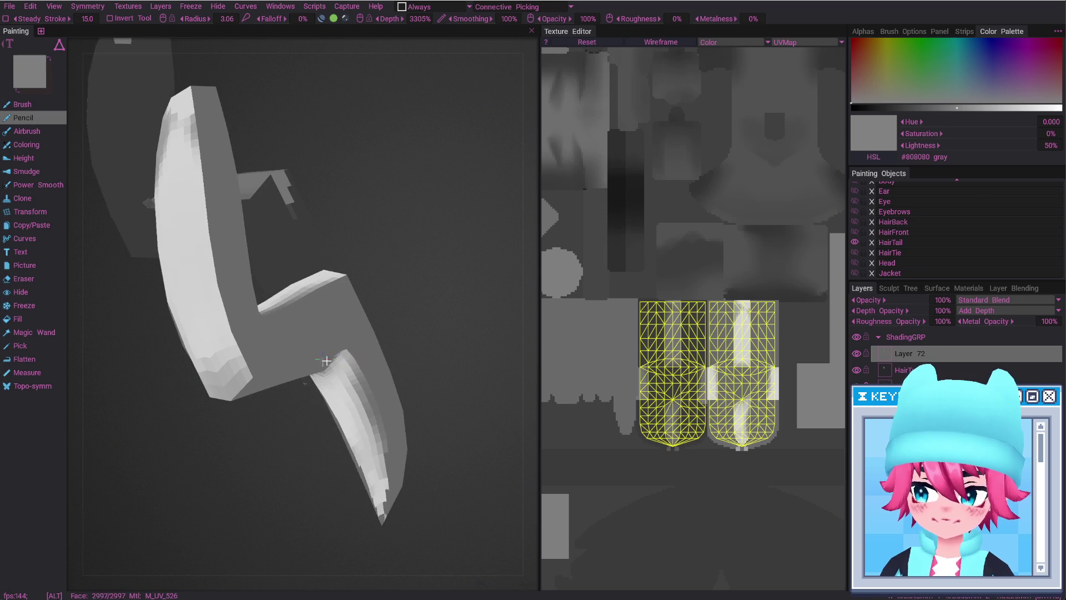
alt+drag(404, 362, 433, 265)
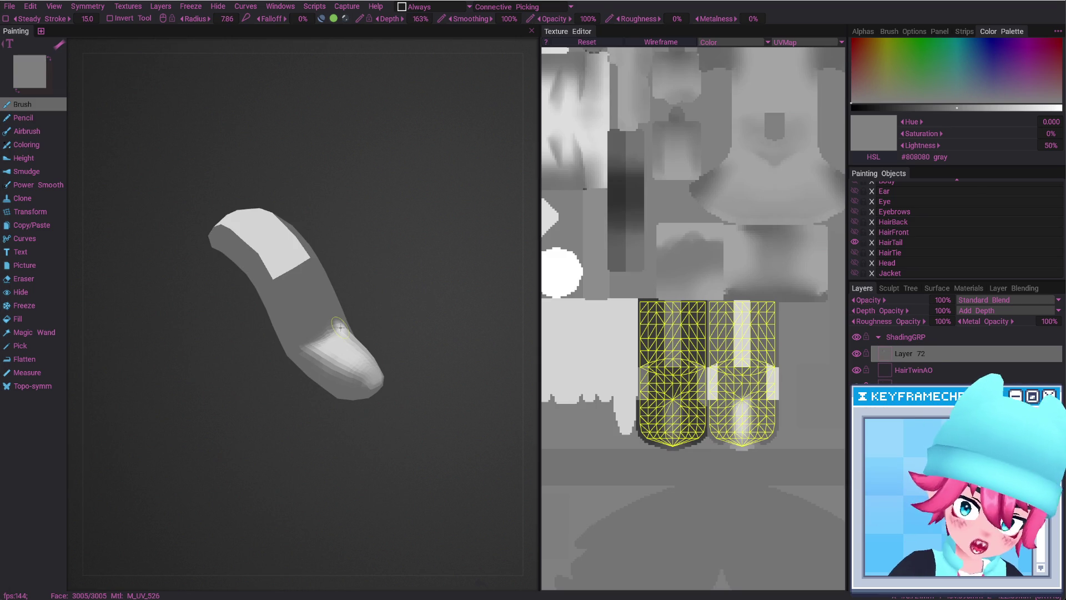
Smooth the white patches near the strand's tip and inner curve into soft gradients
mouse_move(353, 363)
alt+mouse_down()
mouse_move(340, 348)
mouse_move(350, 356)
alt+mouse_up()
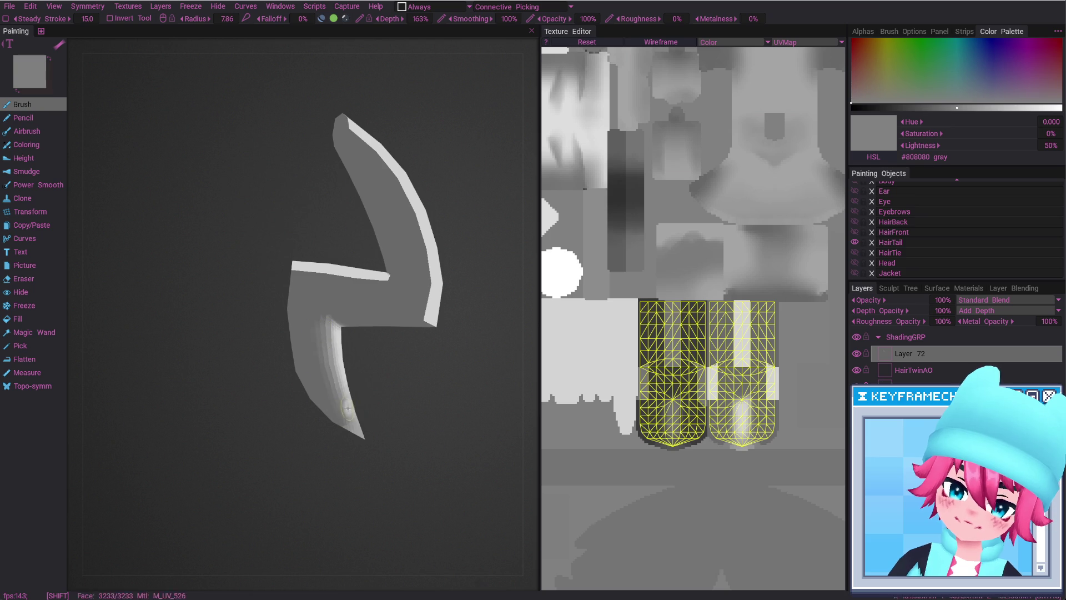
alt+drag(347, 409, 304, 410)
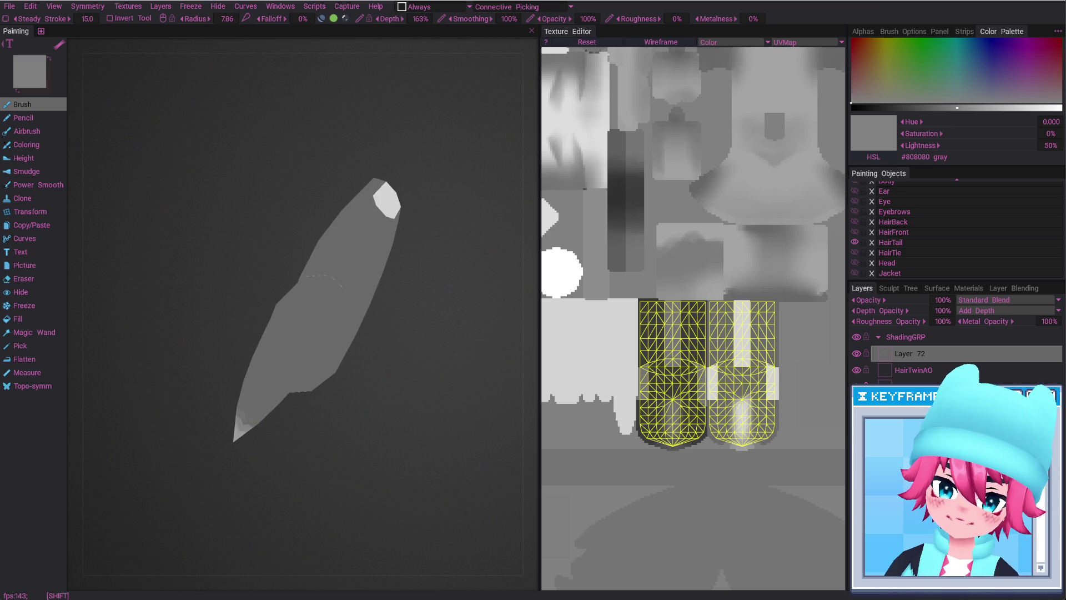
shift+drag(251, 409, 285, 369)
mouse_move(237, 334)
shift+mouse_down()
mouse_move(241, 361)
mouse_move(290, 227)
shift+mouse_up()
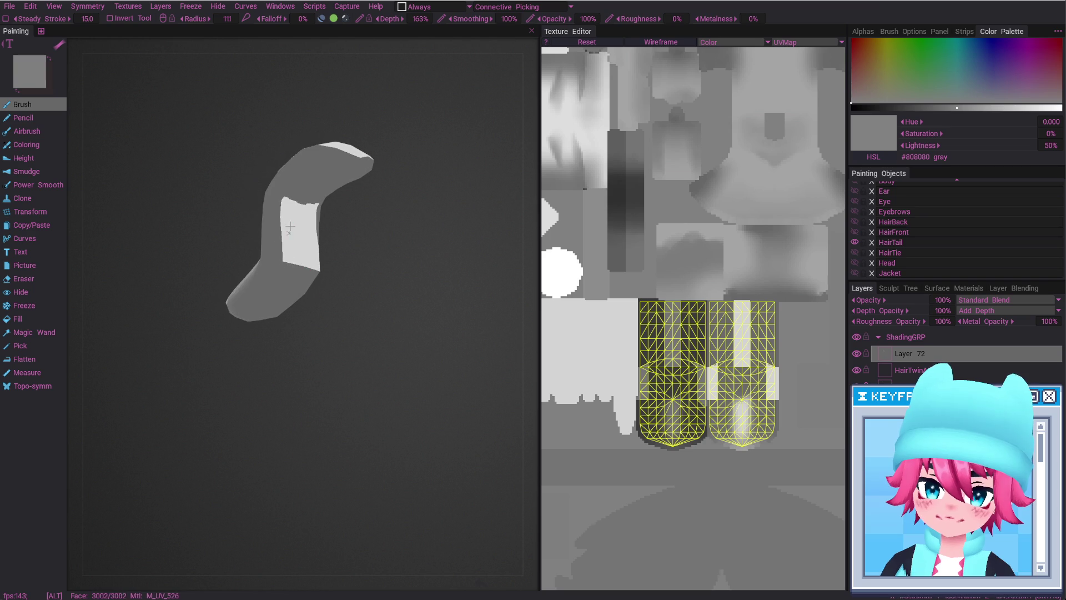
shift+drag(283, 206, 280, 203)
mouse_move(286, 252)
alt+mouse_down()
mouse_move(310, 240)
mouse_move(285, 259)
alt+mouse_up()
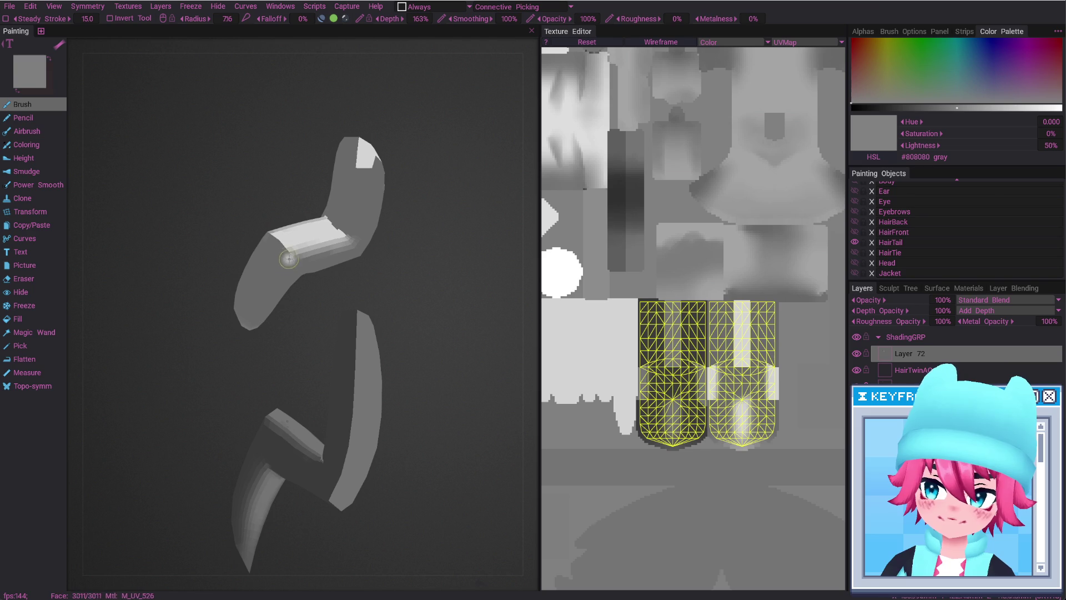
mouse_move(308, 261)
alt+mouse_down()
mouse_move(301, 272)
mouse_move(262, 219)
mouse_move(263, 251)
mouse_move(302, 267)
alt+mouse_up()
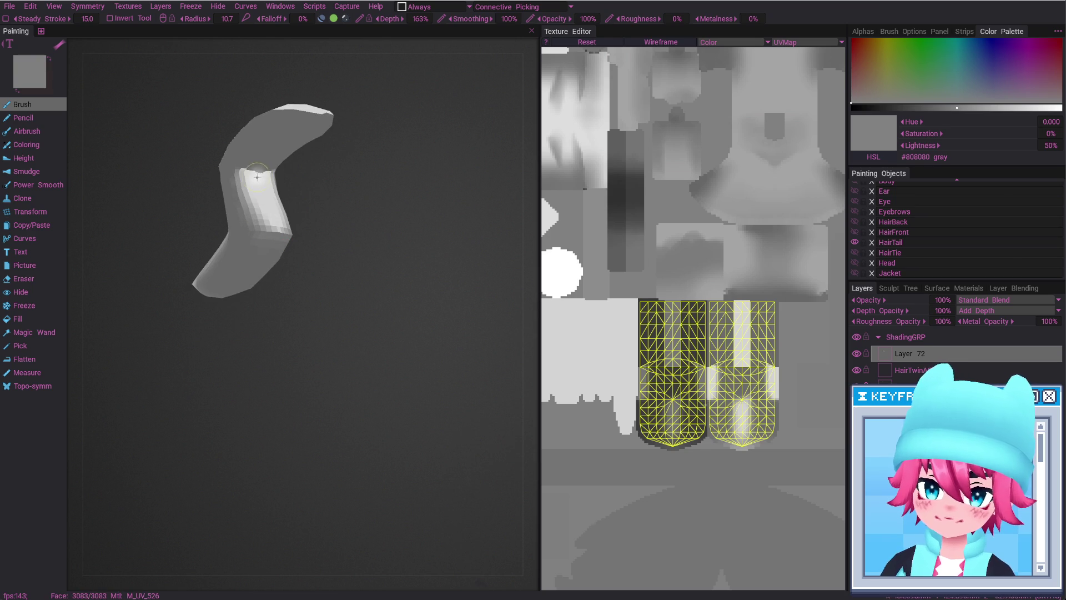
mouse_move(263, 172)
shift+mouse_down()
mouse_move(274, 198)
mouse_move(243, 207)
mouse_move(220, 244)
mouse_move(226, 309)
mouse_move(336, 350)
mouse_move(450, 421)
mouse_move(393, 308)
mouse_move(404, 309)
shift+mouse_up()
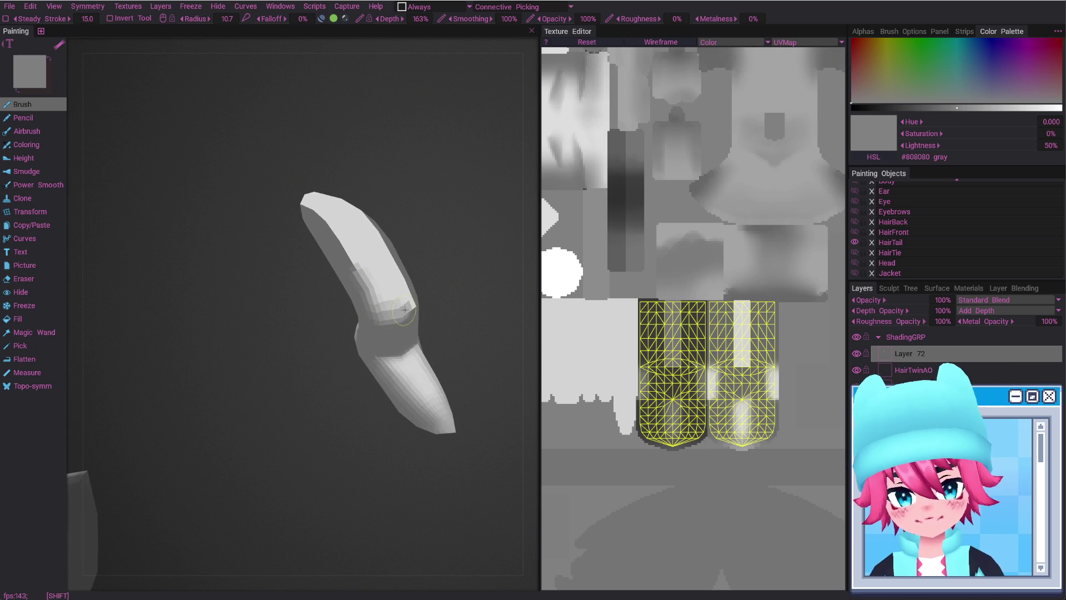
mouse_move(387, 246)
alt+mouse_down()
mouse_move(398, 311)
mouse_move(296, 205)
mouse_move(359, 326)
mouse_move(355, 300)
mouse_move(402, 303)
mouse_move(320, 340)
alt+mouse_up()
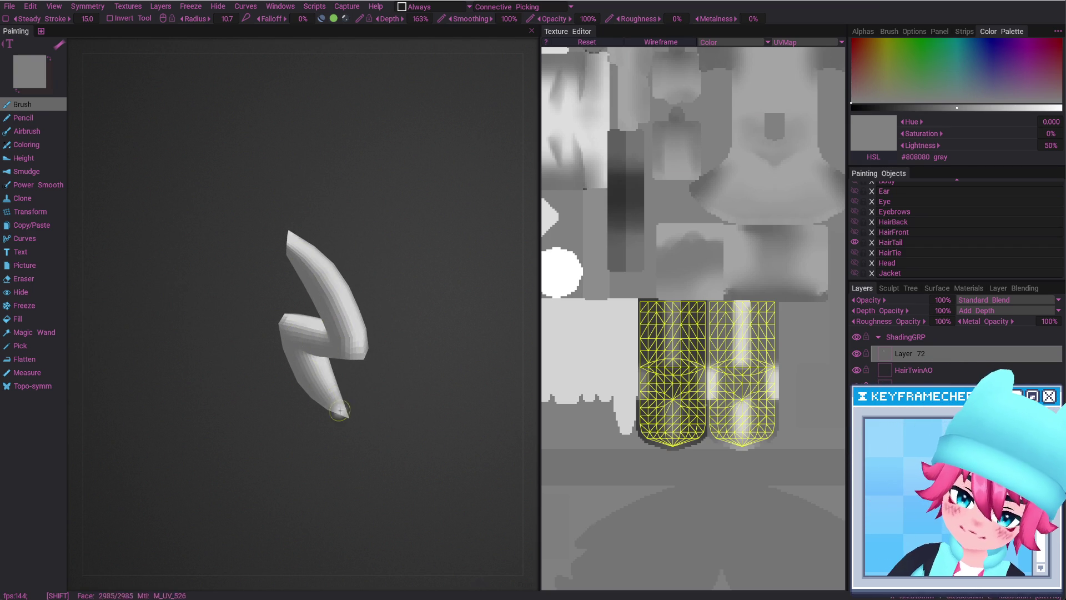
mouse_move(365, 361)
alt+mouse_down()
mouse_move(317, 345)
mouse_move(348, 312)
mouse_move(373, 335)
alt+mouse_up()
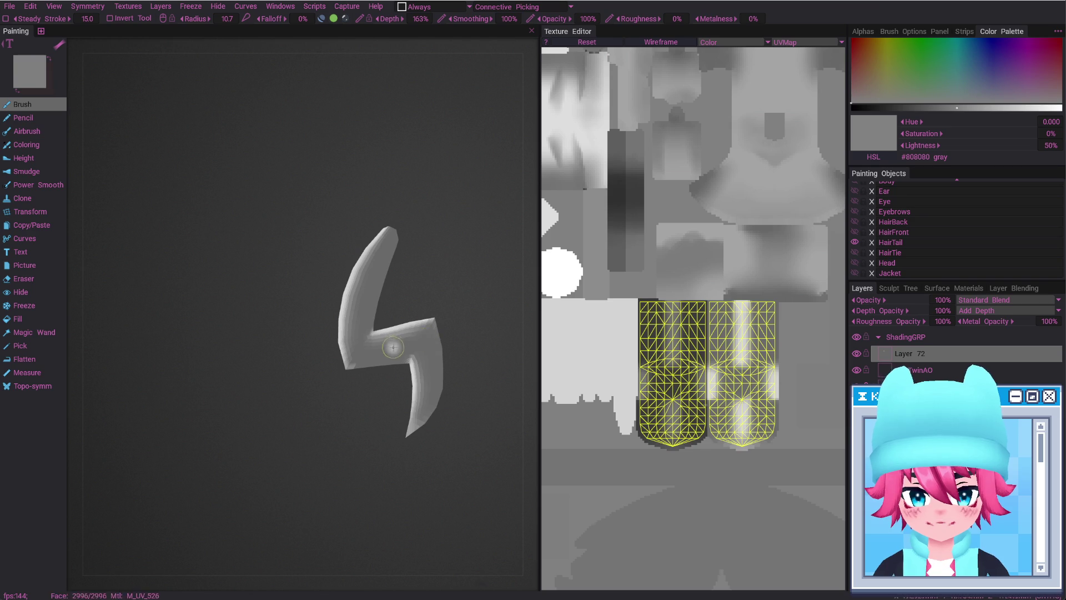
mouse_move(409, 339)
alt+mouse_down()
mouse_move(359, 366)
mouse_move(421, 322)
mouse_move(440, 341)
alt+mouse_up()
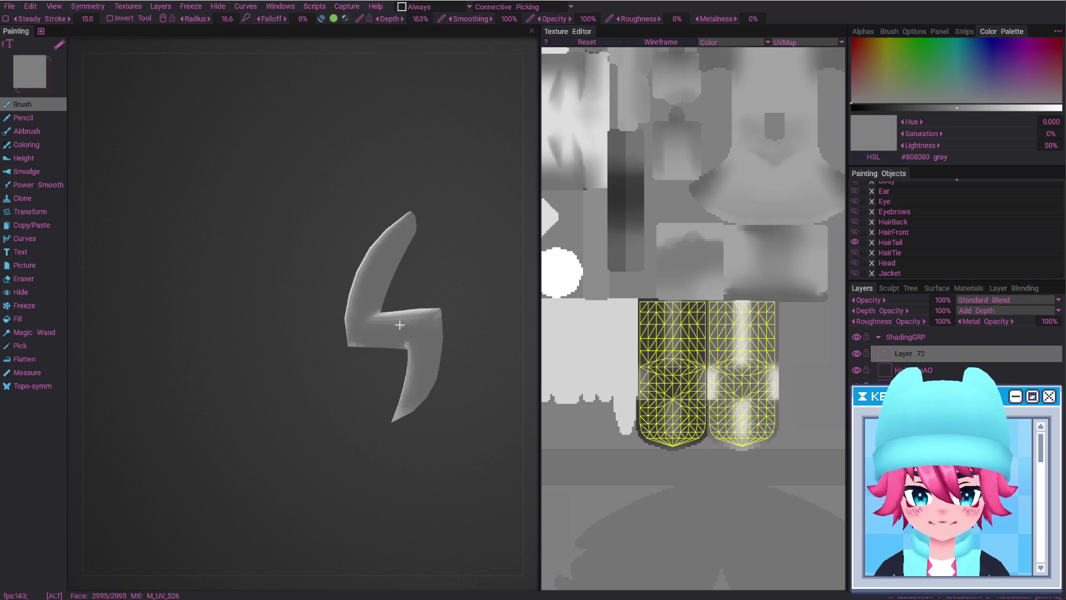
Set the Eraser to 25% transparency and adjust its size
key(e)
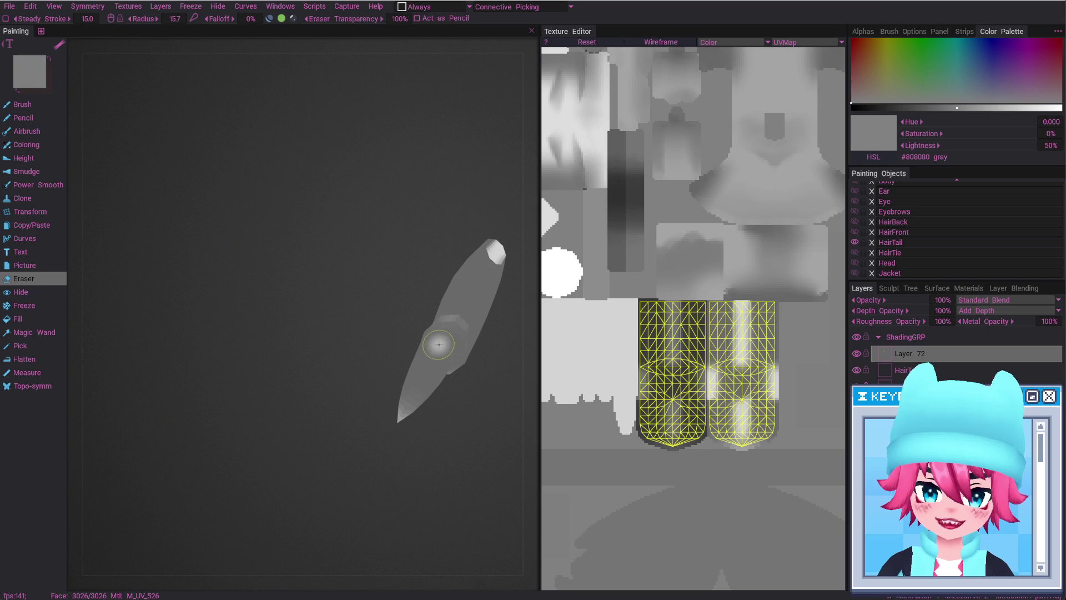
right_drag(439, 344, 472, 347)
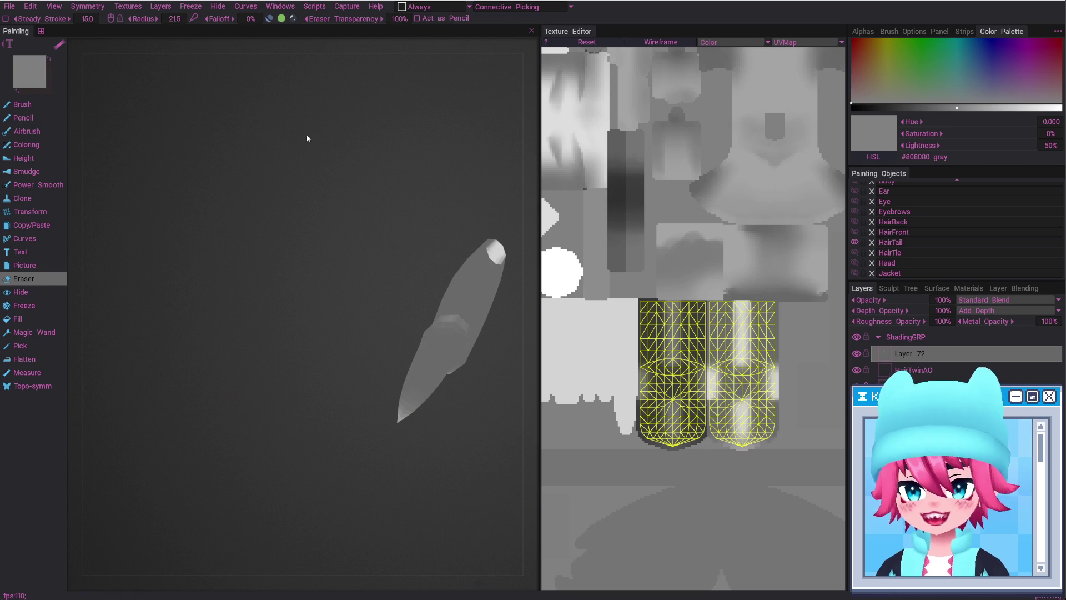
click(398, 20)
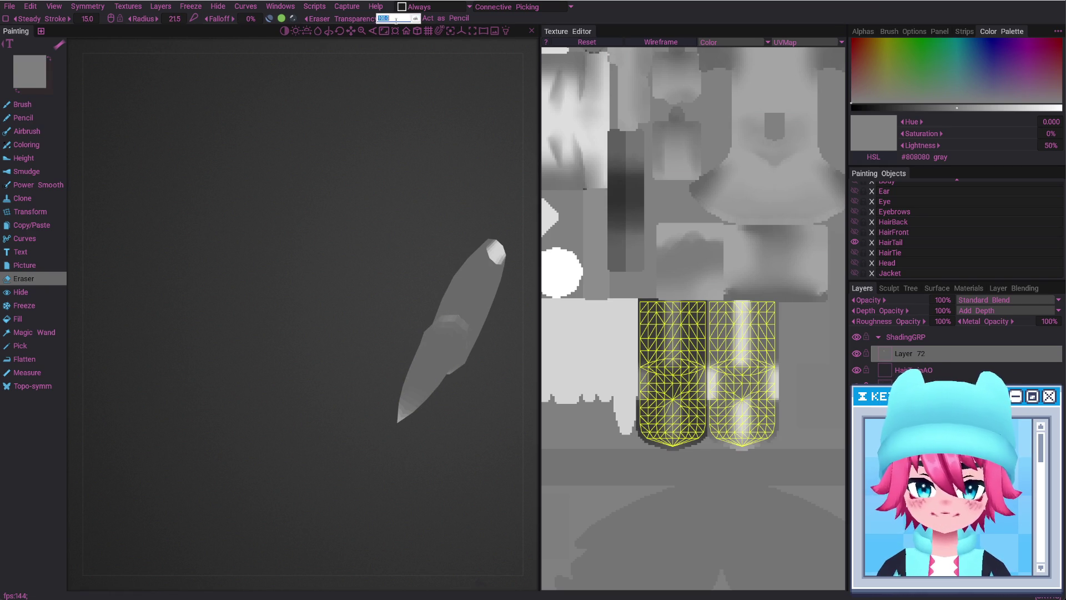
text(25)
key(Return)
alt+drag(433, 333, 445, 348)
right_drag(445, 348, 428, 348)
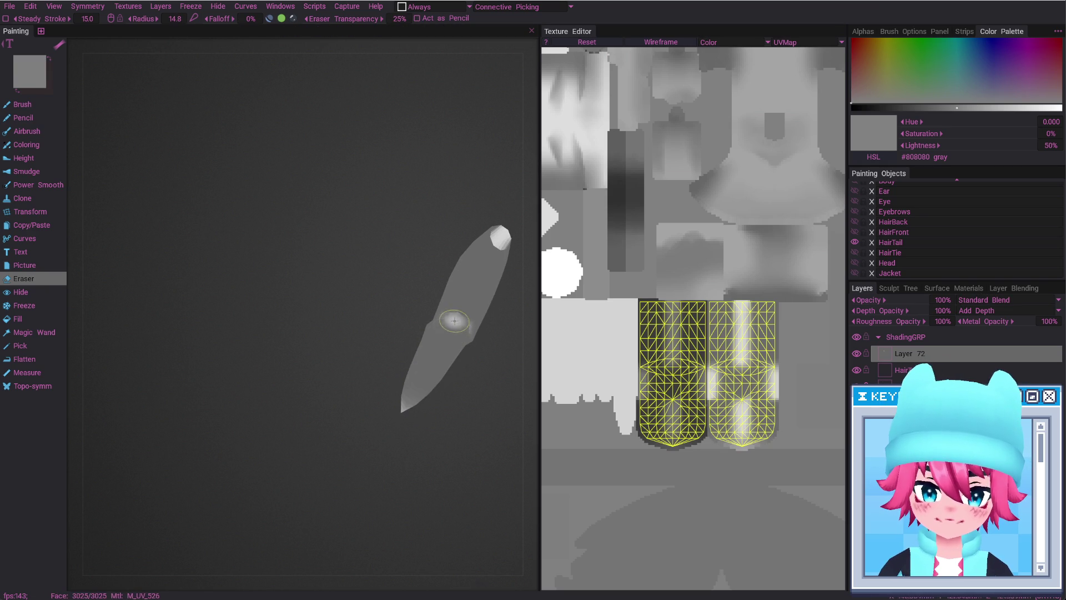
alt+drag(434, 355, 432, 385)
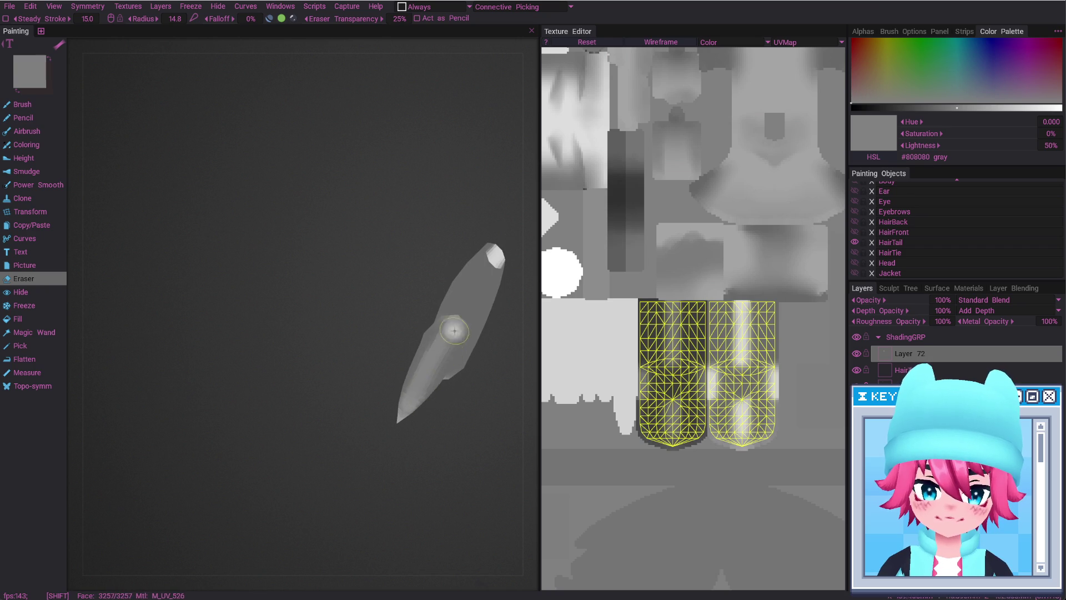
Erase over the hair strand's highlights from several angles to soften them
alt+drag(450, 327, 445, 281)
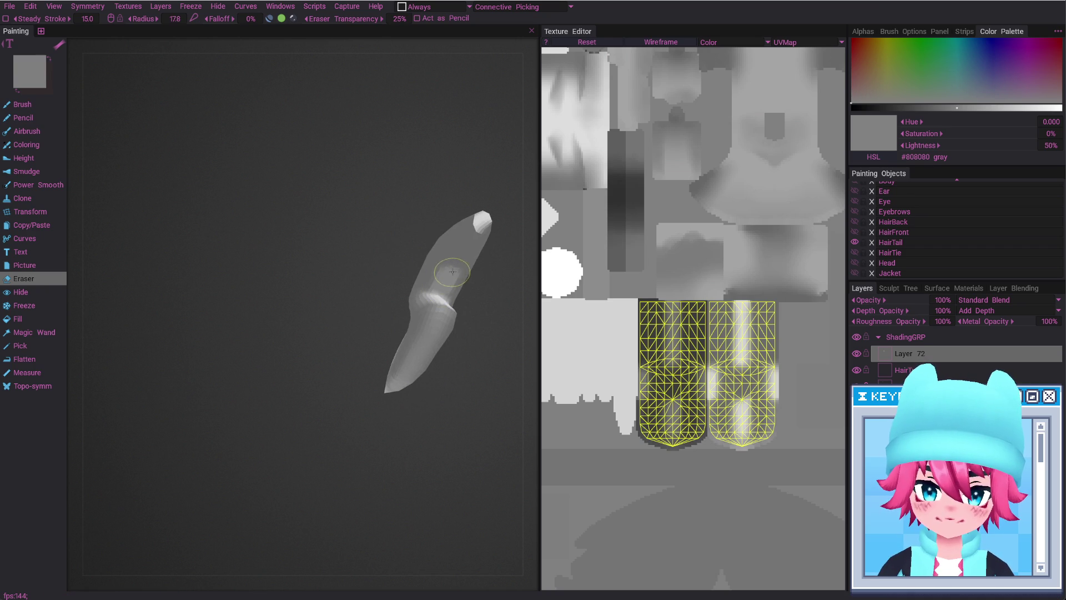
alt+drag(466, 258, 404, 323)
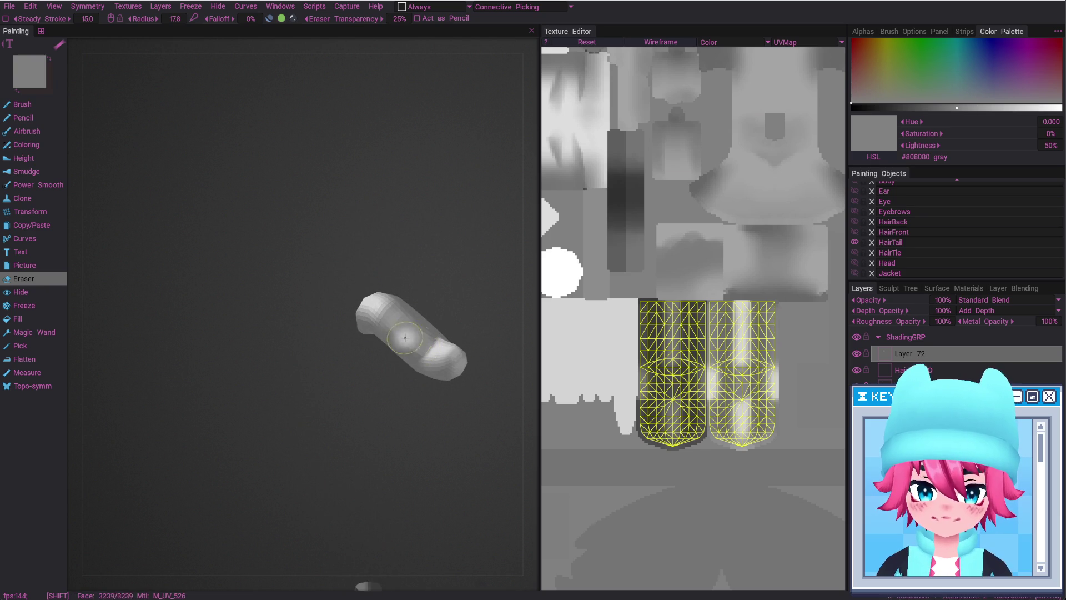
mouse_move(422, 326)
alt+mouse_down()
mouse_move(431, 352)
mouse_move(382, 321)
mouse_move(492, 321)
mouse_move(465, 349)
alt+mouse_up()
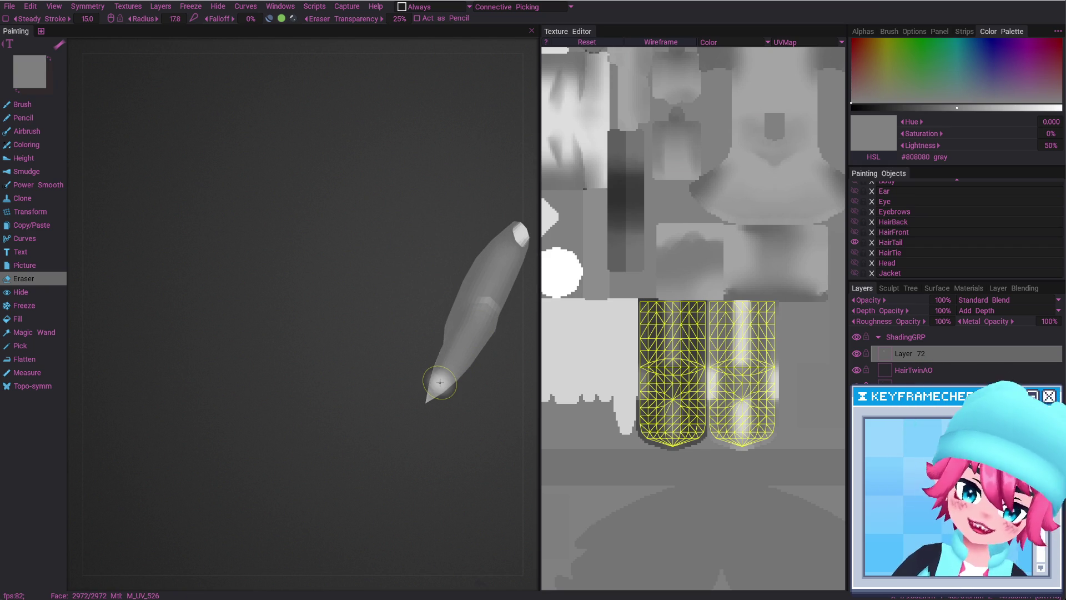
mouse_move(403, 319)
alt+mouse_down()
mouse_move(457, 334)
mouse_move(444, 325)
mouse_move(464, 381)
alt+mouse_up()
alt+middle_drag(464, 380, 348, 445)
mouse_move(338, 338)
alt+mouse_down()
mouse_move(331, 356)
mouse_move(356, 368)
mouse_move(334, 346)
mouse_move(344, 355)
alt+mouse_up()
key(b)
key(Caps_Lock)
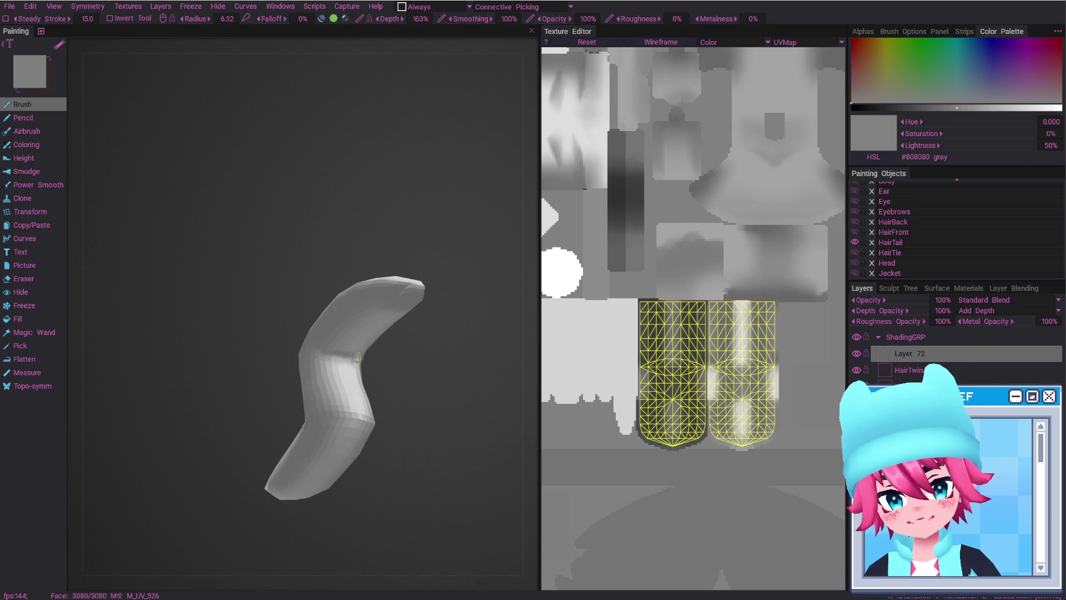
mouse_move(376, 364)
alt+mouse_down()
mouse_move(312, 386)
mouse_move(283, 418)
mouse_move(318, 388)
mouse_move(373, 400)
alt+mouse_up()
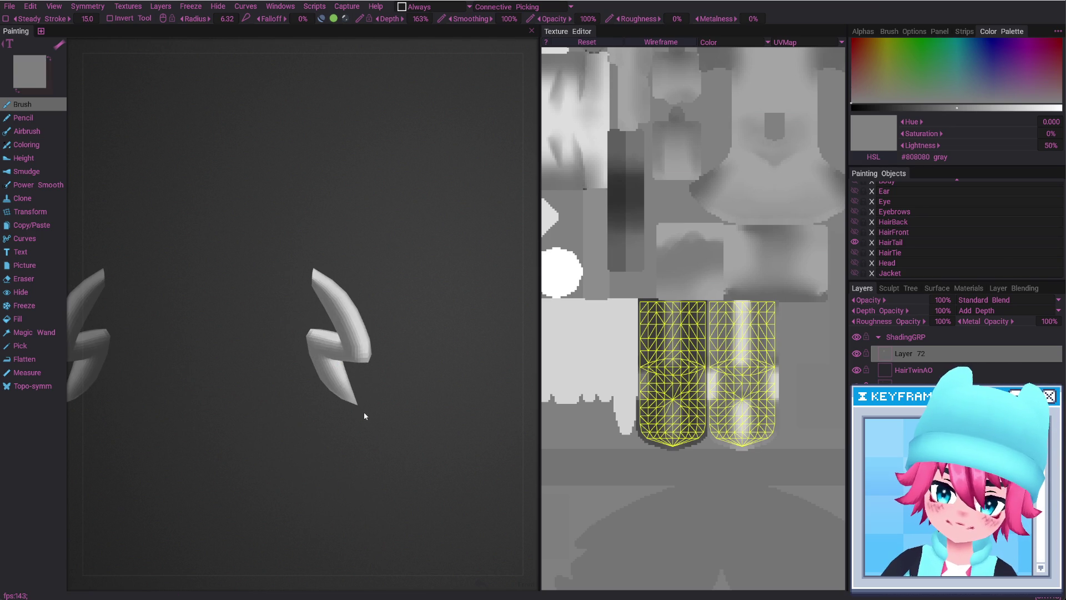
Select the HairTwinAO layer and unhide all objects to show the full character
click(922, 370)
click(916, 355)
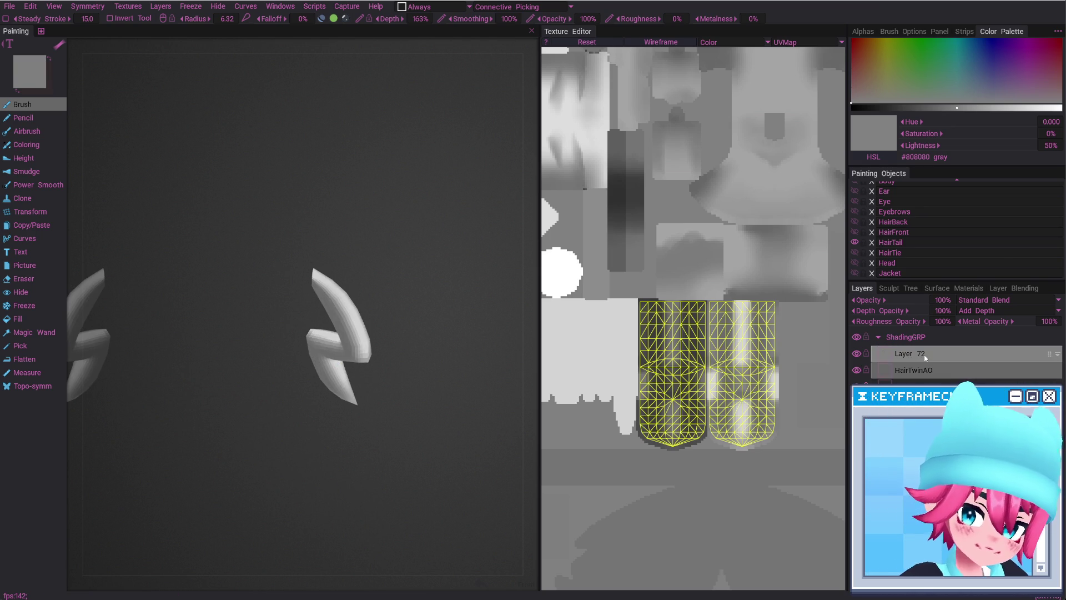
click(911, 360)
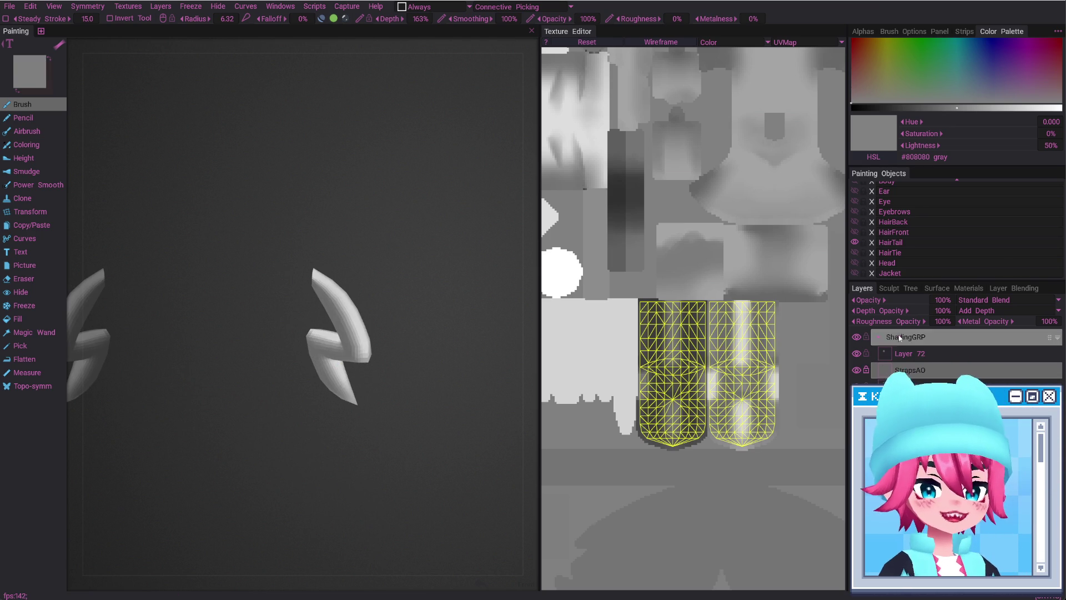
alt+click(855, 246)
scroll(406, 352, down, 2)
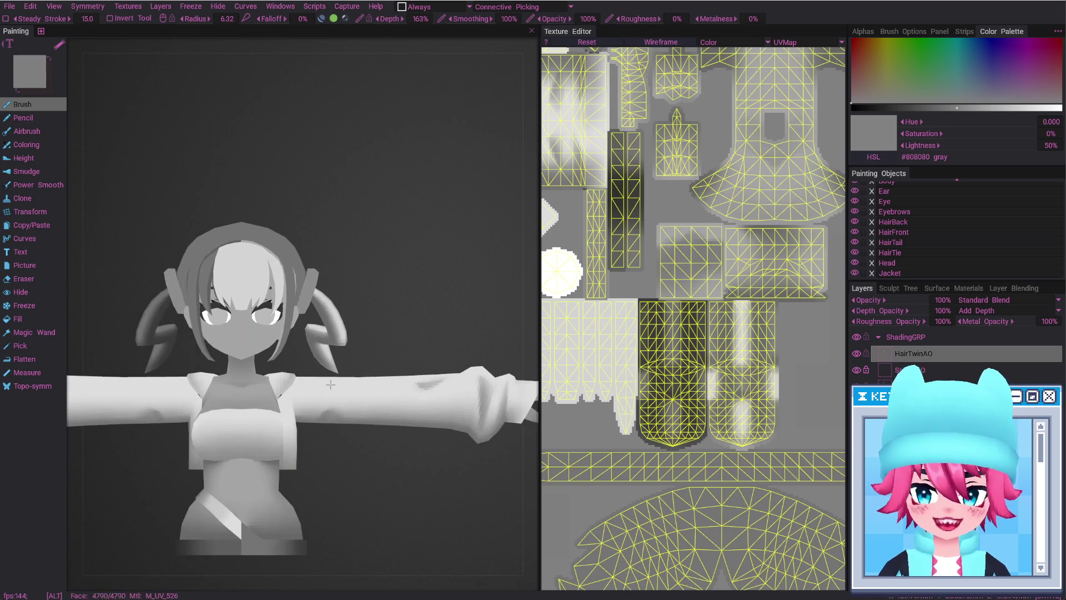
mouse_move(406, 352)
alt+mouse_down()
mouse_move(286, 316)
mouse_move(372, 319)
alt+mouse_up()
Set the HairTwinAO layer opacity to 75%
click(943, 299)
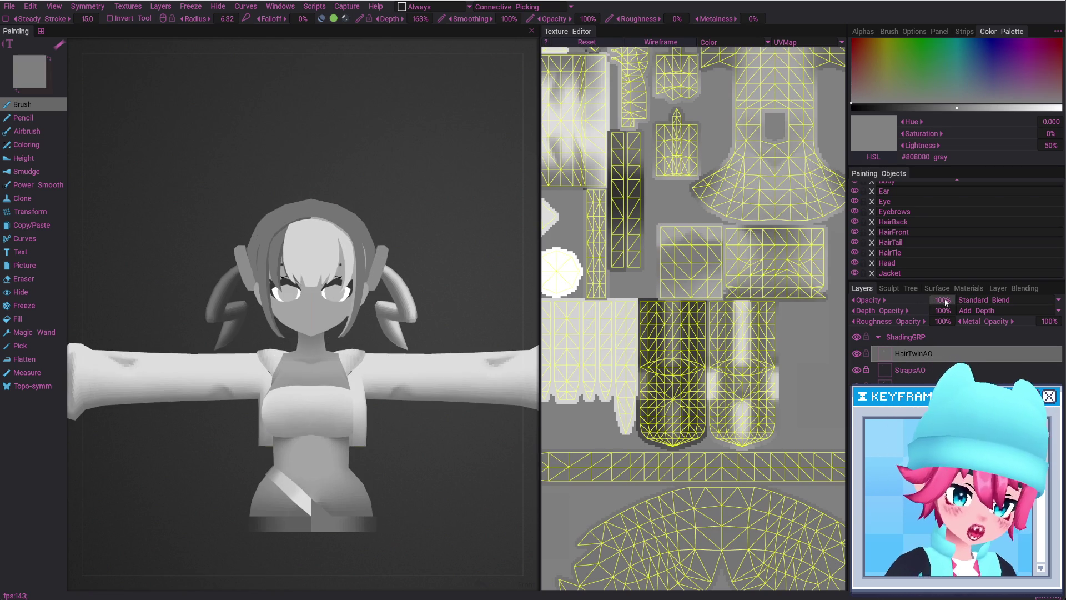
text(75)
key(Return)
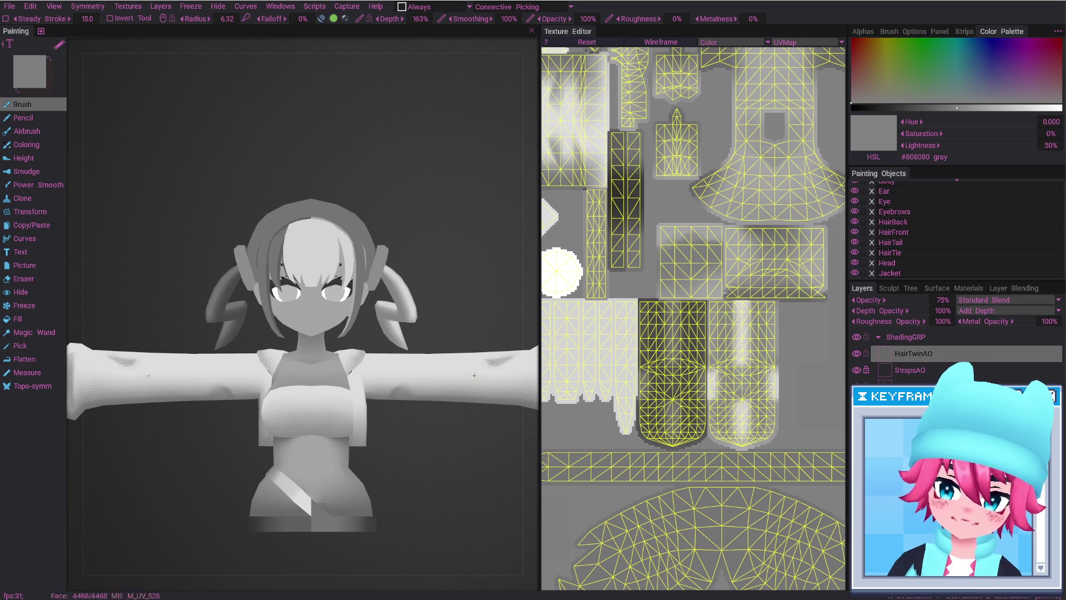
key(e)
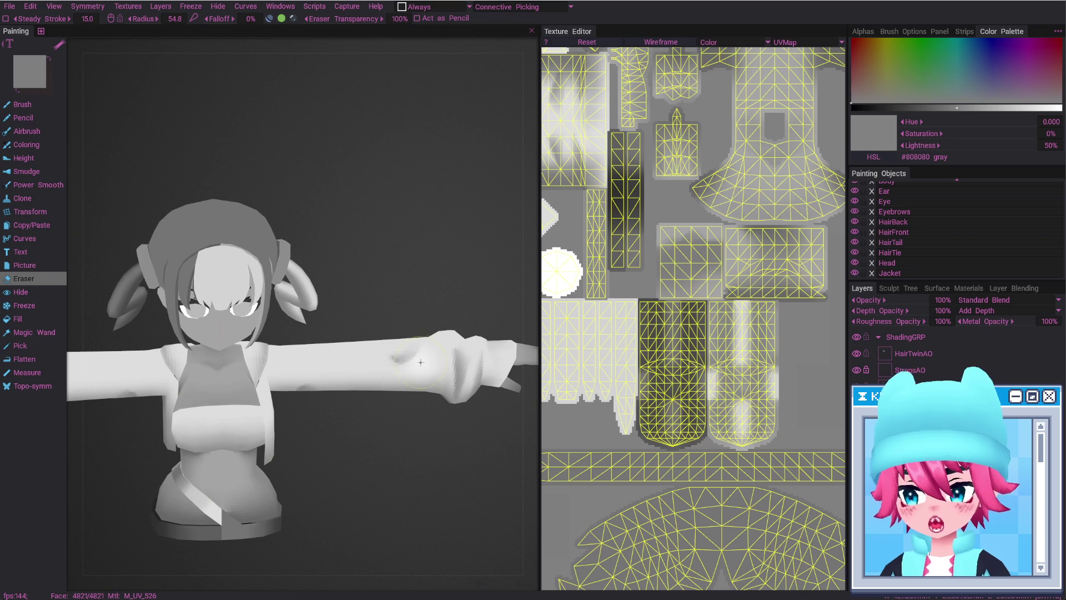
Frame the character's head and torso, switch to the Eraser (radius 11.5), then view the whole character
middle_drag(404, 345, 408, 388)
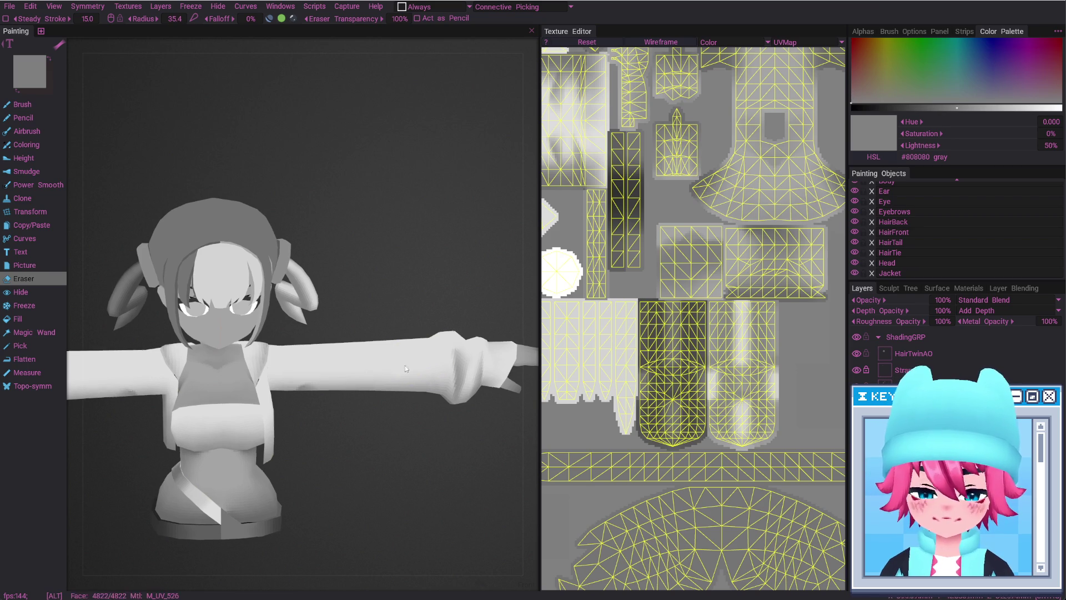
scroll(408, 411, down, 5)
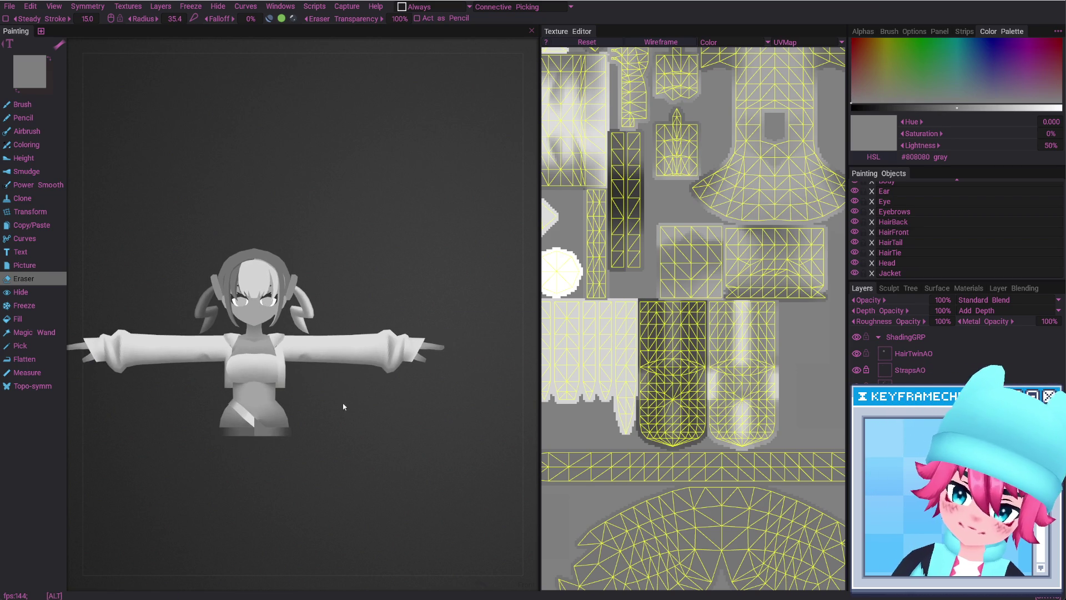
alt+middle_drag(343, 406, 403, 399)
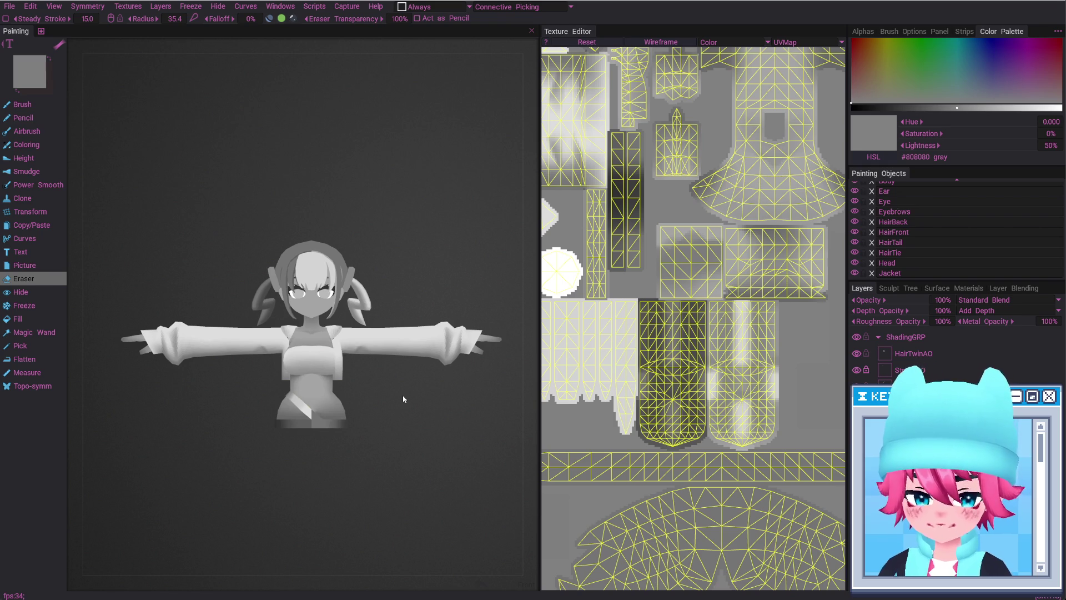
mouse_move(402, 395)
alt+mouse_down()
mouse_move(369, 381)
mouse_move(322, 331)
mouse_move(422, 442)
alt+mouse_up()
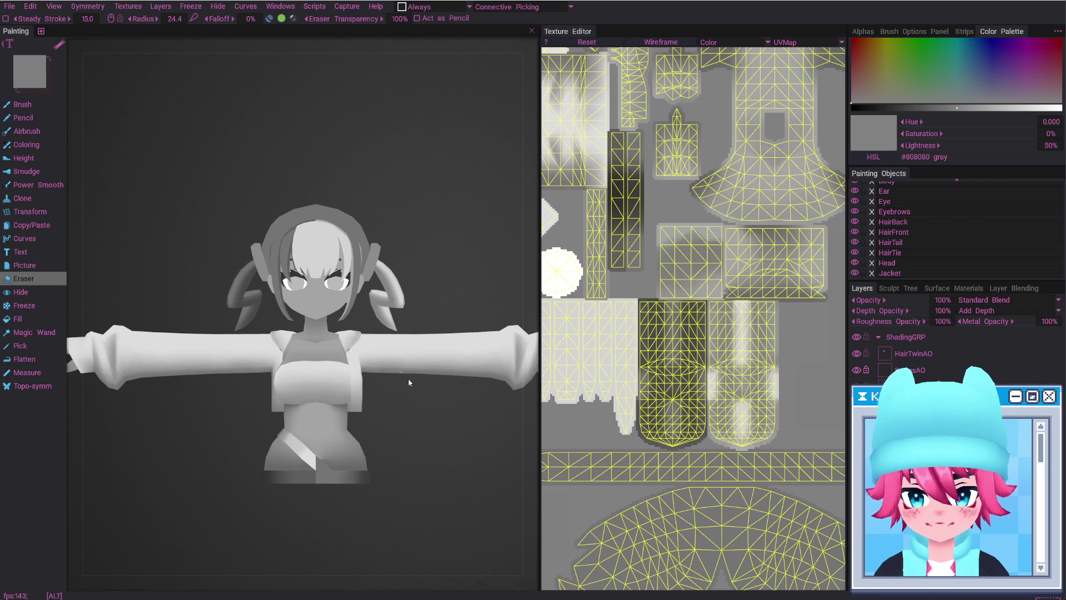
alt+right_drag(409, 382, 331, 377)
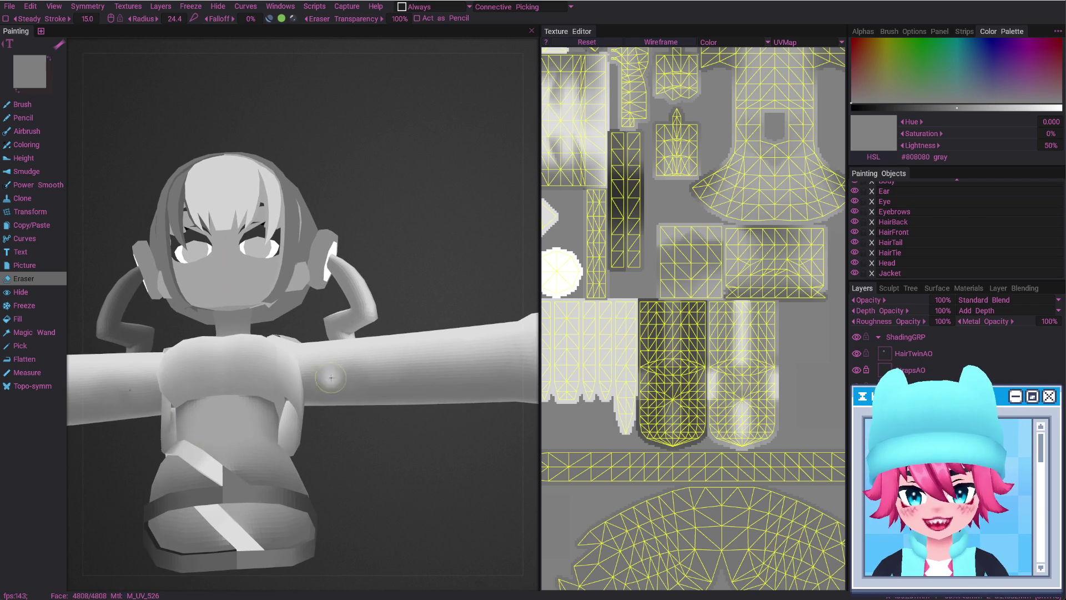
key(b)
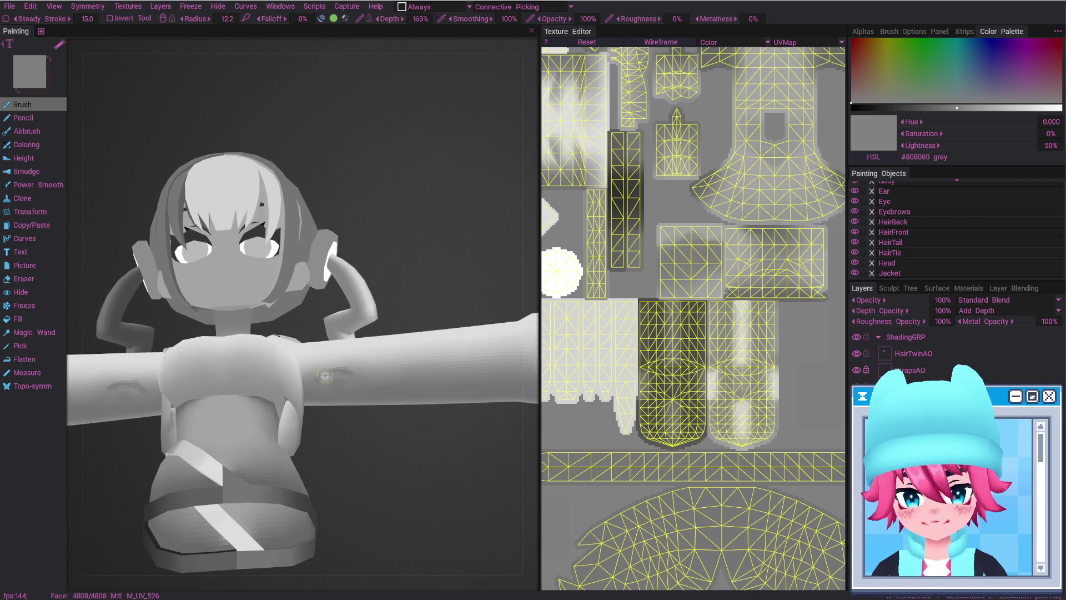
mouse_move(340, 383)
alt+shift+mouse_down()
mouse_move(340, 393)
mouse_move(330, 358)
alt+shift+mouse_up()
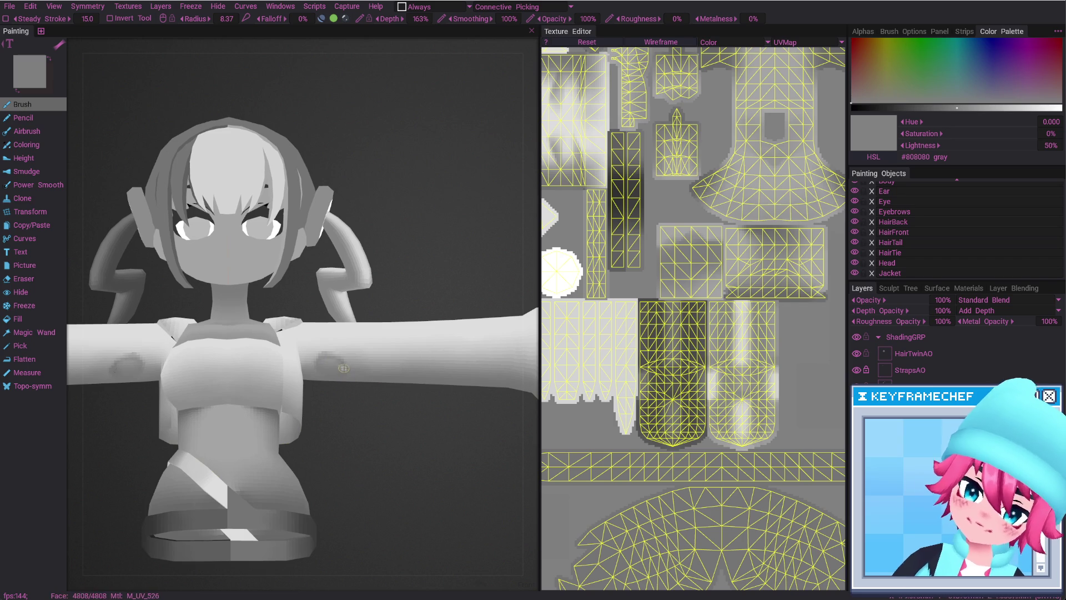
mouse_move(339, 359)
alt+mouse_down()
mouse_move(329, 368)
mouse_move(327, 359)
alt+mouse_up()
key(e)
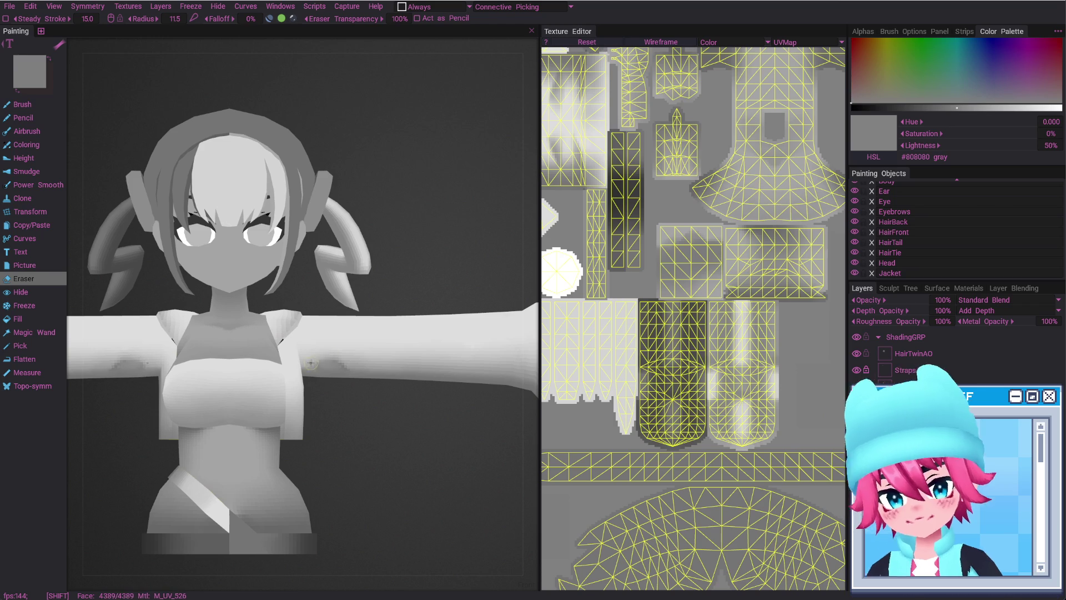
alt+drag(383, 417, 402, 446)
alt+right_drag(402, 447, 399, 489)
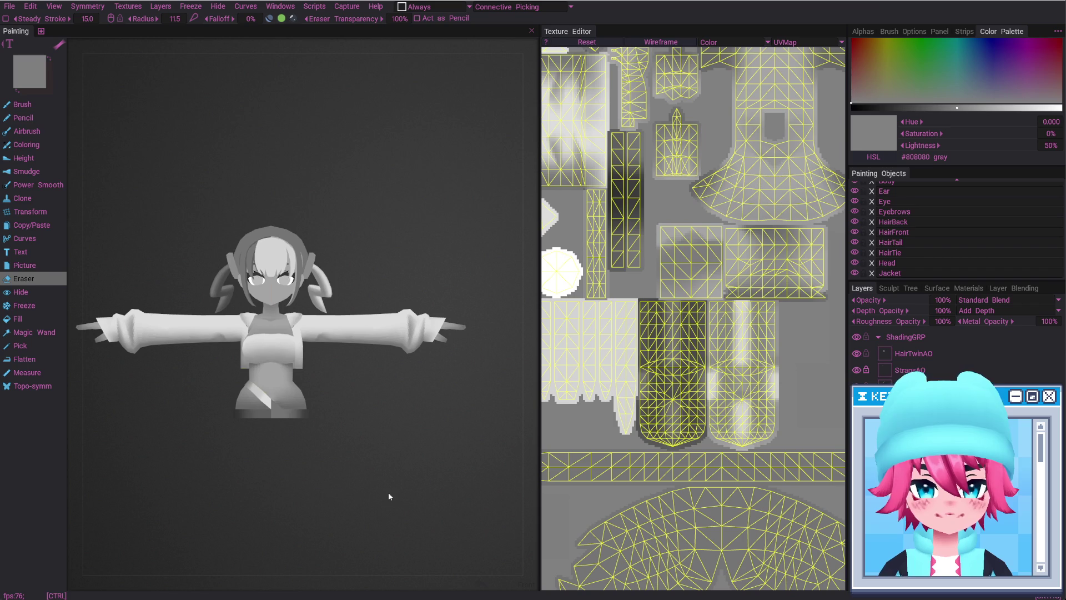
alt+right_drag(348, 310, 365, 283)
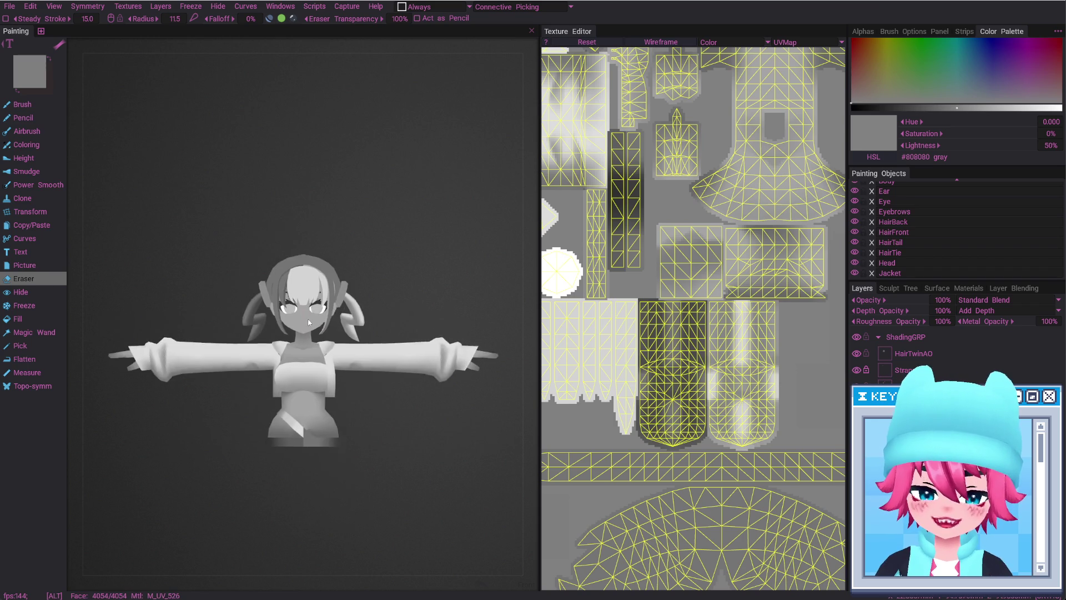
alt+drag(366, 284, 351, 300)
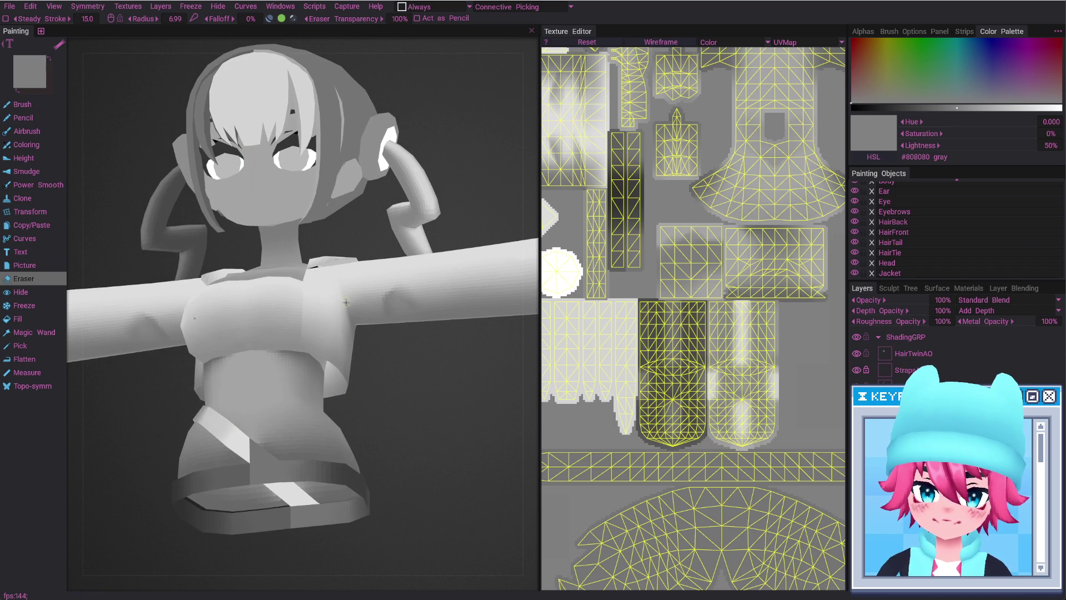
key(ctrl)
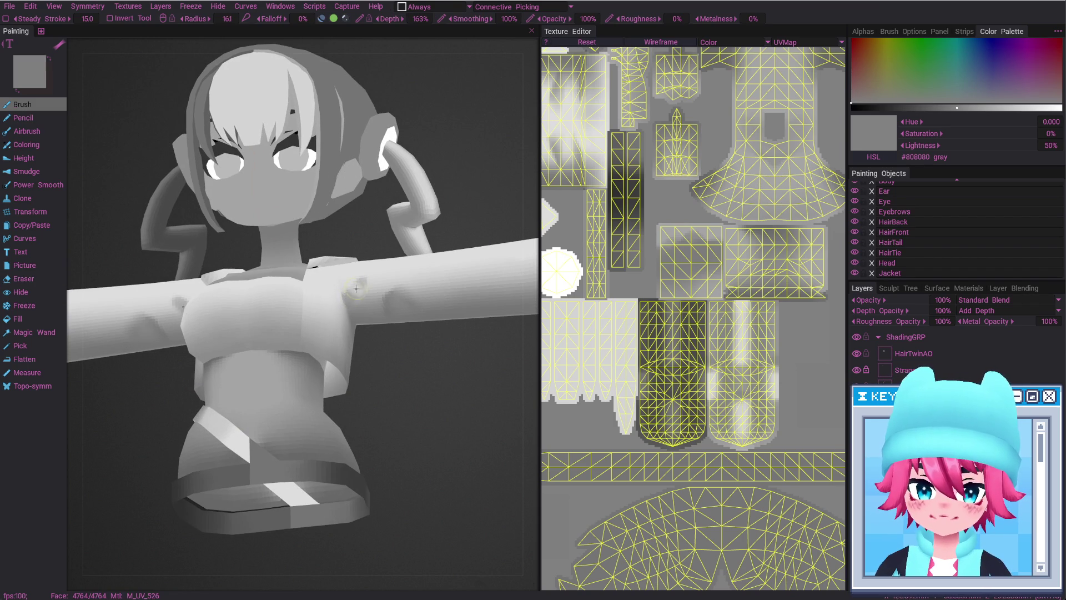
alt+drag(363, 277, 347, 297)
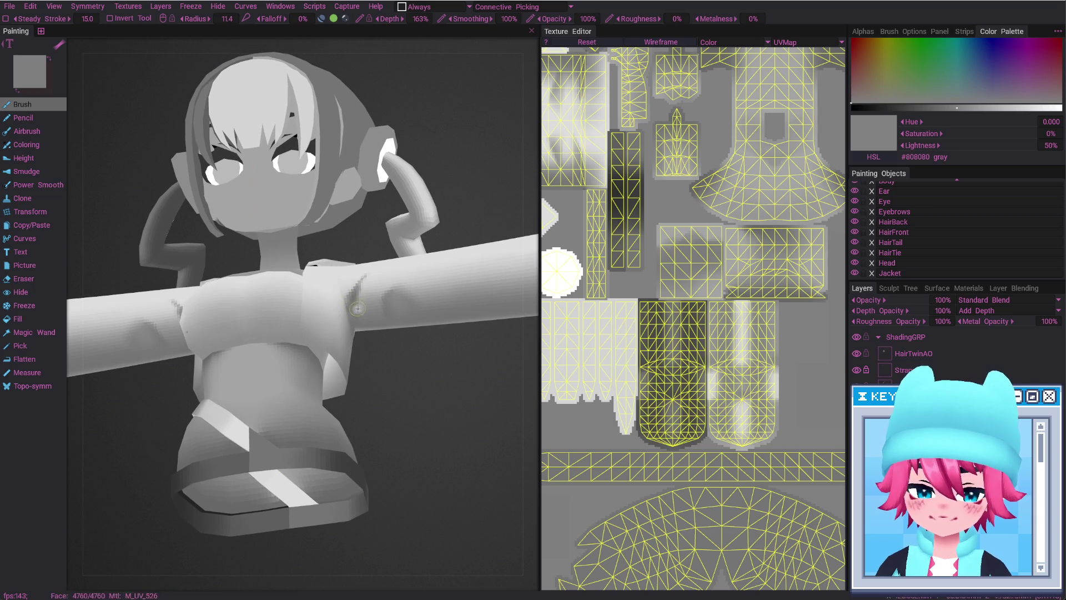
key(KP_1)
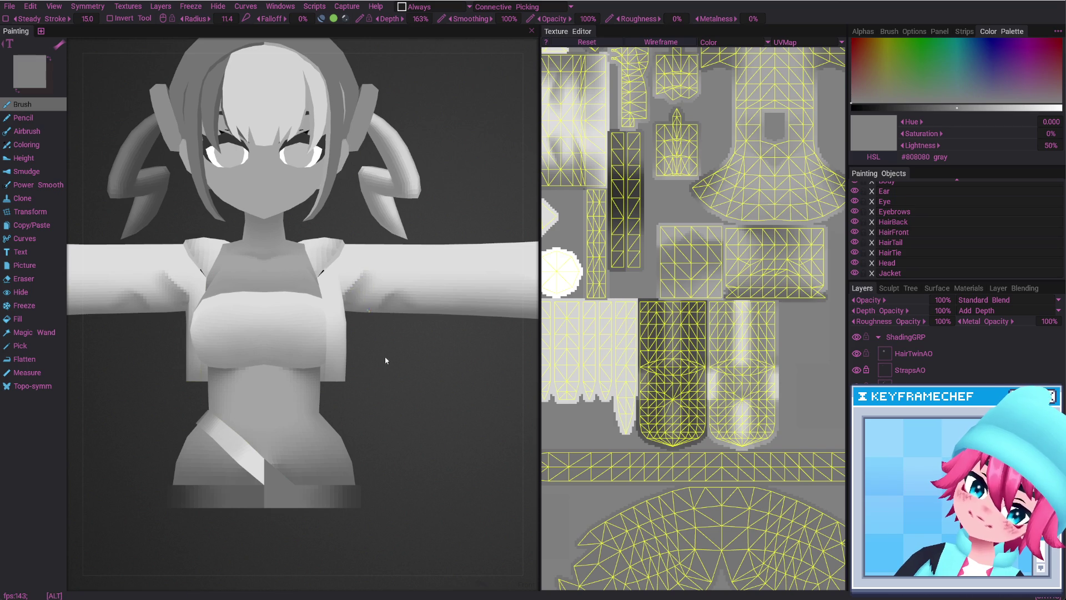
alt+drag(386, 360, 371, 316)
key(e)
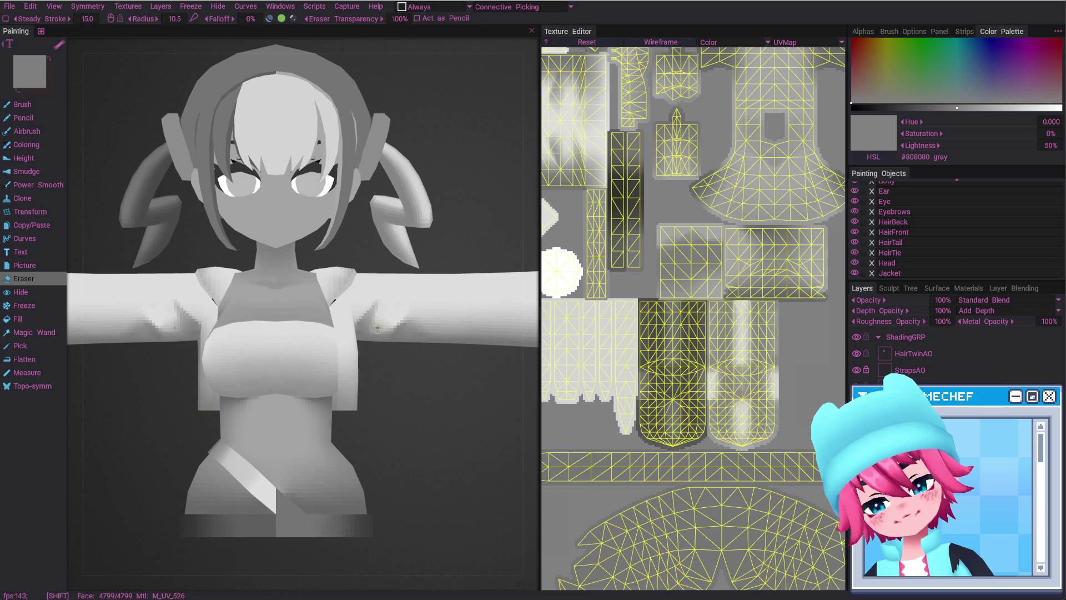
alt+right_drag(378, 332, 388, 467)
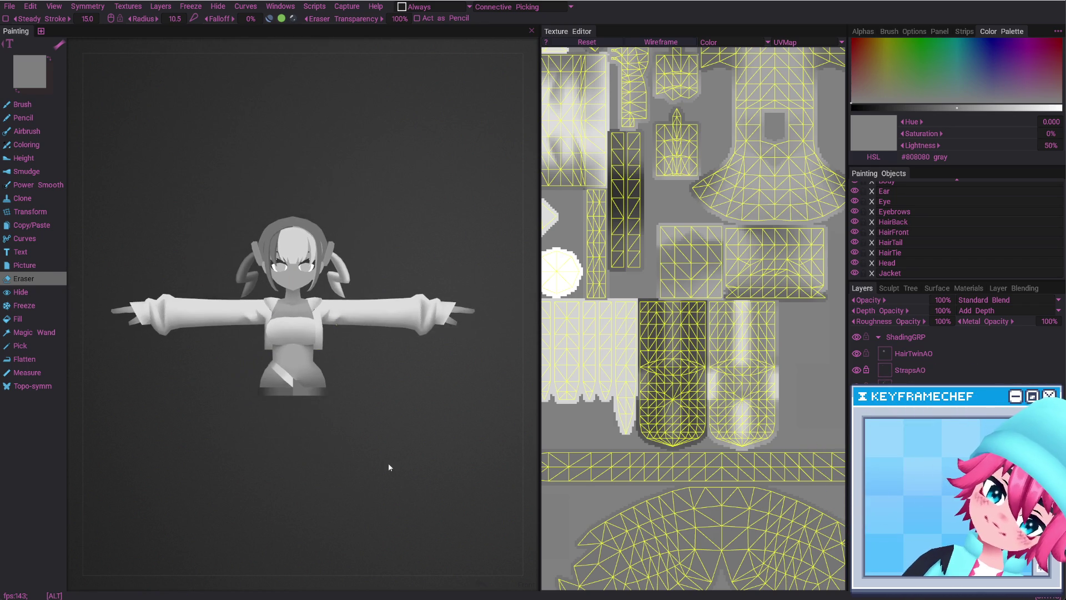
alt+right_drag(360, 369, 391, 292)
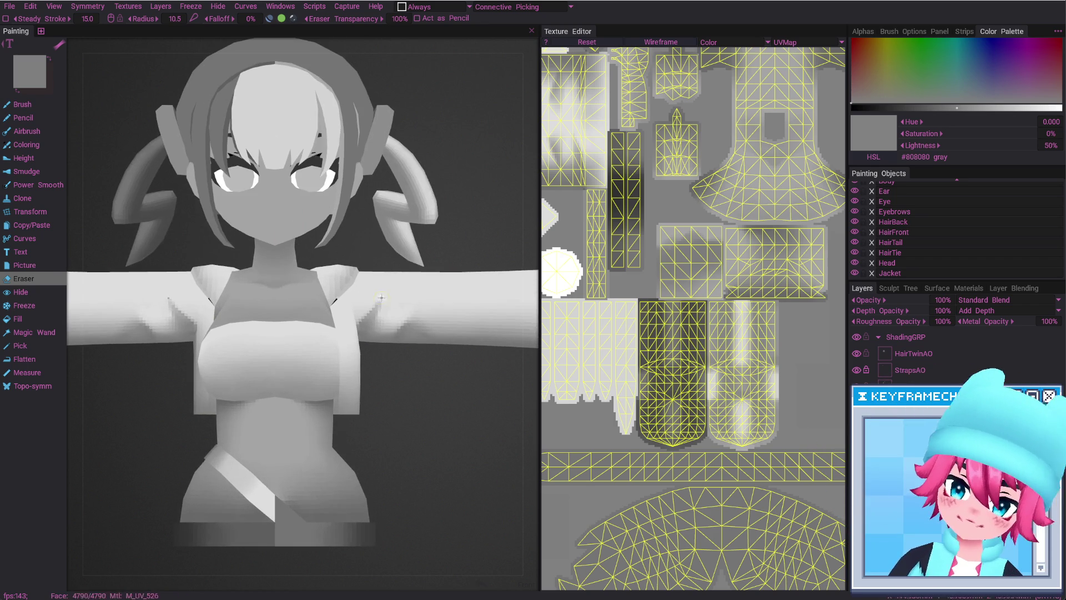
key(b)
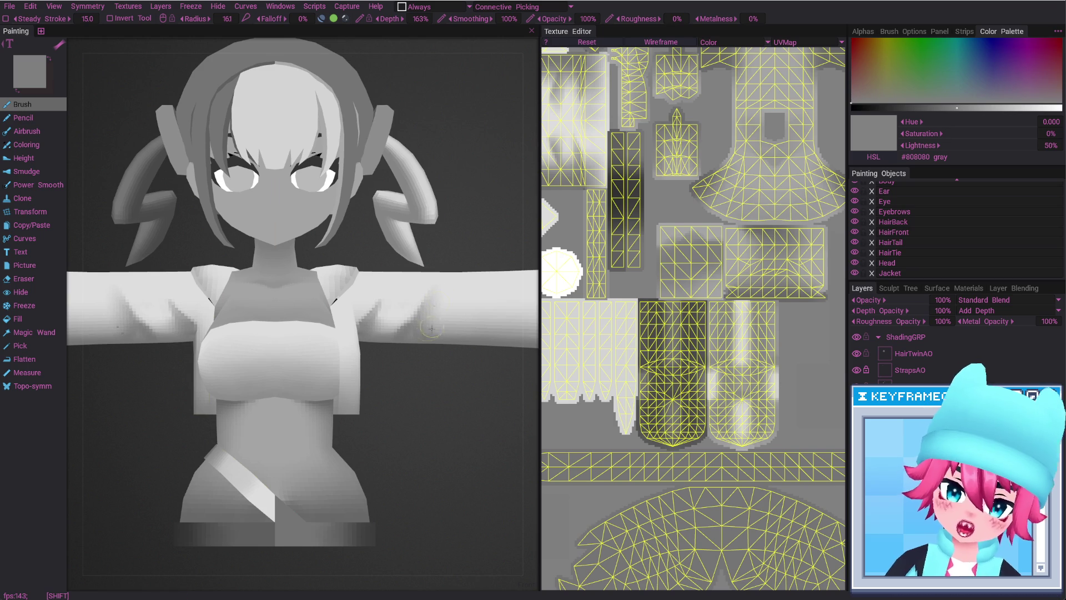
alt+right_drag(425, 371, 378, 315)
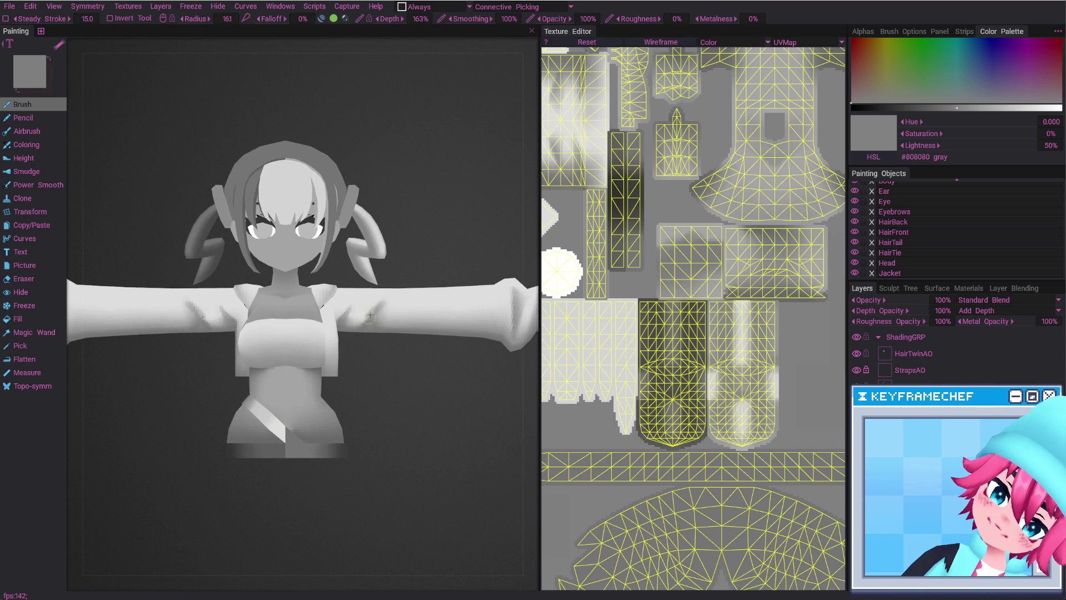
mouse_move(396, 385)
alt+right_down()
mouse_move(398, 456)
mouse_move(402, 328)
alt+right_up()
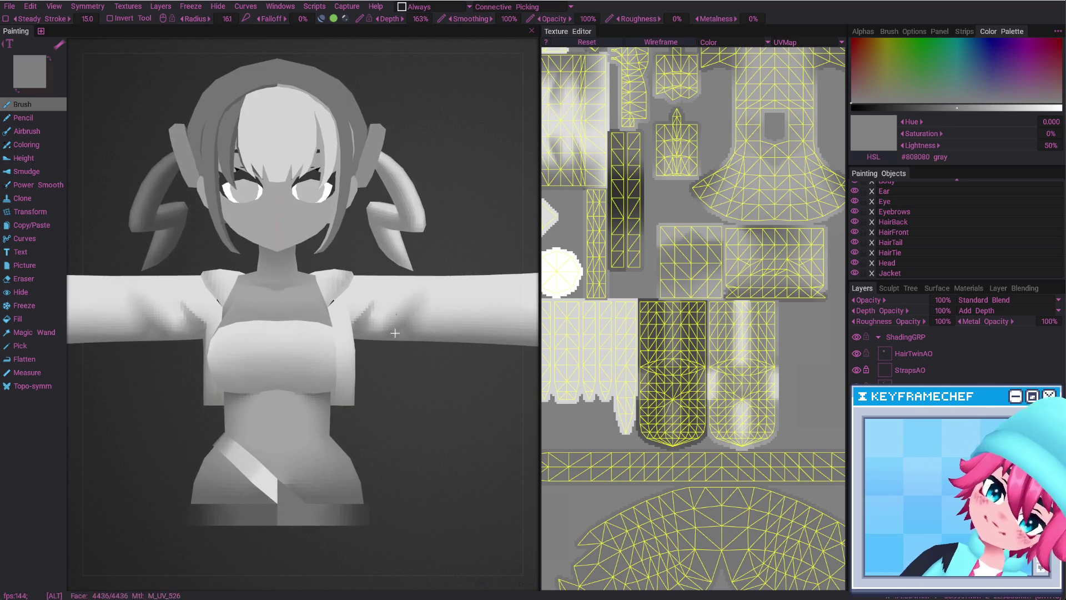
alt+drag(403, 331, 398, 357)
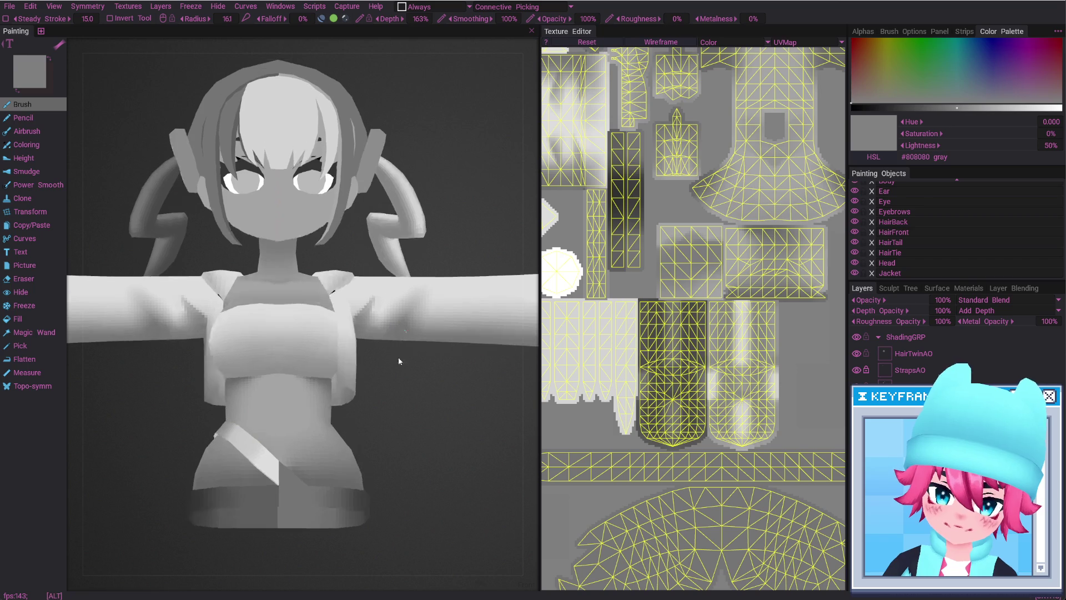
alt+right_drag(403, 379, 404, 480)
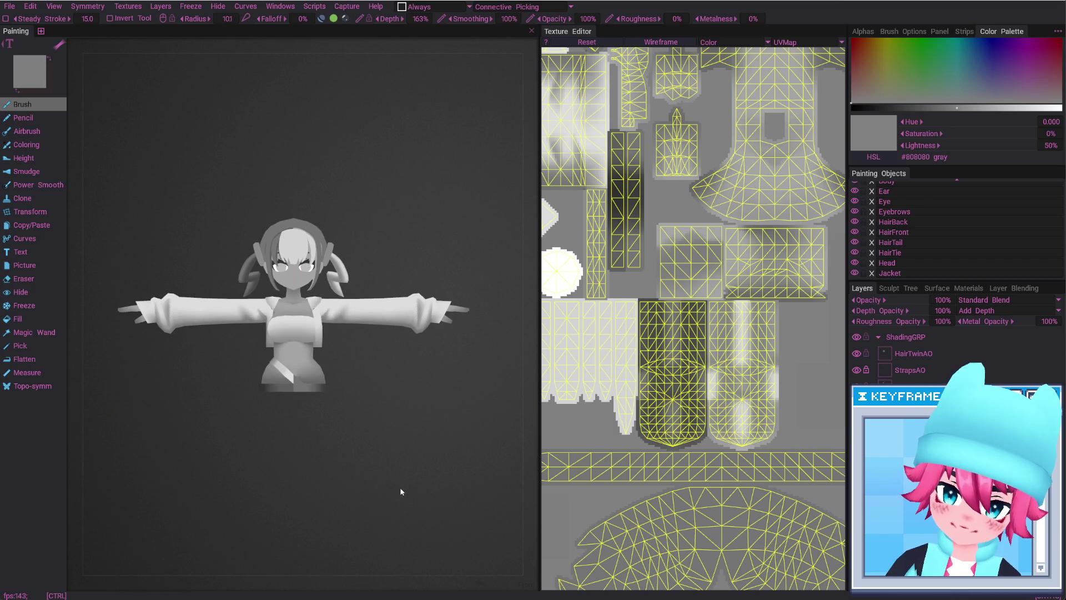
alt+right_drag(382, 373, 376, 280)
key(e)
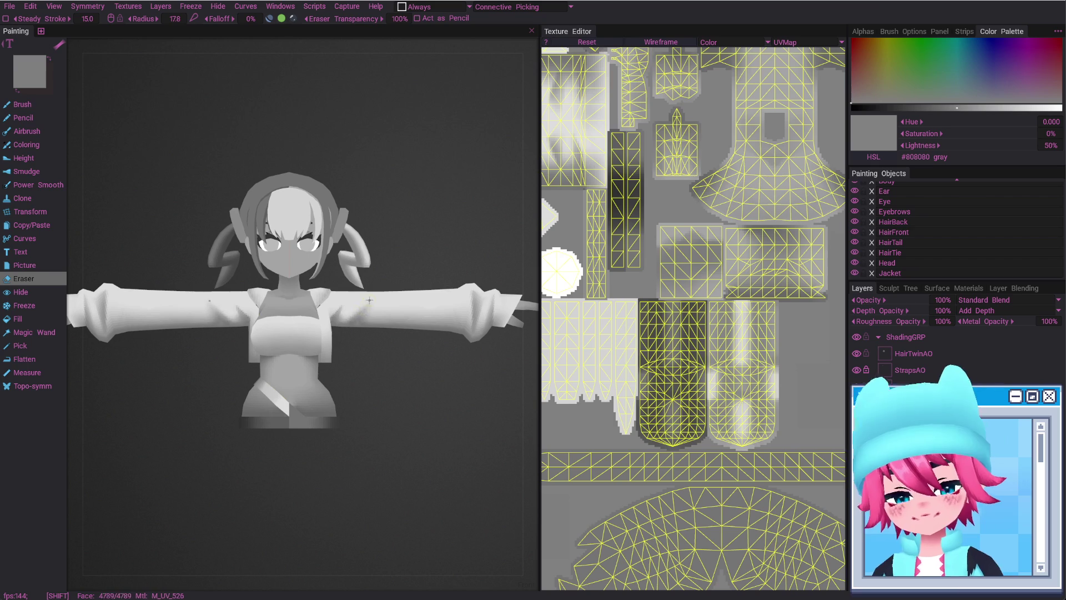
mouse_move(398, 345)
alt+right_down()
mouse_move(403, 423)
mouse_move(388, 318)
mouse_move(397, 374)
alt+right_up()
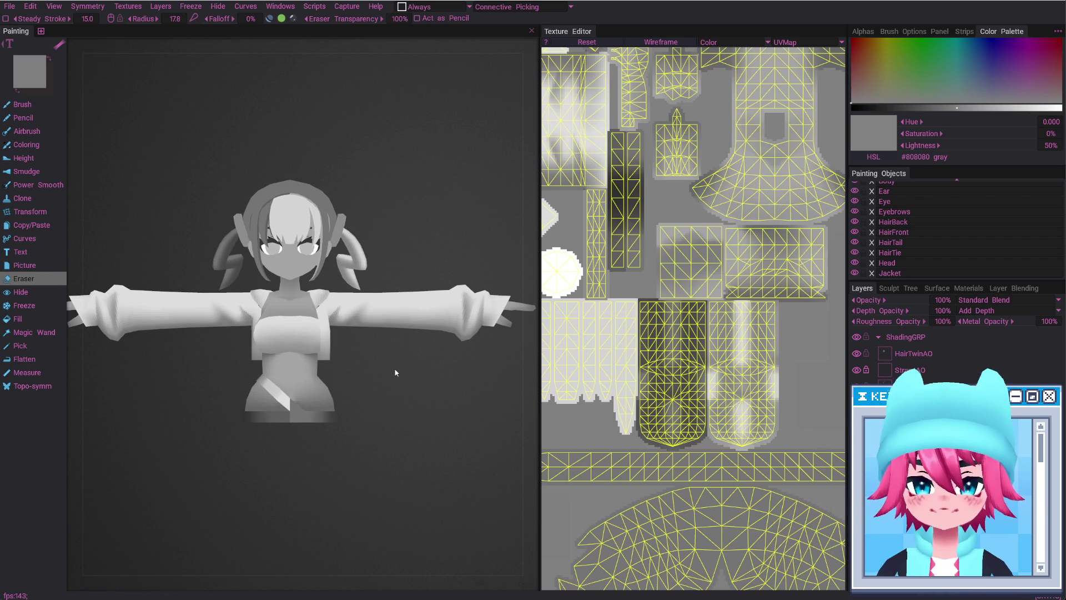
mouse_move(401, 392)
mouse_down()
mouse_move(400, 407)
mouse_move(369, 415)
mouse_move(392, 408)
mouse_move(410, 435)
mouse_up()
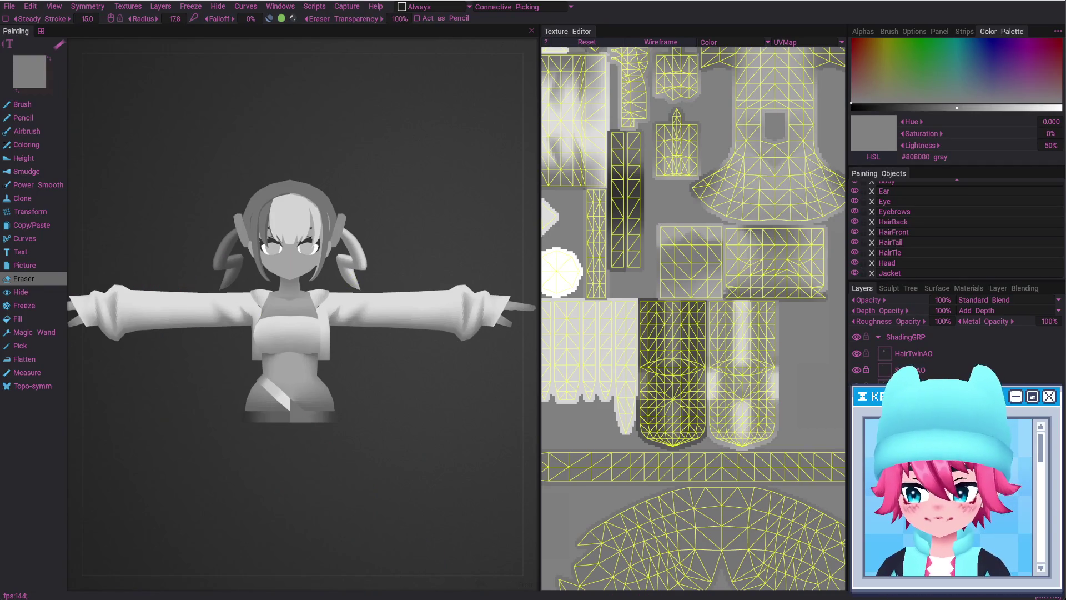
scroll(383, 208, up, 2)
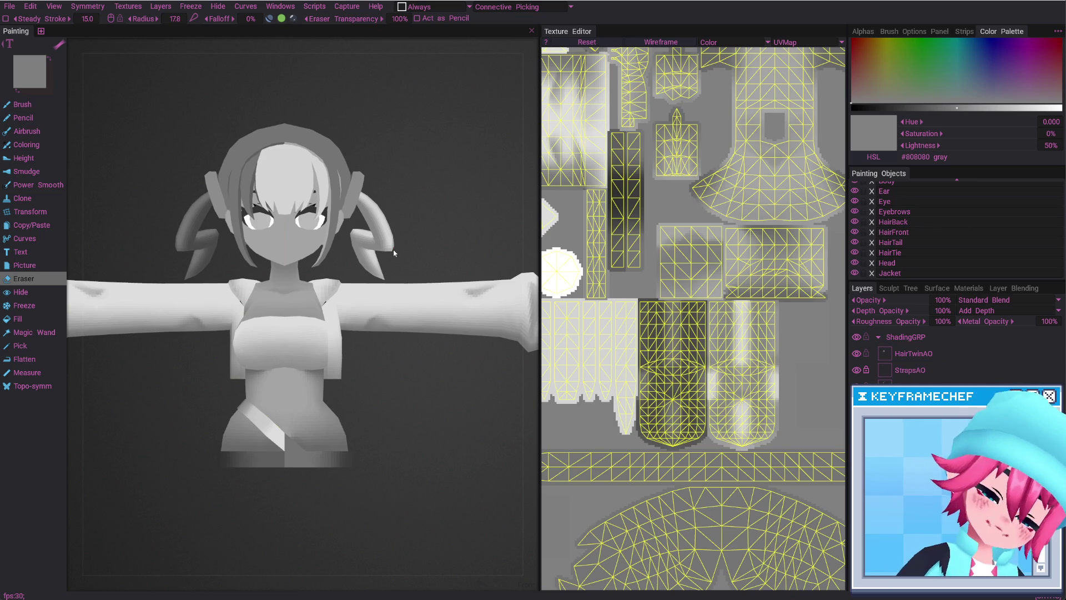
alt+right_drag(372, 420, 370, 520)
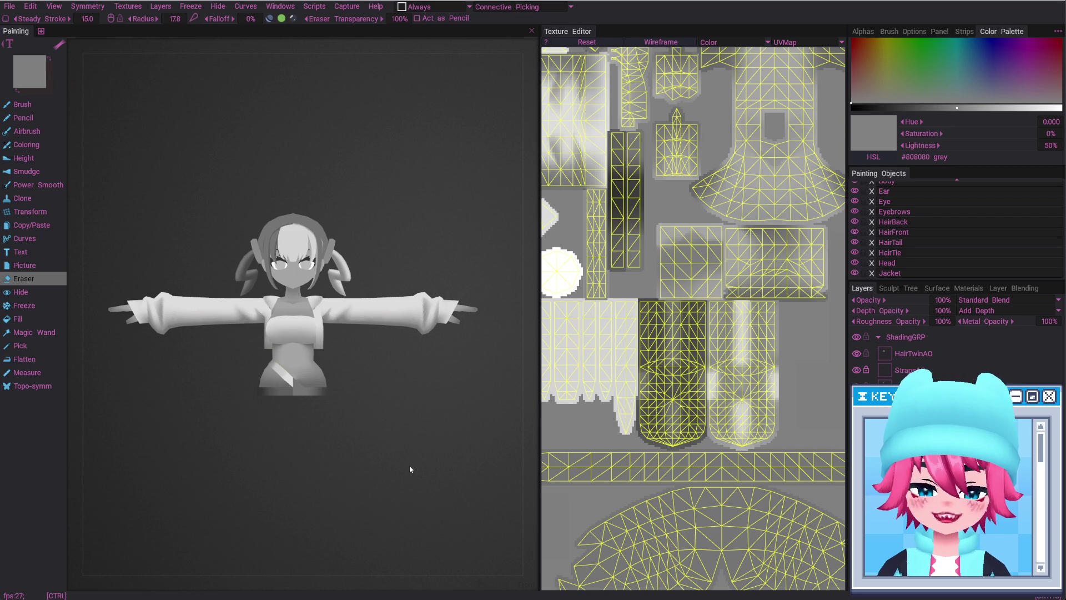
alt+right_drag(390, 439, 362, 544)
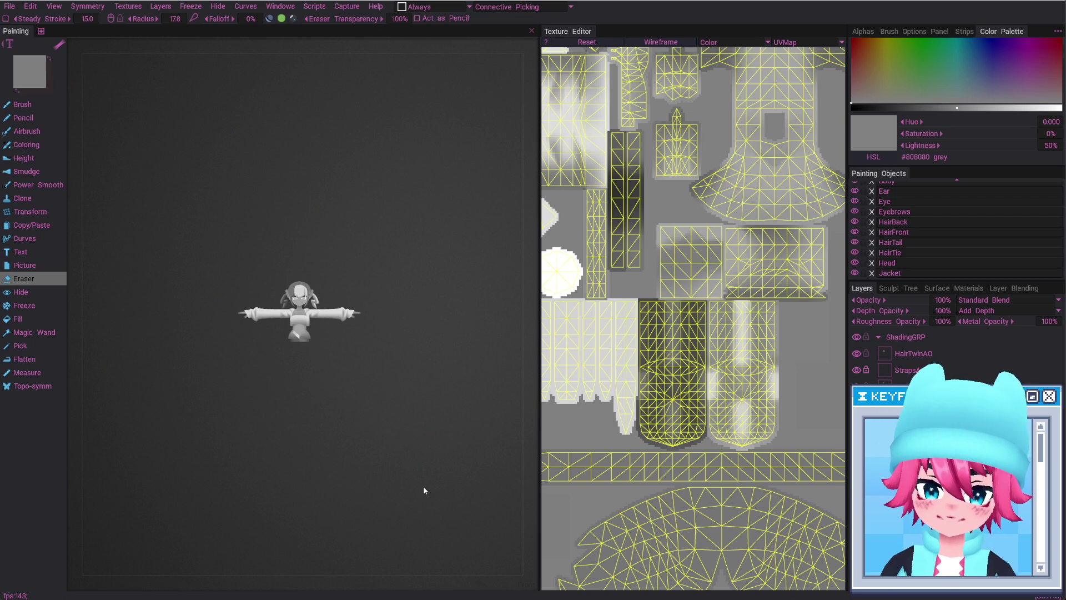
scroll(425, 319, up, 3)
scroll(425, 338, up, 5)
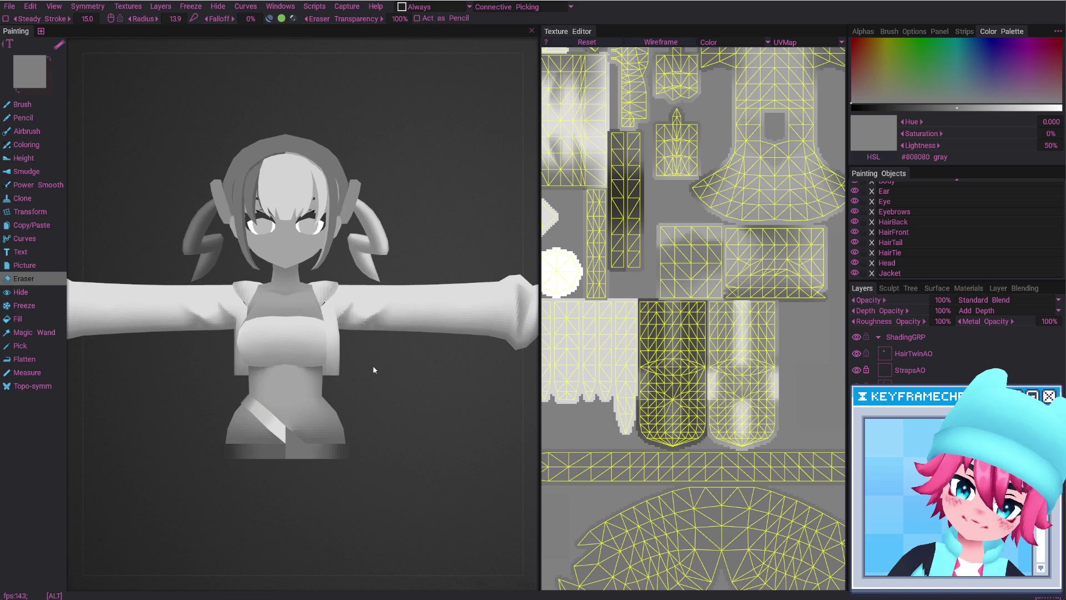
scroll(372, 364, down, 4)
scroll(391, 459, down, 2)
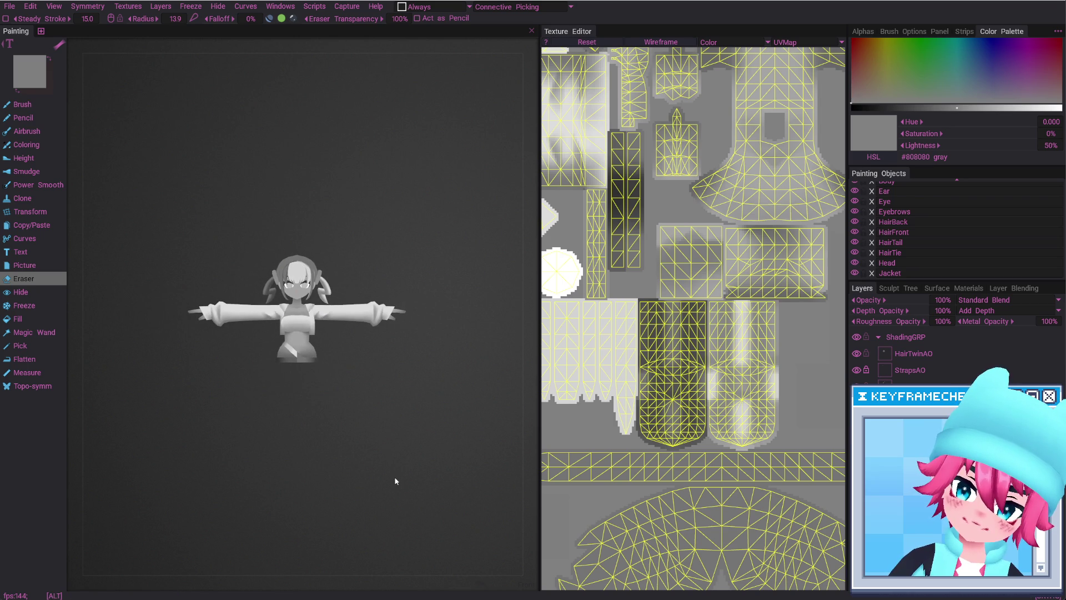
alt+right_drag(395, 481, 393, 331)
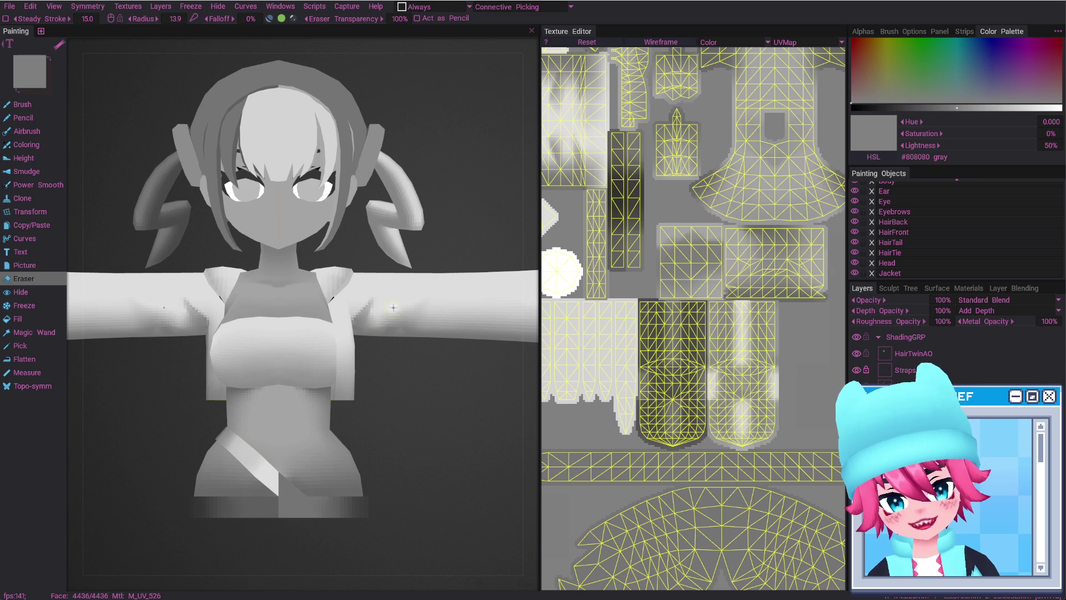
mouse_move(398, 309)
right_down()
mouse_move(411, 326)
mouse_move(402, 304)
right_up()
mouse_move(407, 375)
alt+right_down()
mouse_move(388, 381)
mouse_move(405, 434)
alt+right_up()
mouse_move(394, 396)
alt+right_down()
mouse_move(356, 313)
mouse_move(377, 315)
alt+right_up()
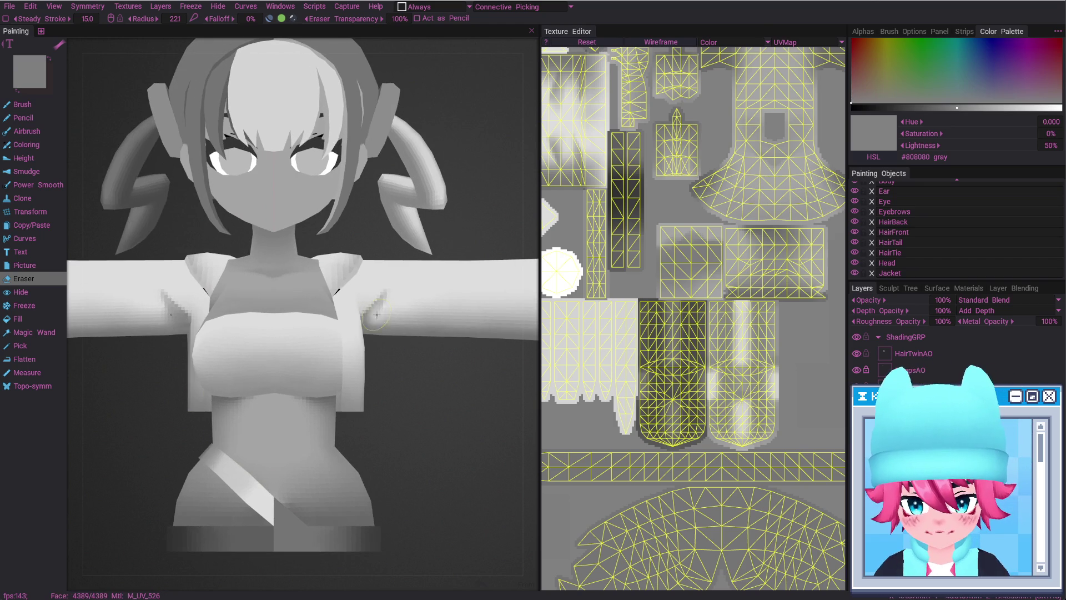
alt+drag(362, 313, 378, 307)
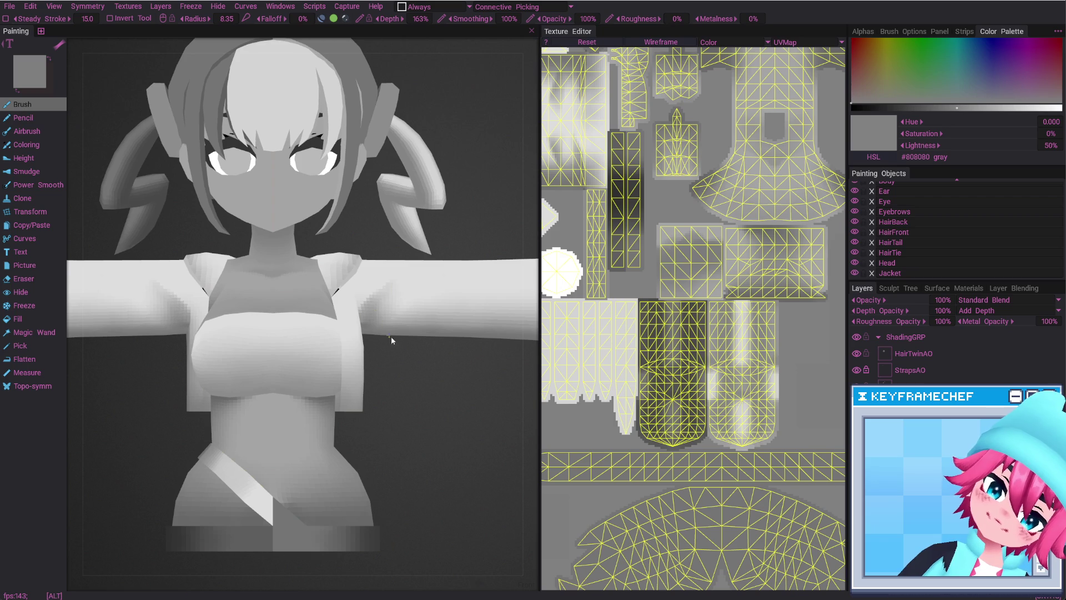
alt+drag(391, 338, 368, 317)
key(e)
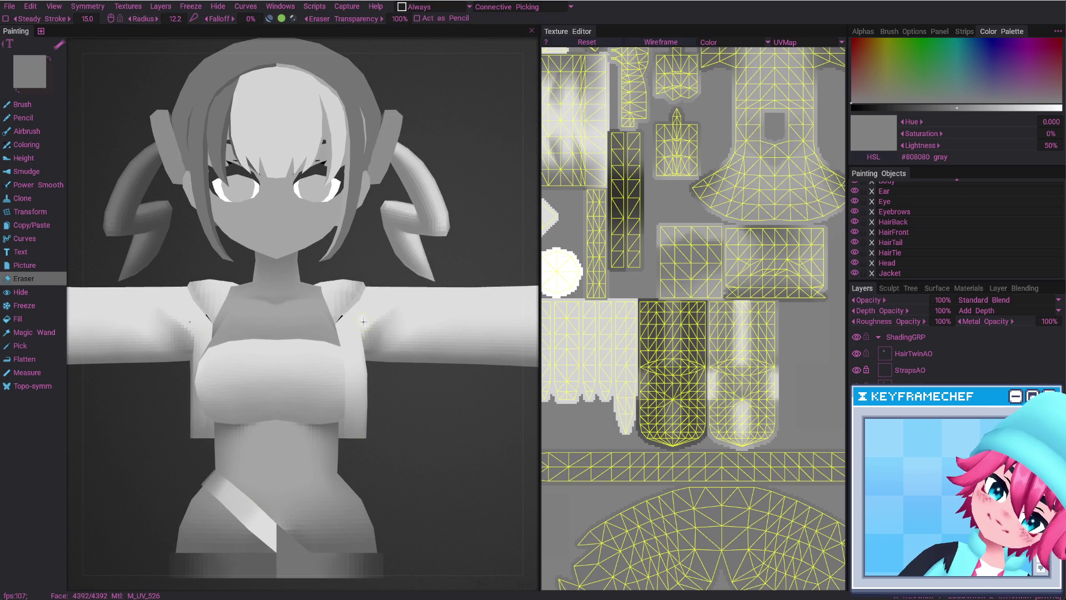
alt+right_drag(375, 351, 392, 399)
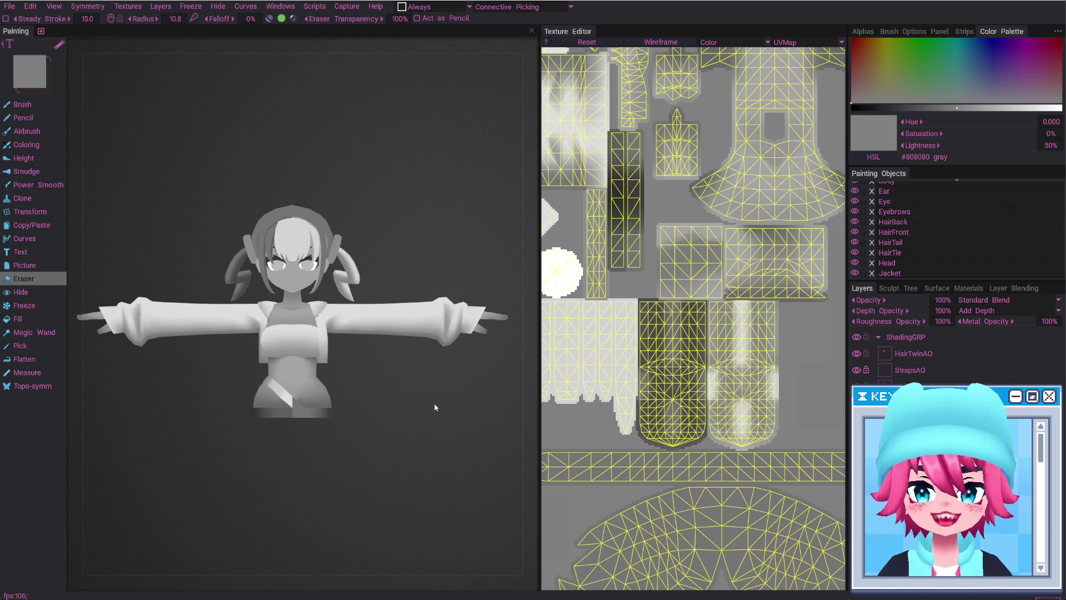
mouse_move(435, 411)
mouse_down()
mouse_move(375, 391)
mouse_move(363, 399)
mouse_move(455, 398)
mouse_move(195, 409)
mouse_move(316, 399)
mouse_move(445, 409)
mouse_up()
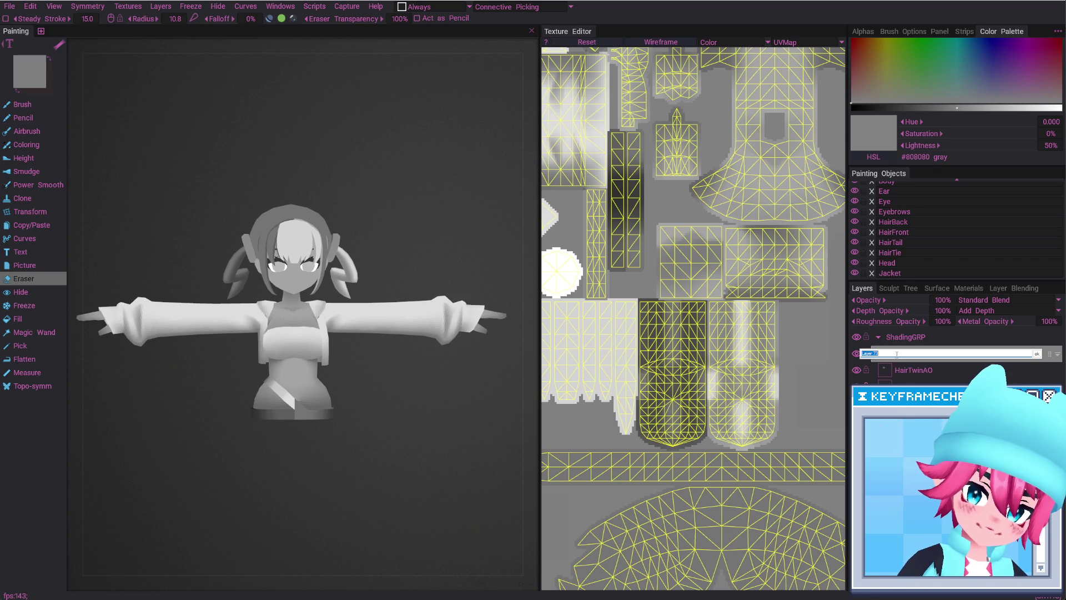
Finish naming the new layer HairFrontAO, zoom onto the face, and bring Photoshop forward
text(HairFrontAO)
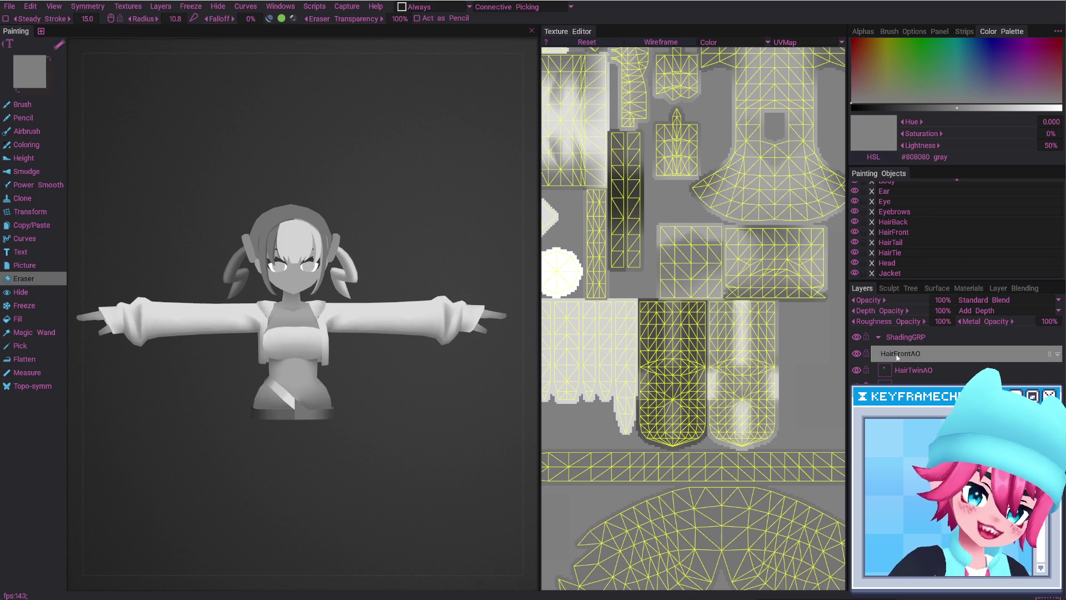
key(Return)
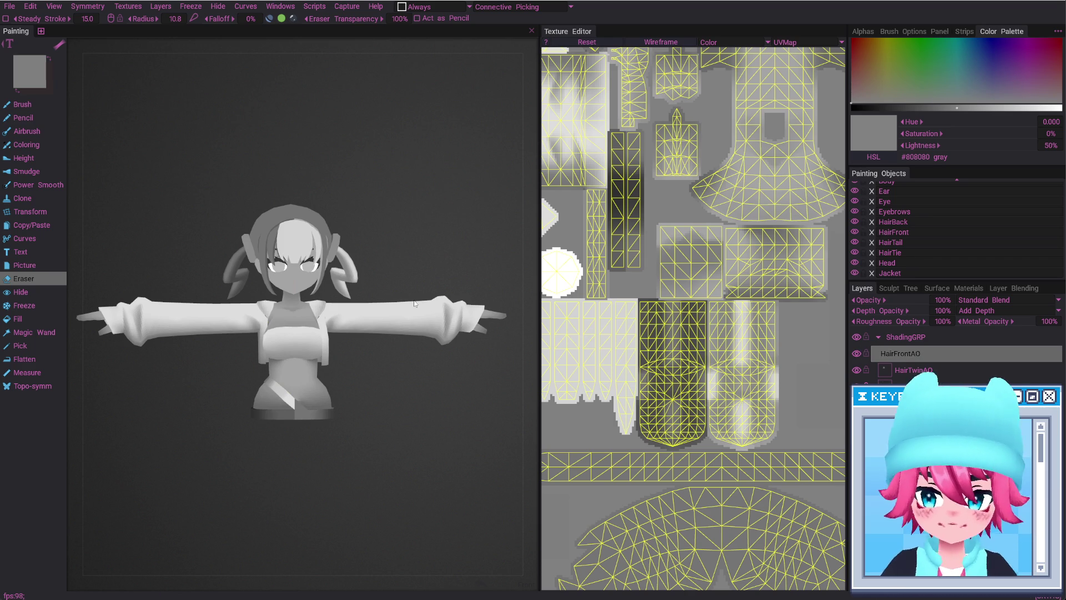
mouse_move(331, 132)
alt+right_down()
mouse_move(335, 344)
mouse_move(384, 307)
mouse_move(405, 341)
alt+right_up()
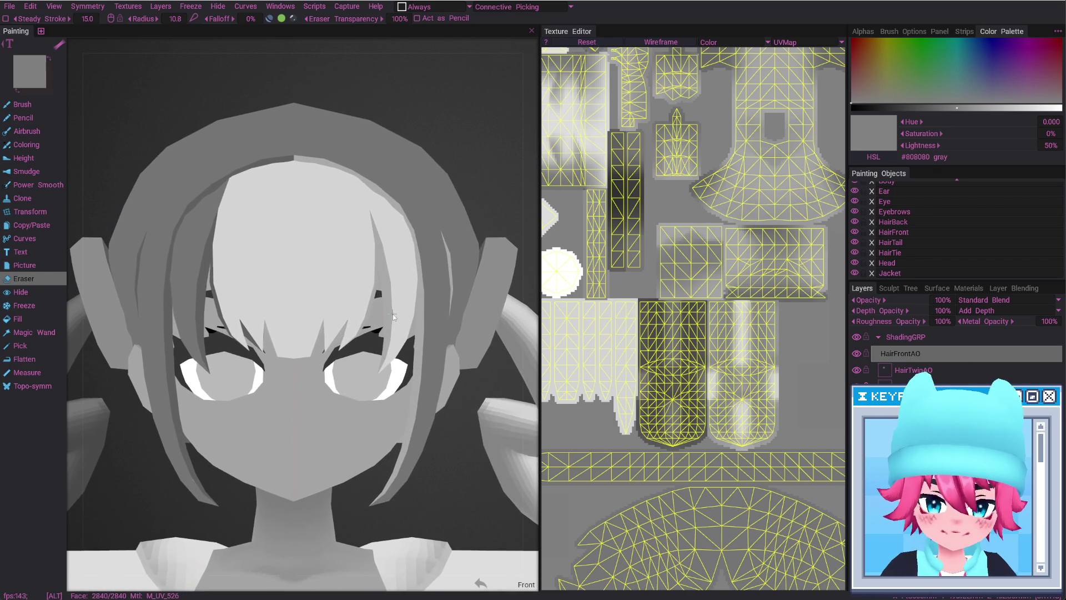
middle_drag(521, 255, 644, 222)
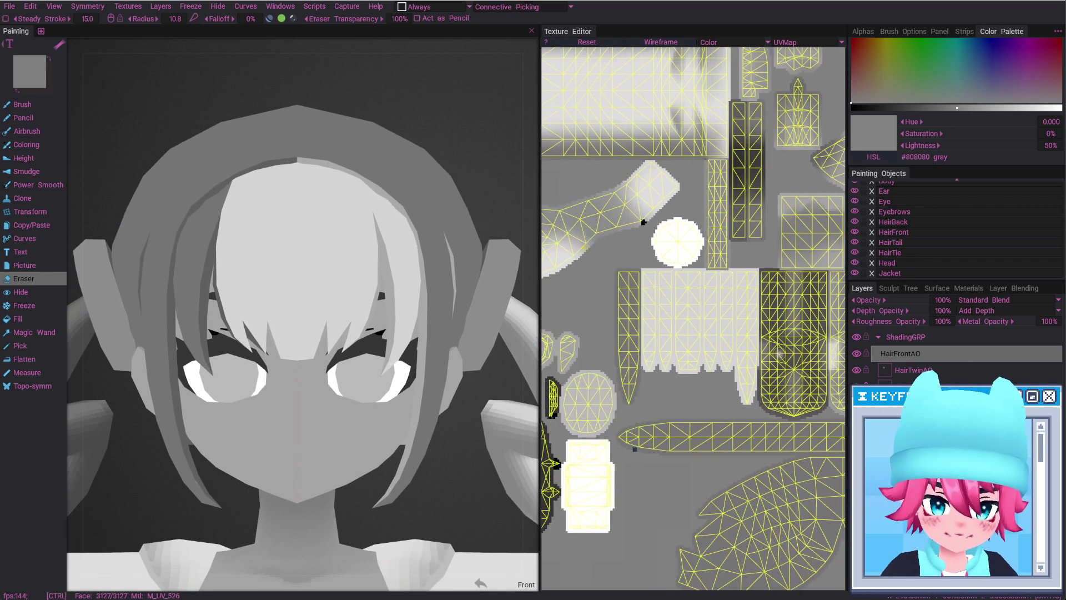
key(alt+Tab)
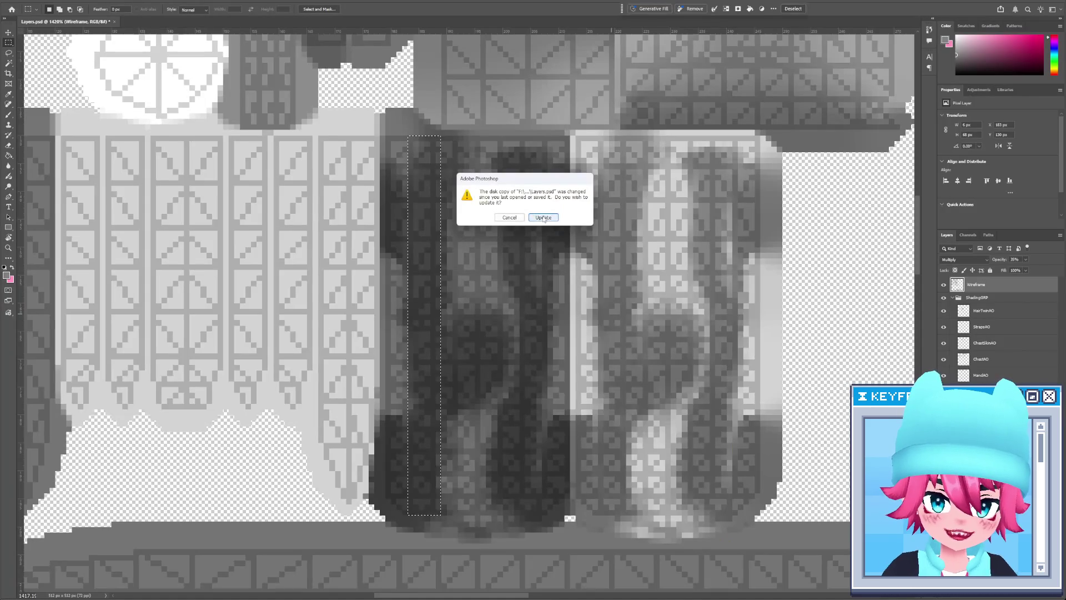
Reload the updated Layers.psd and move the Wireframe layer to the top of the stack
click(544, 218)
key(z)
drag(640, 321, 555, 321)
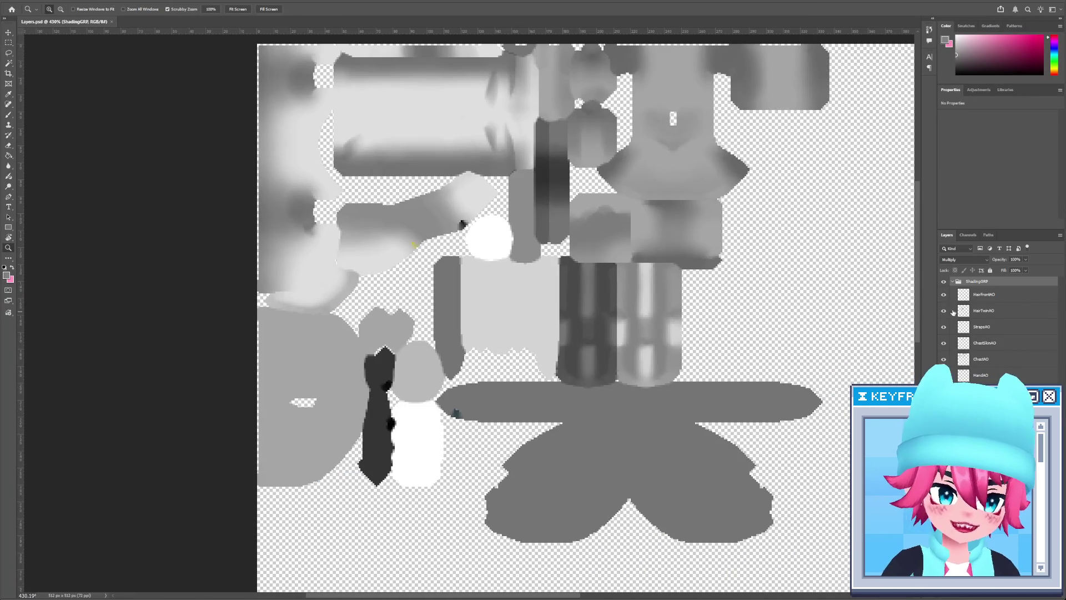
drag(983, 383, 993, 293)
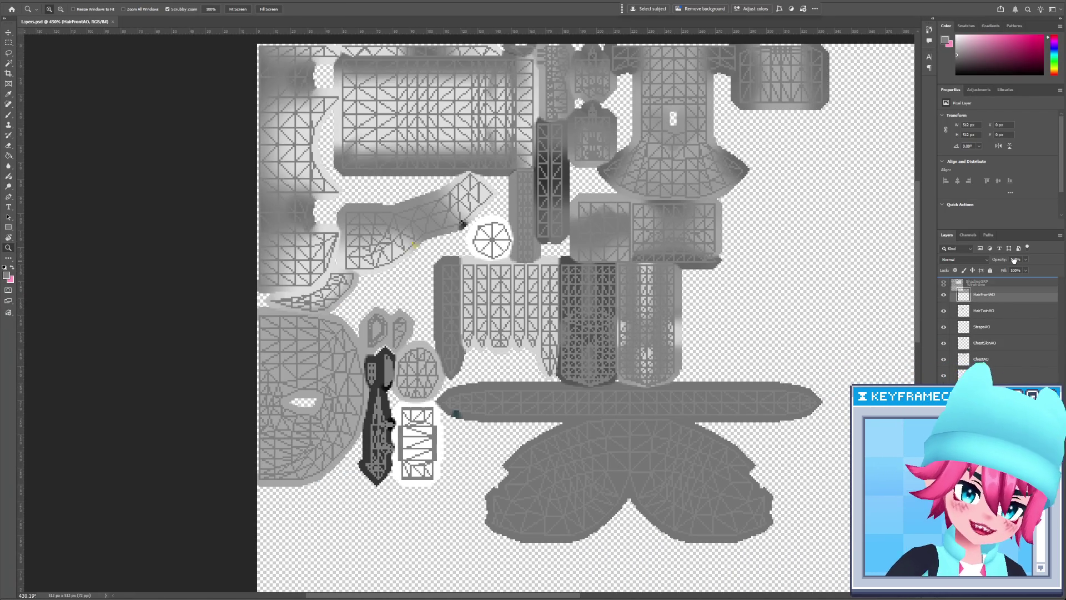
drag(659, 305, 681, 342)
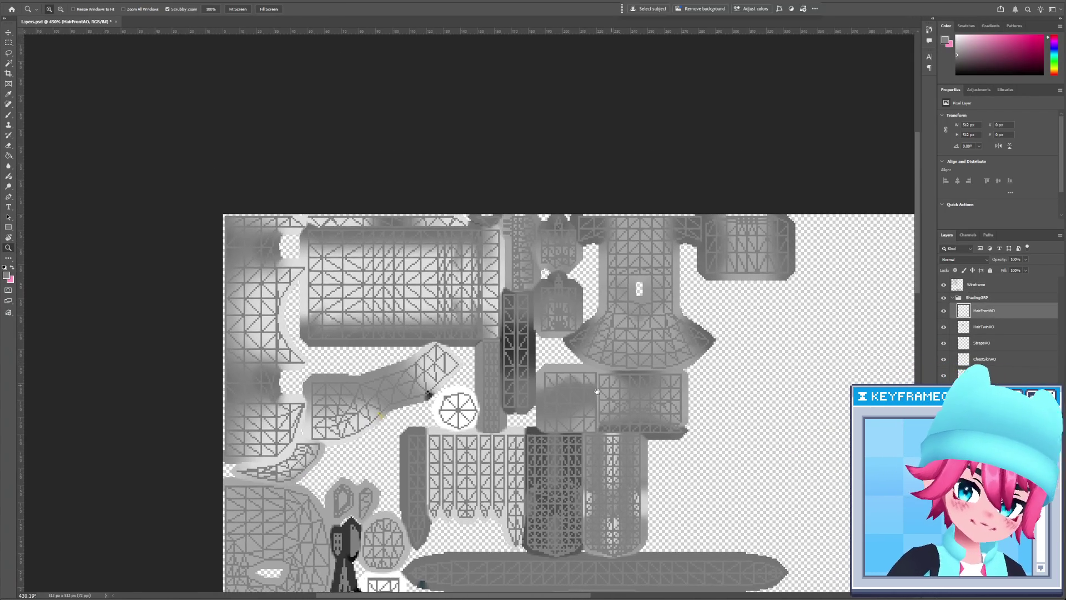
scroll(538, 411, up, 5)
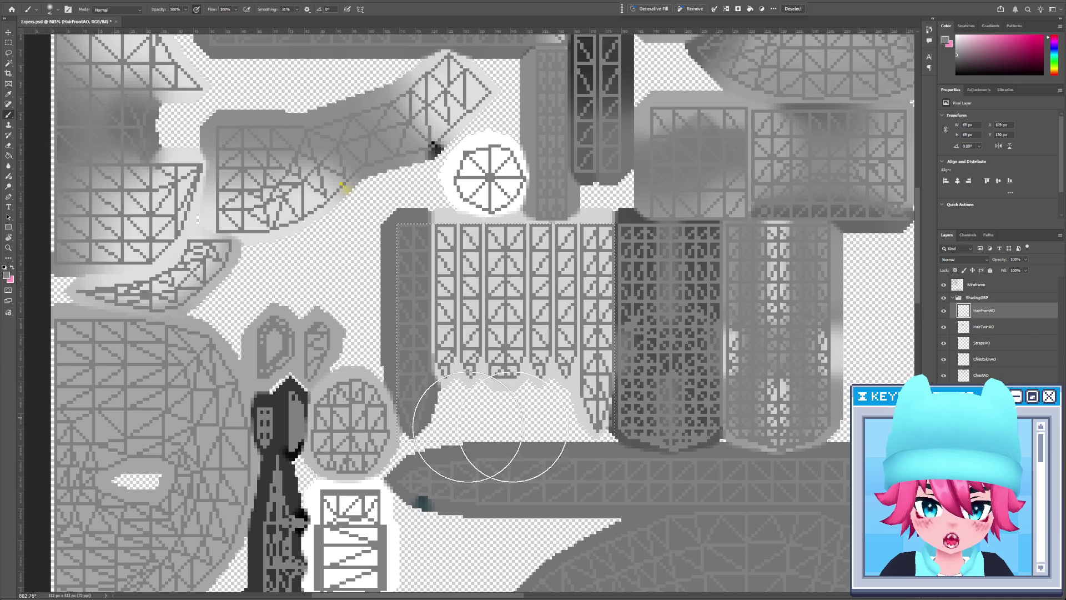
Brush grey shading across the hair strip's lower part, keeping Normal blending after trying Multiply
drag(511, 426, 572, 389)
drag(528, 417, 422, 388)
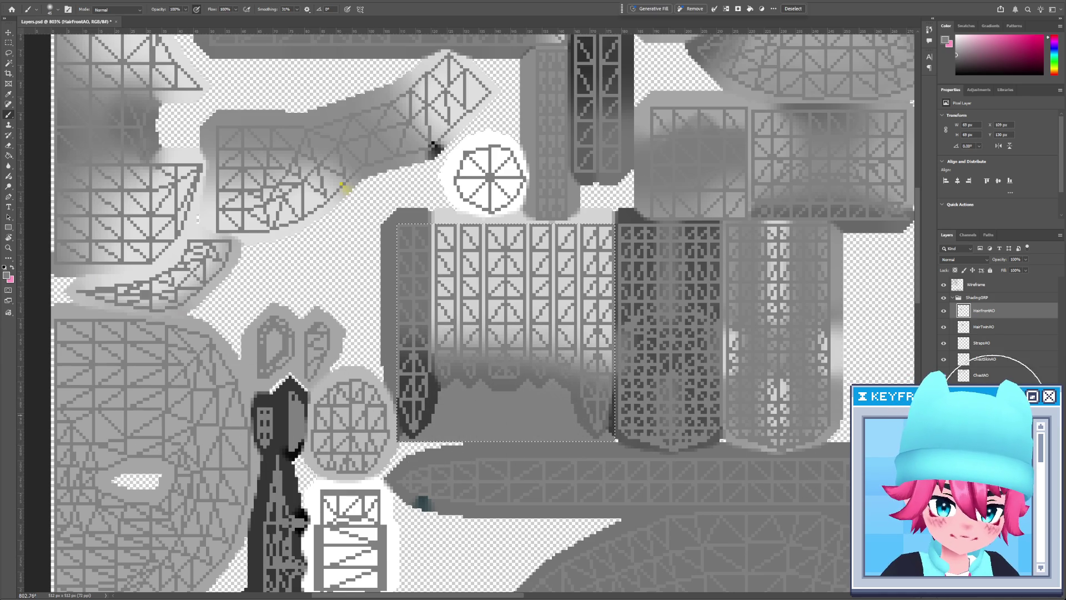
click(962, 259)
click(956, 279)
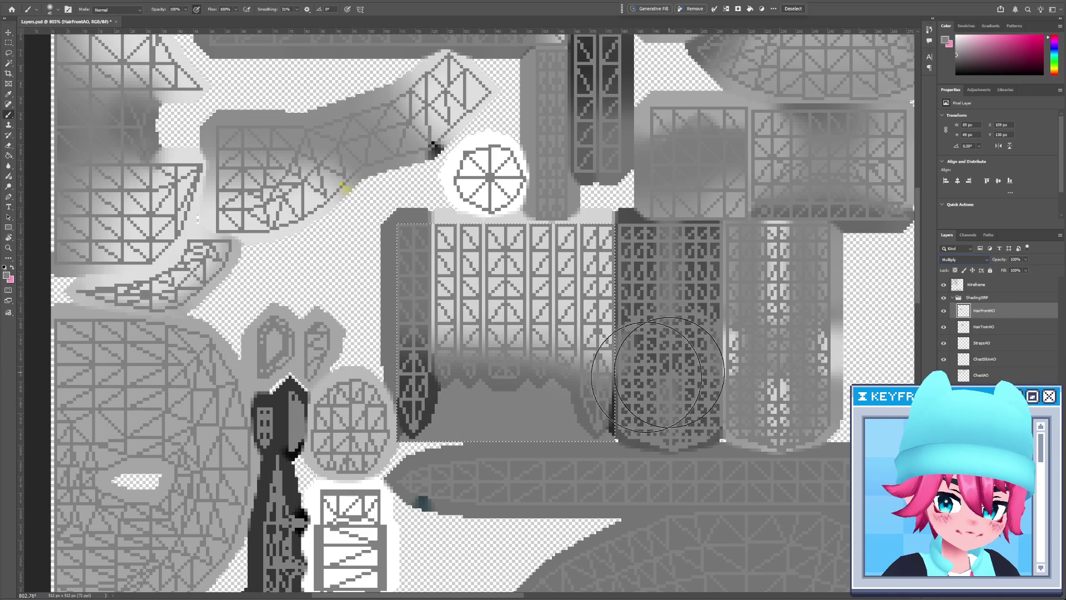
key(ctrl+z)
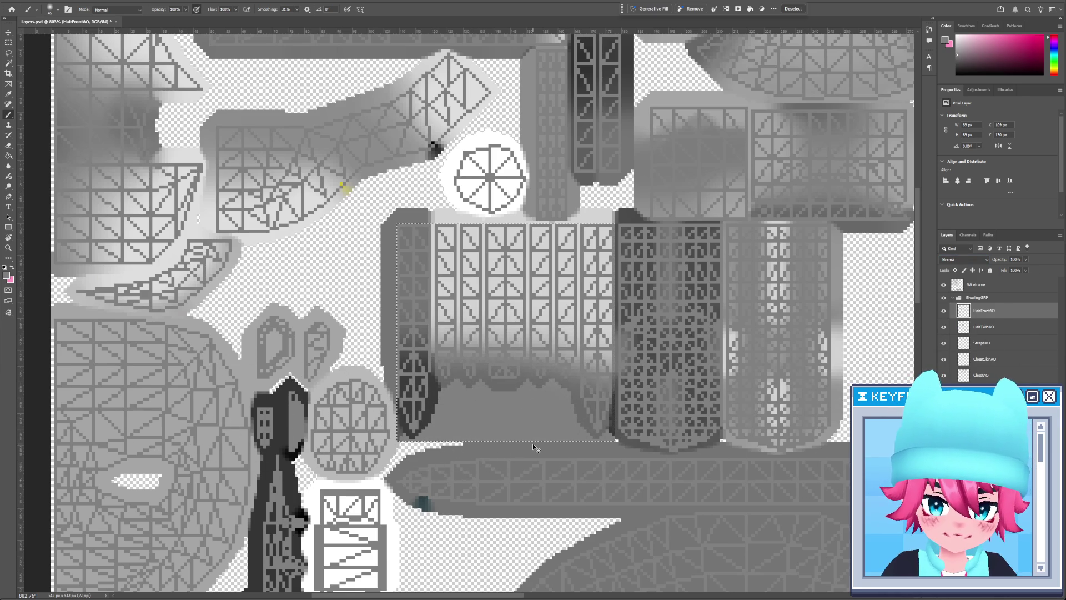
drag(452, 393, 745, 409)
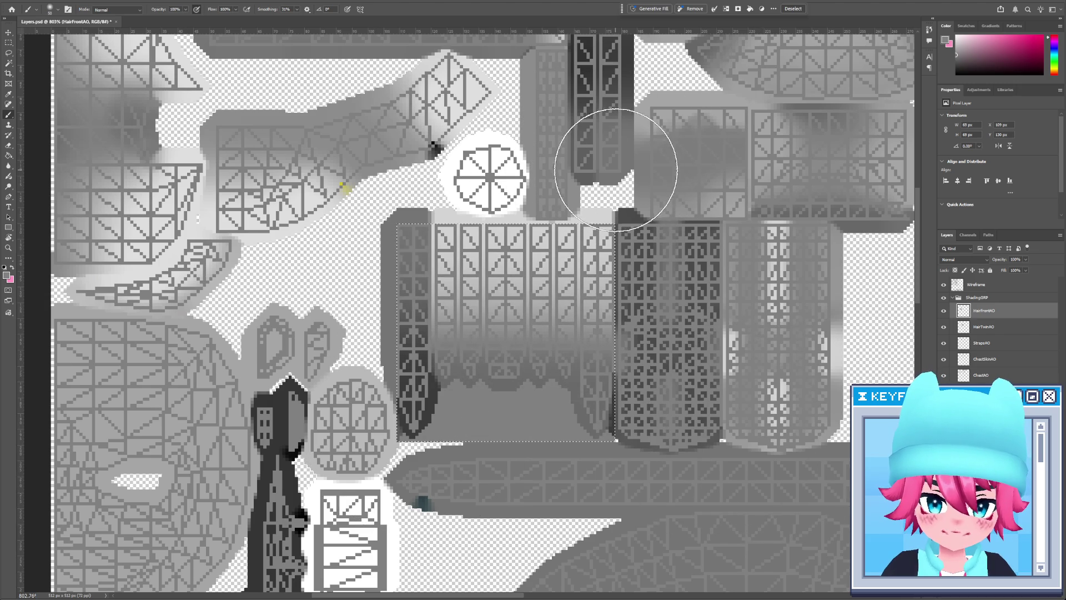
Set the eraser strength to 25% and check the hair shading on the 3DCoat model
key(e)
key(ctrl+z)
key(ctrl+shift+z)
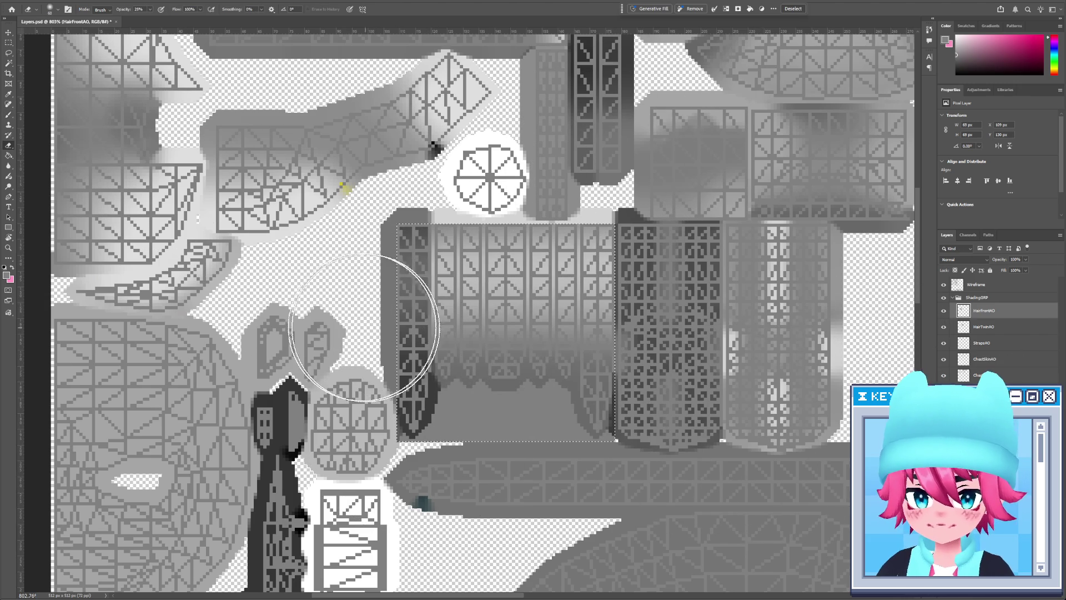
key(2)
key(5)
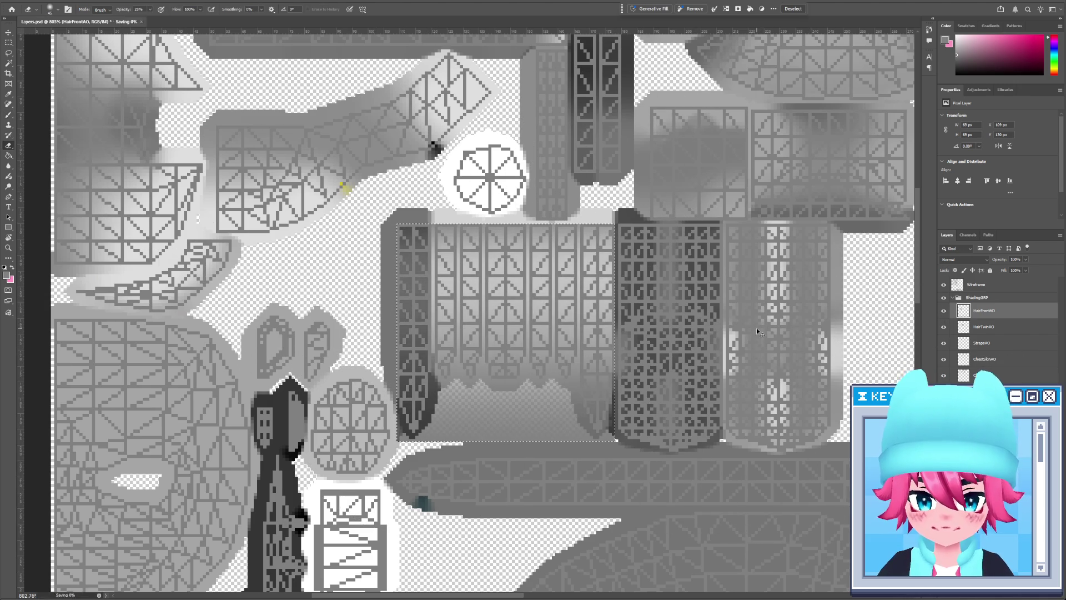
key(alt+Tab)
scroll(338, 303, down, 5)
key(alt+Tab)
key(alt+Tab)
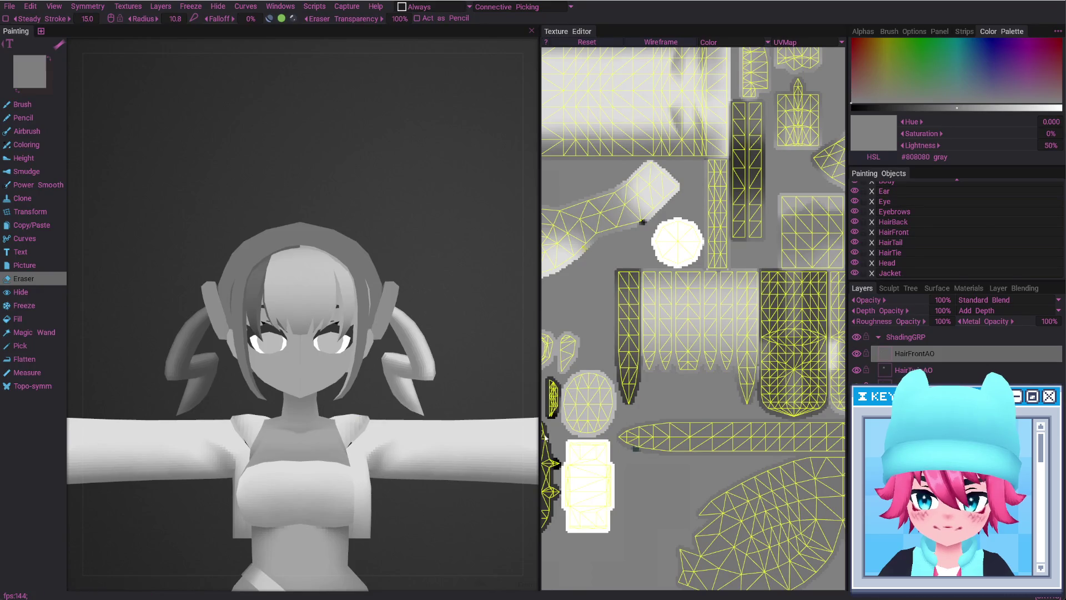
key(alt+Tab)
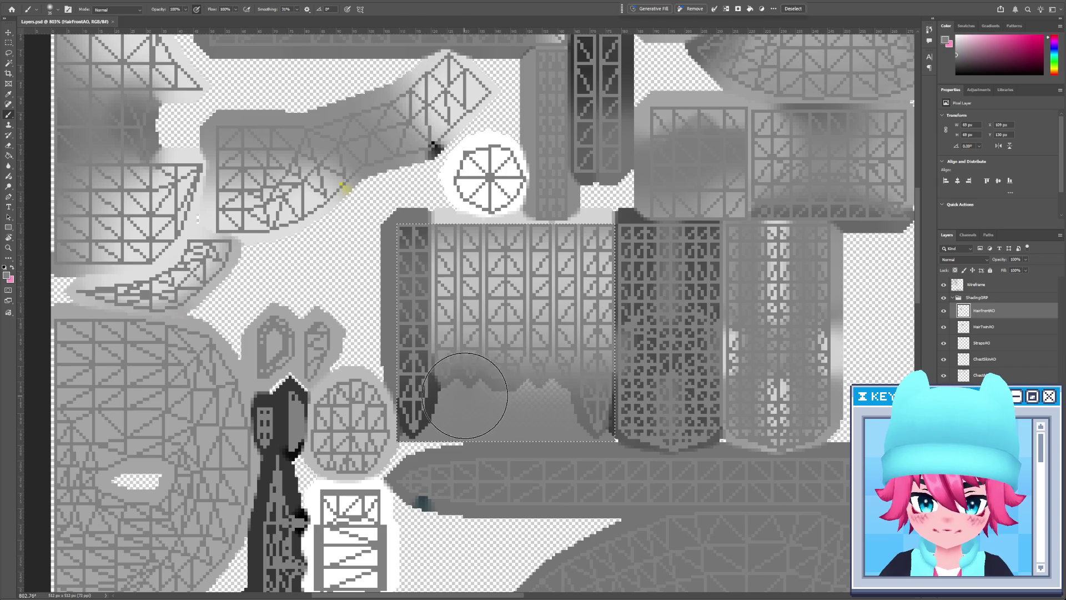
Brush darker grey along the selection's bottom, set the brush to 25% opacity and size 30, and compare in 3DCoat
drag(439, 389, 541, 394)
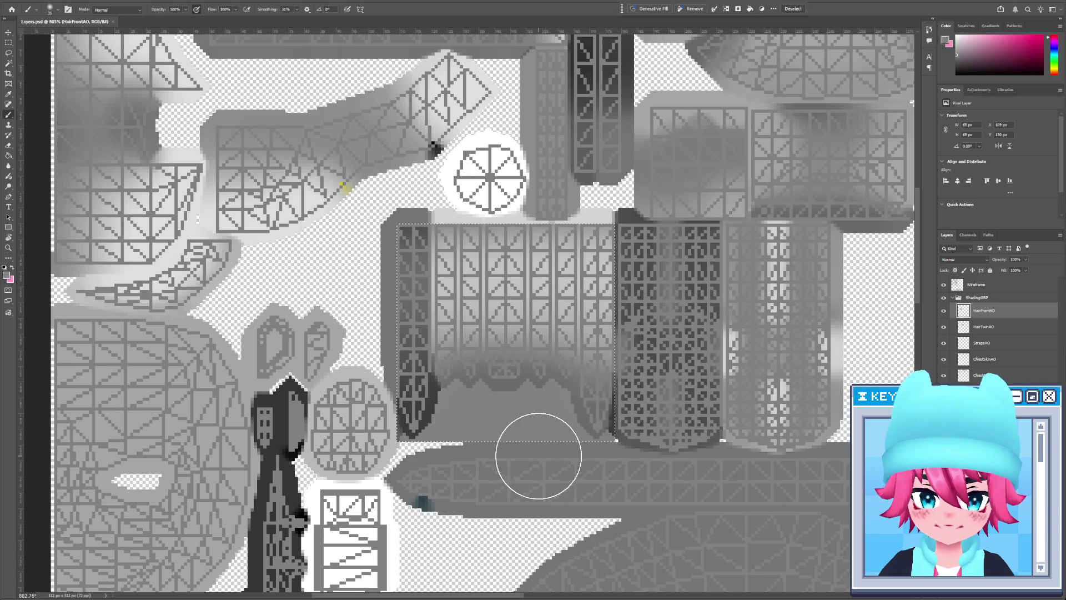
key(alt+Tab)
key(alt+Tab)
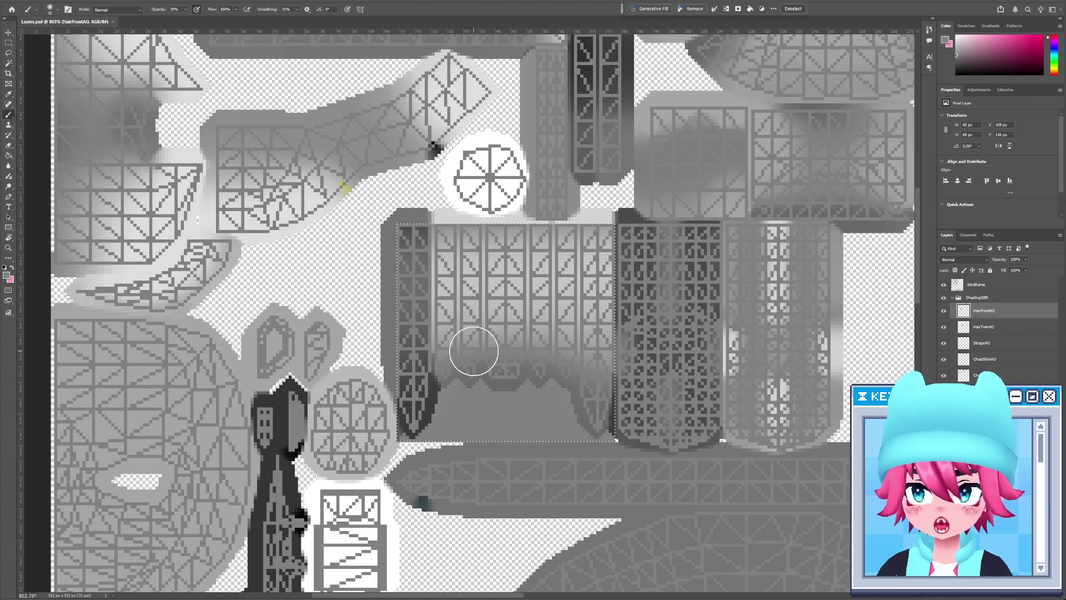
key(2)
key(5)
key(bracketright)
key(bracketright)
key(alt+Tab)
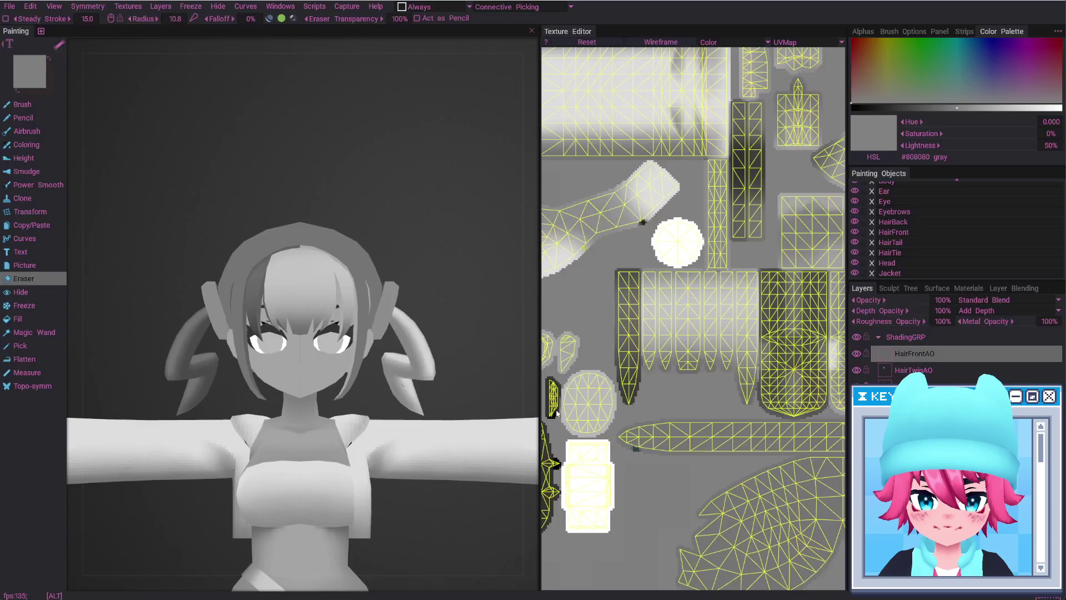
key(alt+Tab)
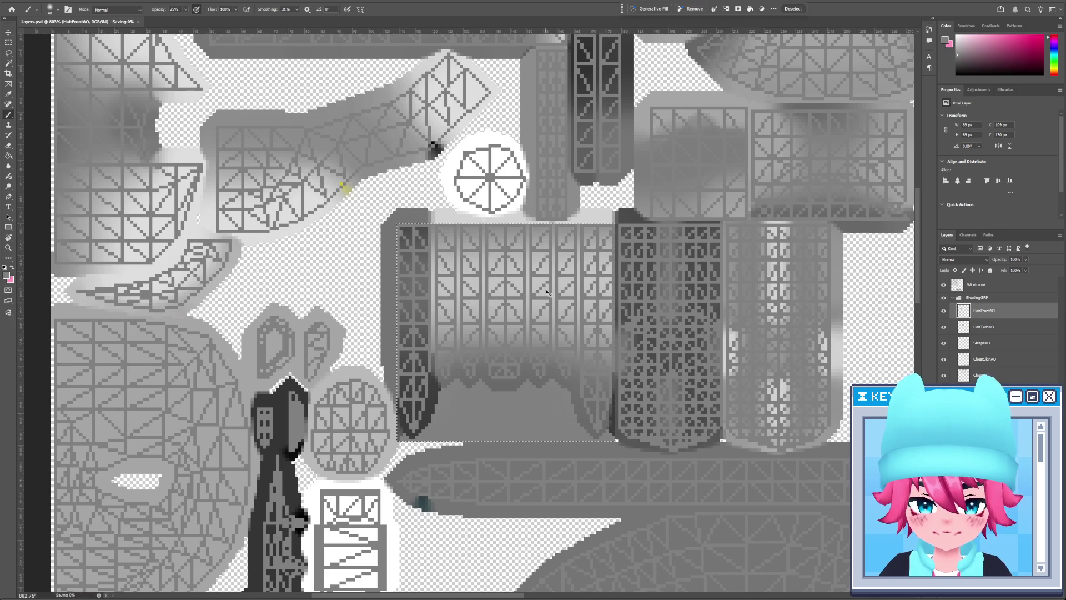
key(alt+Tab)
mouse_move(488, 250)
mouse_down()
mouse_move(456, 322)
mouse_move(346, 309)
mouse_up()
key(alt+Tab)
key(alt+Tab)
key(alt+Tab)
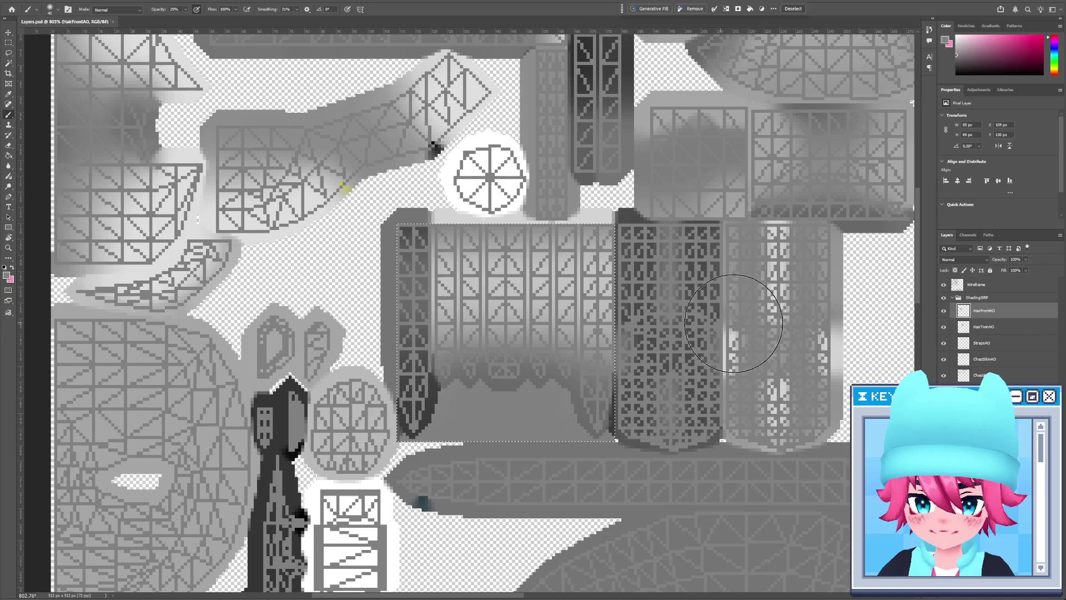
mouse_move(693, 321)
mouse_down()
mouse_move(562, 408)
mouse_move(472, 383)
mouse_up()
Select the long horizontal strap strip and drag a gradient across it
key(m)
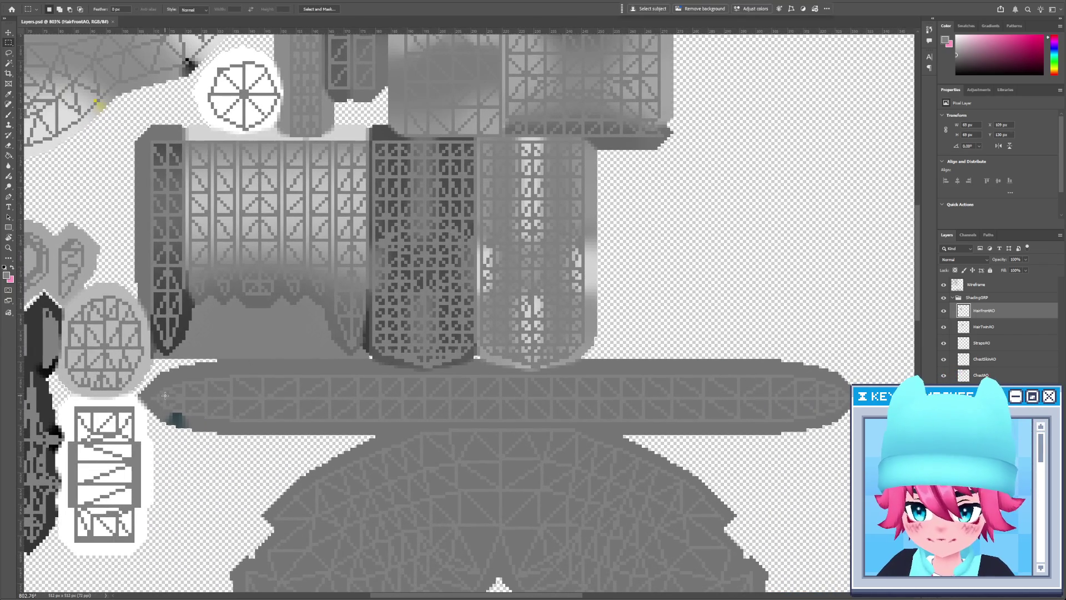
mouse_move(151, 397)
mouse_down()
mouse_move(242, 384)
mouse_move(845, 370)
mouse_up()
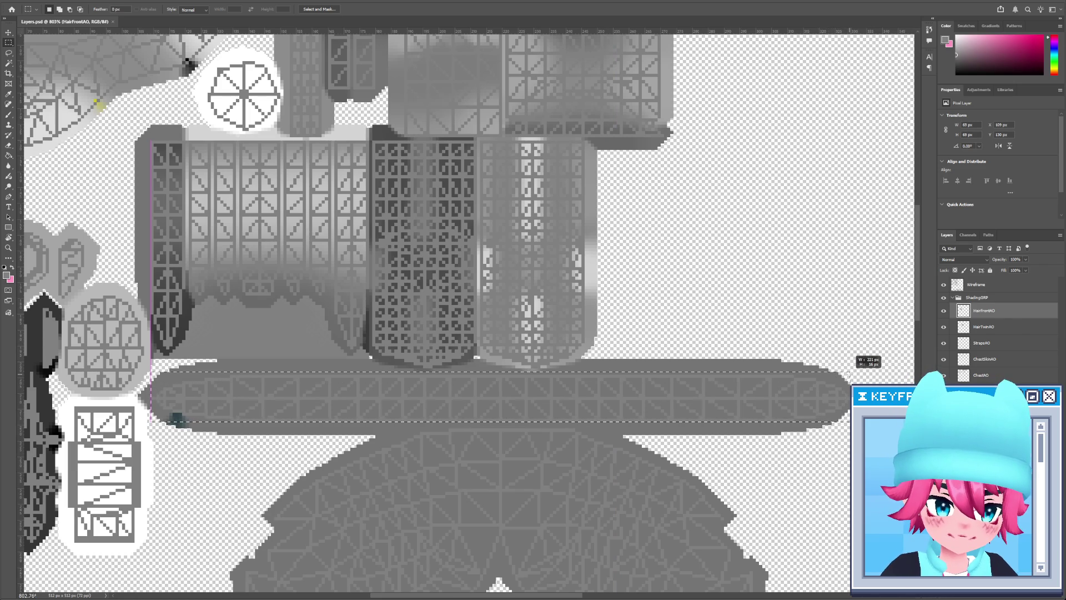
drag(845, 371, 850, 376)
key(g)
key(shift+g)
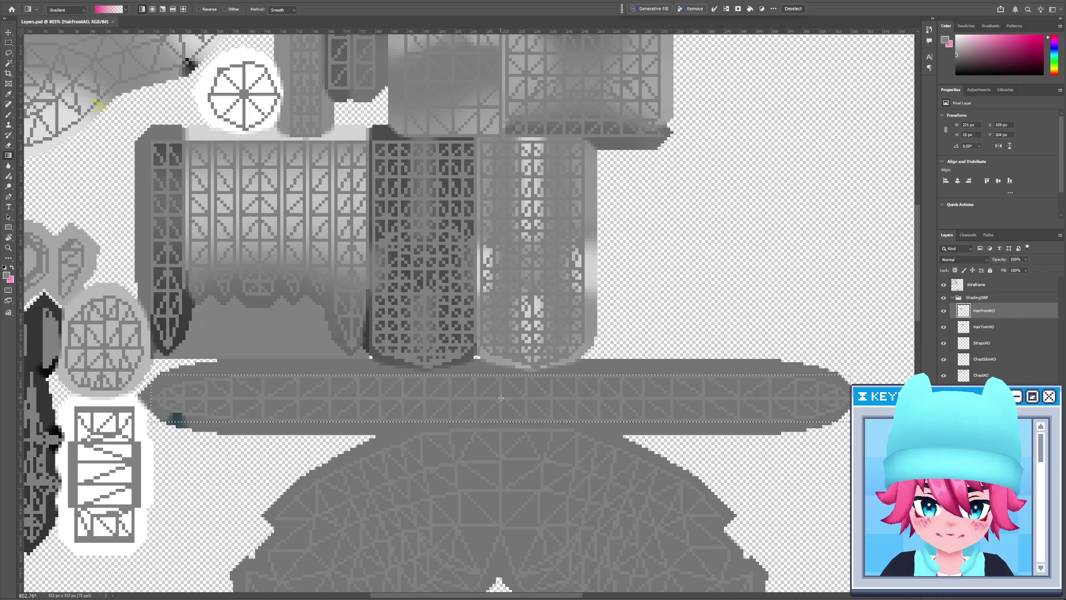
drag(501, 397, 781, 397)
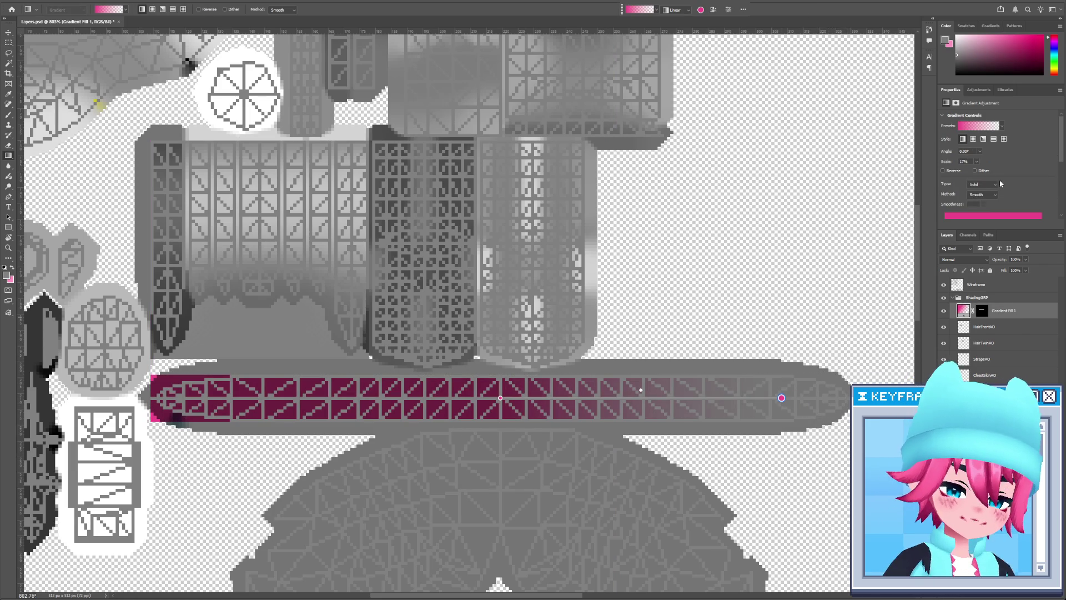
Make the gradient a reflected black-to-white fill with Multiply blending at 50% opacity
click(994, 139)
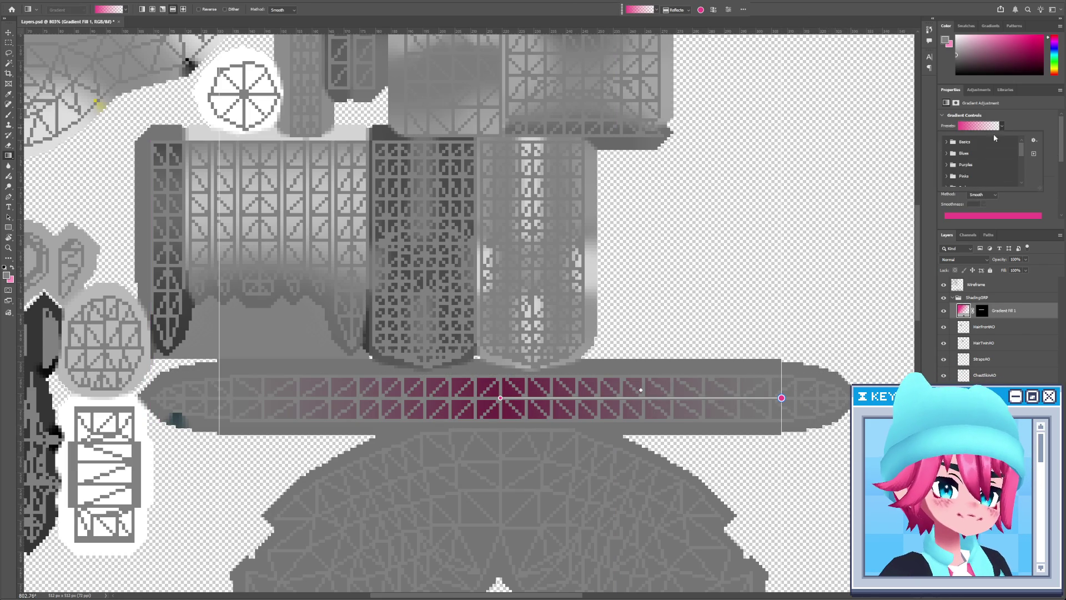
click(983, 156)
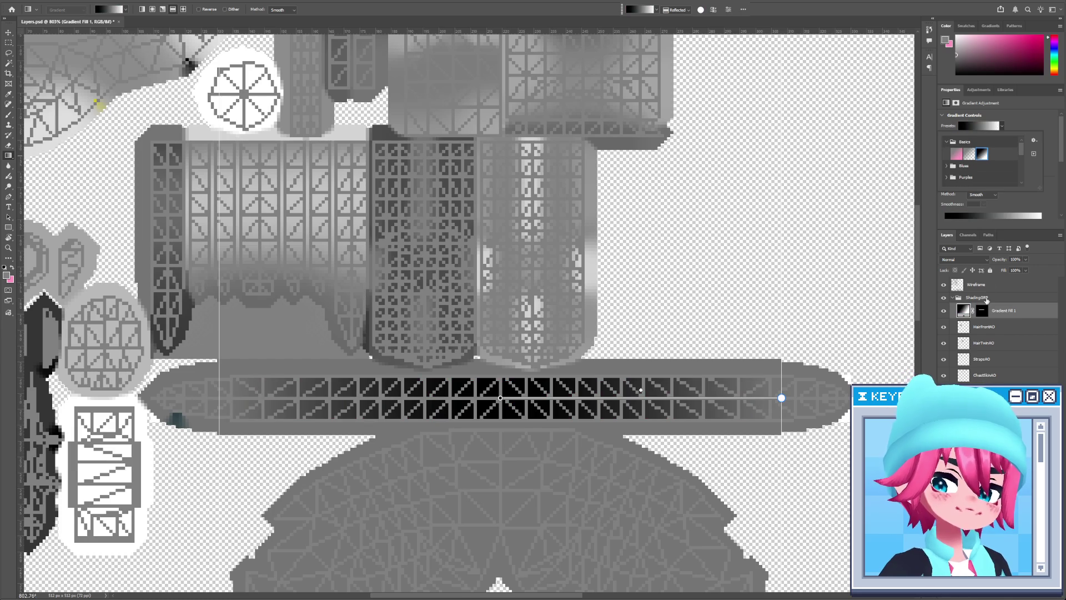
click(977, 259)
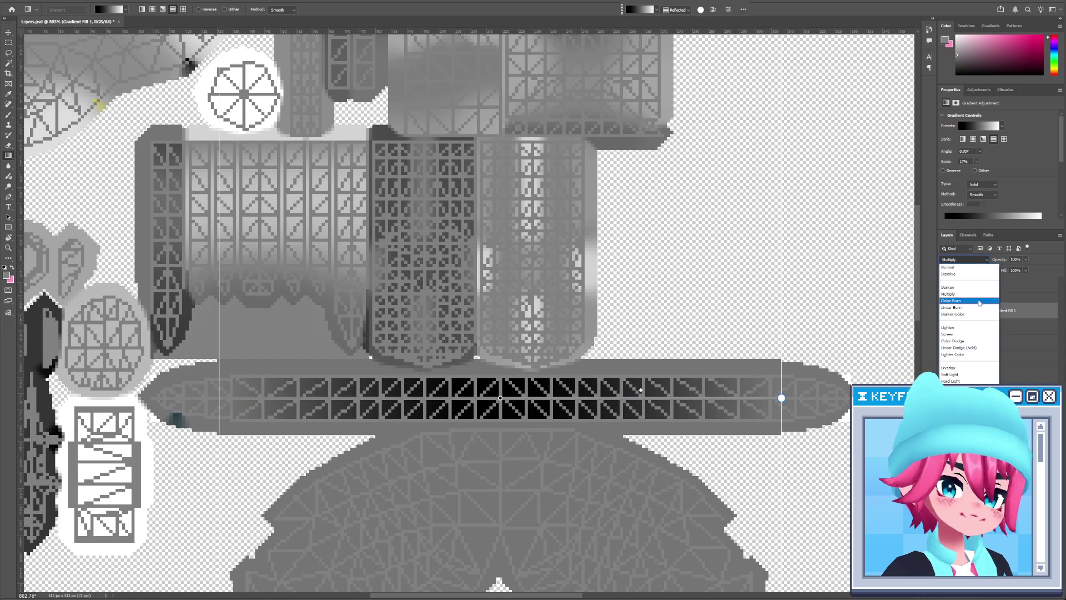
click(984, 294)
click(1015, 259)
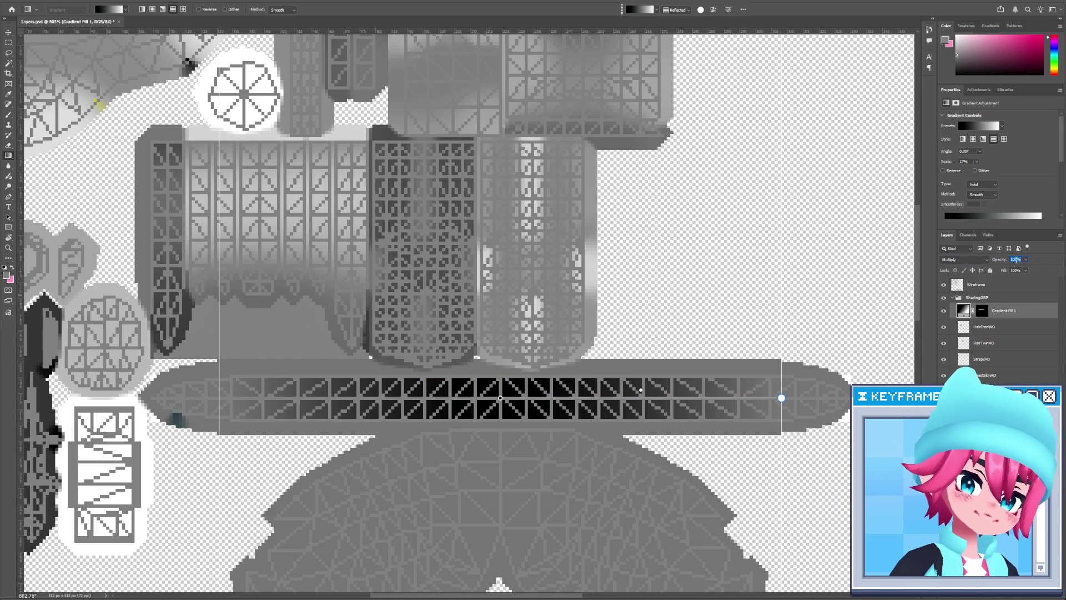
text(50)
key(Return)
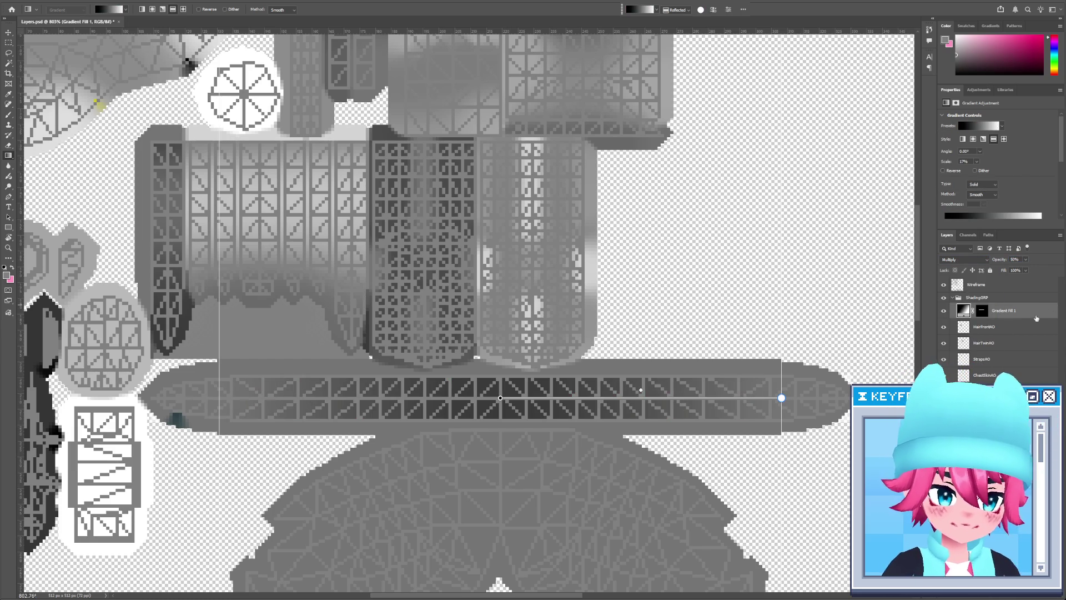
Move the black stop to location 19, recolour a stop white (ffffff), and stretch the gradient past the strap's end
key(alt+Tab)
key(alt+Tab)
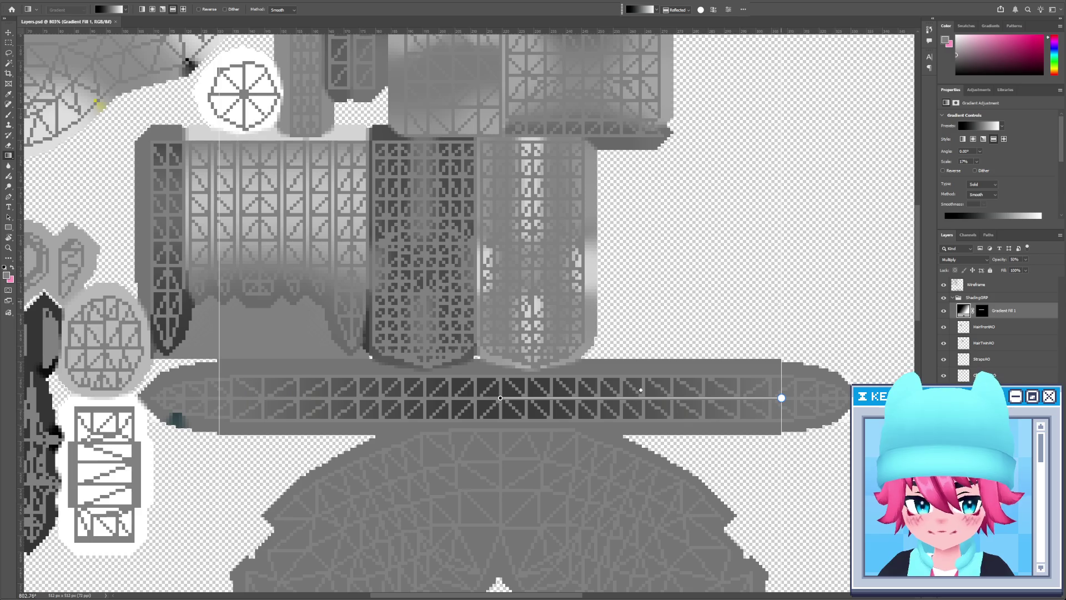
scroll(1031, 174, down, 3)
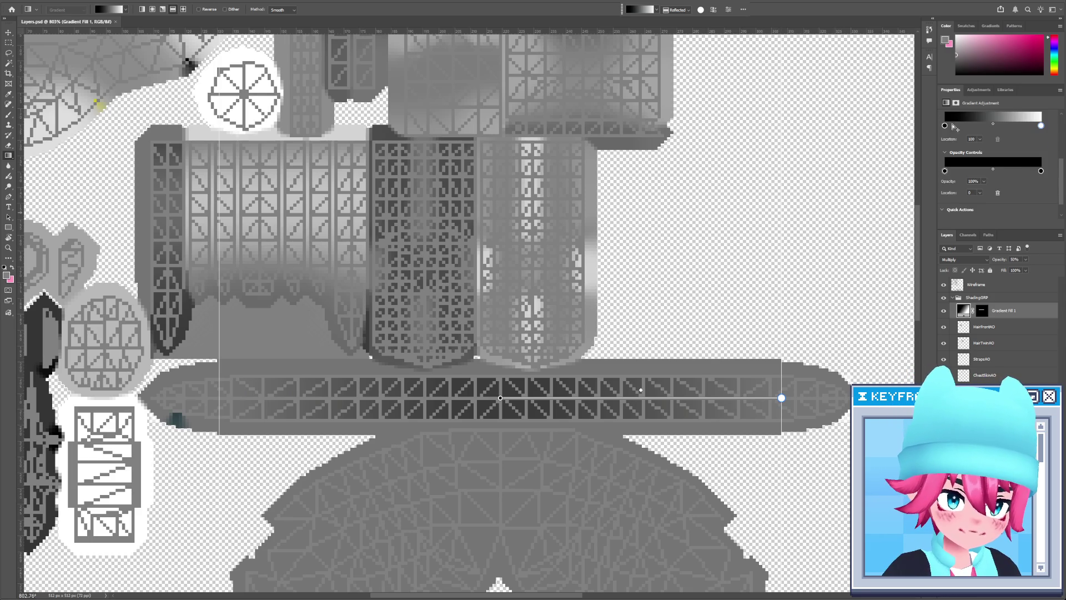
drag(945, 126, 963, 126)
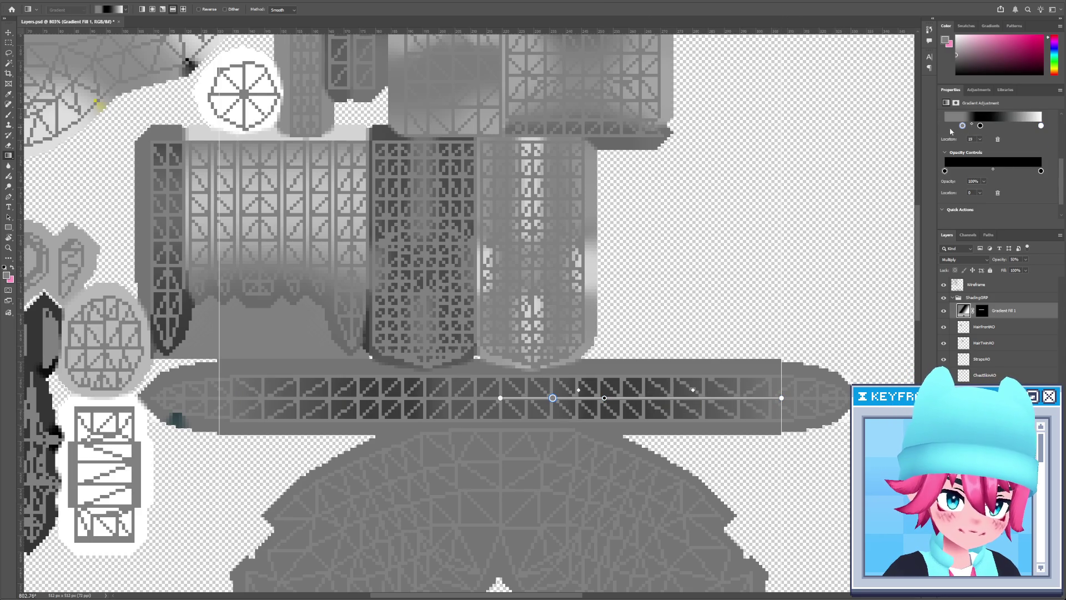
double_click(962, 125)
text(ffffff)
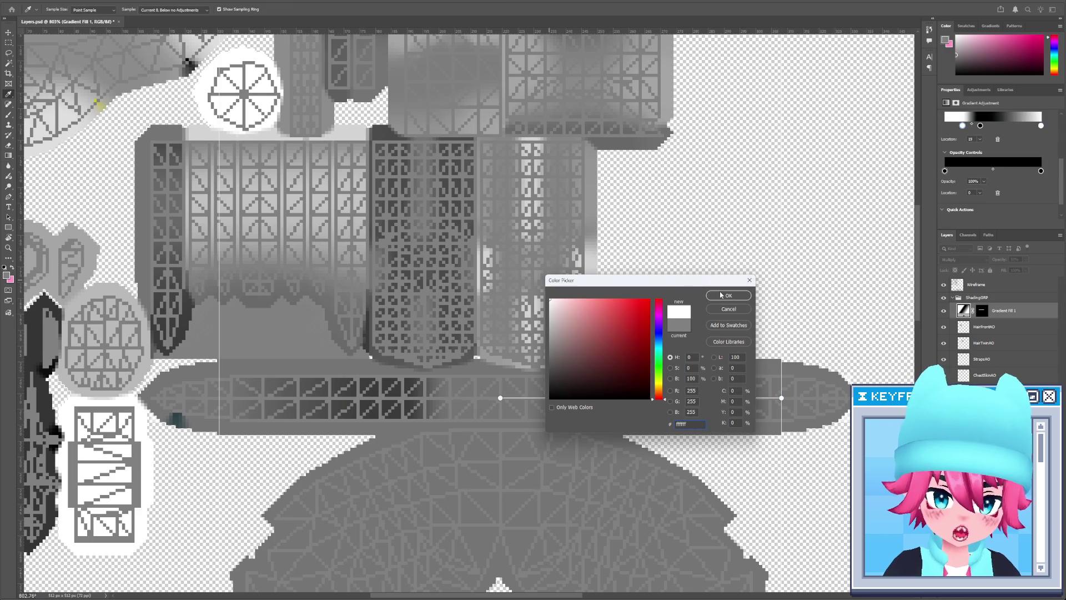
click(722, 295)
mouse_move(965, 127)
mouse_down()
mouse_move(945, 126)
mouse_move(982, 131)
mouse_up()
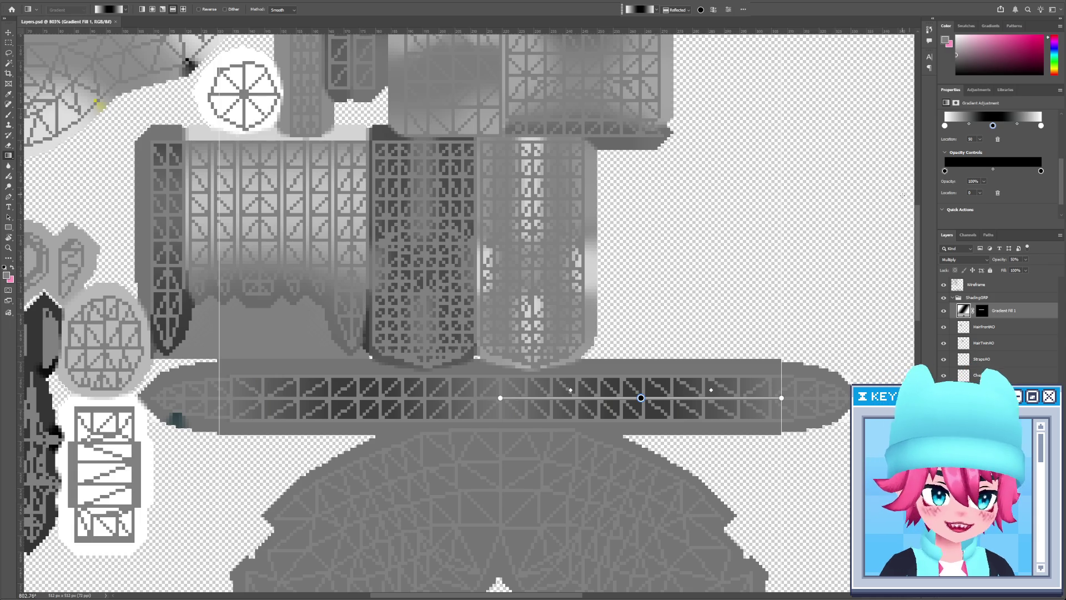
drag(983, 128, 1006, 129)
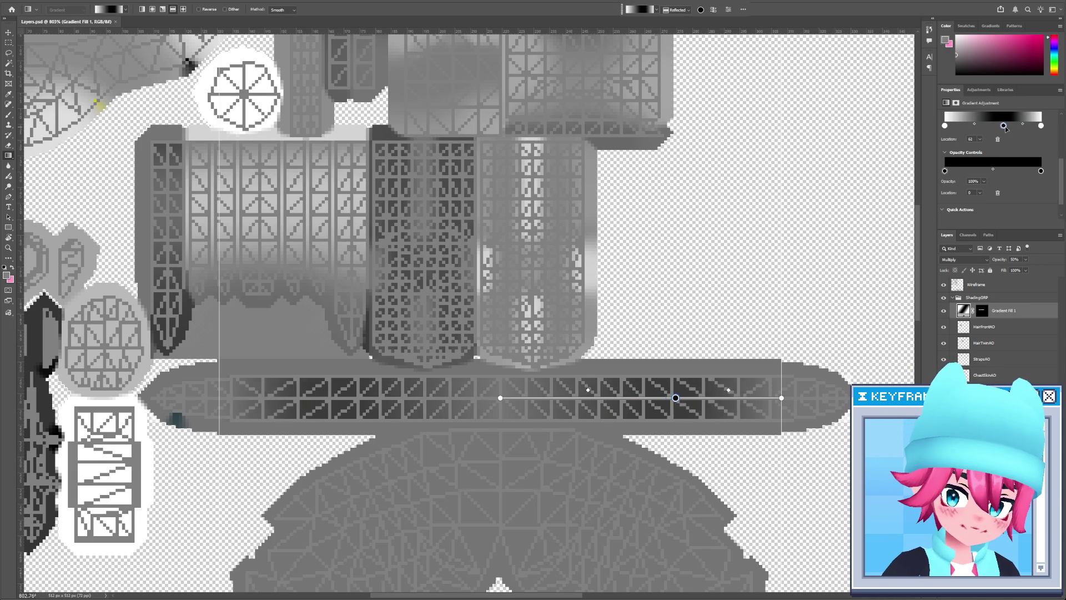
drag(787, 401, 858, 401)
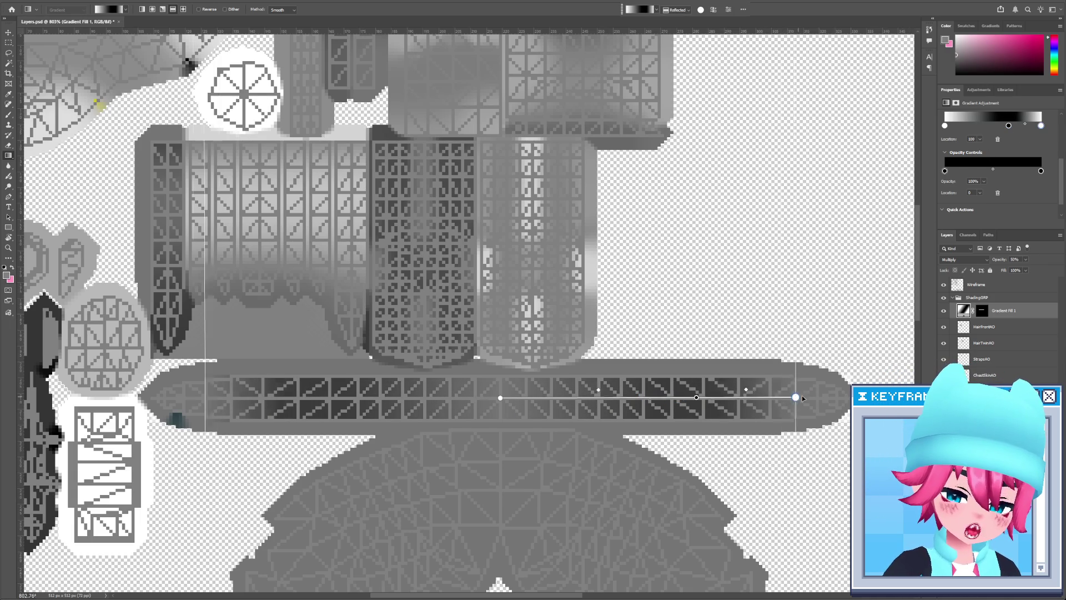
Remove the white end stop and settle the dark stop at location 66, checking the model in 3DCoat
key(alt+Tab)
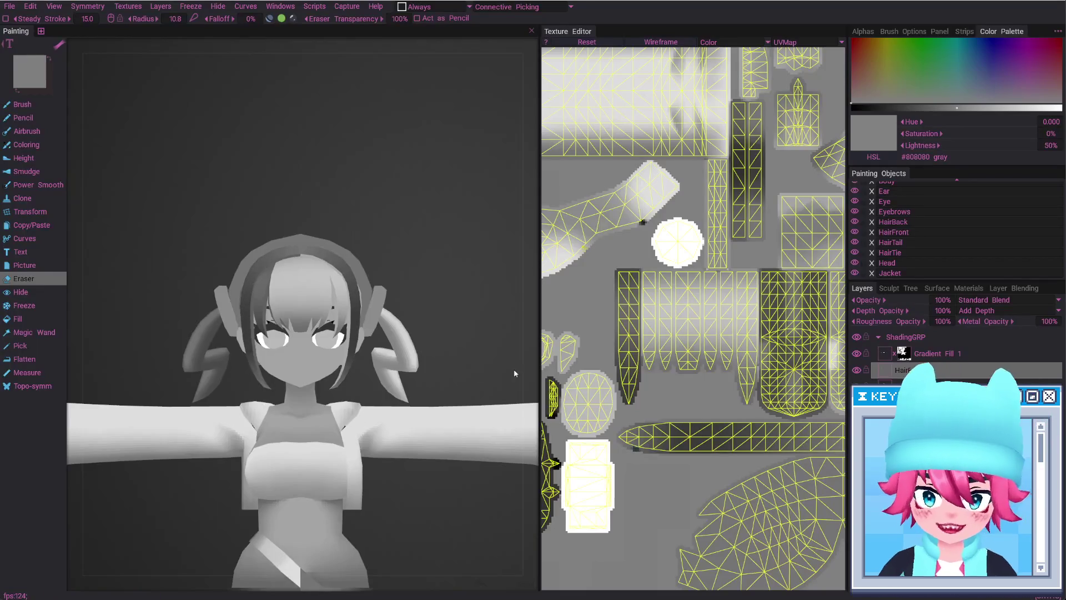
mouse_move(514, 369)
alt+mouse_down()
mouse_move(305, 341)
mouse_move(361, 337)
alt+mouse_up()
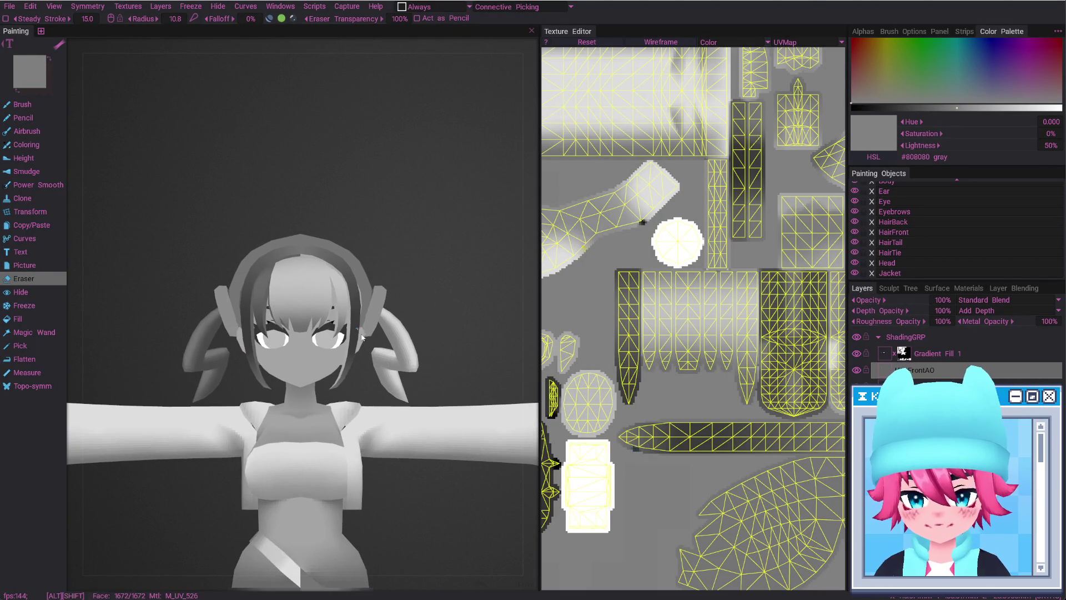
key(alt+Tab)
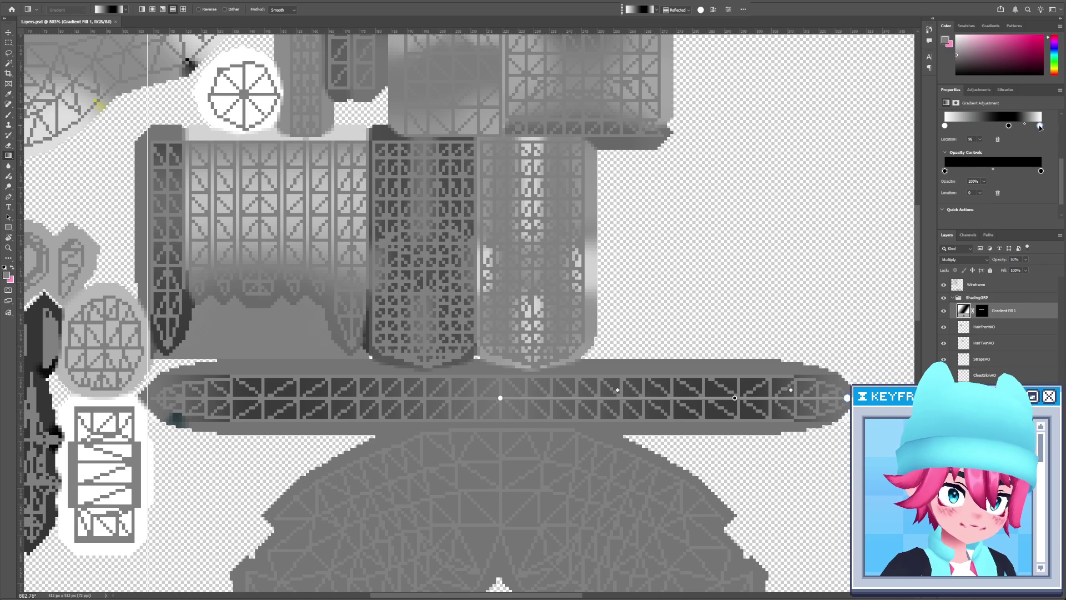
click(997, 139)
click(1008, 125)
drag(1016, 128, 1059, 129)
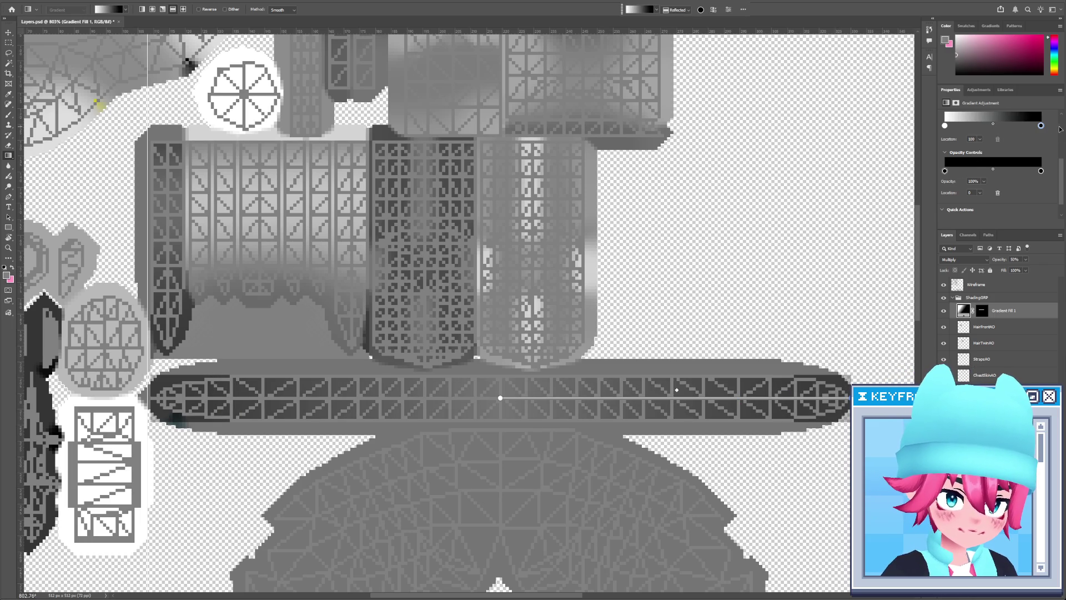
key(alt+Tab)
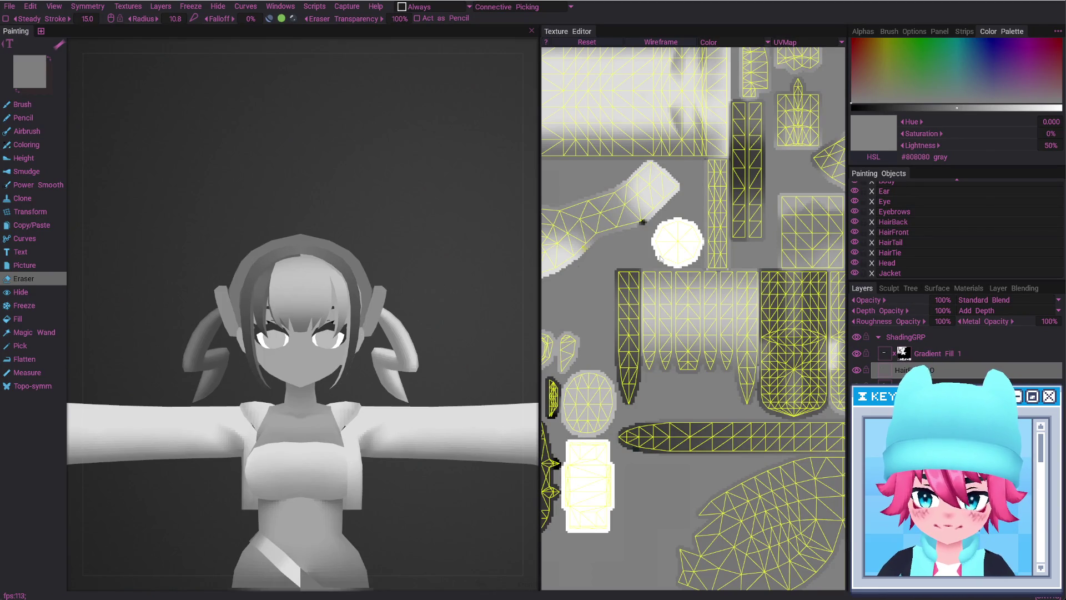
key(alt+Tab)
mouse_move(996, 128)
mouse_down()
mouse_move(1008, 126)
mouse_move(982, 109)
mouse_up()
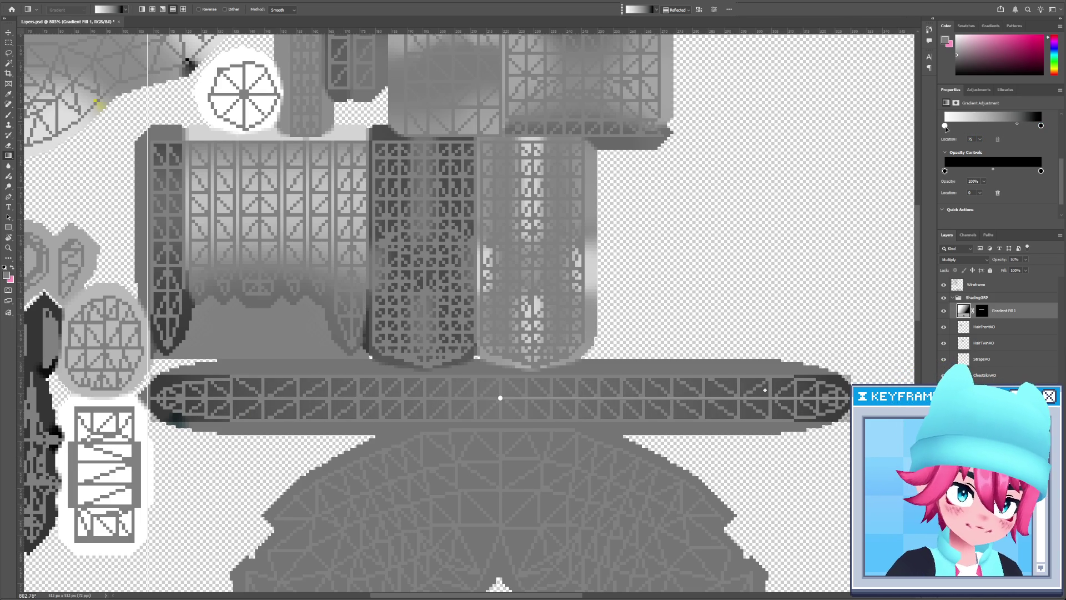
Compare the strap shading on the 3DCoat model, then delete the Gradient Fill 1 layer
key(alt+Tab)
mouse_move(290, 293)
alt+mouse_down()
mouse_move(346, 290)
mouse_move(337, 302)
alt+mouse_up()
key(alt+Tab)
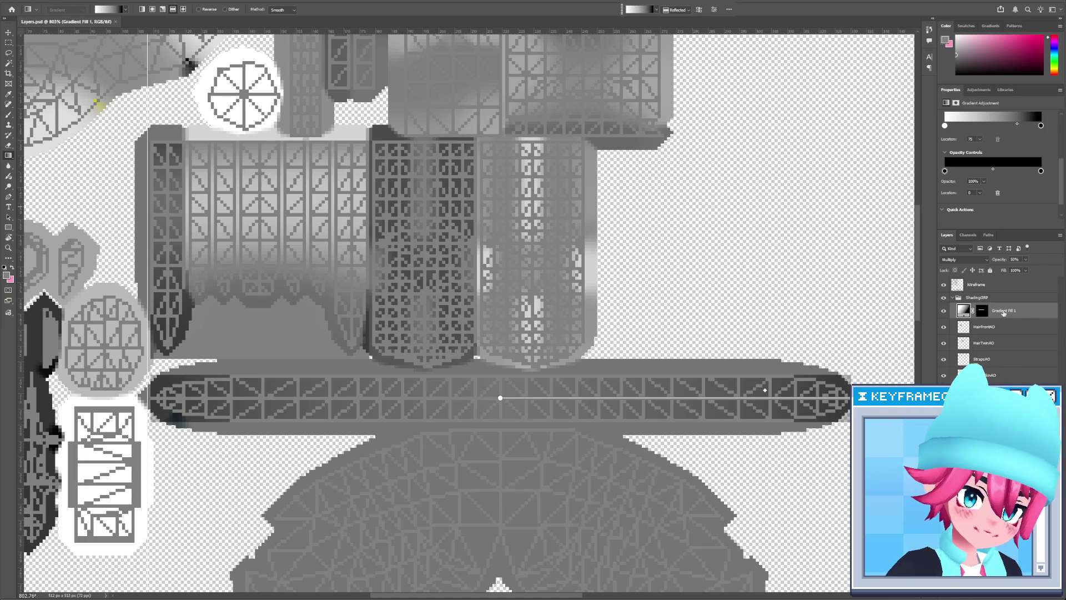
key(Delete)
mouse_move(524, 349)
mouse_down()
mouse_move(630, 317)
mouse_move(588, 284)
mouse_up()
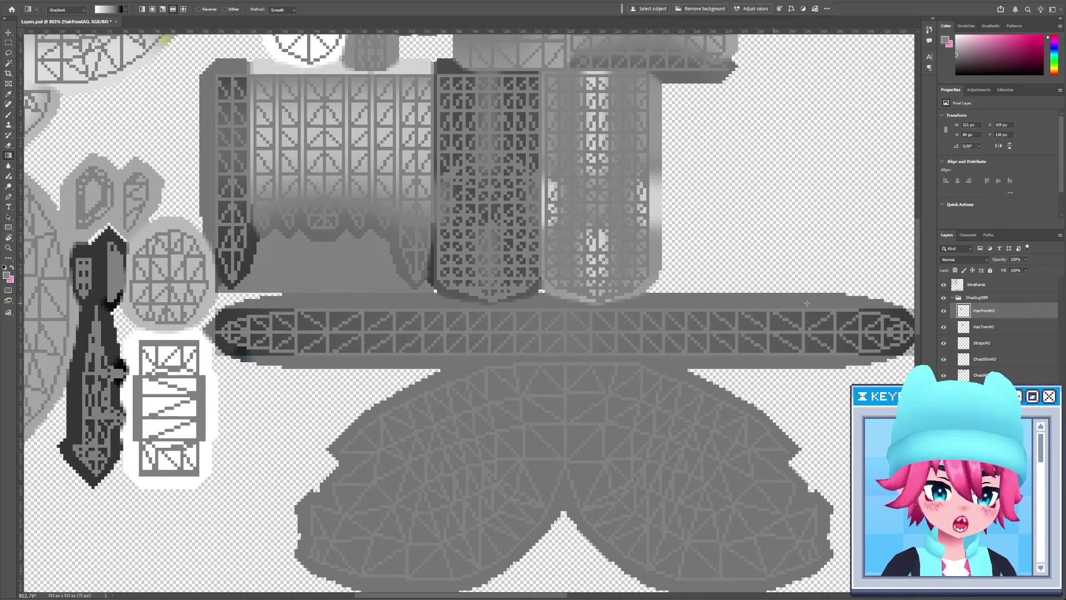
key(ctrl+z)
click(1009, 327)
click(1016, 317)
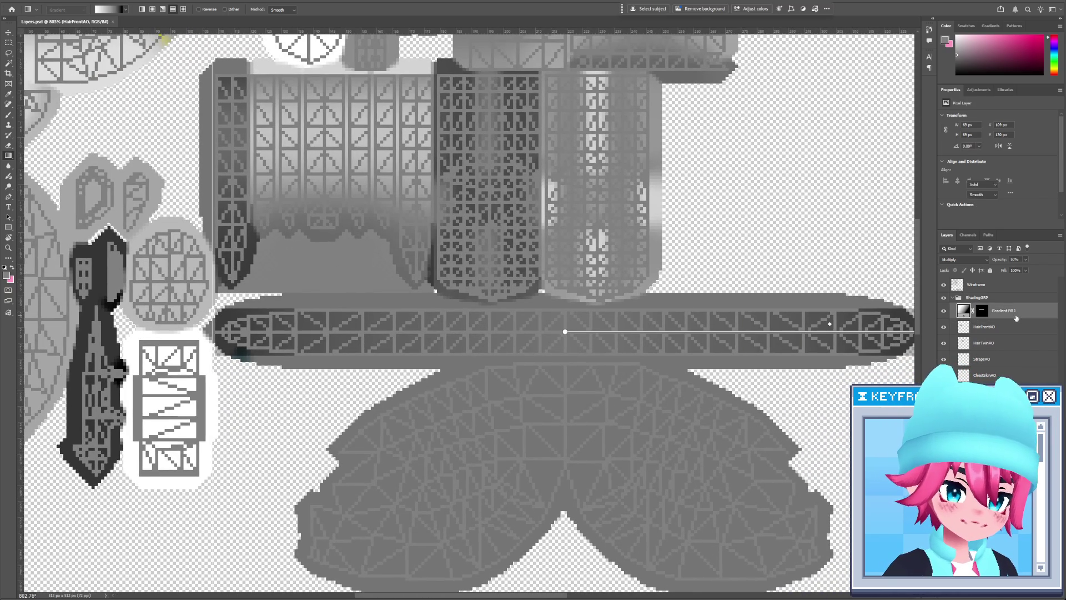
scroll(1036, 165, down, 3)
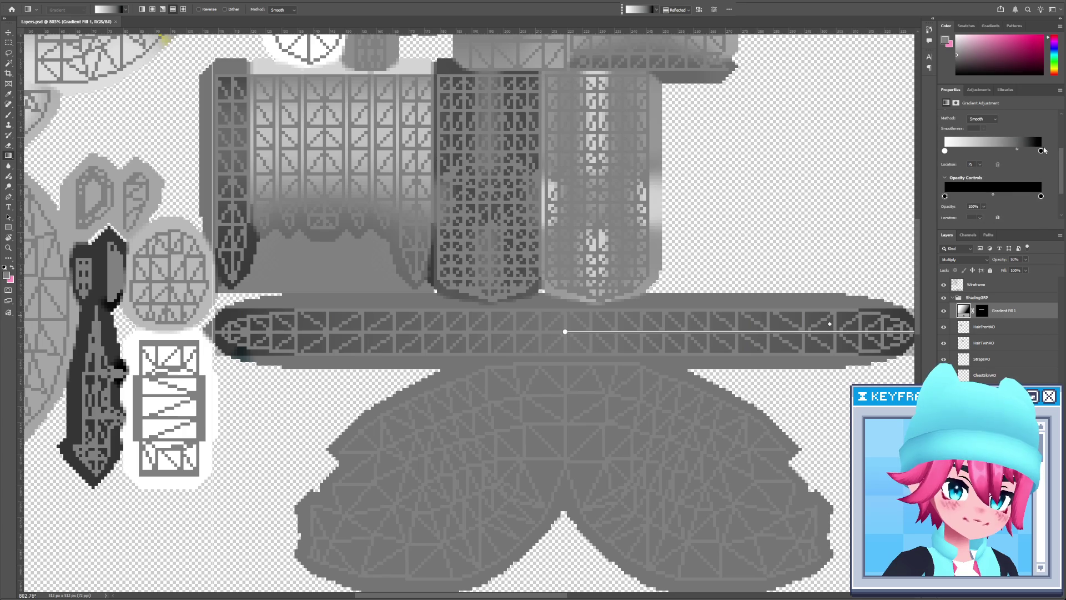
double_click(1041, 152)
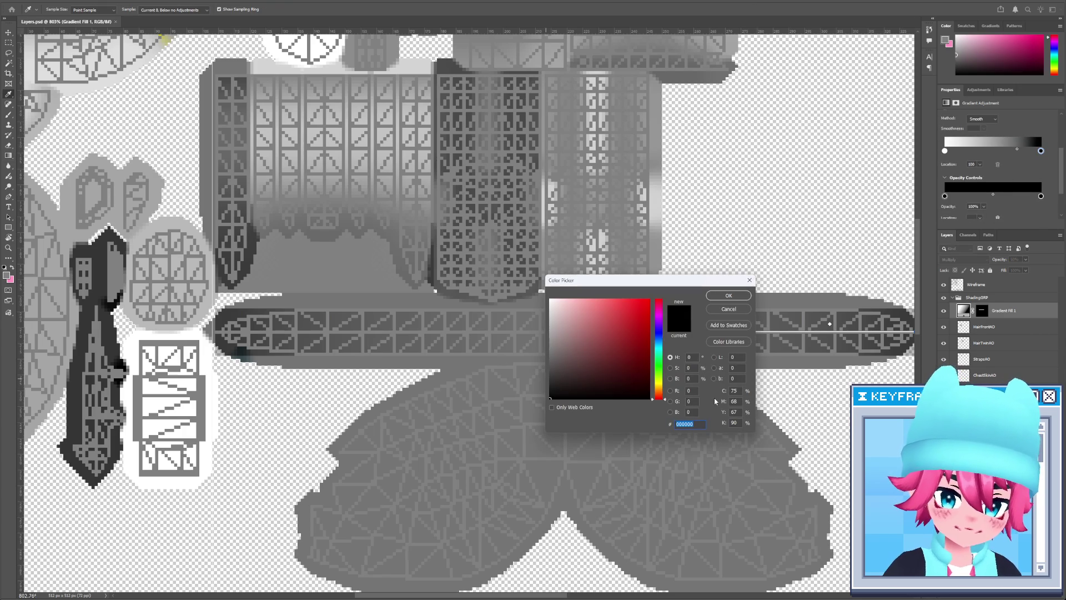
text(50)
click(733, 367)
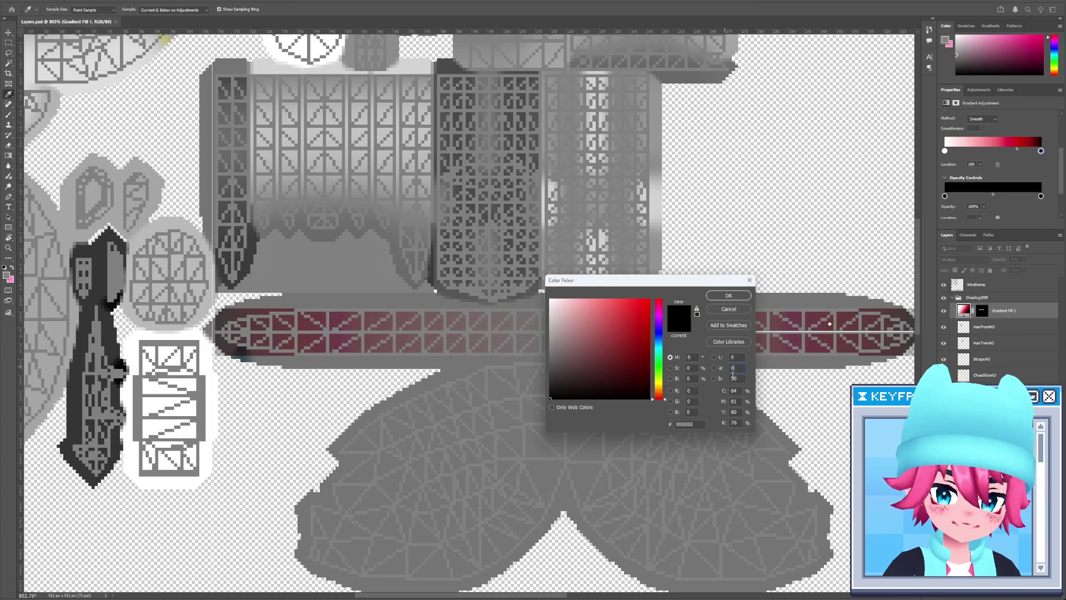
text(0)
click(733, 367)
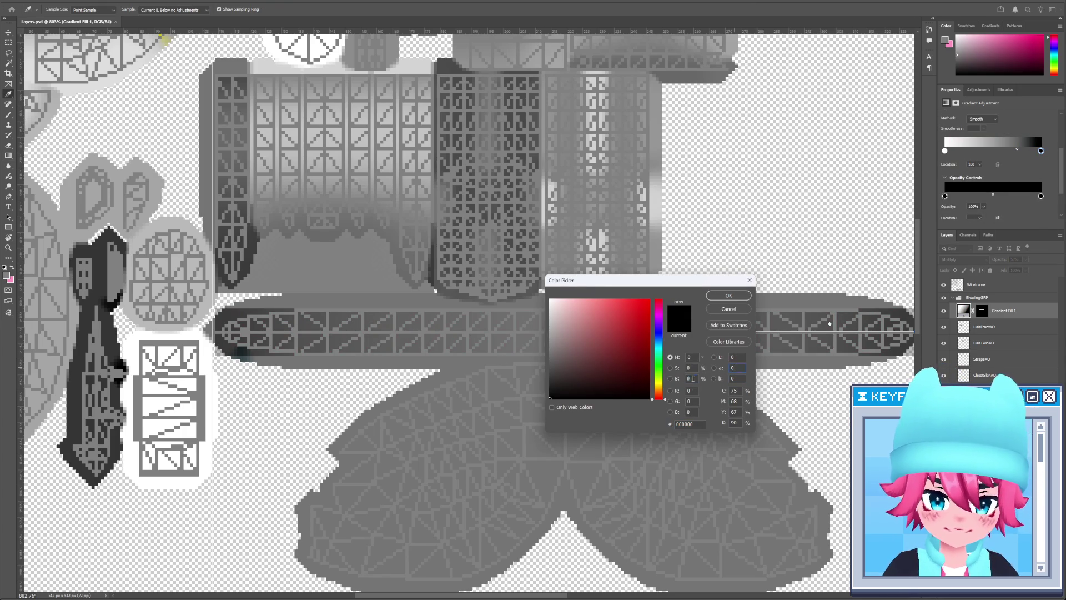
click(692, 378)
text(50)
key(Return)
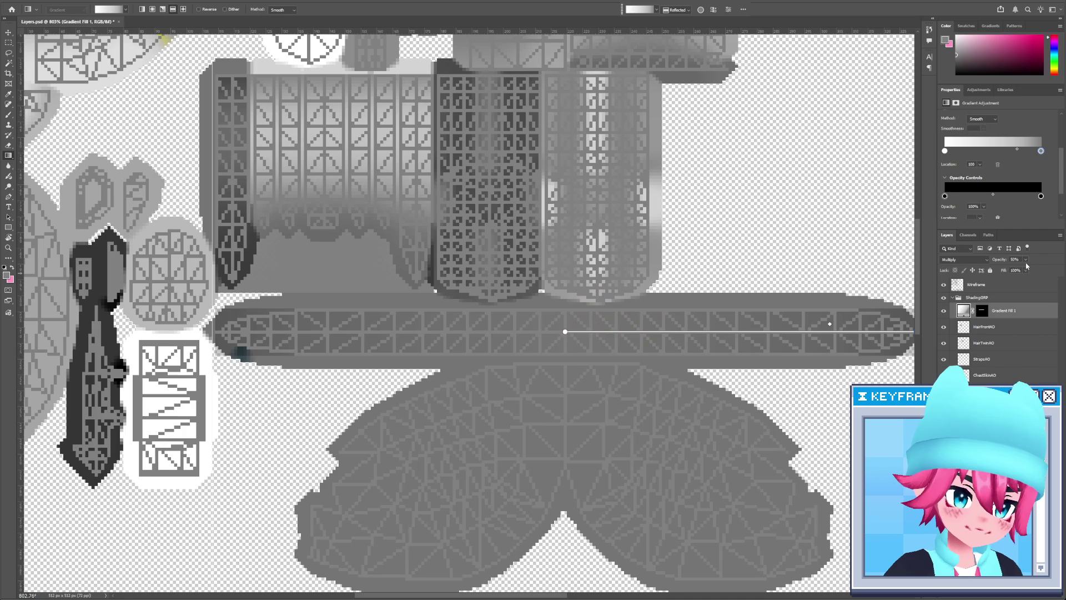
drag(1026, 271, 1046, 287)
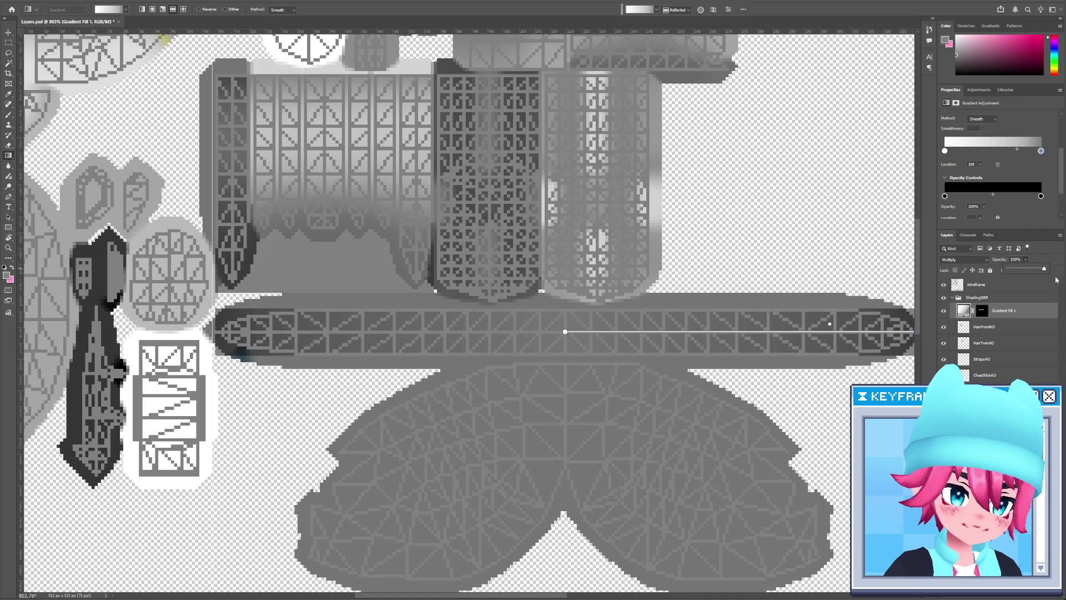
key(Delete)
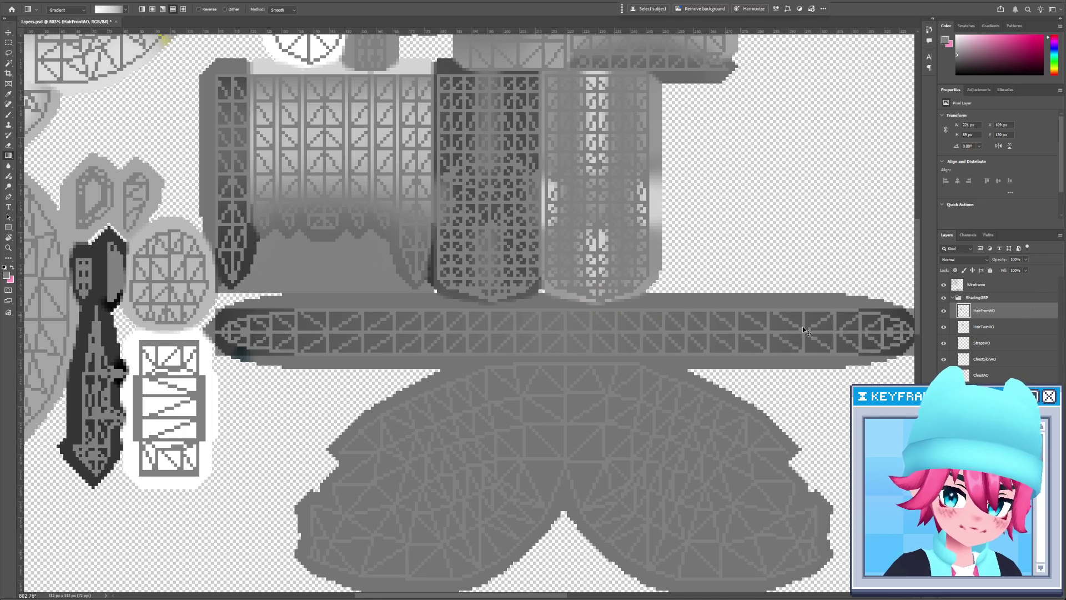
key(alt+Tab)
mouse_move(399, 350)
right_down()
mouse_move(400, 318)
mouse_move(412, 324)
right_up()
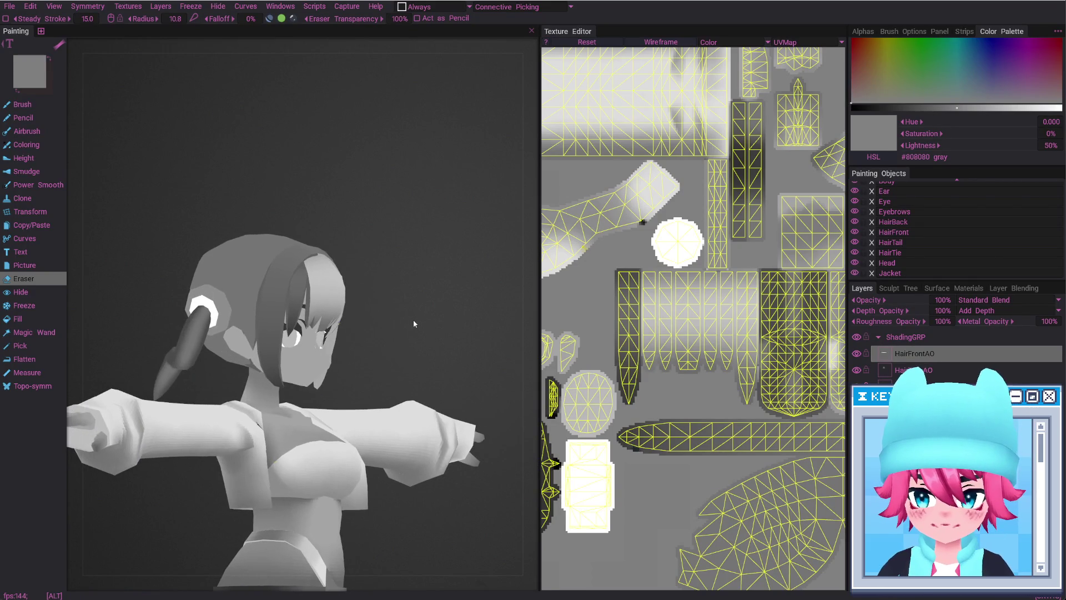
key(alt+Tab)
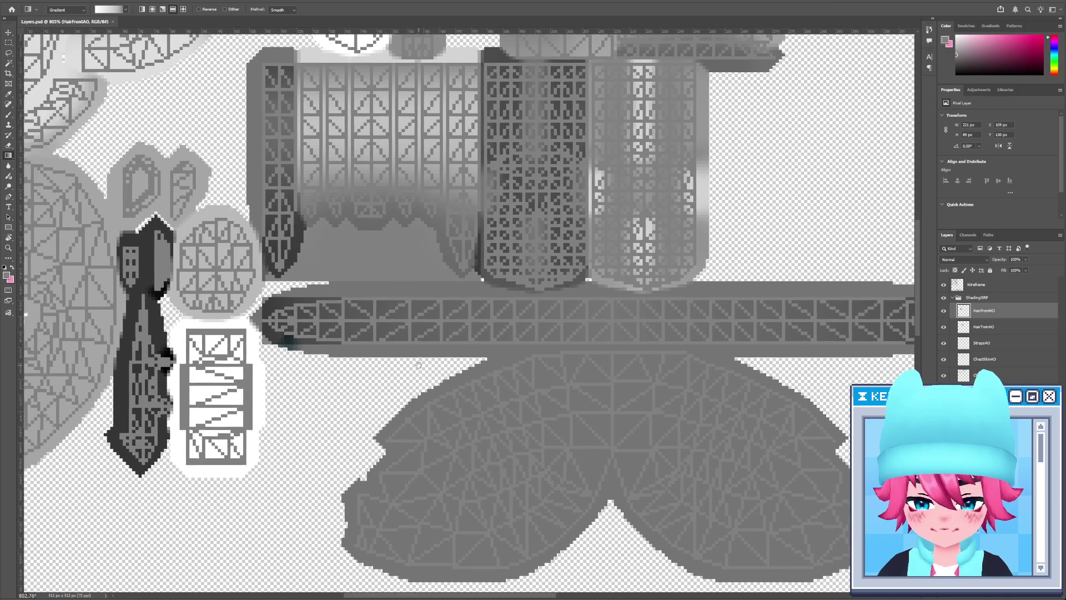
drag(800, 373, 926, 344)
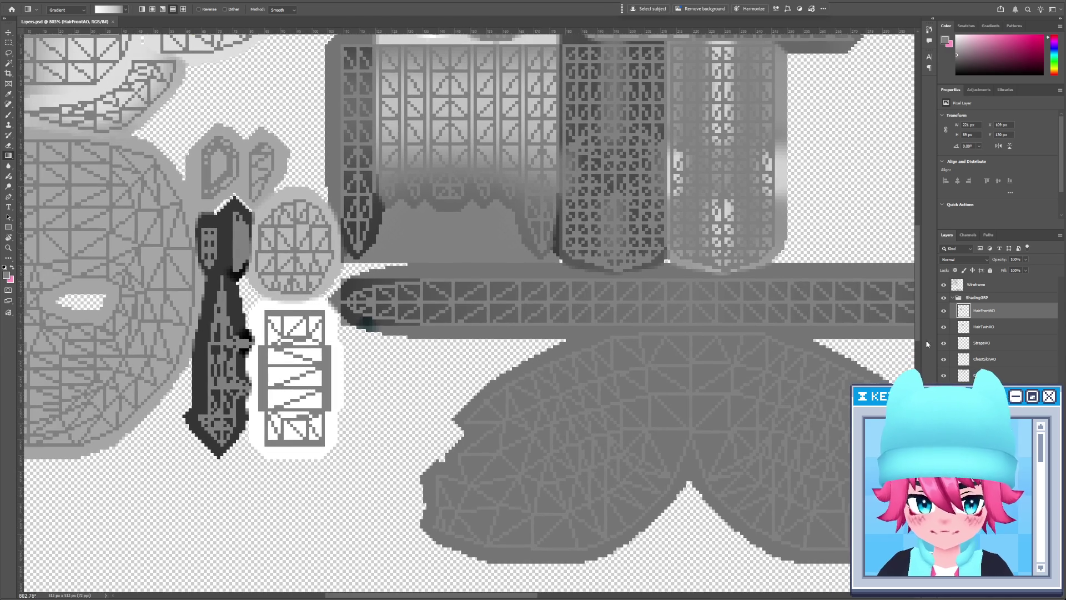
click(942, 311)
click(943, 311)
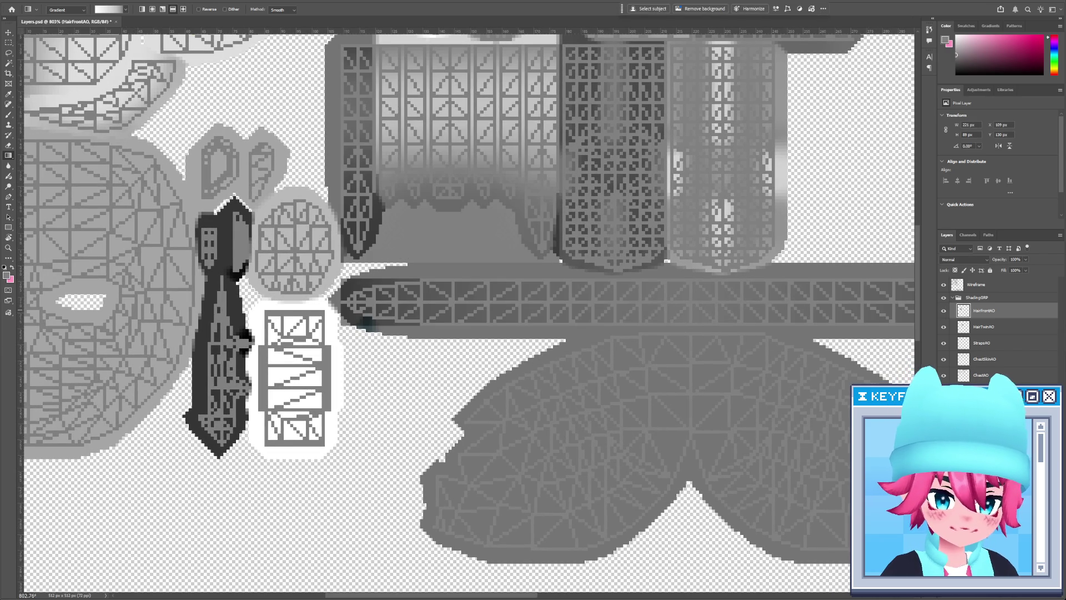
key(z)
alt+scroll(744, 372, down, 5)
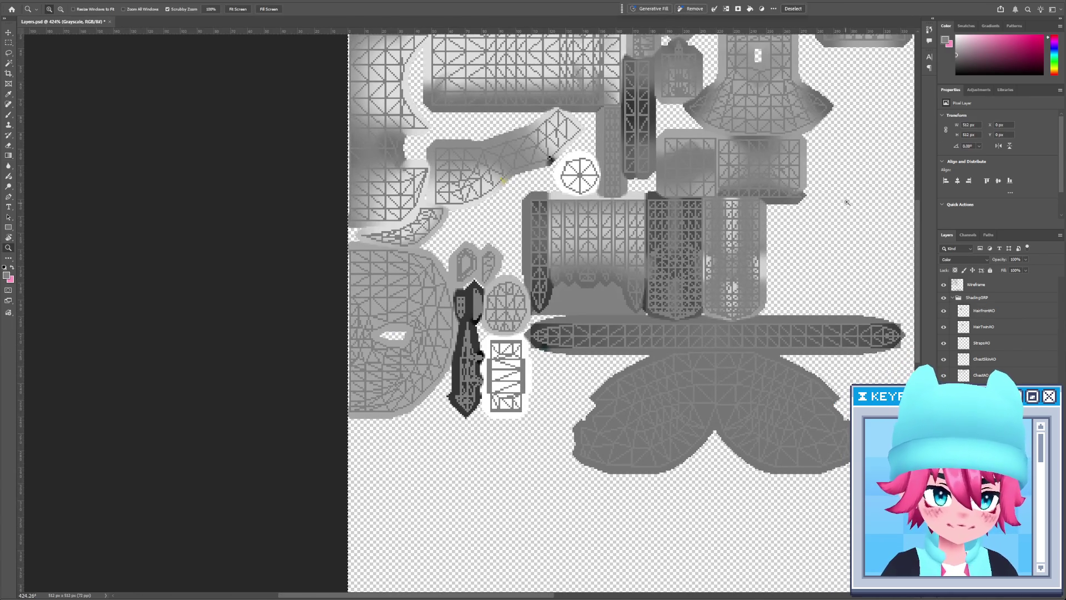
Fill the transparent background with black, turn off the greyscale view, and select the HairFrontAO layer
key(g)
click(839, 272)
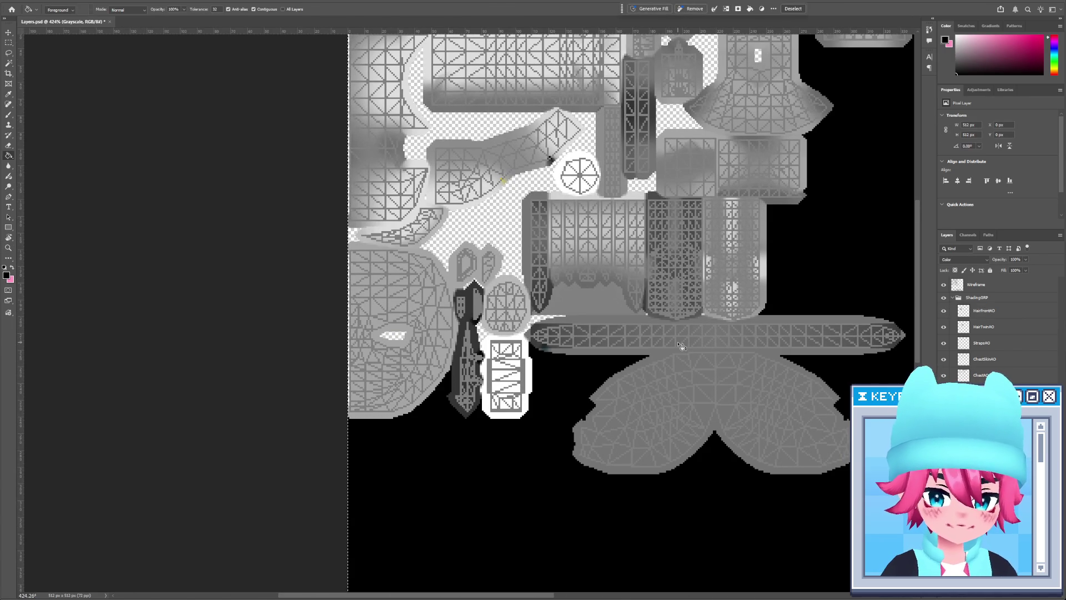
key(ctrl+z)
key(ctrl+comma)
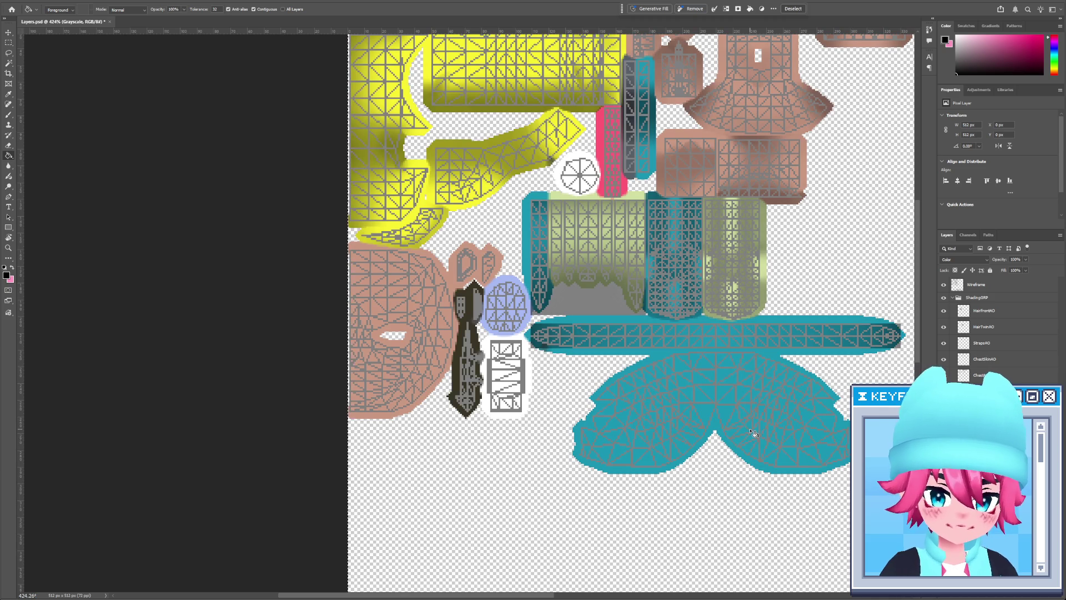
click(579, 373)
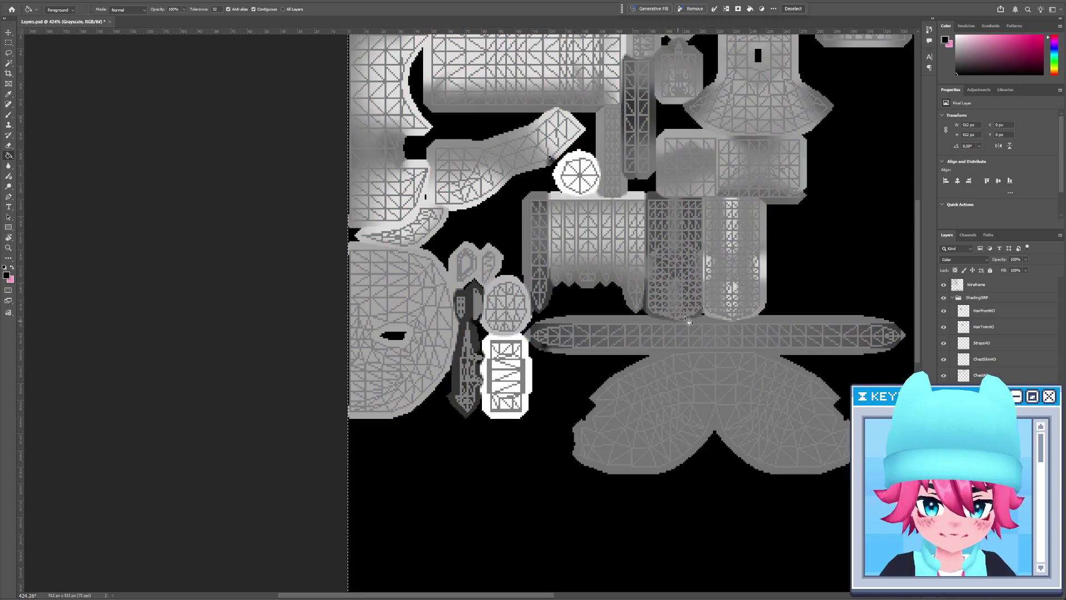
scroll(688, 321, right, 5)
scroll(642, 302, up, 2)
ctrl+click(495, 399)
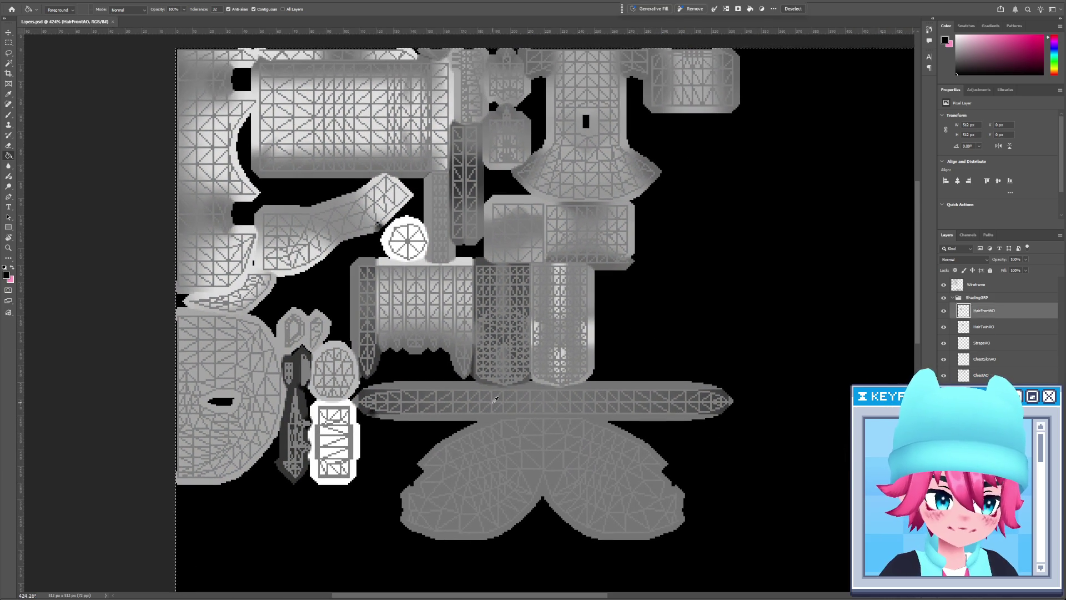
Save the 3DCoat project after orbiting the model, then zoom into the Photoshop UV layout
key(alt+Tab)
alt+drag(496, 399, 424, 383)
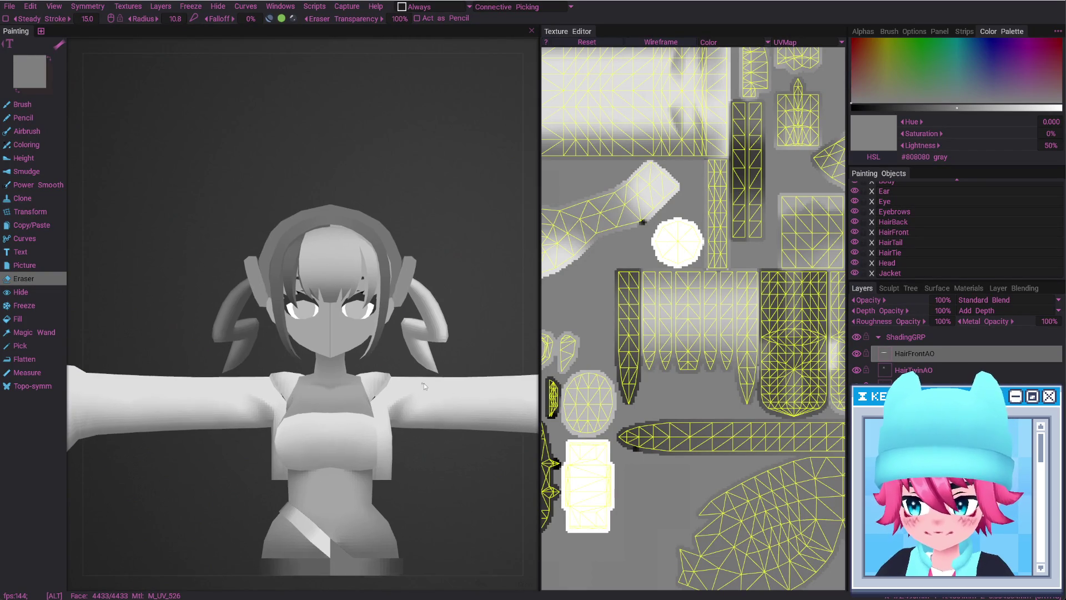
scroll(429, 342, up, 2)
scroll(405, 327, up, 2)
key(ctrl+s)
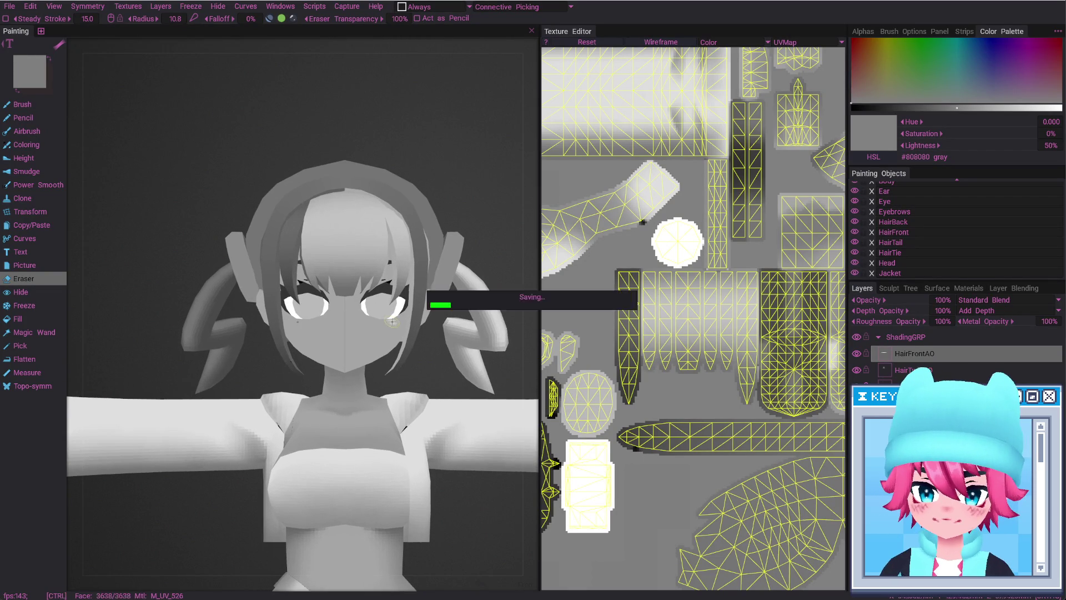
alt+drag(392, 321, 384, 259)
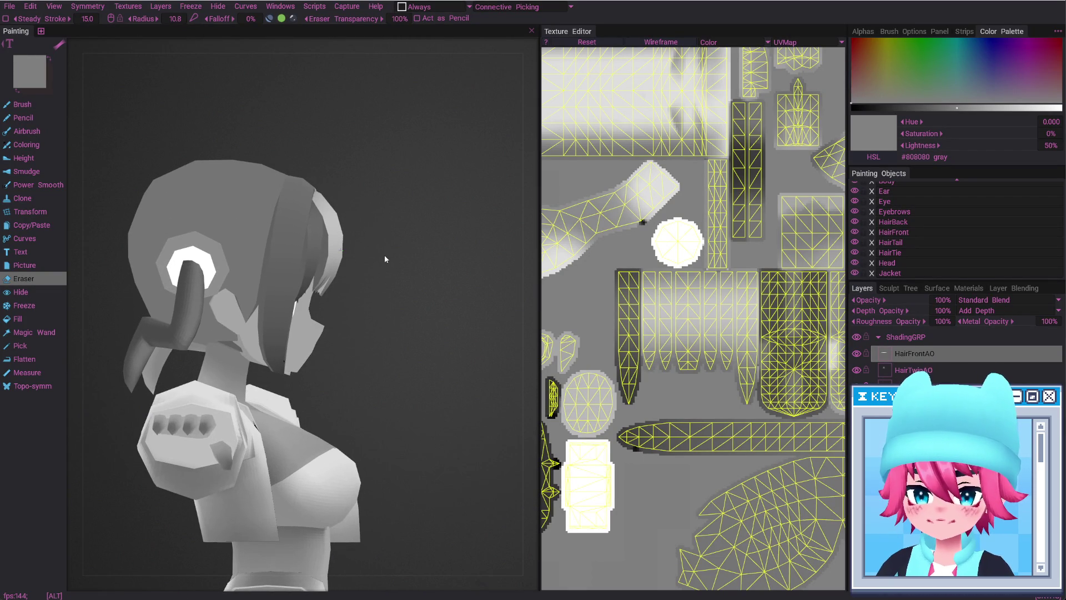
key(alt+Tab)
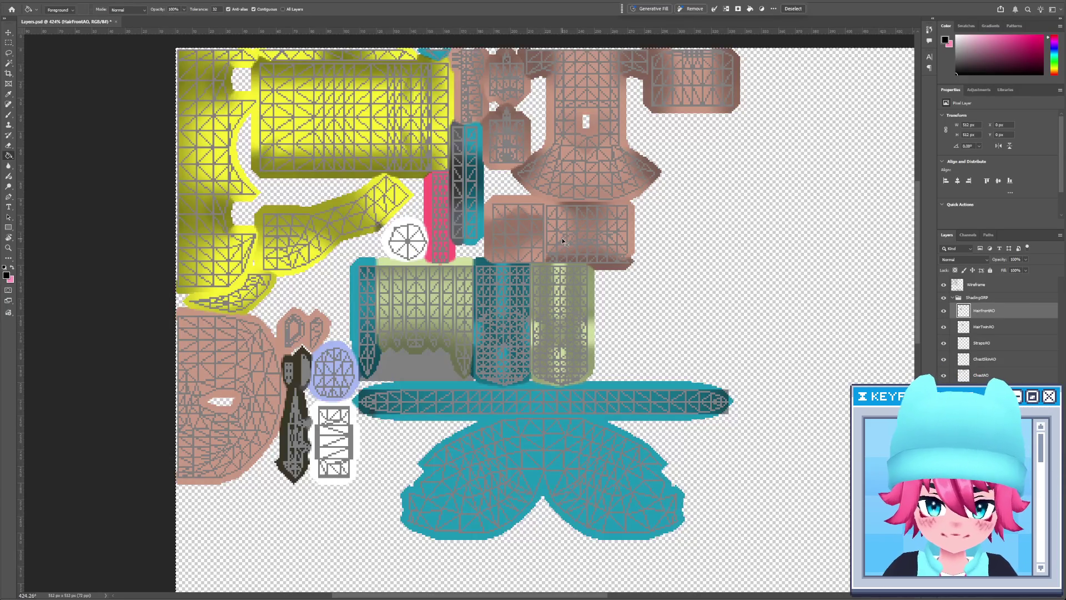
key(z)
drag(574, 260, 593, 309)
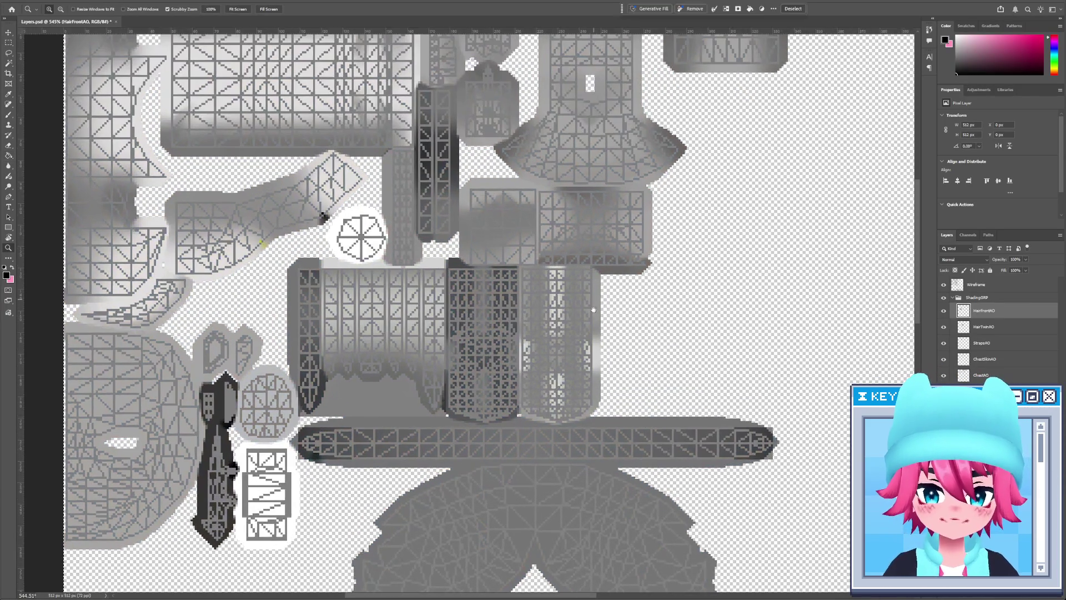
Add a HairBackAO layer and brush soft dark shading around the back-hair shape's notch
scroll(611, 278, down, 5)
drag(633, 255, 909, 280)
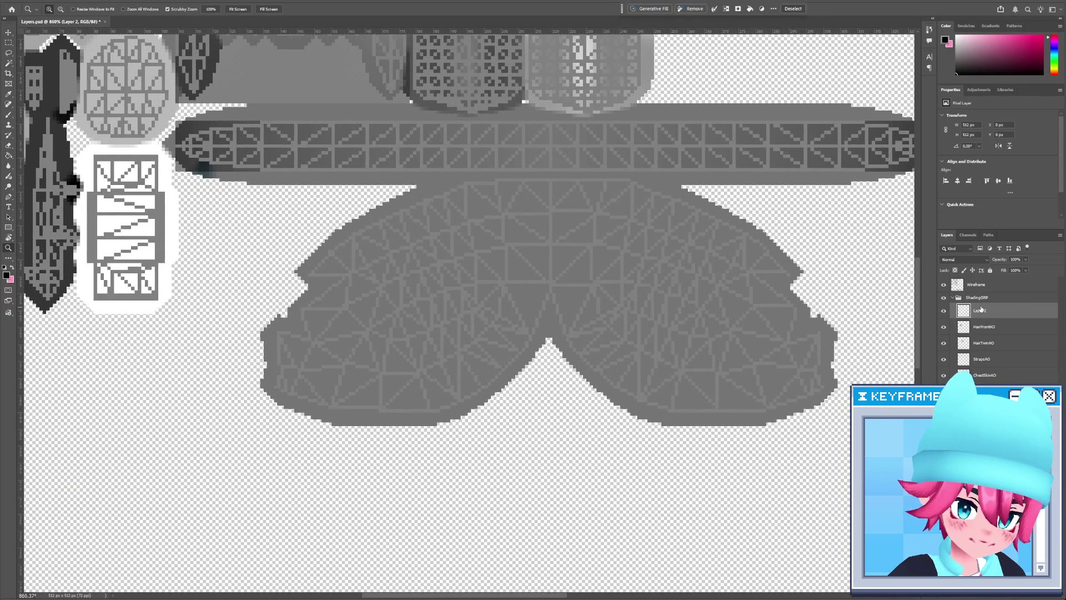
text(HairBackAO)
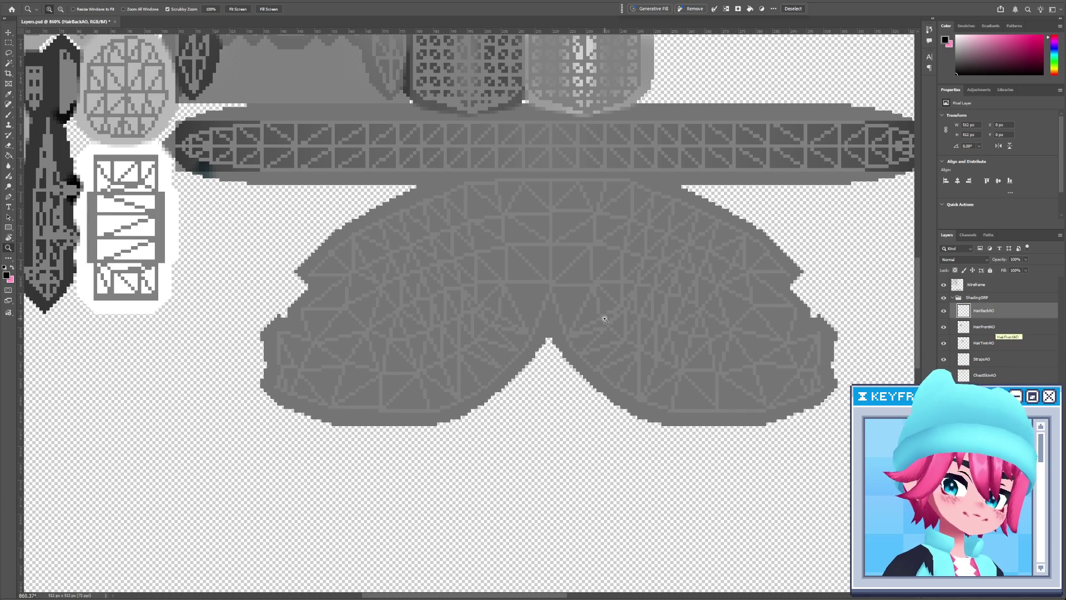
text(m)
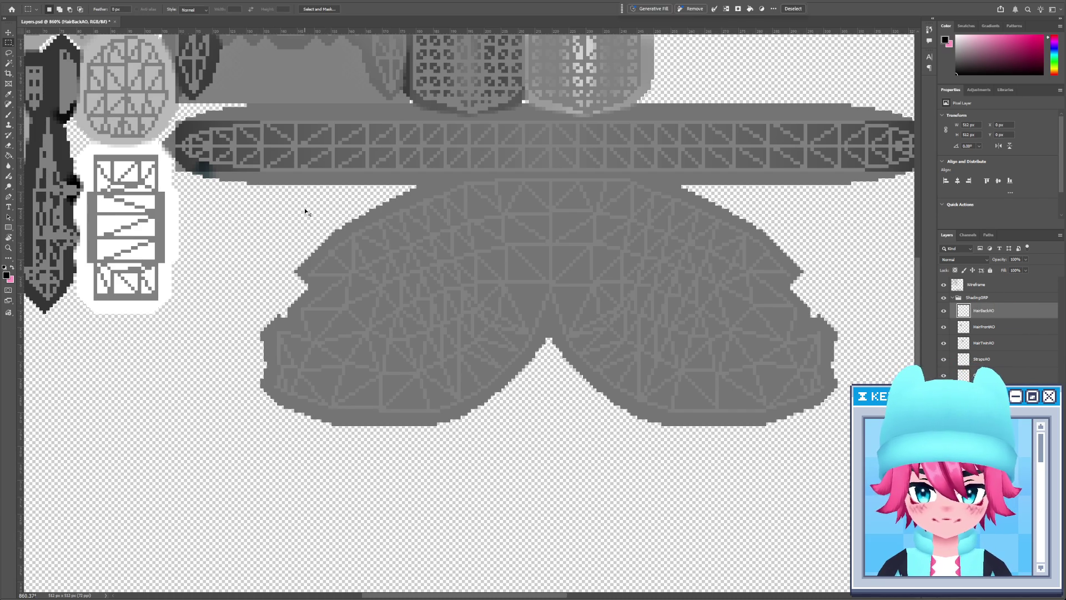
mouse_move(274, 176)
mouse_down()
mouse_move(752, 432)
mouse_move(827, 452)
mouse_up()
key(b)
drag(553, 346, 638, 459)
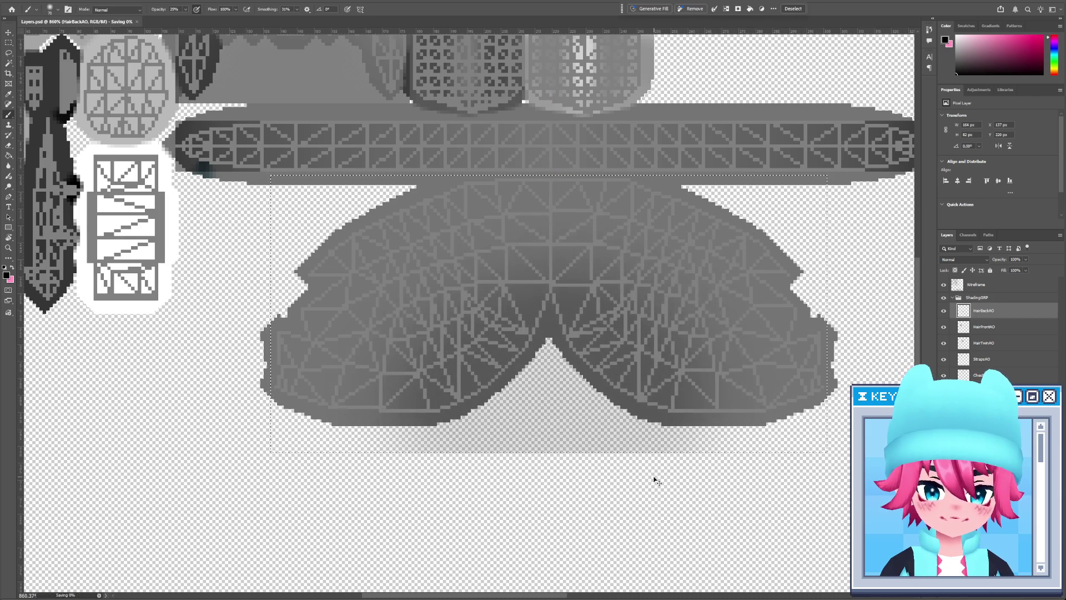
Check the new back-hair shading on the 3DCoat model, orbiting to the outstretched arm
key(alt+Tab)
mouse_move(246, 310)
mouse_down()
mouse_move(322, 297)
mouse_move(235, 288)
mouse_up()
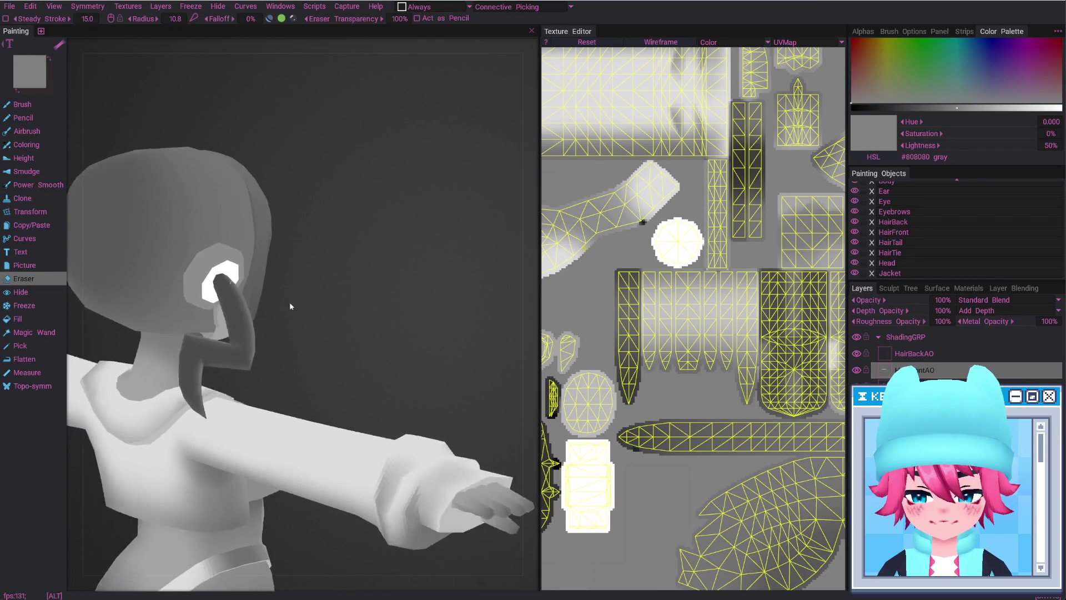
key(alt+Tab)
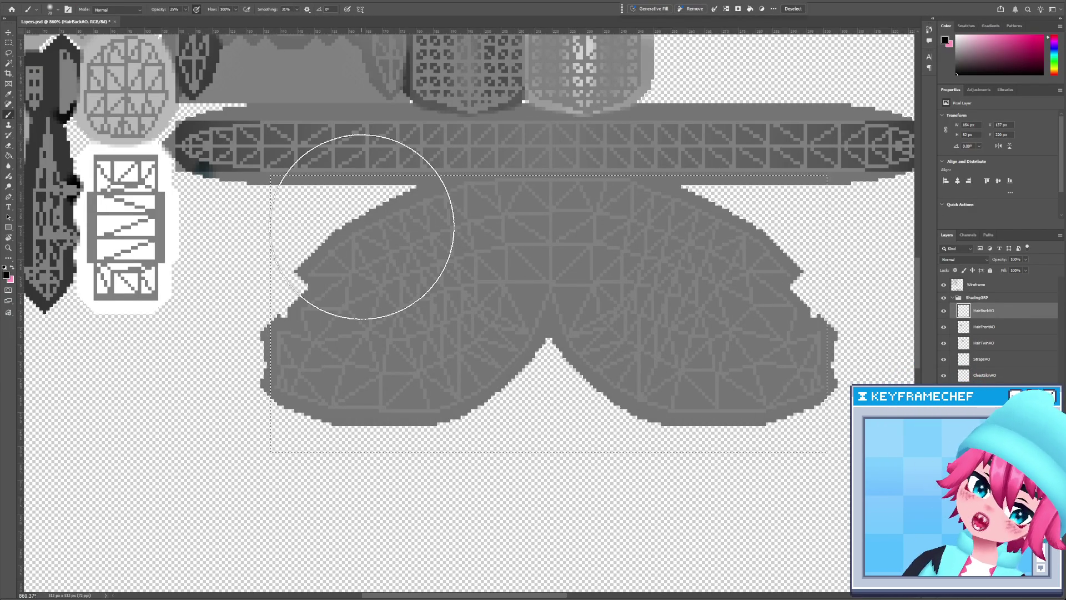
key(alt+Tab)
mouse_move(268, 248)
alt+mouse_down()
mouse_move(288, 234)
mouse_move(456, 251)
alt+mouse_up()
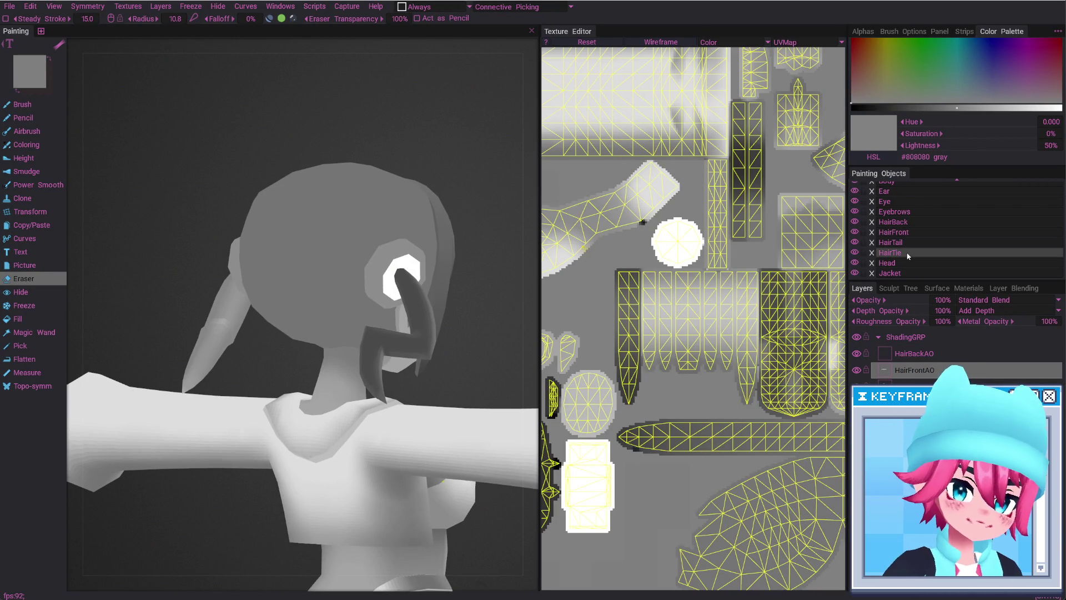
Show only the HairBack object and paint depth shading onto it with an enlarged brush
scroll(908, 256, up, 1)
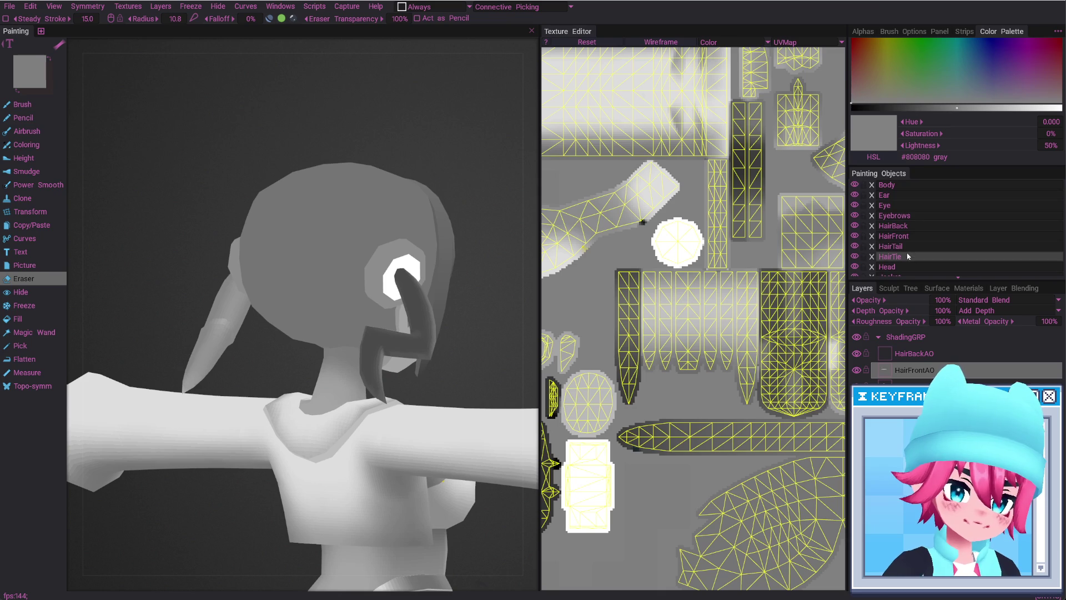
alt+click(854, 227)
alt+drag(424, 250, 350, 261)
mouse_move(412, 271)
alt+mouse_down()
mouse_move(428, 278)
mouse_move(357, 257)
mouse_move(344, 267)
mouse_move(412, 383)
alt+mouse_up()
key(w)
scroll(719, 321, down, 3)
key(b)
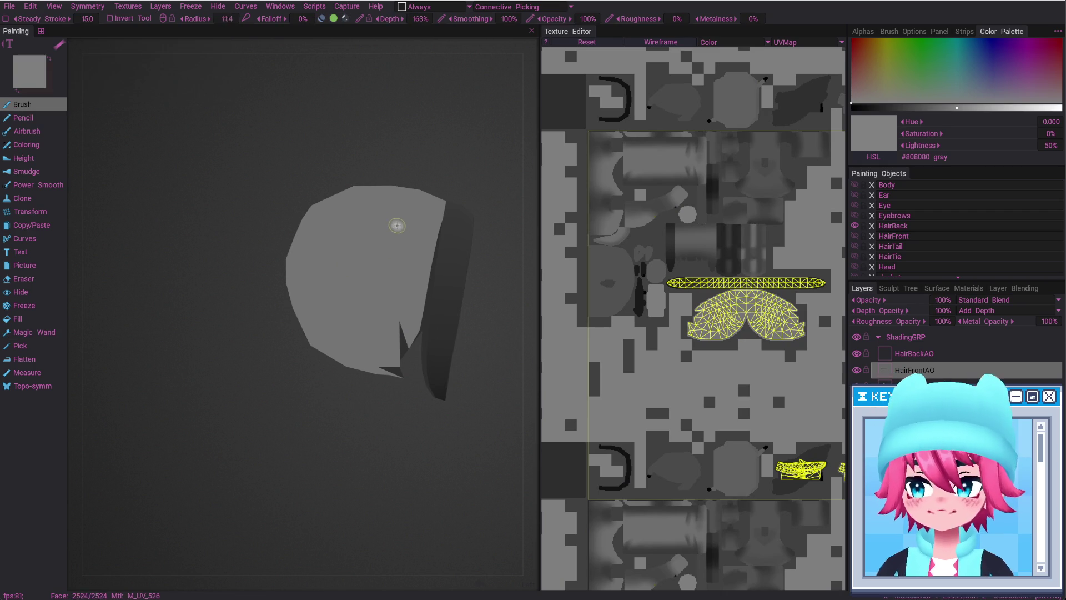
right_drag(374, 257, 380, 279)
mouse_move(381, 279)
mouse_down()
mouse_move(407, 249)
mouse_move(428, 357)
mouse_move(438, 286)
mouse_up()
Inspect the hair from behind and the side, shrink the brush radius to 49.6, and undo the hair edits
alt+drag(384, 328, 327, 255)
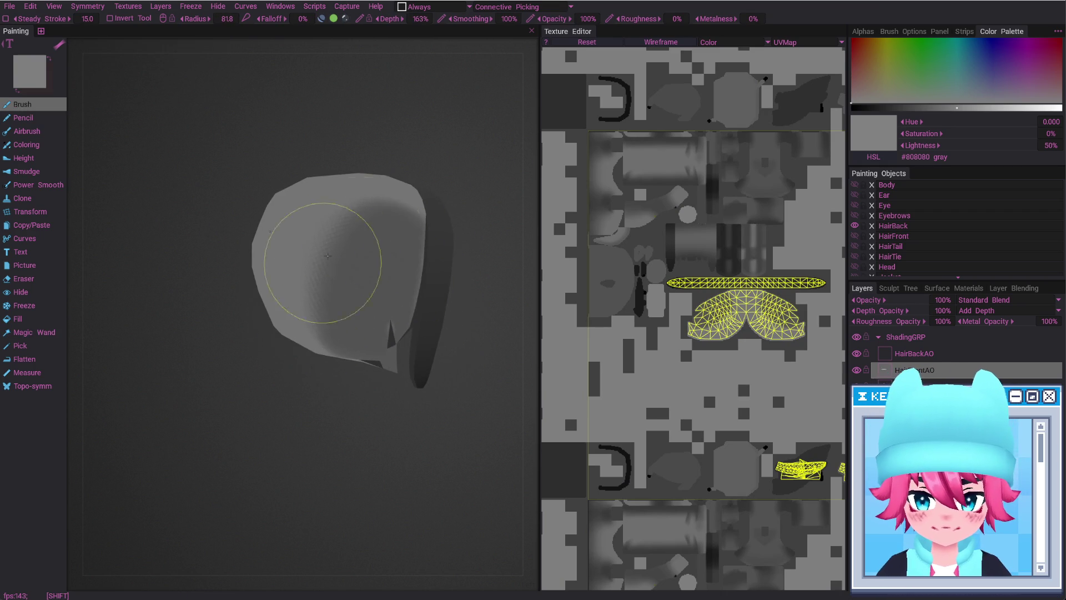
alt+shift+drag(326, 347, 420, 266)
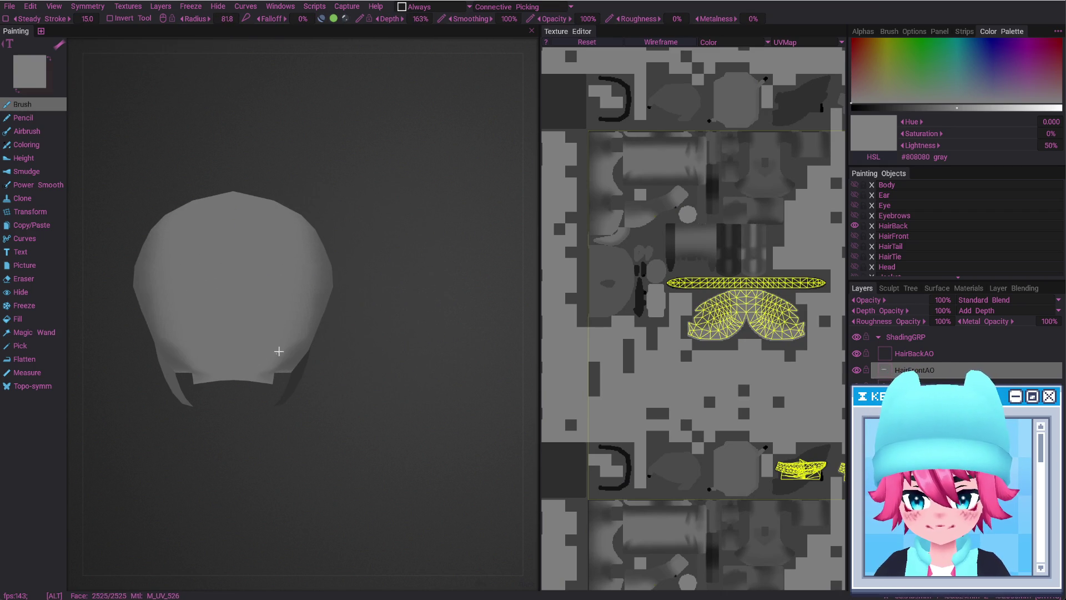
alt+drag(279, 350, 283, 327)
mouse_move(193, 278)
alt+mouse_down()
mouse_move(191, 333)
mouse_move(142, 329)
alt+mouse_up()
middle_drag(143, 329, 345, 352)
right_drag(345, 353, 328, 310)
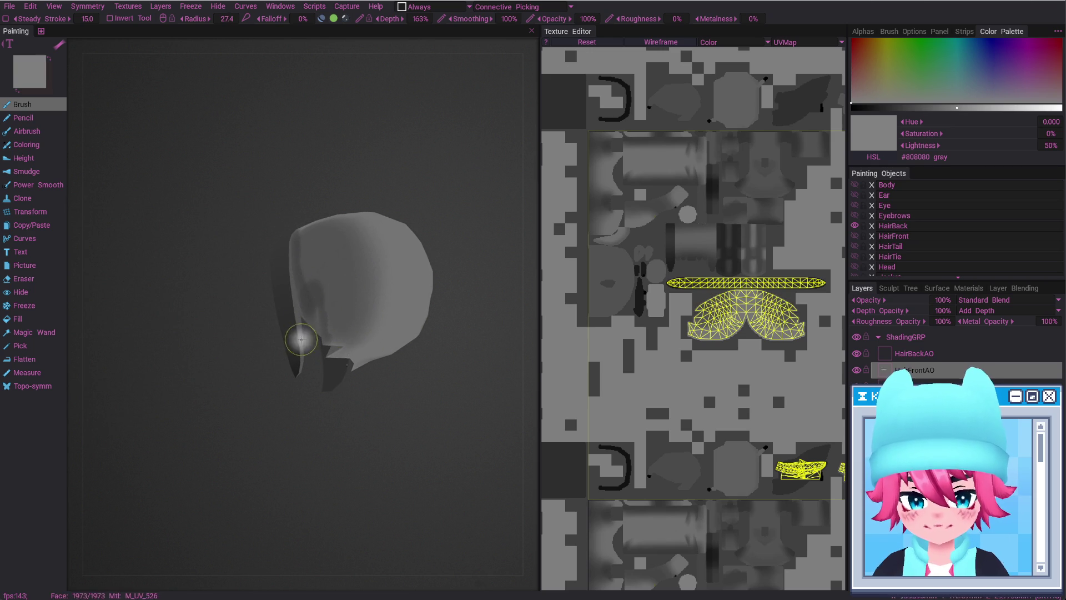
key(ctrl+z)
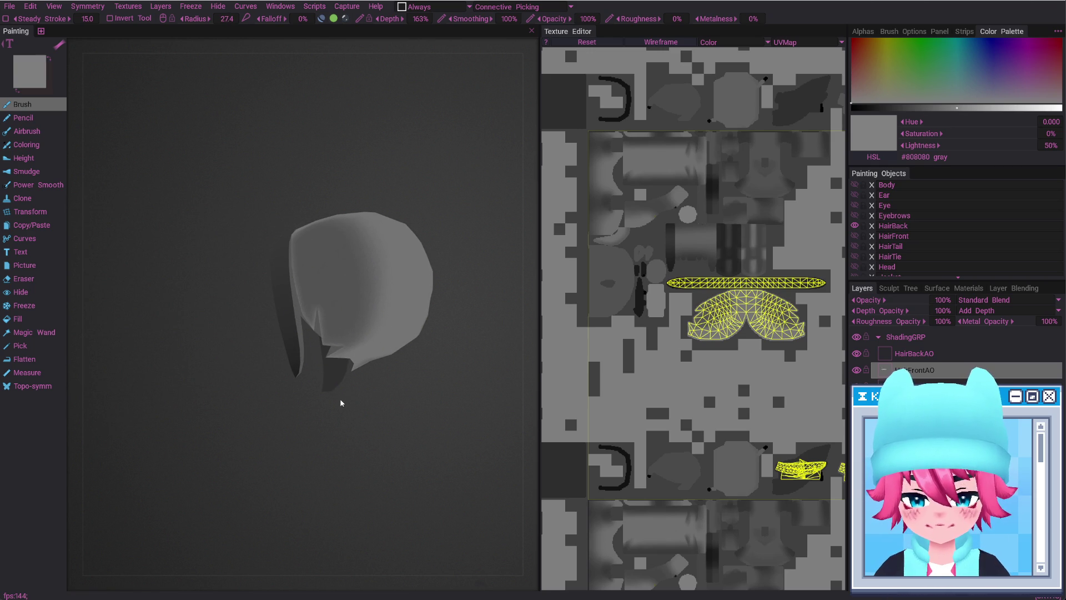
alt+drag(359, 286, 332, 345)
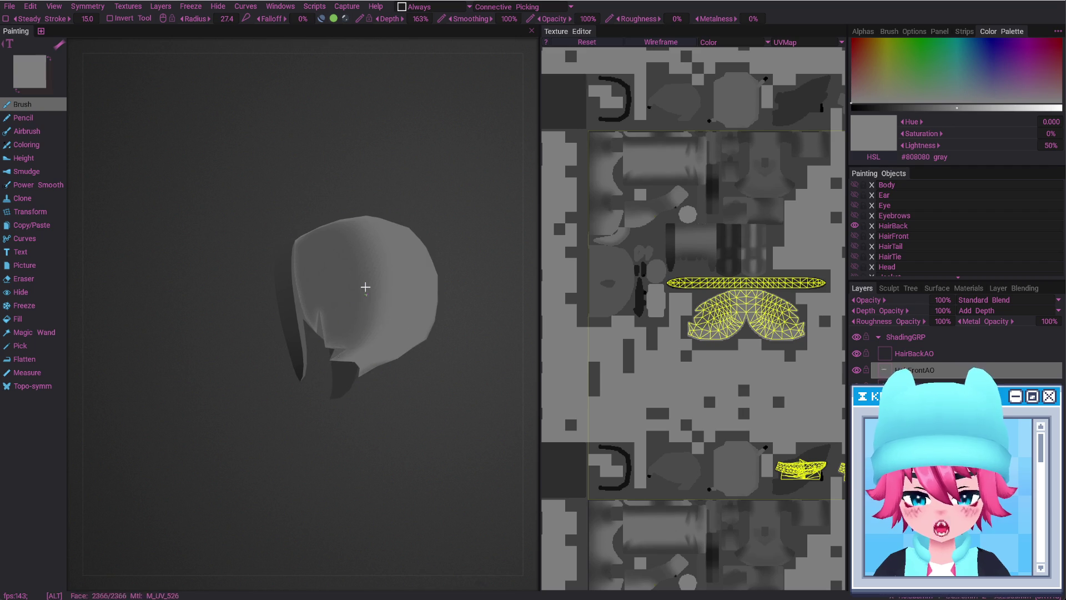
alt+drag(366, 287, 374, 358)
key(ctrl+z)
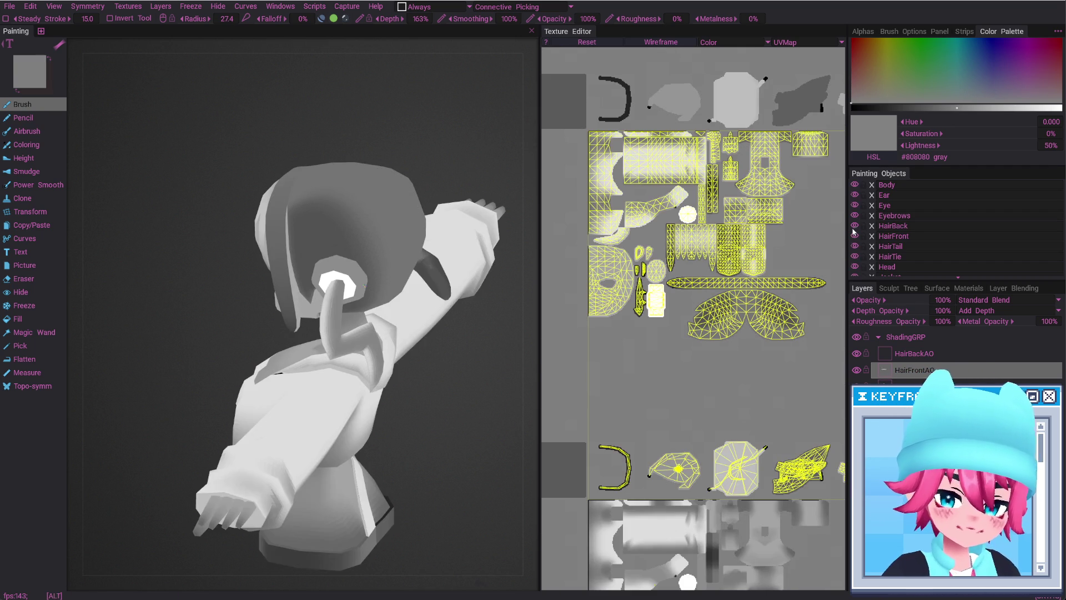
Show all objects again, view the full model three-quarter front, and return to Photoshop
key(ctrl+z)
key(ctrl+z)
alt+drag(316, 220, 410, 238)
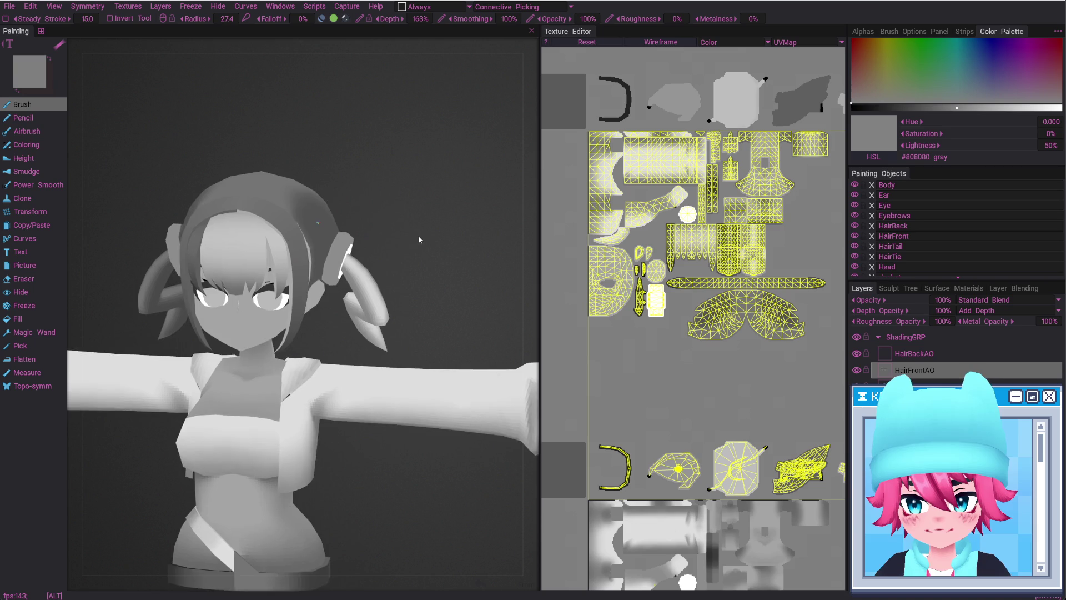
key(alt+Tab)
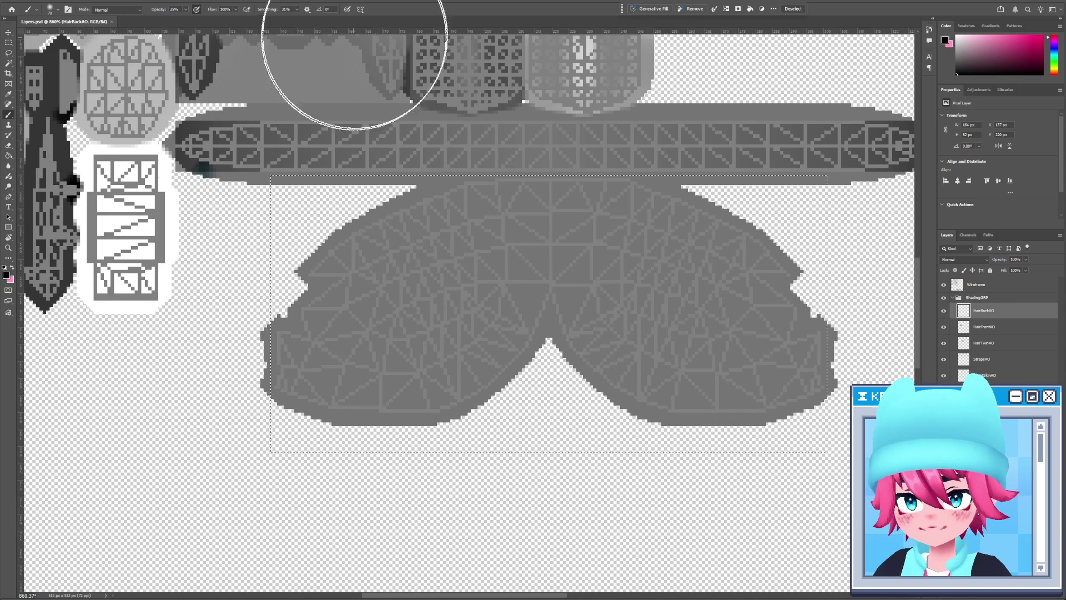
Turn on Vertical painting symmetry and move its axis to the hair centre at x=219.5 px
click(361, 9)
click(383, 38)
drag(553, 324, 545, 326)
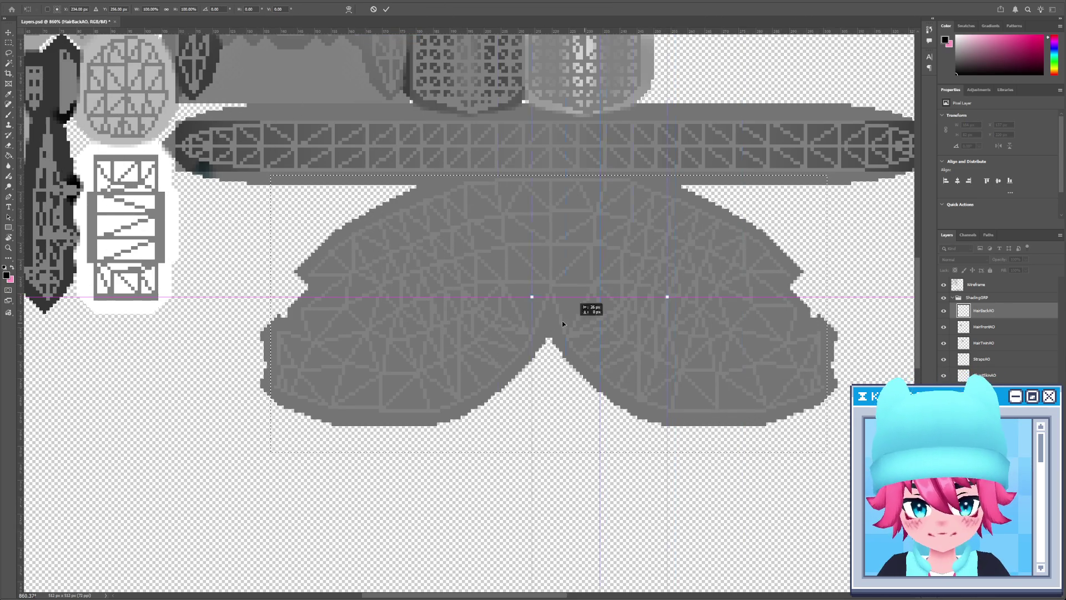
key(Return)
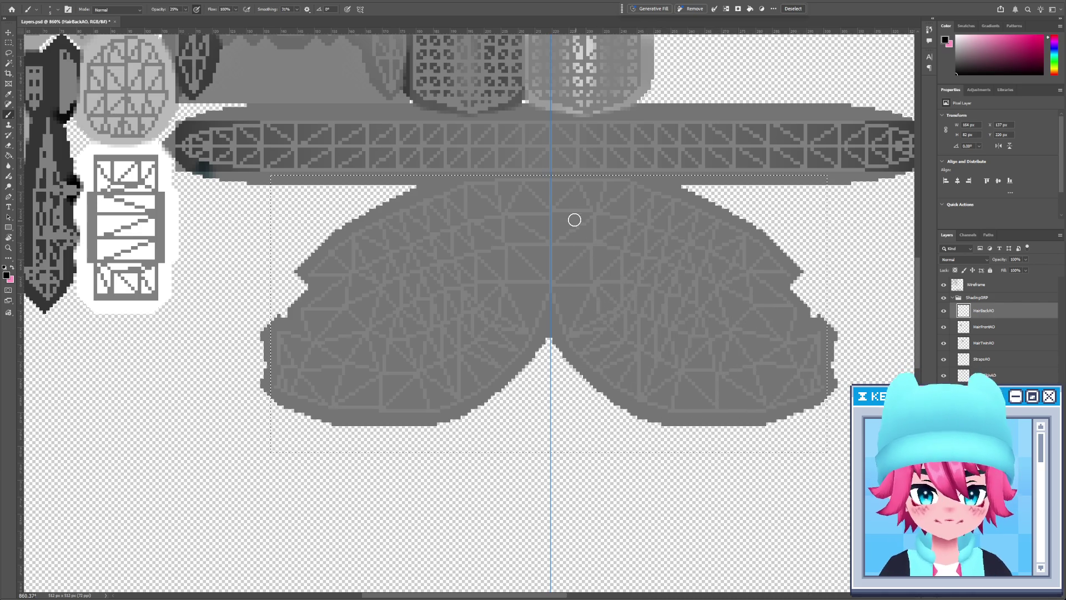
Switch to a 1 px Pencil and set the vertical symmetry axis again
key(shift+b)
key(bracketleft)
key(bracketleft)
key(bracketleft)
key(bracketleft)
key(bracketleft)
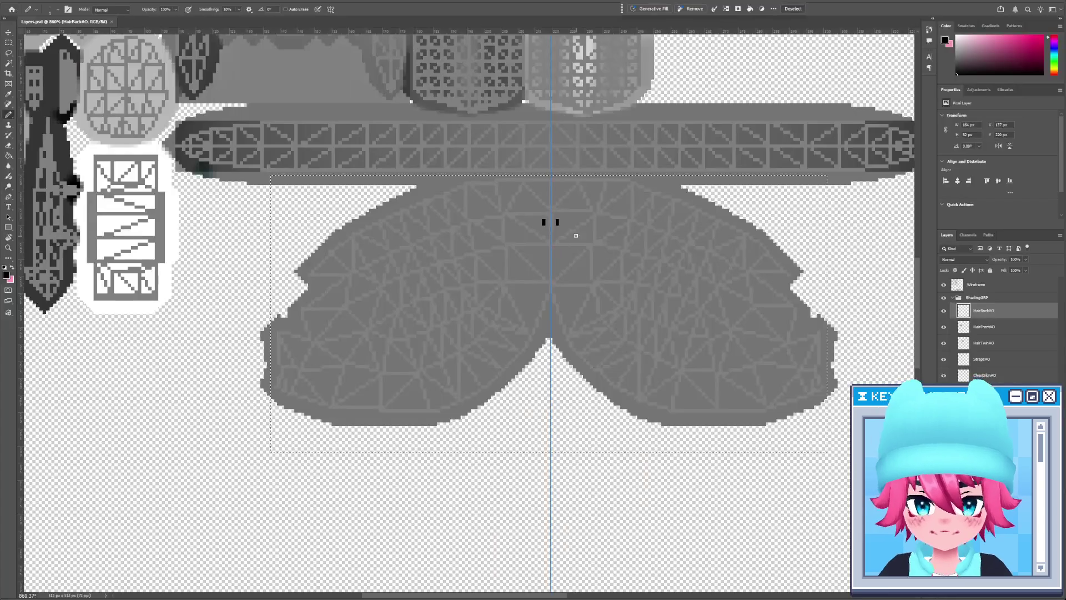
alt+scroll(548, 219, up, 5)
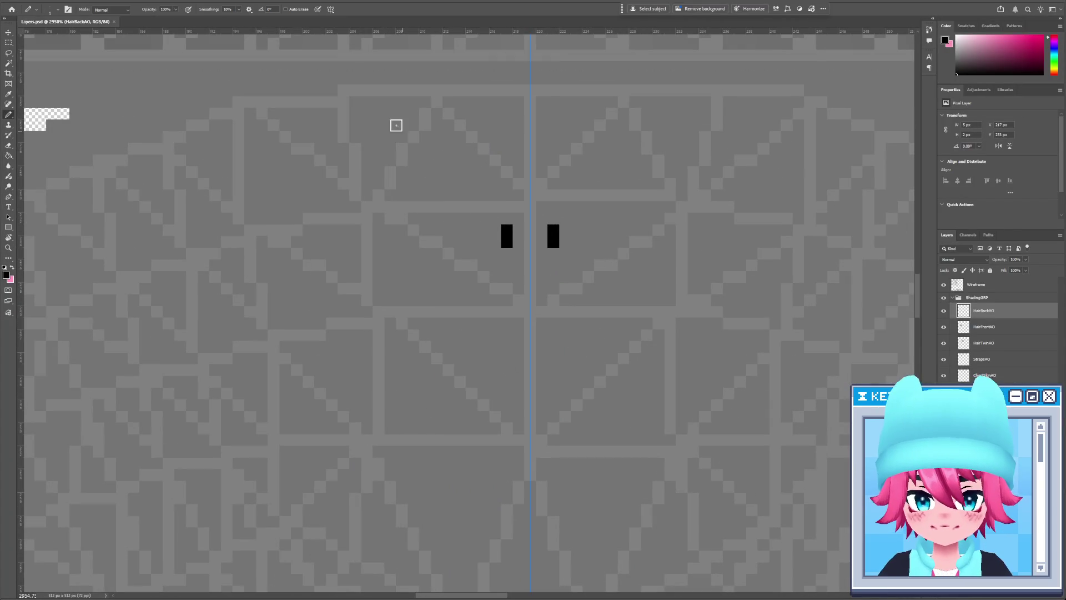
click(330, 9)
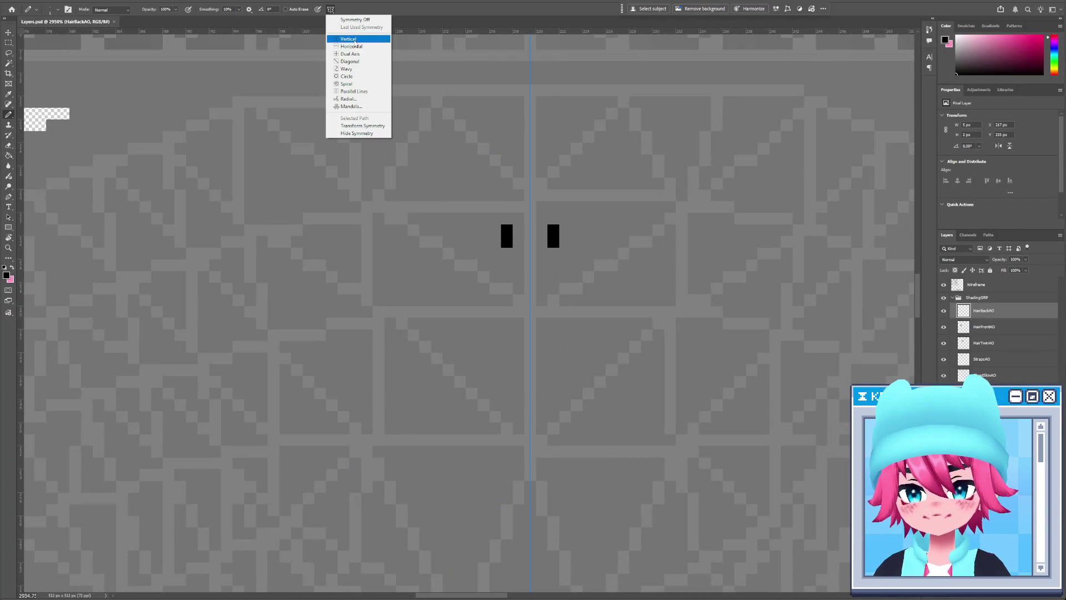
click(354, 40)
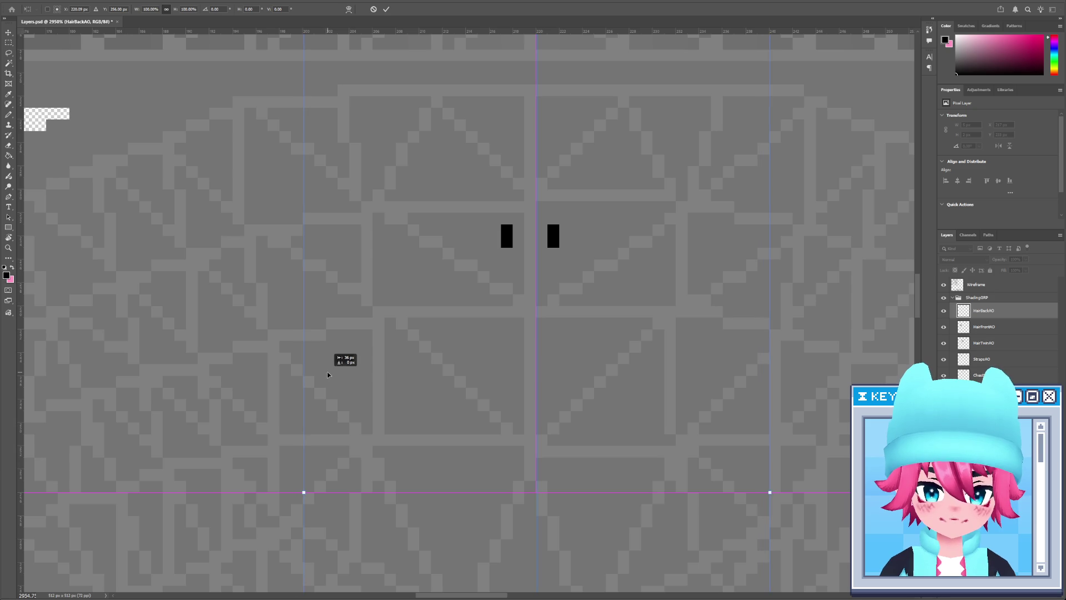
click(387, 10)
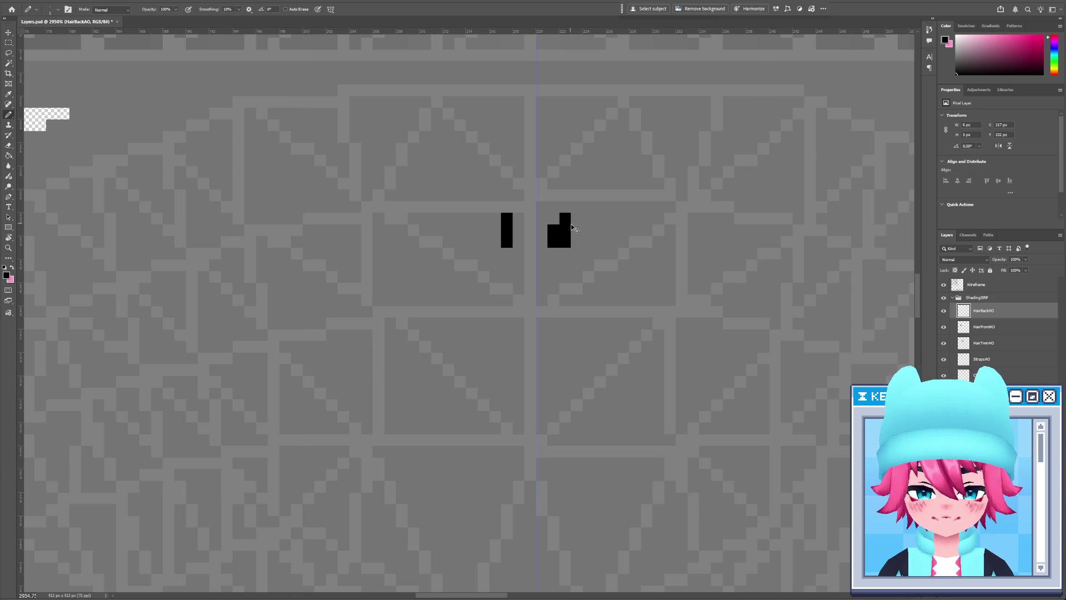
Save the texture, check the mirrored black marks in 3DCoat, and readjust the symmetry axis
key(ctrl+s)
key(alt+Tab)
key(alt+Tab)
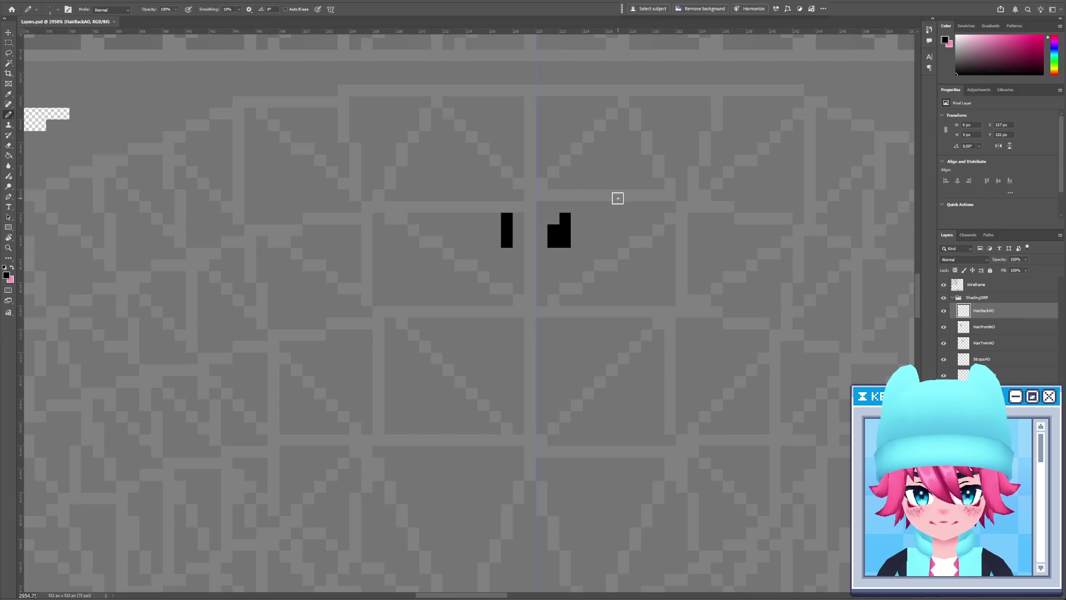
key(alt+Tab)
key(alt+Tab)
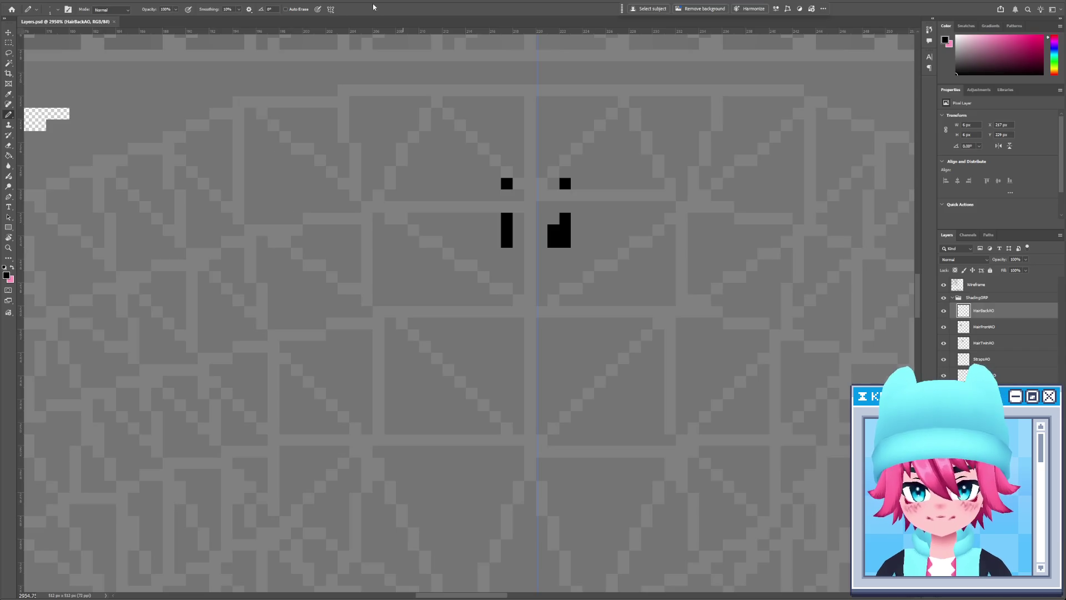
click(331, 10)
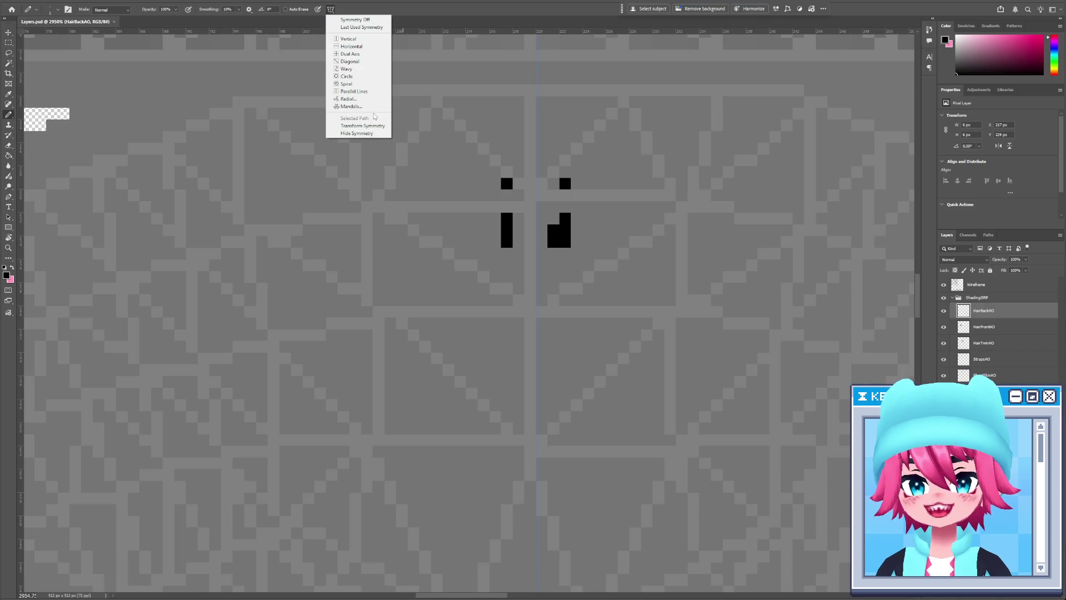
click(377, 129)
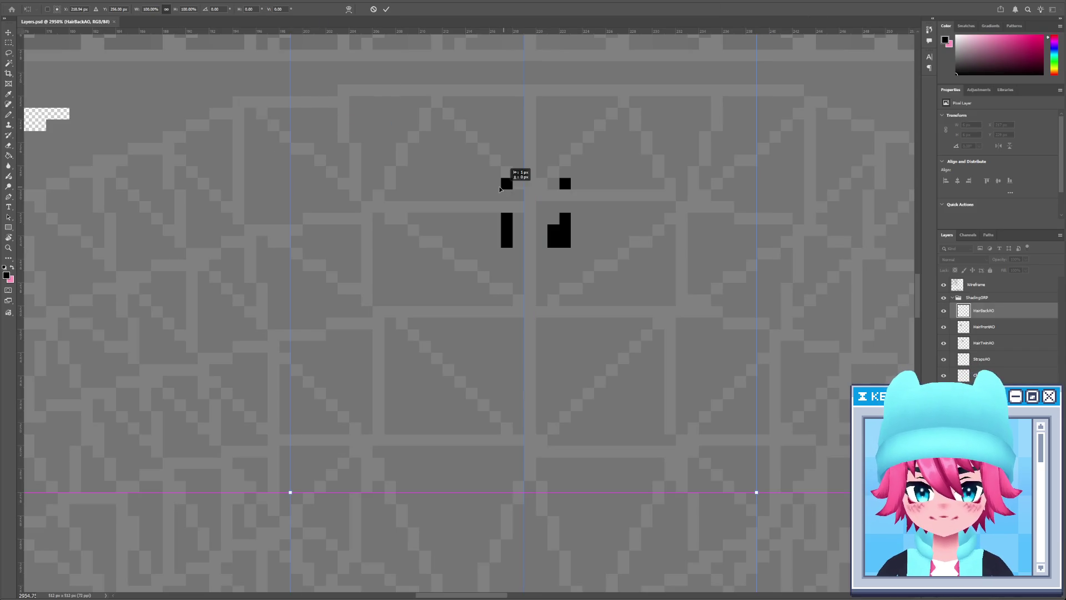
click(387, 9)
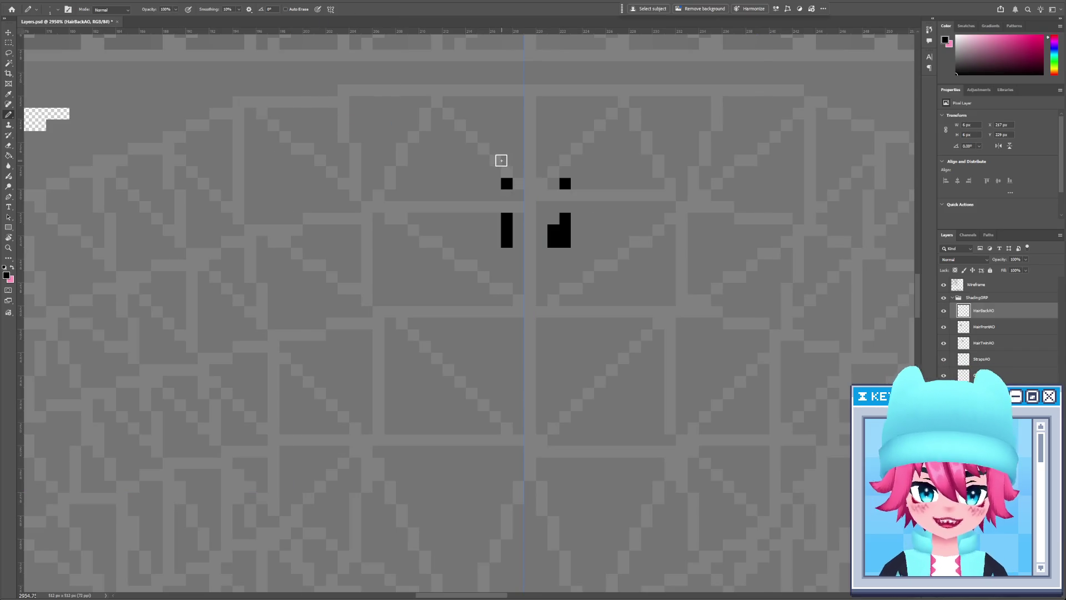
Erase the black pixel marks, then marquee-select and delete the area around them
key(alt+Tab)
key(alt+Tab)
key(e)
click(555, 269)
key(m)
drag(687, 387, 453, 130)
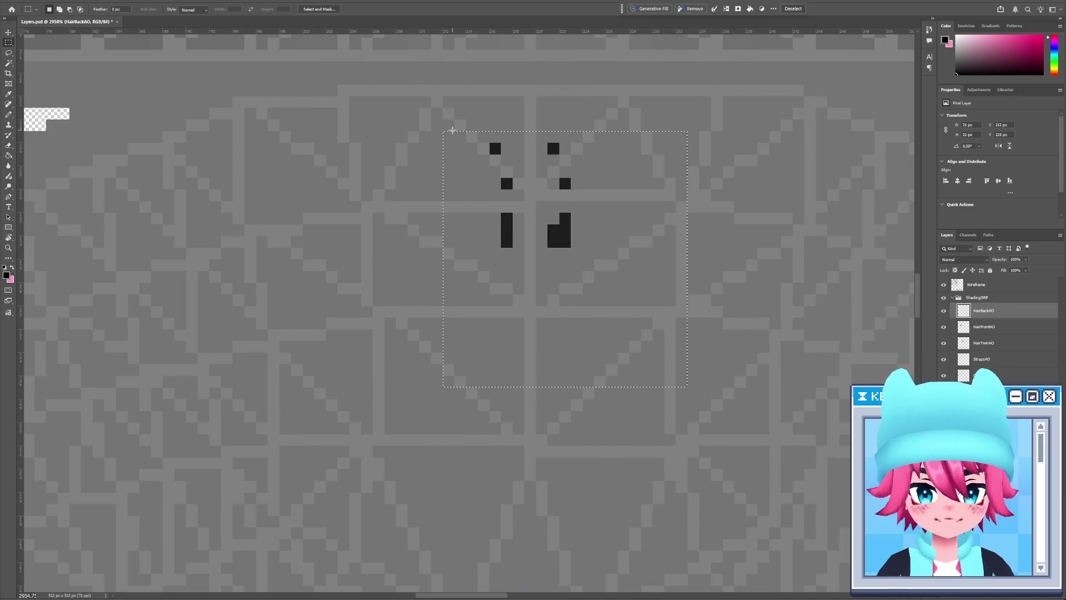
key(Delete)
alt+scroll(452, 130, down, 5)
alt+scroll(444, 278, down, 5)
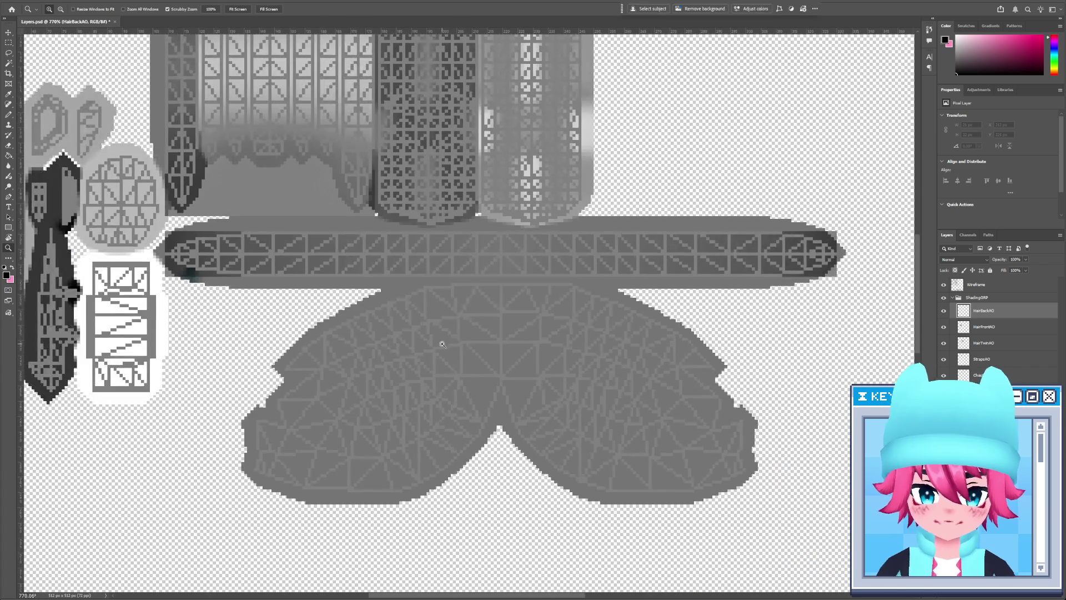
Pick the symmetric Brush at a slightly larger size and paint dark mirrored strokes on both hair lobes
key(b)
key(shift+b)
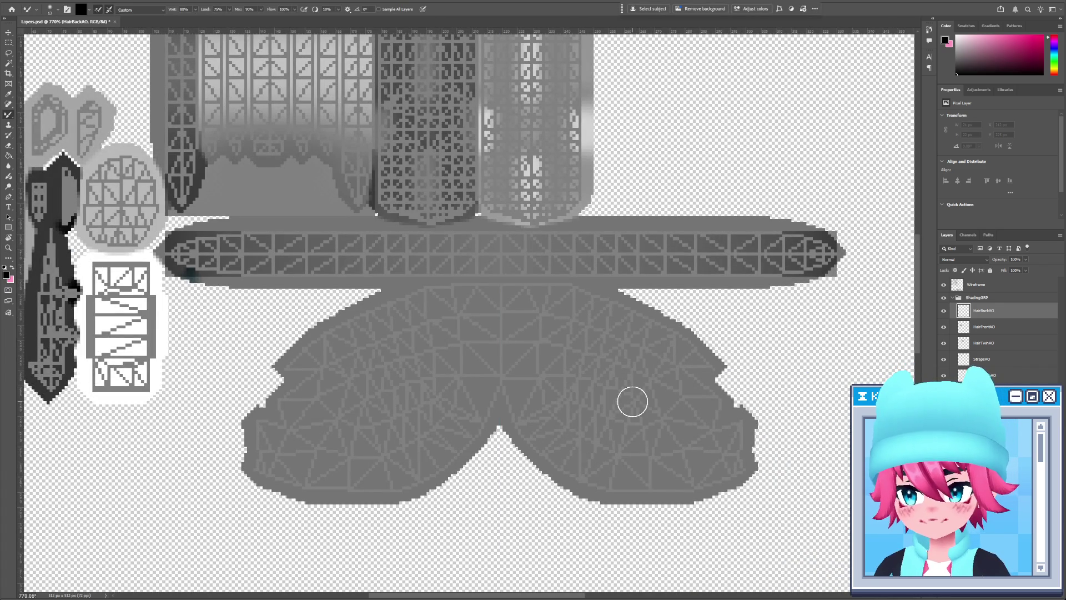
key(shift+b)
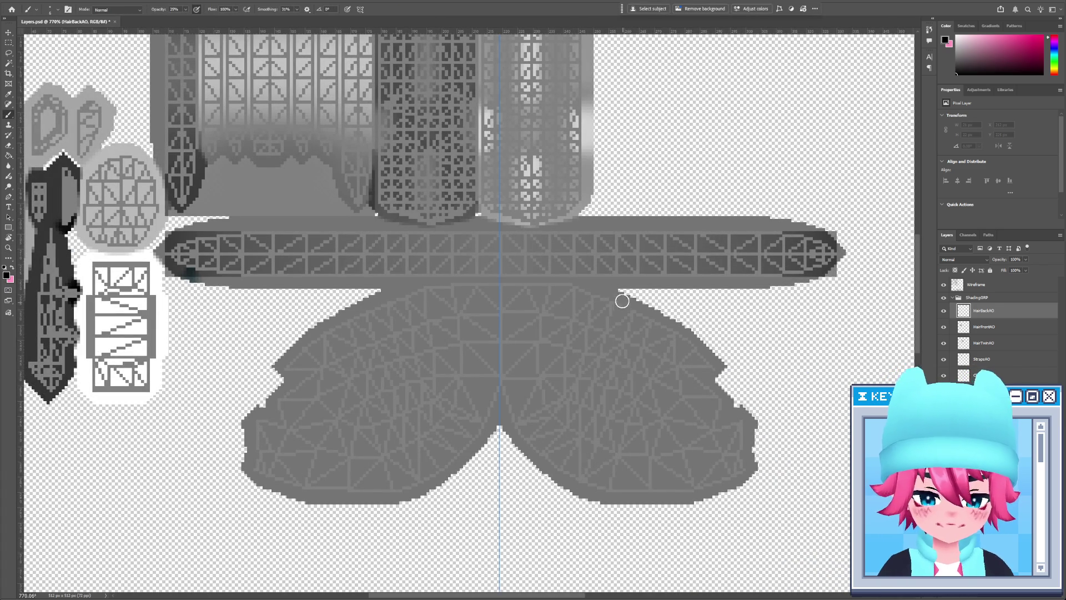
drag(602, 308, 672, 333)
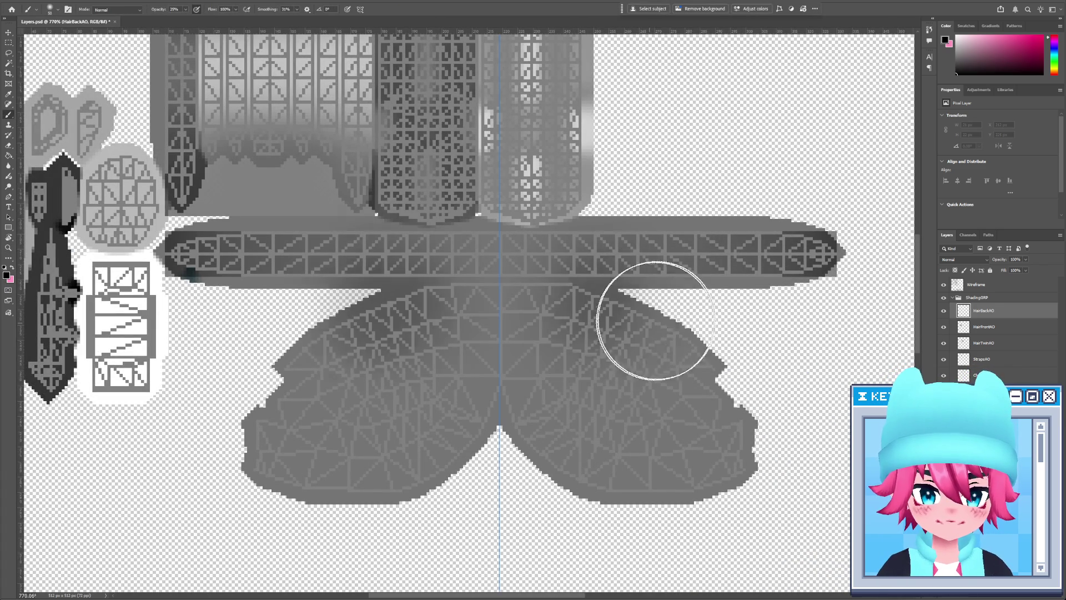
key(ctrl+z)
key(bracketright)
key(m)
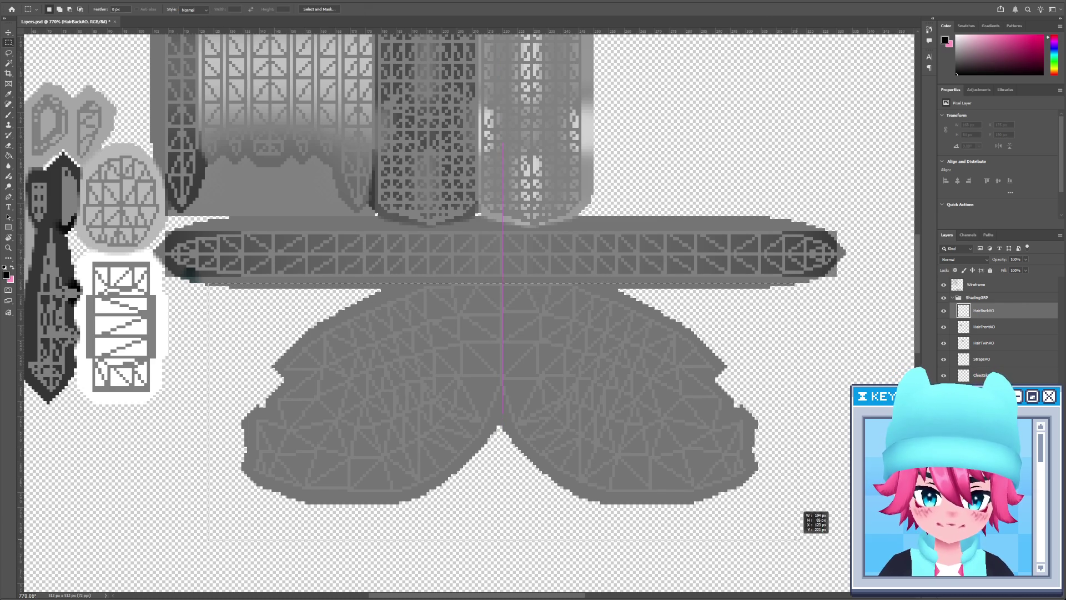
key(b)
mouse_move(595, 309)
mouse_down()
mouse_move(691, 297)
mouse_move(647, 285)
mouse_move(657, 370)
mouse_up()
Check the shading in 3DCoat, erase shading where the two lobes meet, and save
key(alt+Tab)
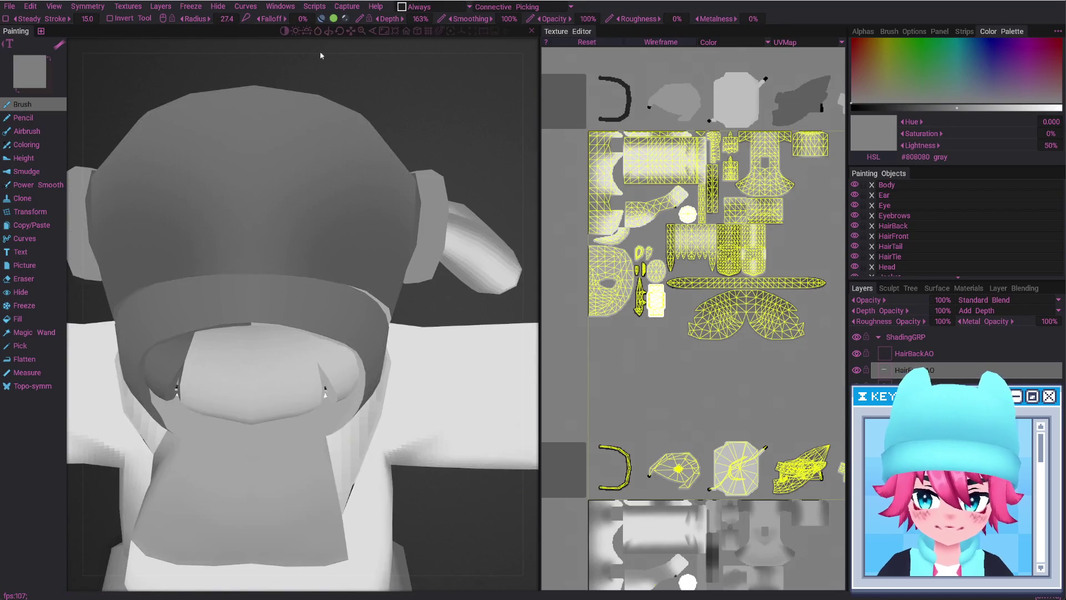
alt+shift+drag(321, 48, 332, 159)
alt+drag(366, 286, 356, 261)
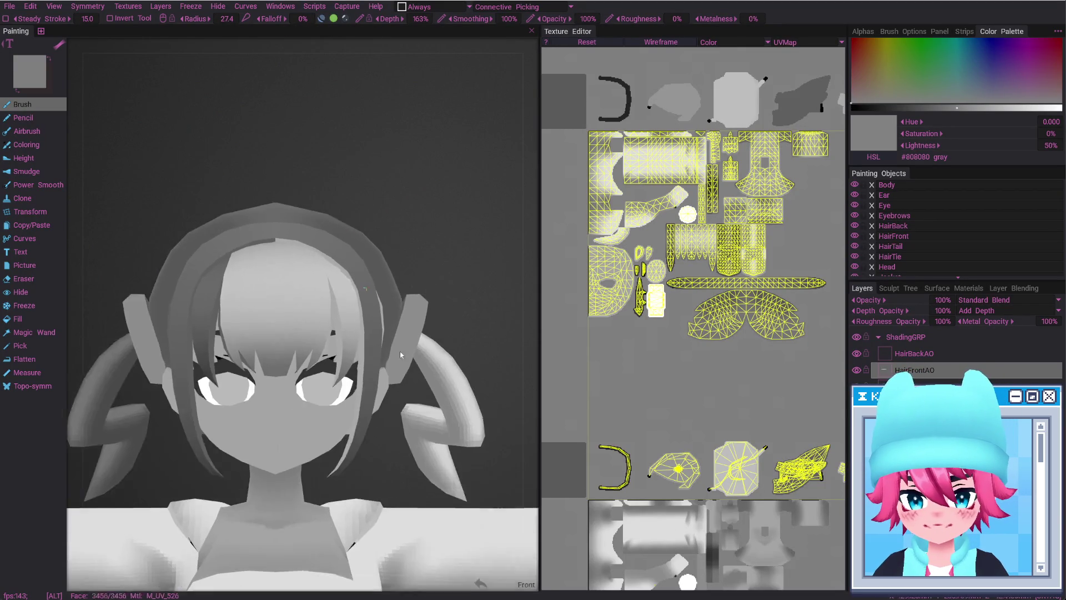
key(alt+Tab)
drag(488, 392, 500, 278)
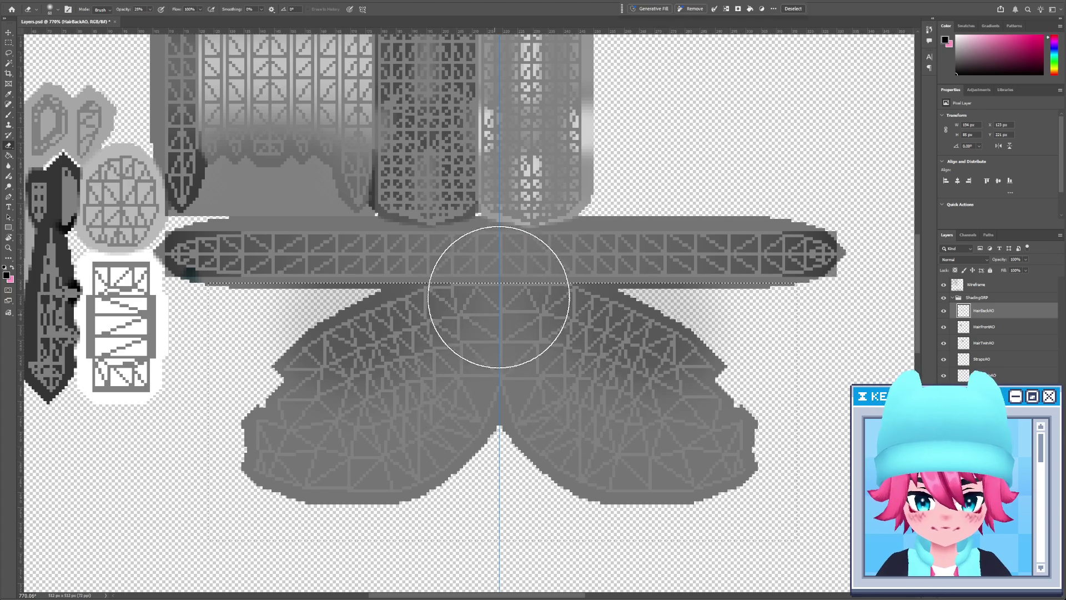
key(ctrl+s)
Check the update from the side in 3DCoat, then try and undo another mirrored stroke
key(alt+Tab)
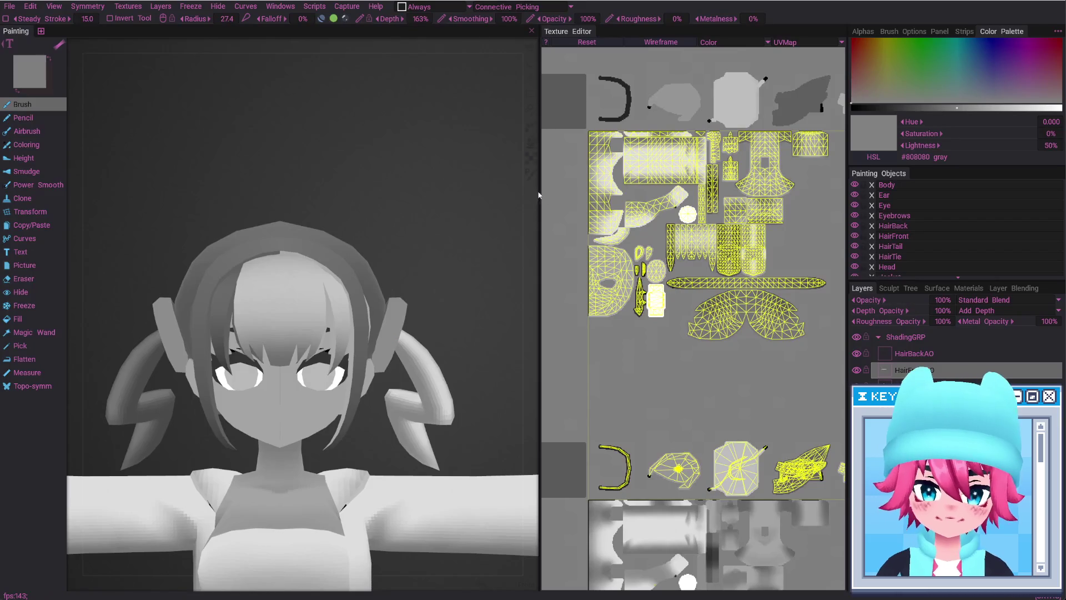
drag(524, 224, 309, 267)
key(alt+Tab)
drag(373, 303, 238, 488)
key(ctrl+z)
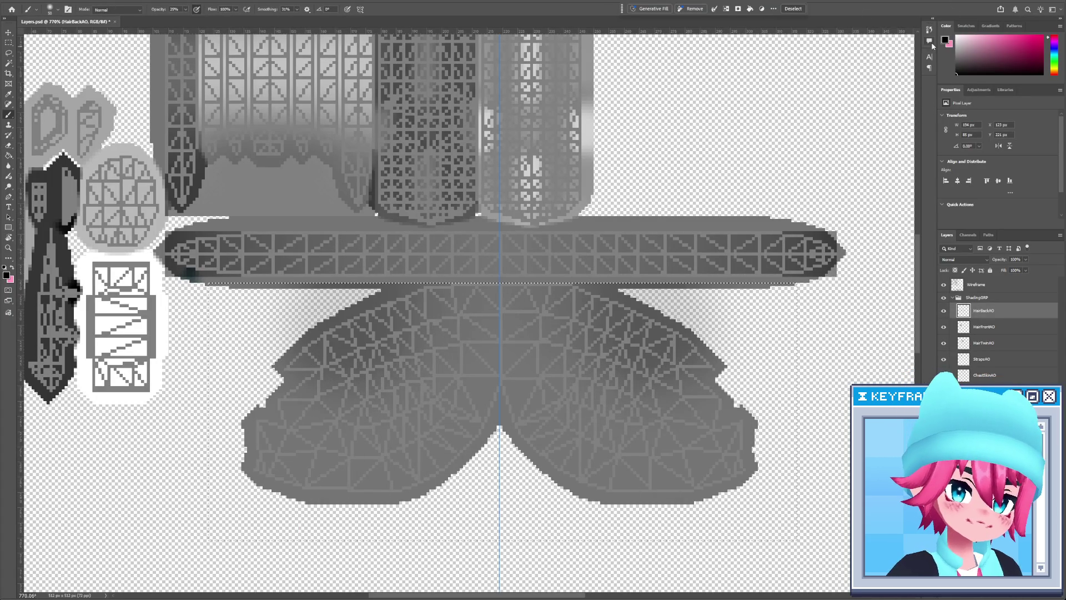
Set the foreground to mid-grey 808080 and softly darken the lower parts of both lobes
click(945, 42)
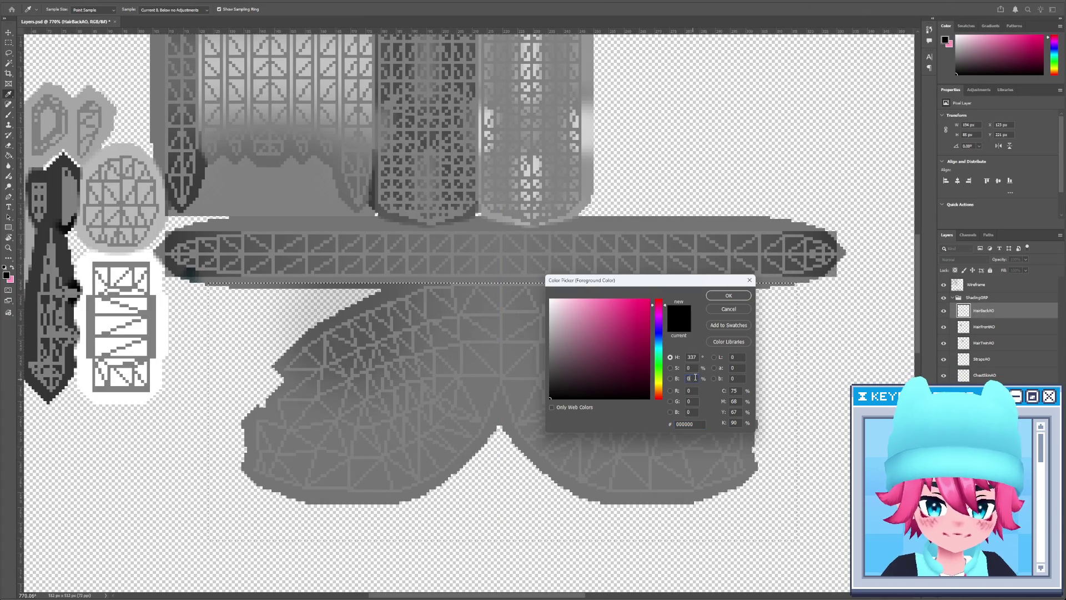
click(729, 296)
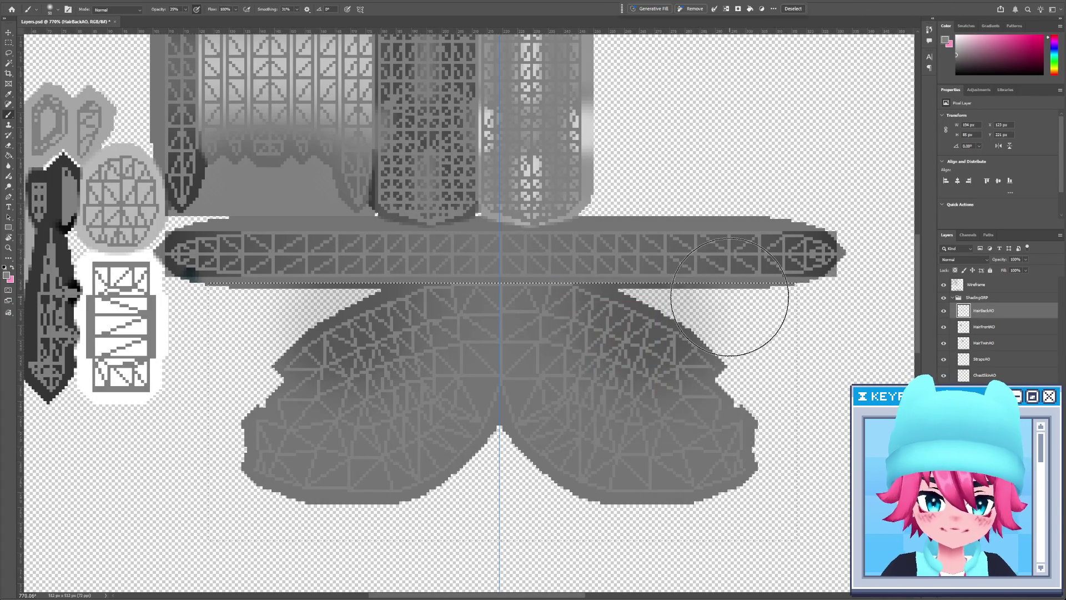
drag(271, 378, 239, 386)
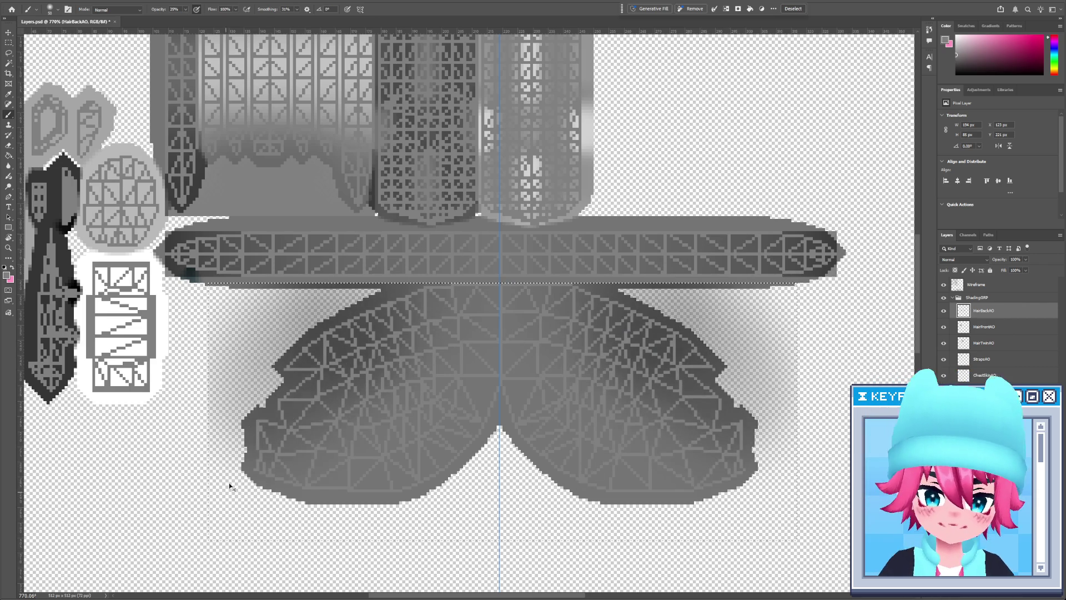
key(alt+Tab)
right_drag(399, 274, 311, 277)
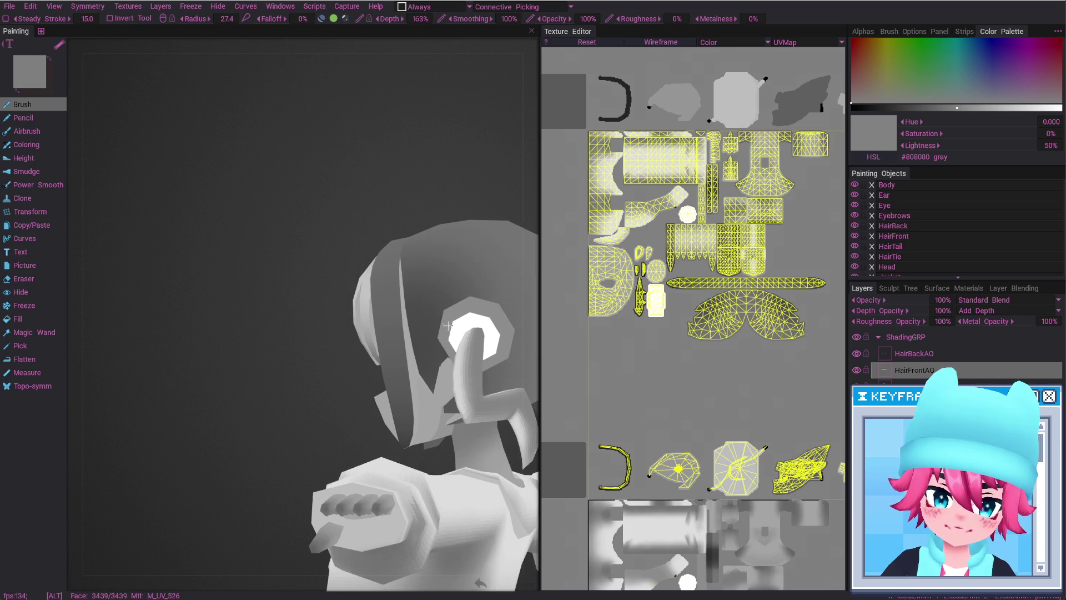
key(alt+Tab)
drag(341, 450, 278, 469)
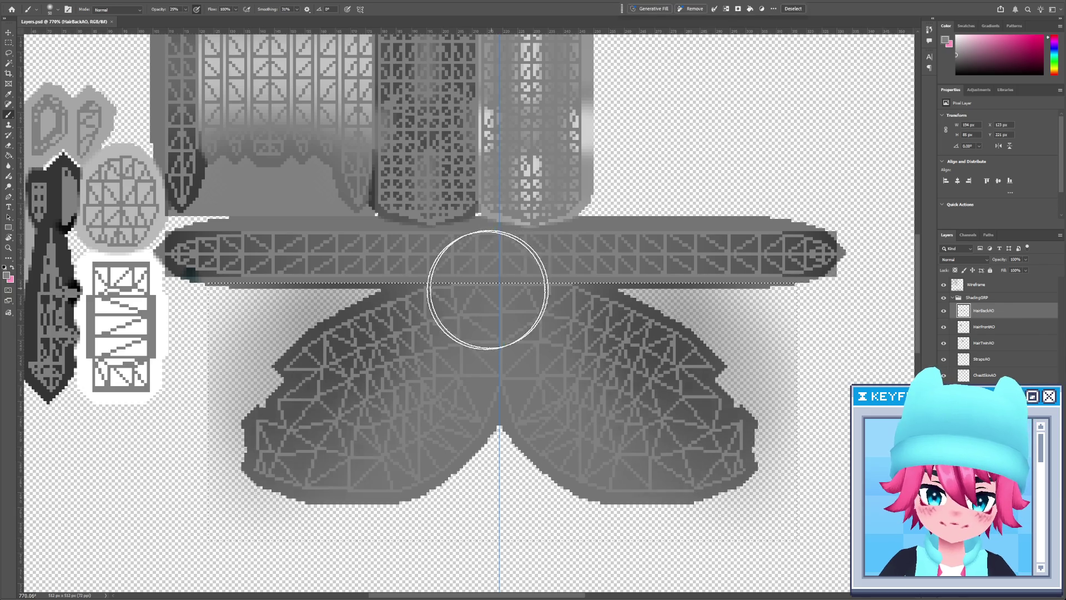
Preview the shading in 3DCoat, deselect, and darken the lower hair lobes further
key(alt+Tab)
right_drag(369, 321, 344, 309)
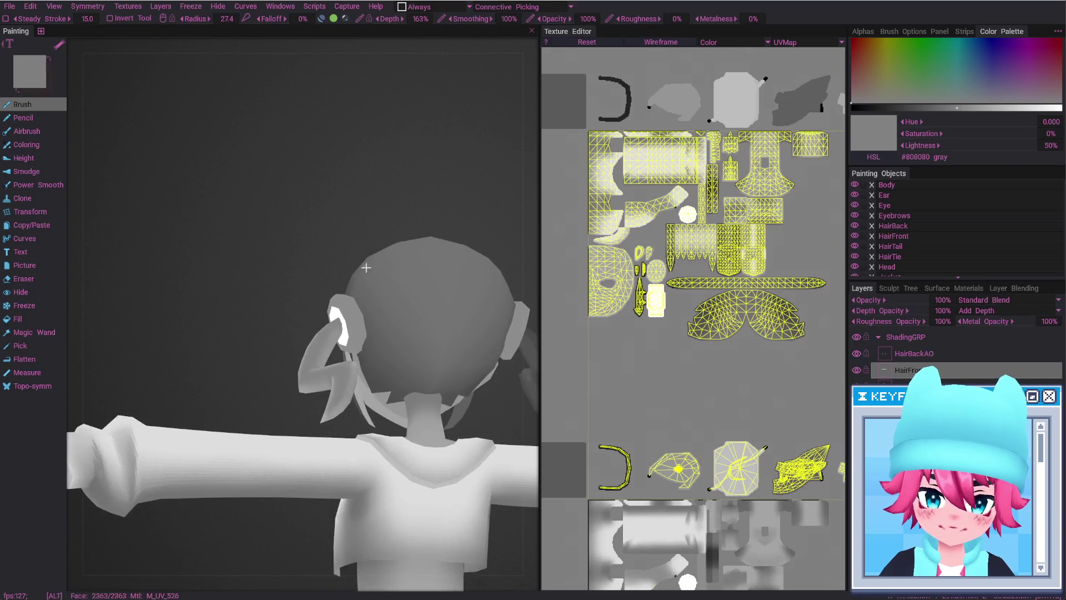
key(alt+Tab)
key(ctrl+shift+d)
key(alt+Tab)
mouse_move(358, 201)
right_down()
mouse_move(358, 275)
mouse_move(384, 272)
right_up()
key(alt+Tab)
mouse_move(285, 476)
mouse_down()
mouse_move(286, 544)
mouse_move(355, 561)
mouse_up()
Check the back-hair shading in 3DCoat and lower HairBackAO opacity to 80% in Photoshop
key(alt+Tab)
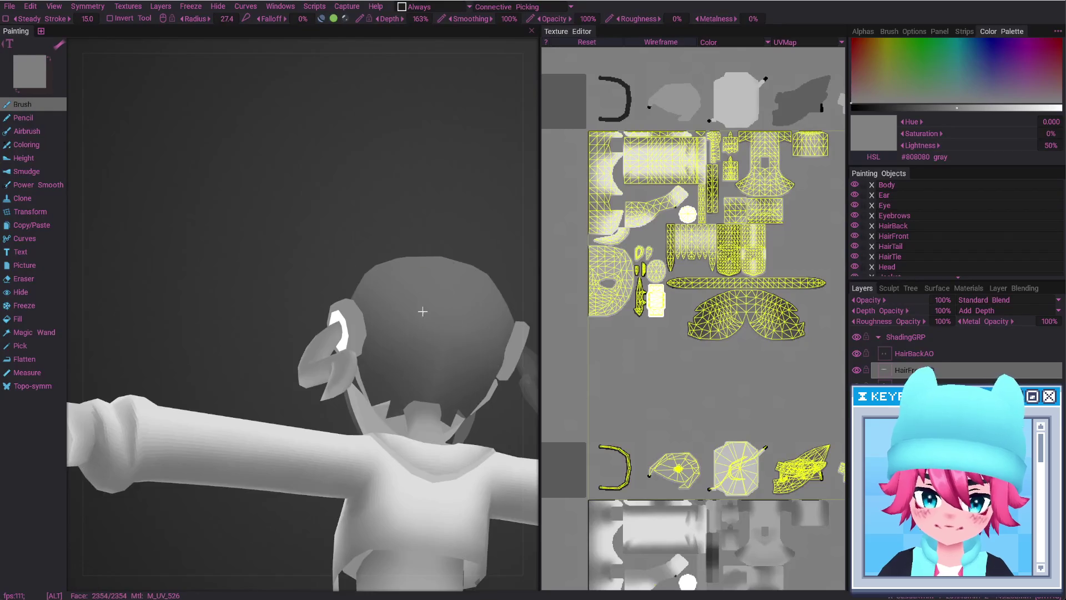
right_drag(436, 302, 403, 266)
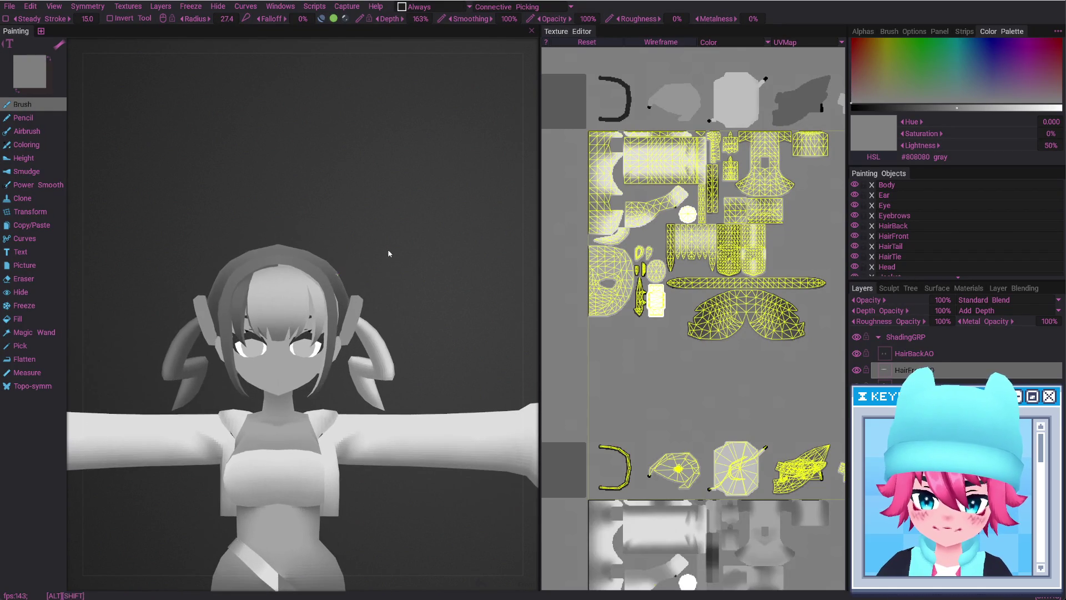
key(alt+Tab)
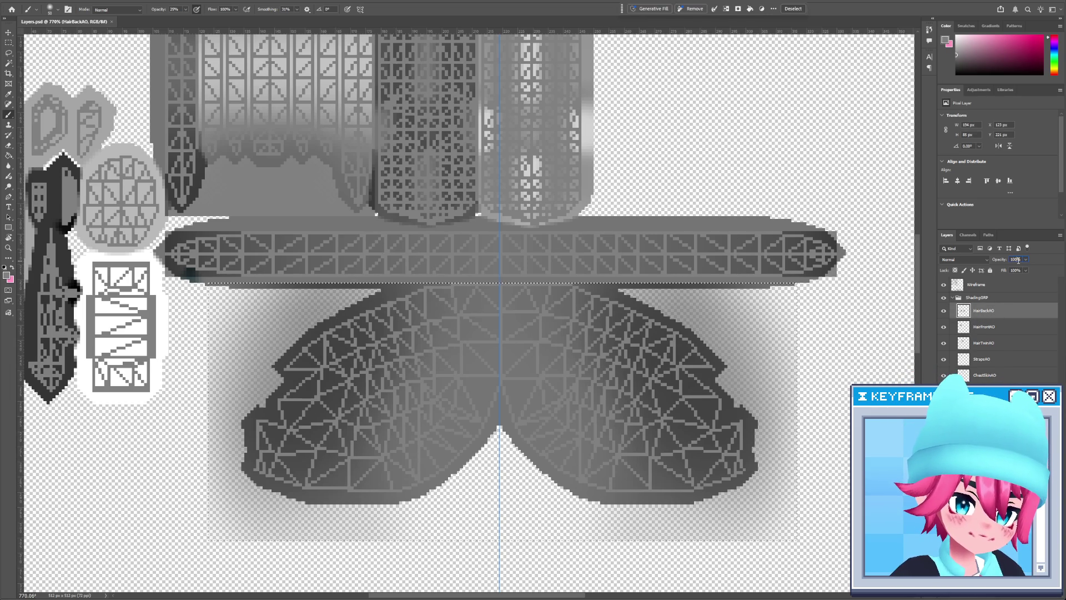
text(80)
key(Return)
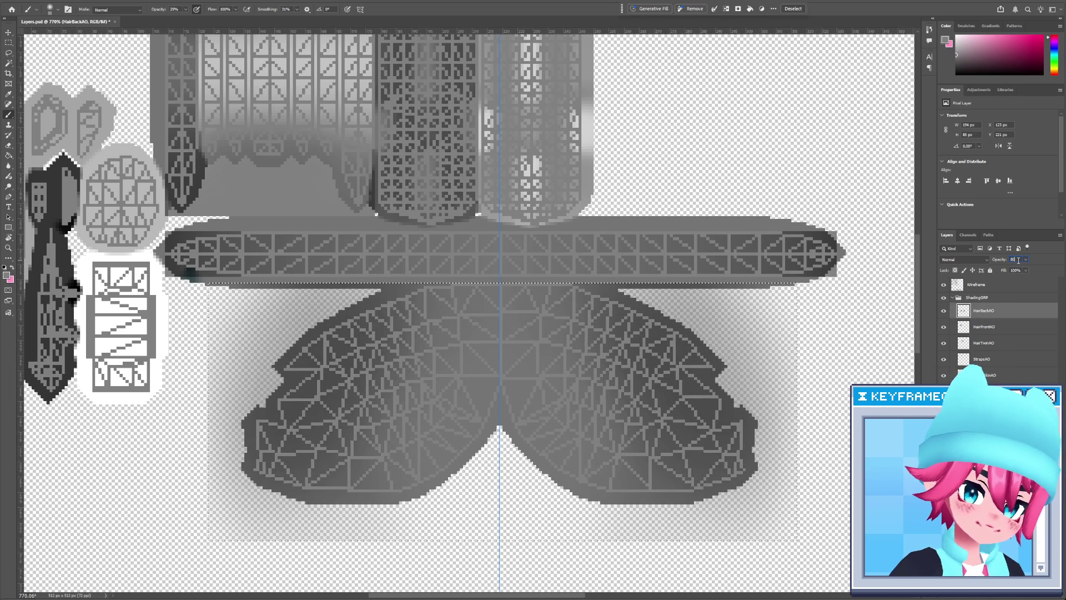
key(alt+Tab)
drag(388, 300, 272, 301)
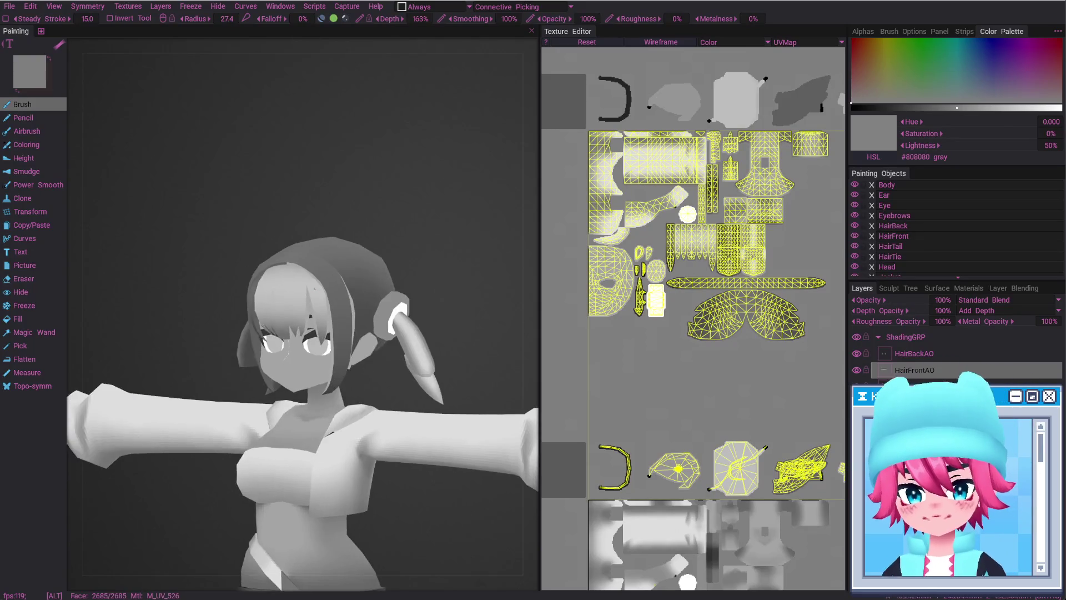
Drop the HairBackAO layer to 50% opacity in 3DCoat and view the lighter shading
click(914, 354)
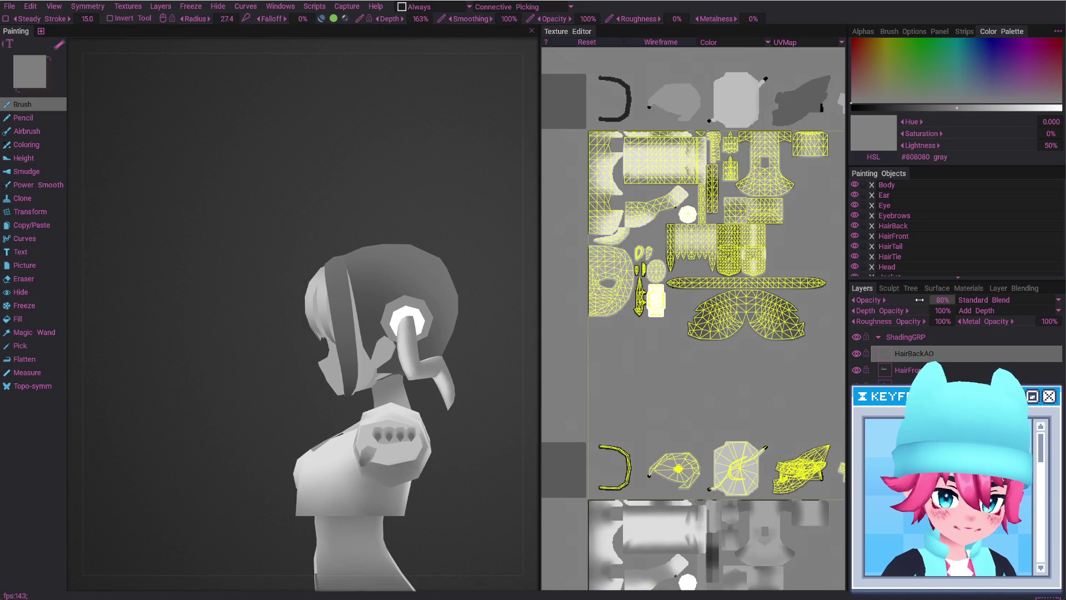
drag(918, 301, 903, 300)
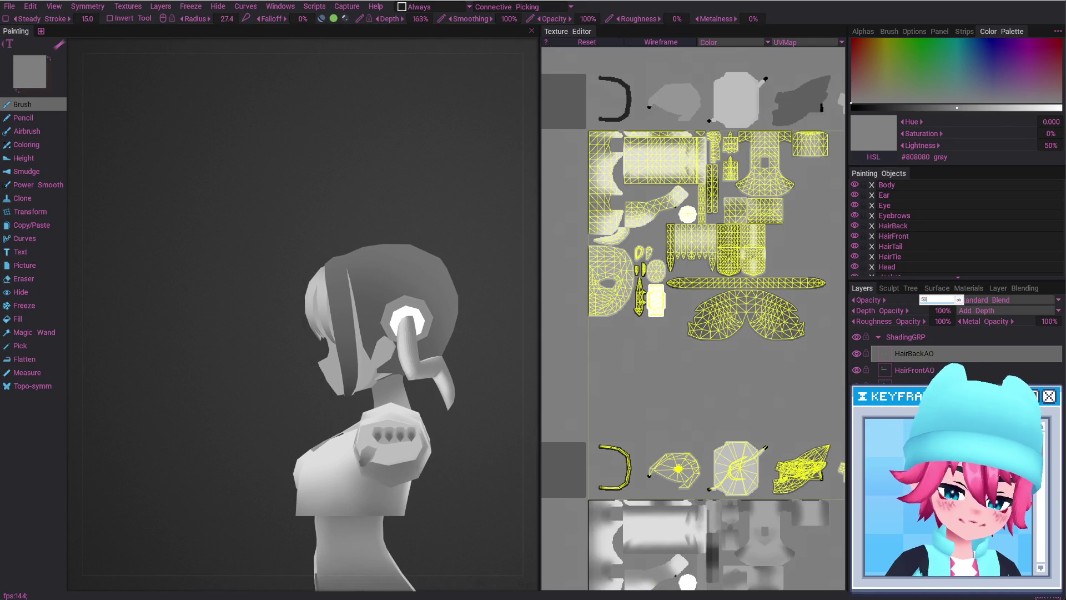
key(Return)
mouse_move(385, 260)
alt+mouse_down()
mouse_move(223, 325)
mouse_move(334, 314)
alt+mouse_up()
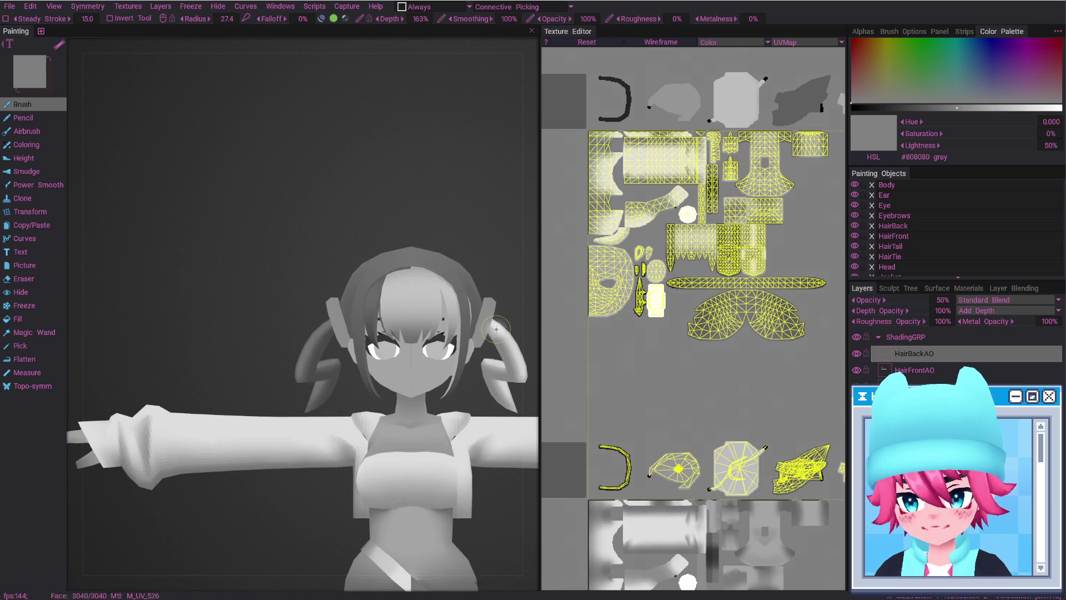
key(alt+Tab)
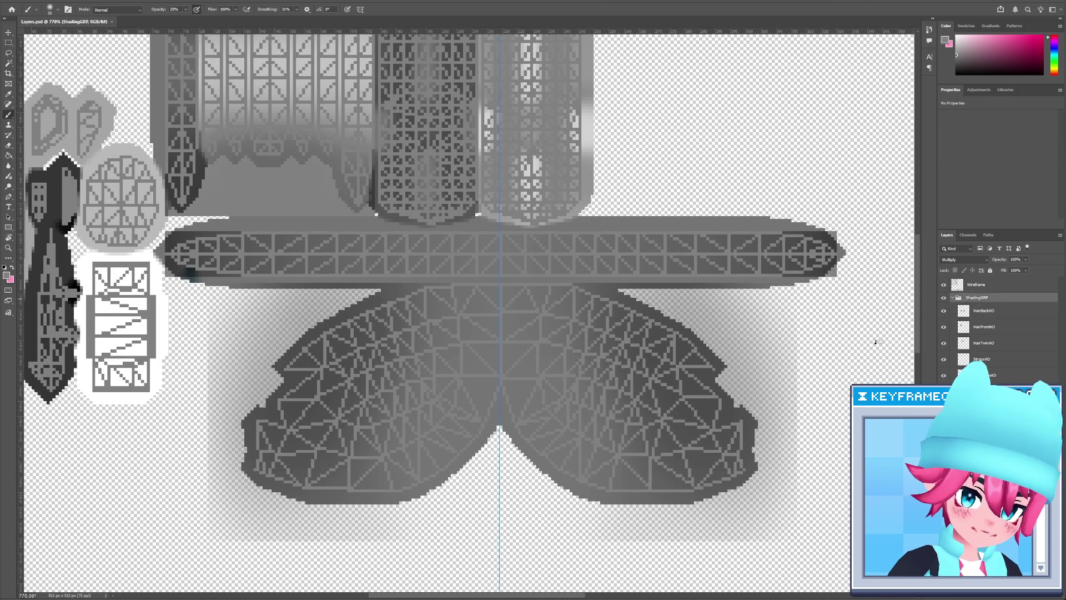
Return to 3DCoat and orbit to view the whole character from above
key(alt+Tab)
mouse_move(399, 437)
alt+mouse_down()
mouse_move(393, 427)
mouse_move(237, 432)
mouse_move(437, 450)
mouse_move(304, 434)
alt+mouse_up()
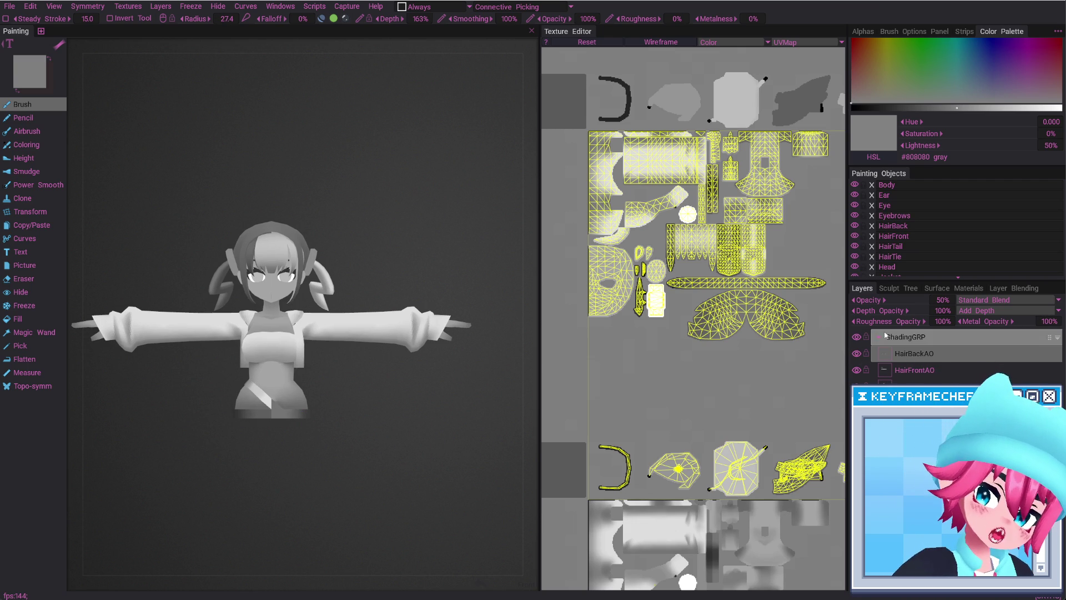
Move Group 127 out above ShadingGRP and rename it Highlights
click(878, 338)
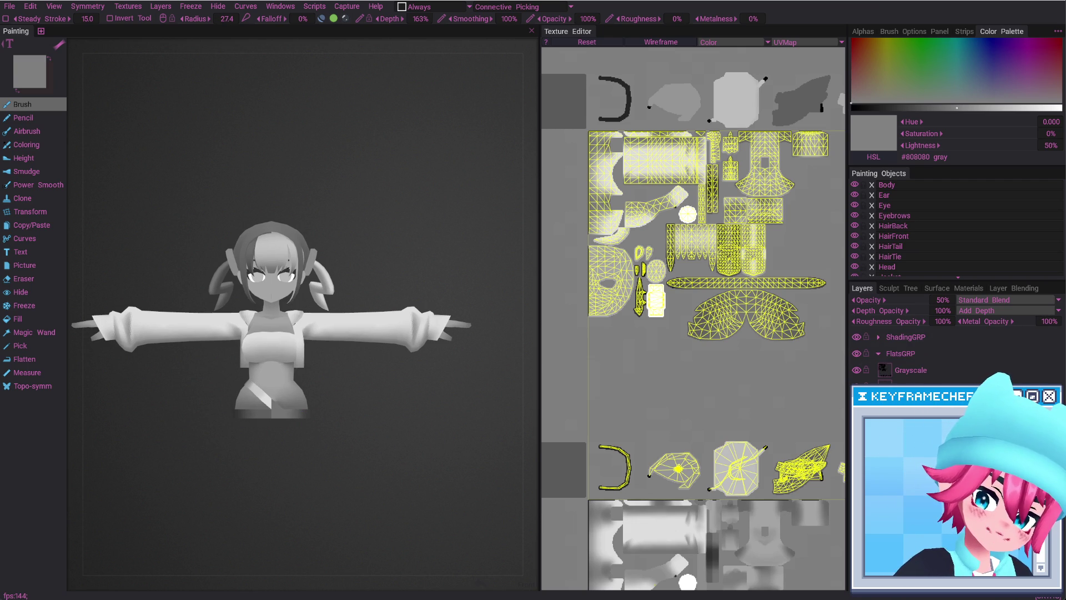
click(887, 335)
click(879, 337)
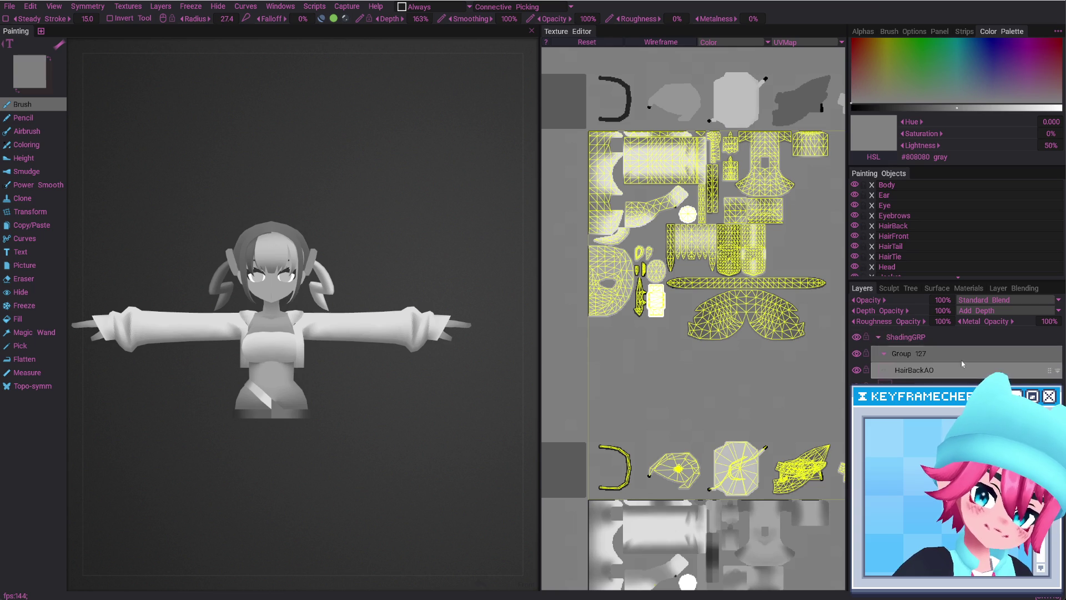
drag(1054, 352, 913, 338)
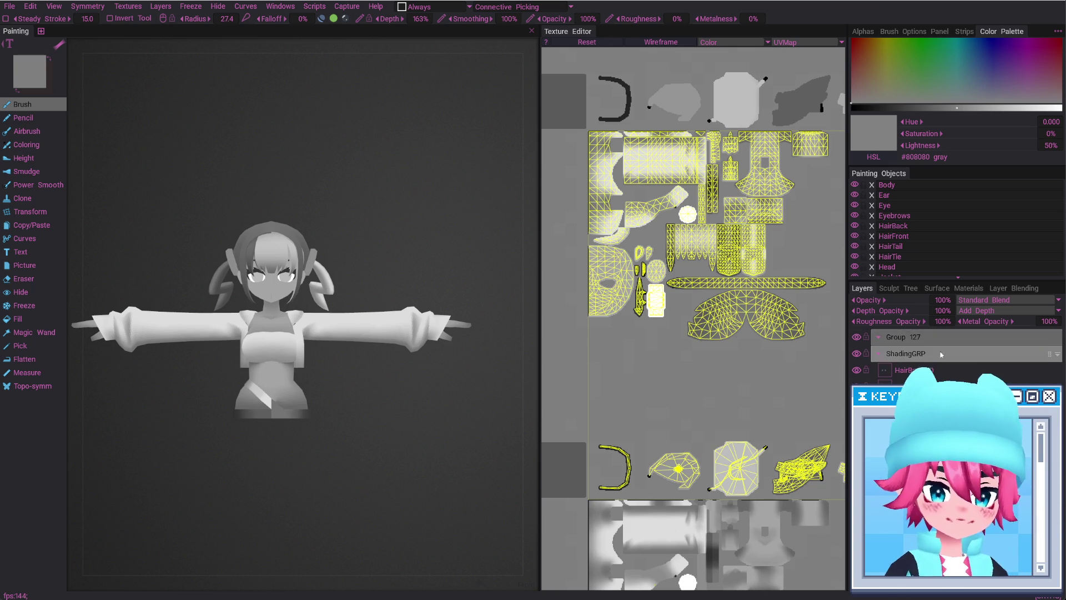
double_click(913, 337)
text(H)
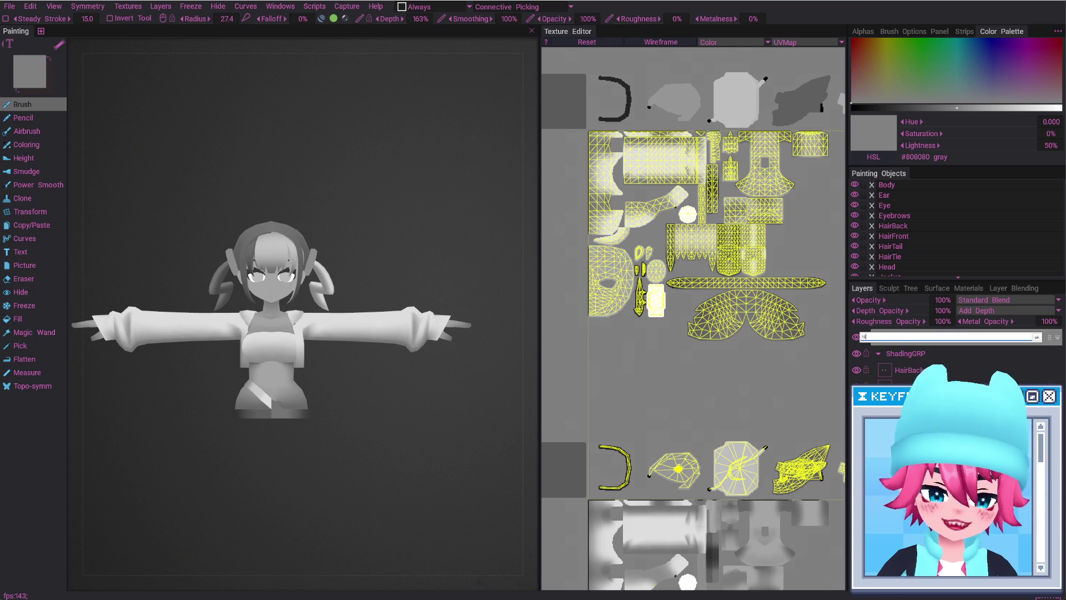
text(ighlights)
key(Return)
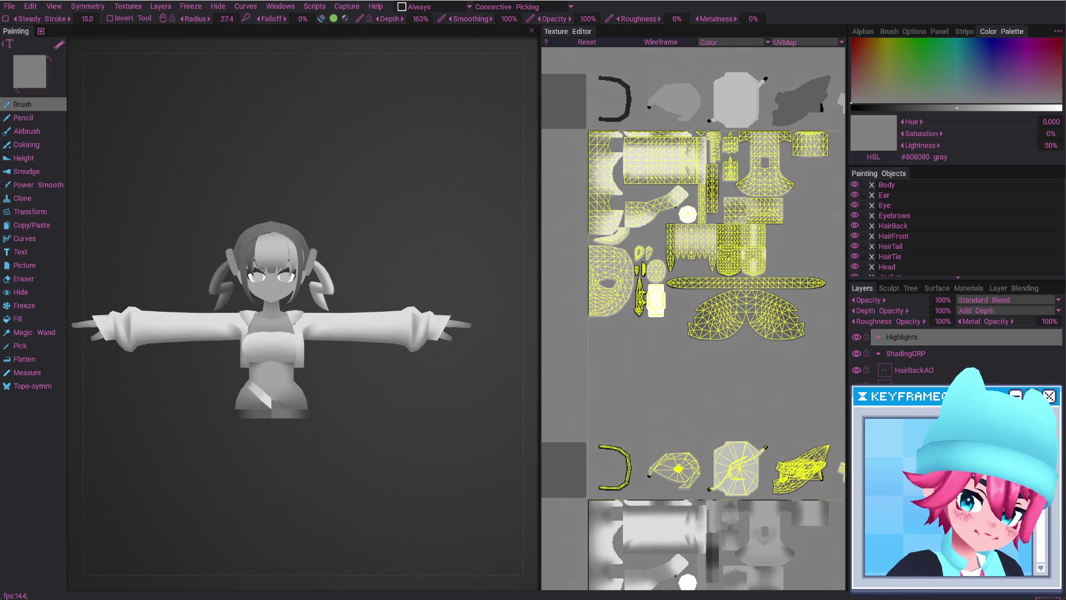
Add a new layer inside the group, rename the group HighlightsGRP and the layer ChestH
click(878, 370)
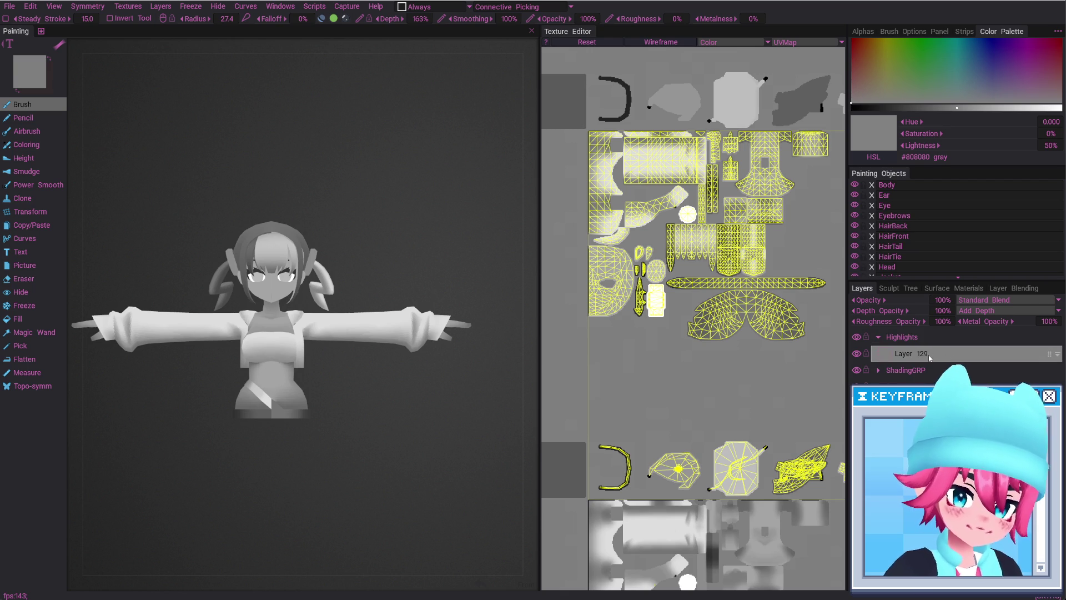
double_click(902, 337)
text(GRP)
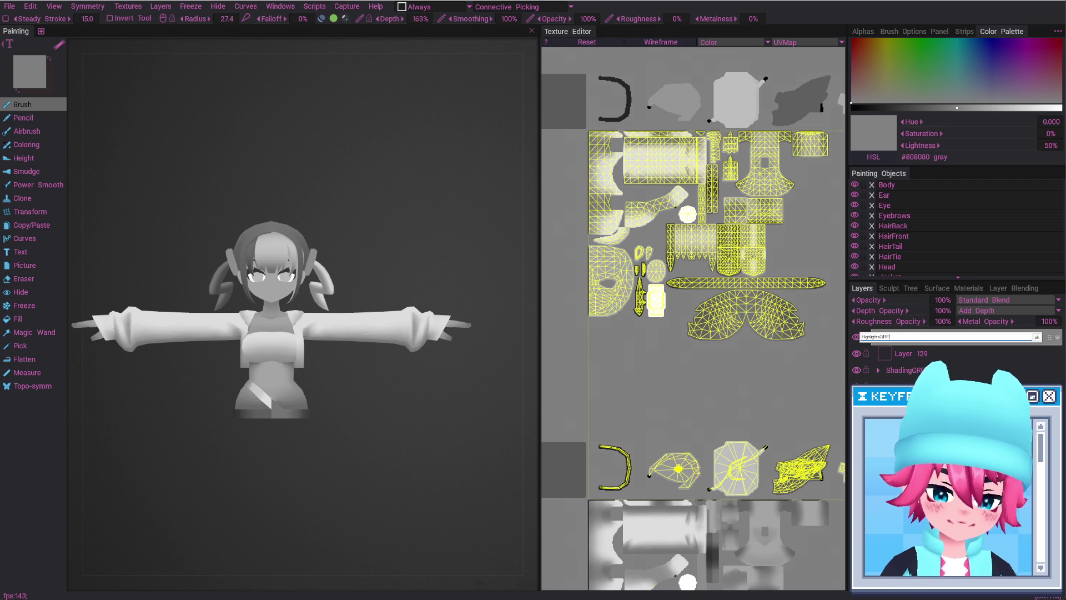
key(Return)
double_click(925, 353)
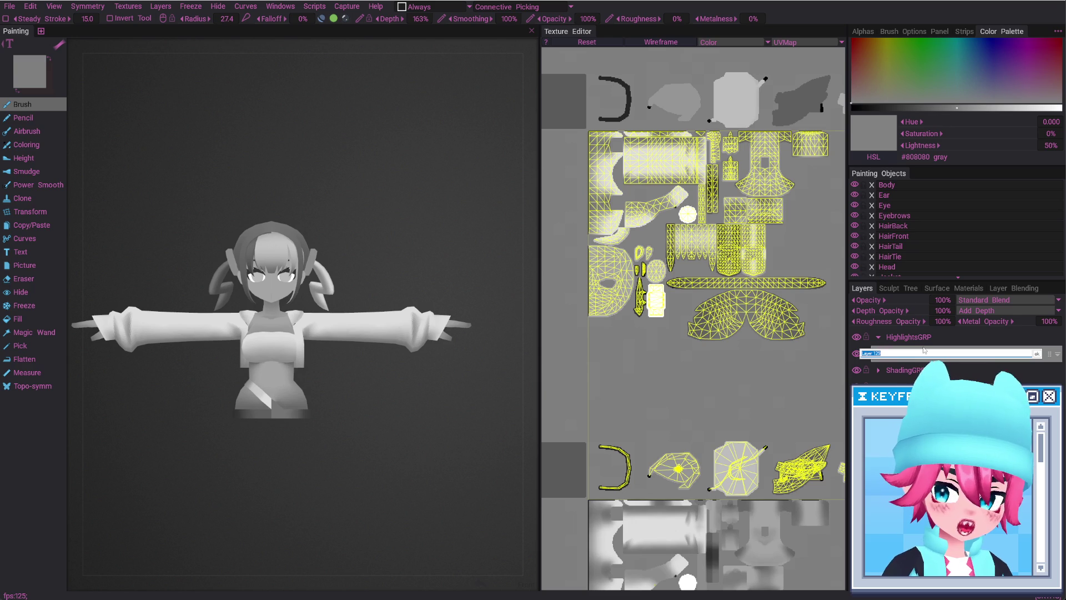
text(ChestH)
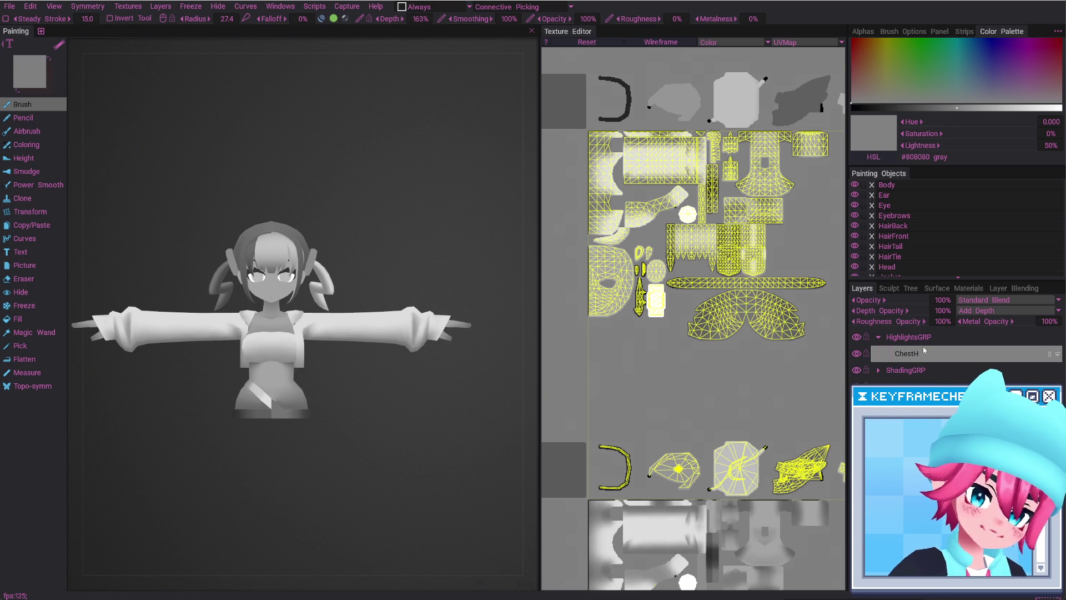
key(Return)
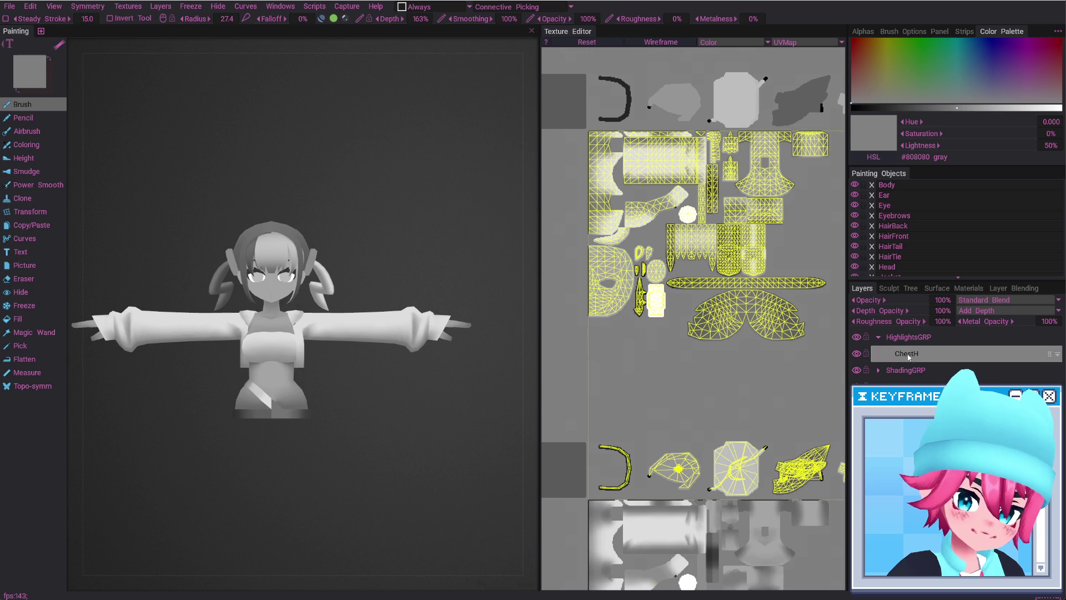
Set the HighlightsGRP group's blend mode to Screen
click(933, 337)
click(986, 300)
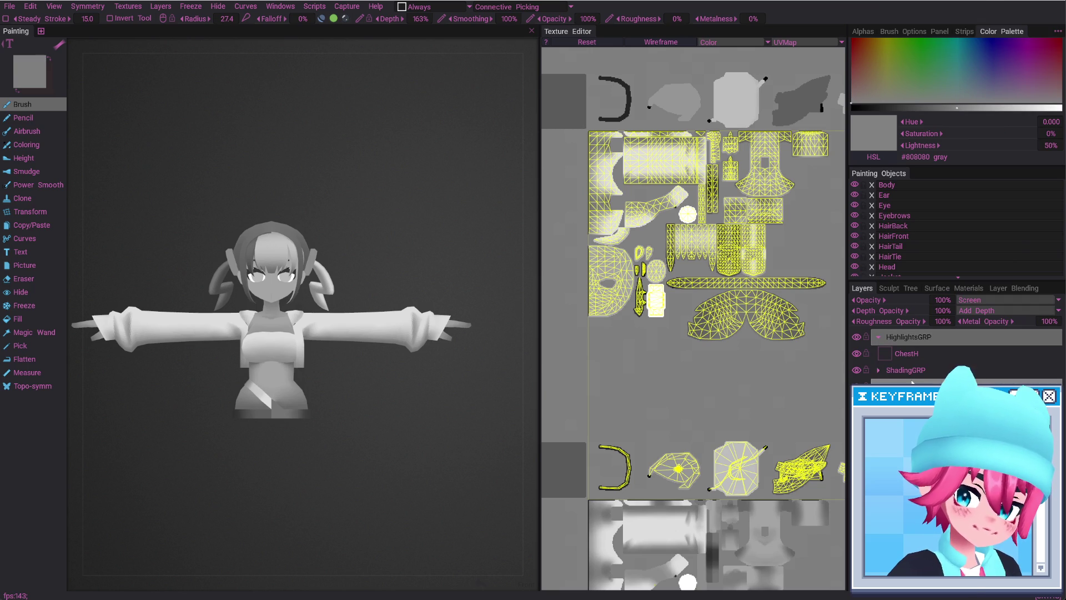
click(907, 354)
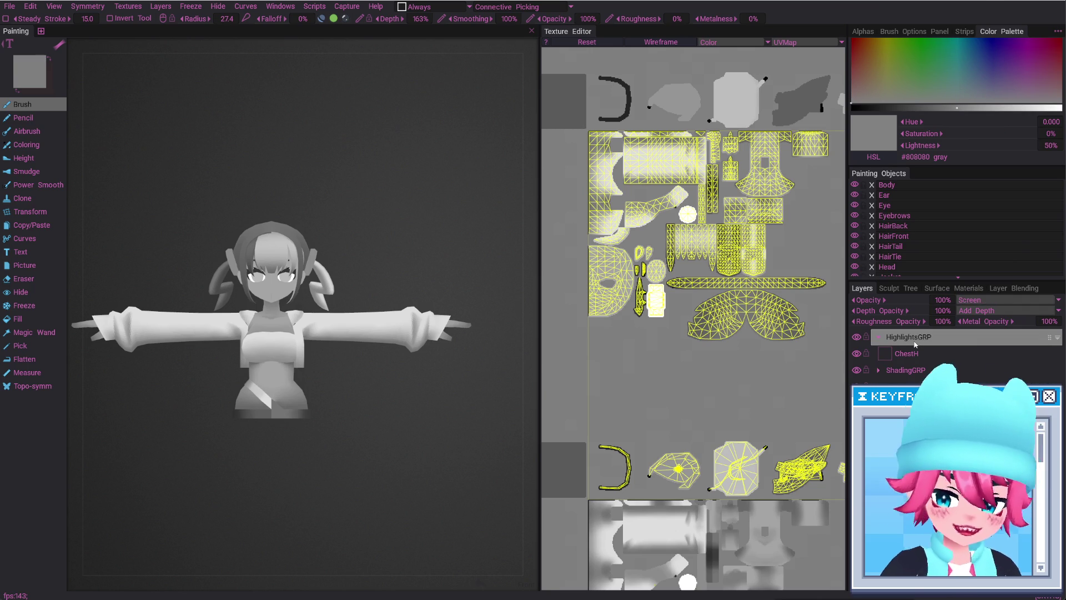
click(1059, 107)
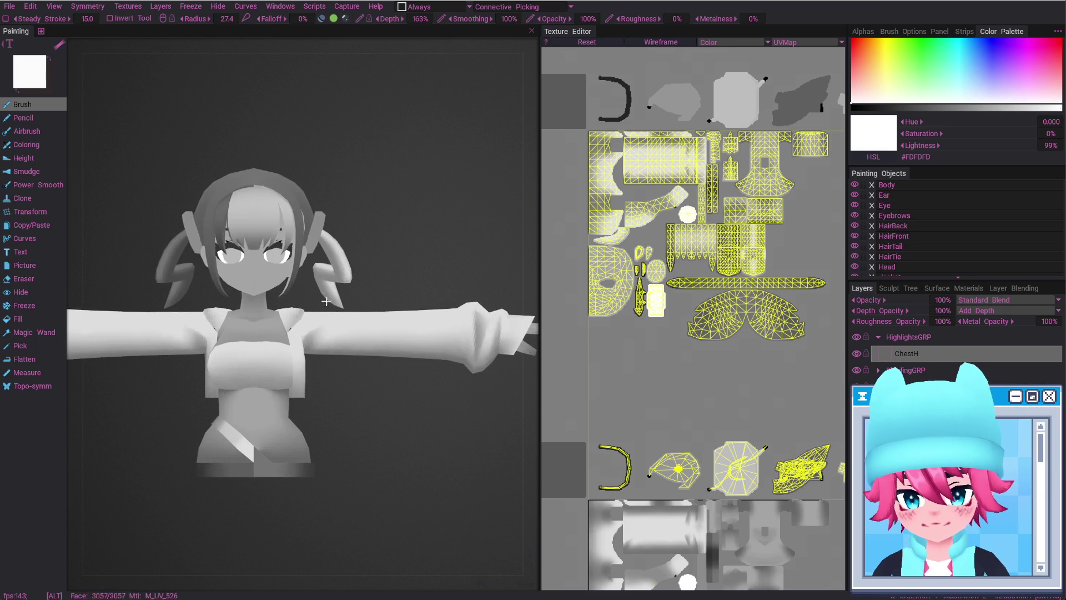
Isolate the Body object and turn the torso to a near-front view
scroll(355, 311, up, 5)
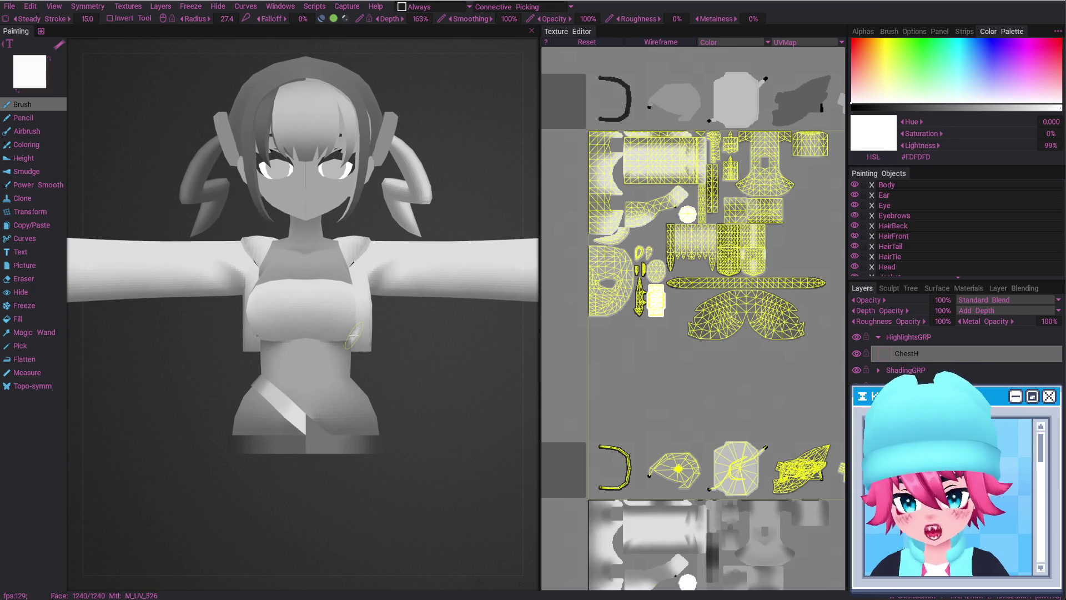
right_drag(300, 311, 538, 236)
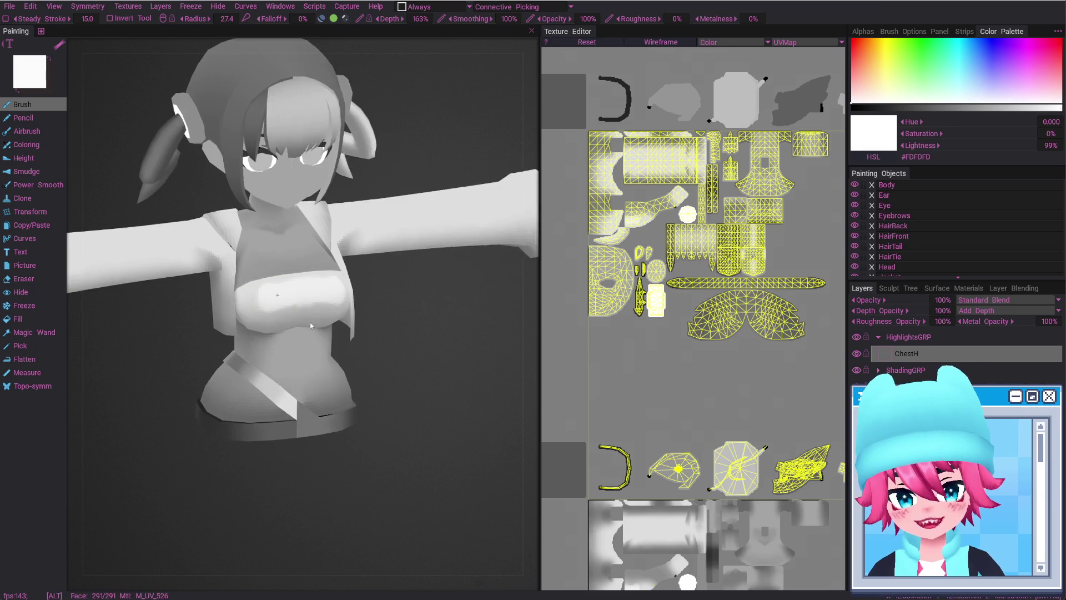
scroll(888, 261, down, 1)
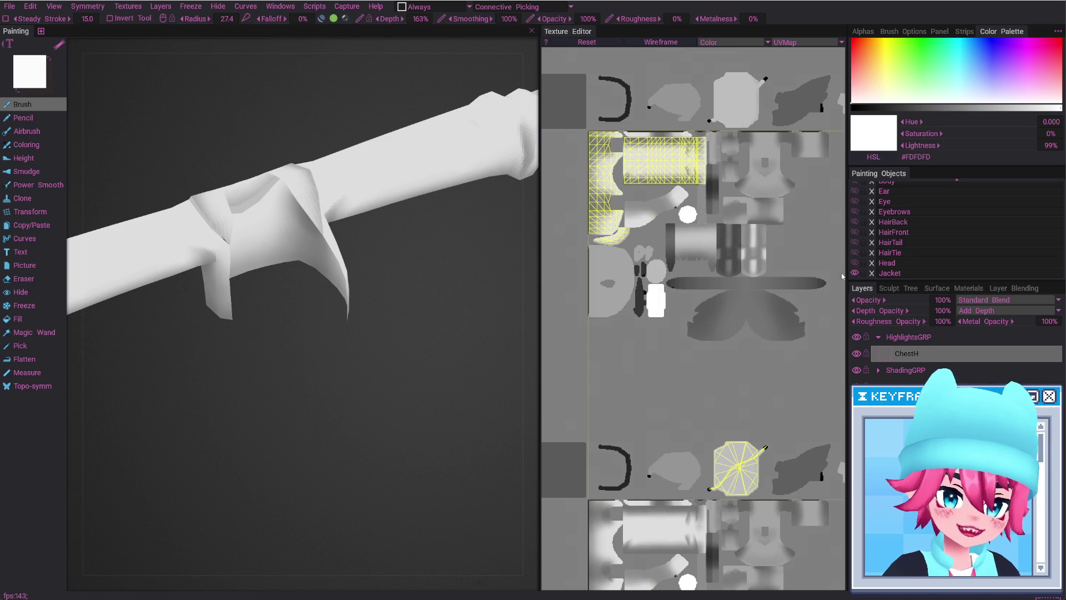
alt+click(855, 274)
scroll(856, 233, up, 1)
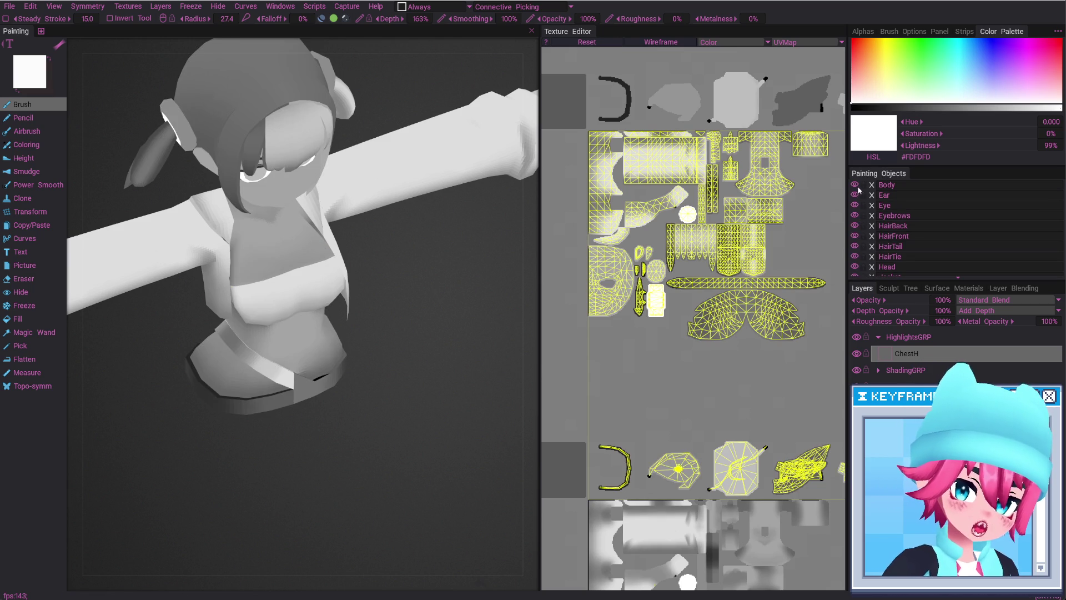
alt+click(855, 184)
mouse_move(282, 353)
alt+mouse_down()
mouse_move(290, 301)
mouse_move(268, 297)
alt+mouse_up()
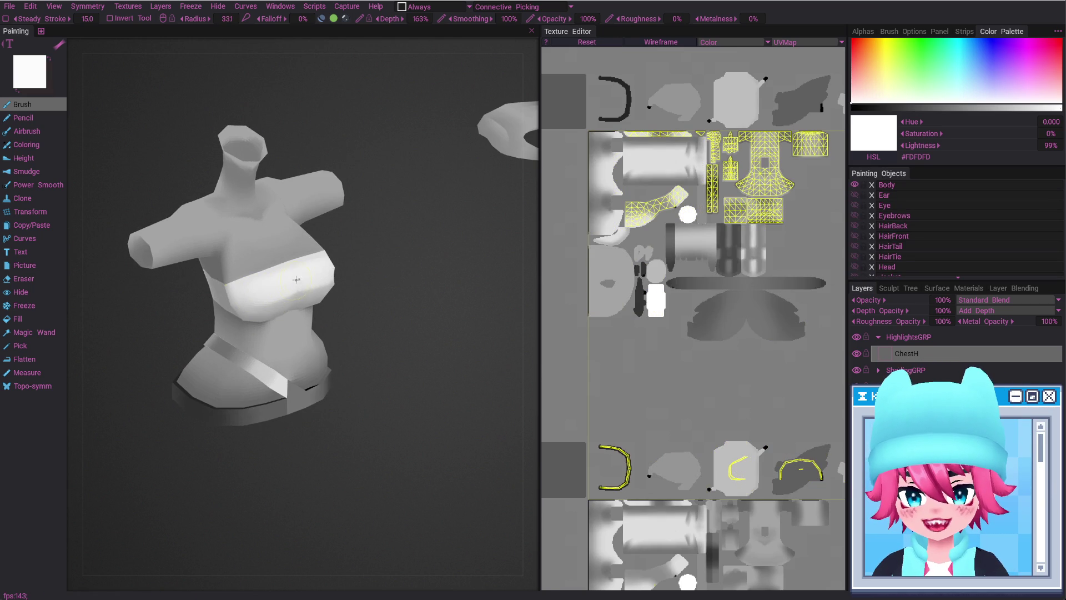
mouse_move(263, 295)
alt+mouse_down()
mouse_move(281, 269)
mouse_move(266, 272)
mouse_move(304, 268)
mouse_move(282, 253)
mouse_move(265, 259)
mouse_move(302, 258)
alt+mouse_up()
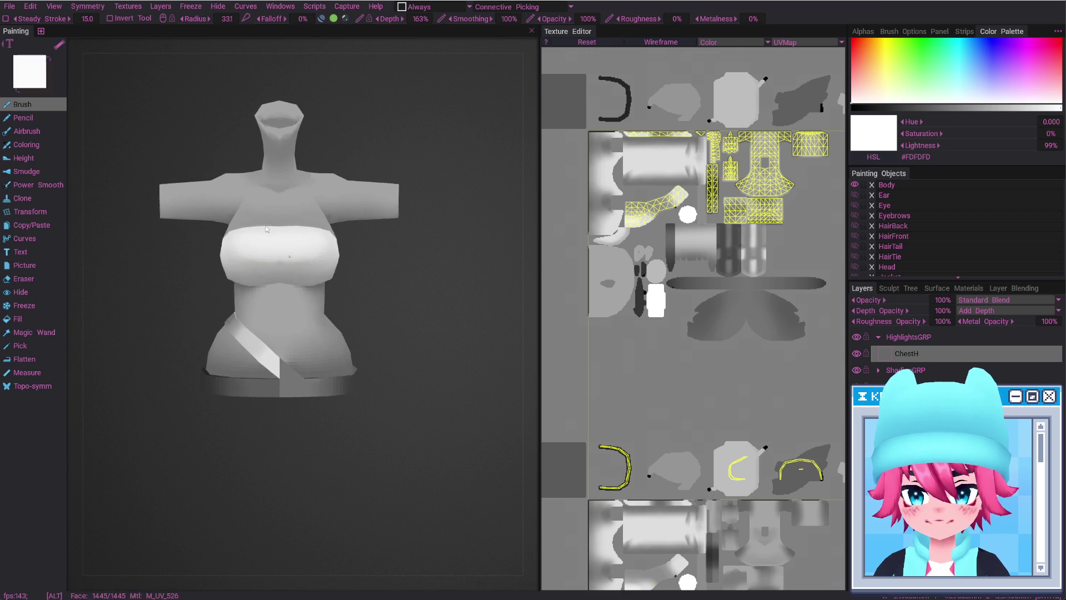
Enlarge the brush to radius 38.7 and paint a soft white highlight on the upper chest in ChestH
click(857, 353)
click(858, 353)
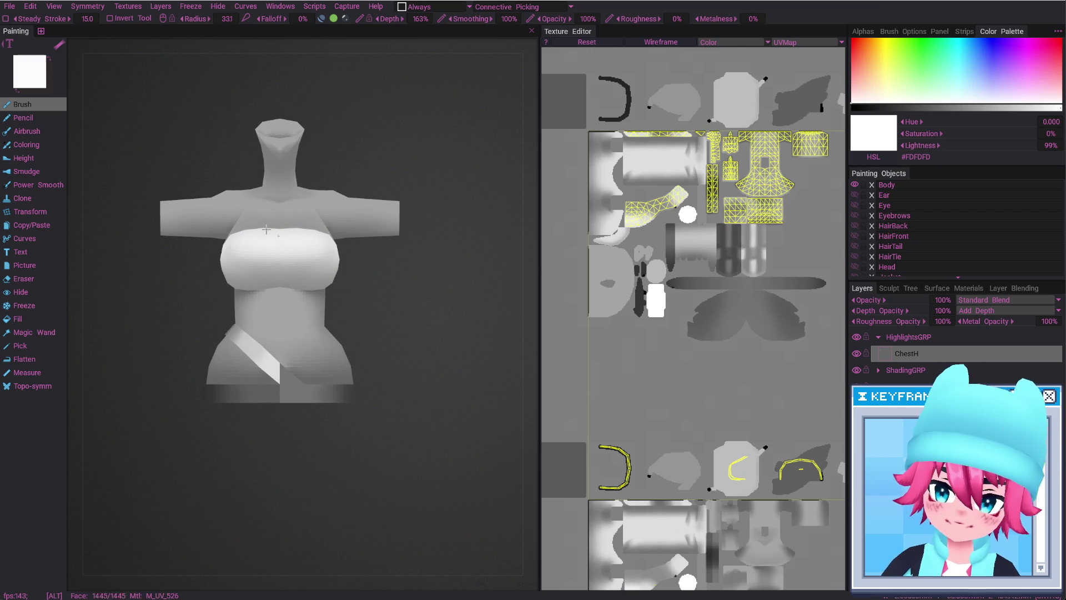
alt+drag(252, 167, 252, 206)
right_drag(252, 206, 284, 209)
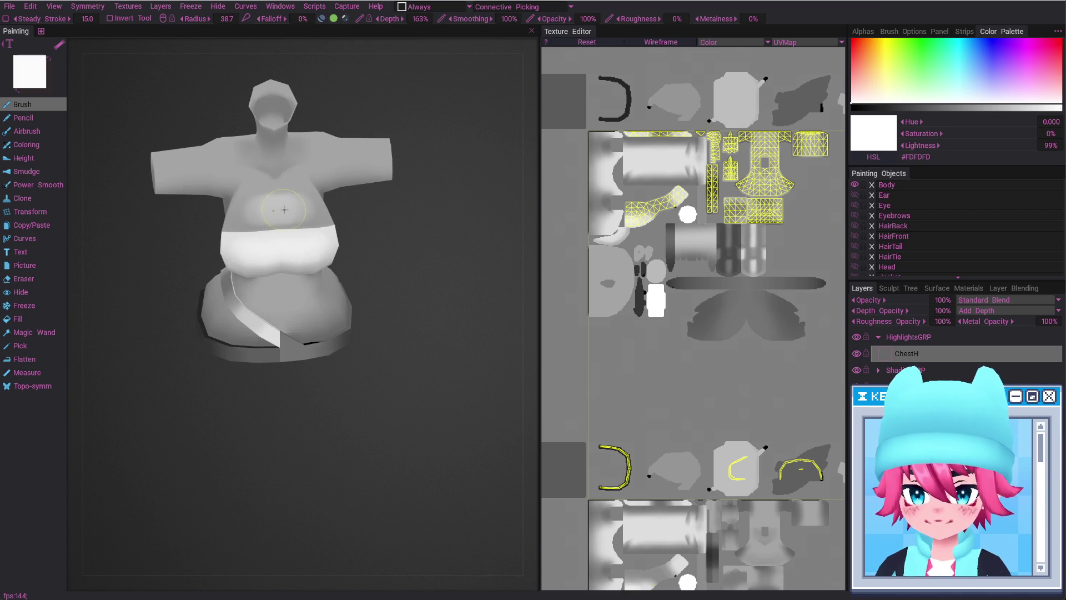
mouse_move(290, 202)
shift+mouse_down()
mouse_move(282, 186)
mouse_move(289, 228)
mouse_move(272, 224)
shift+mouse_up()
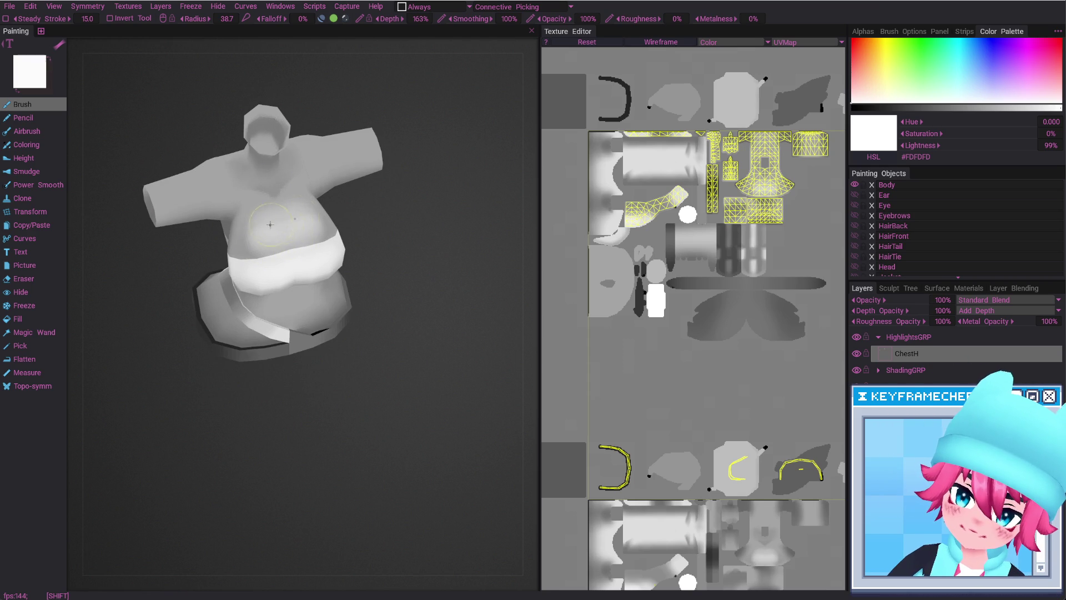
key(e)
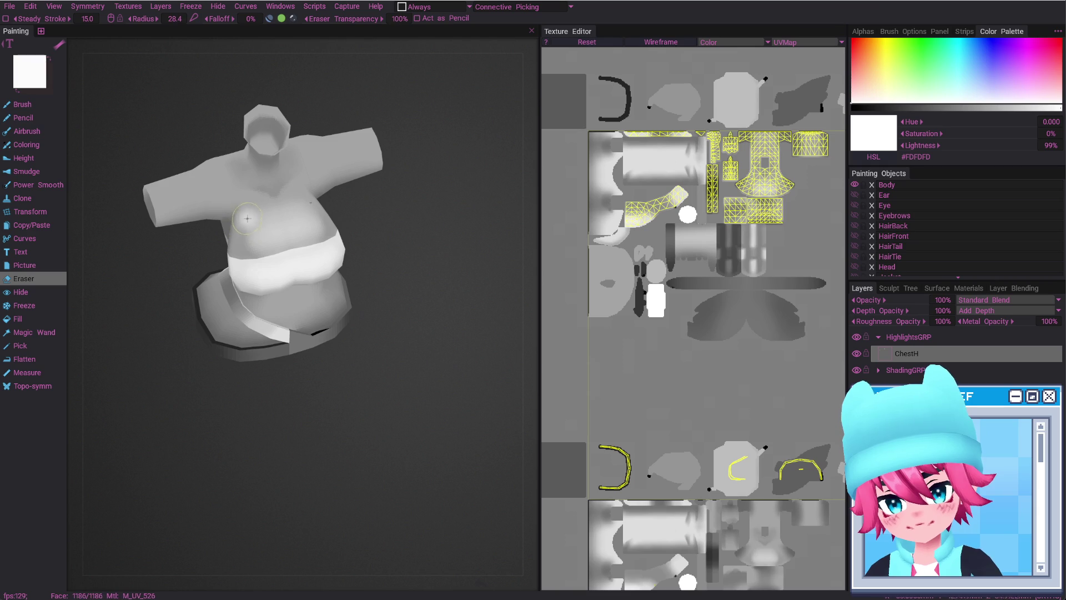
Dab more soft white onto the chest, viewing the torso from several angles
alt+drag(248, 252, 251, 201)
key(b)
click(255, 228)
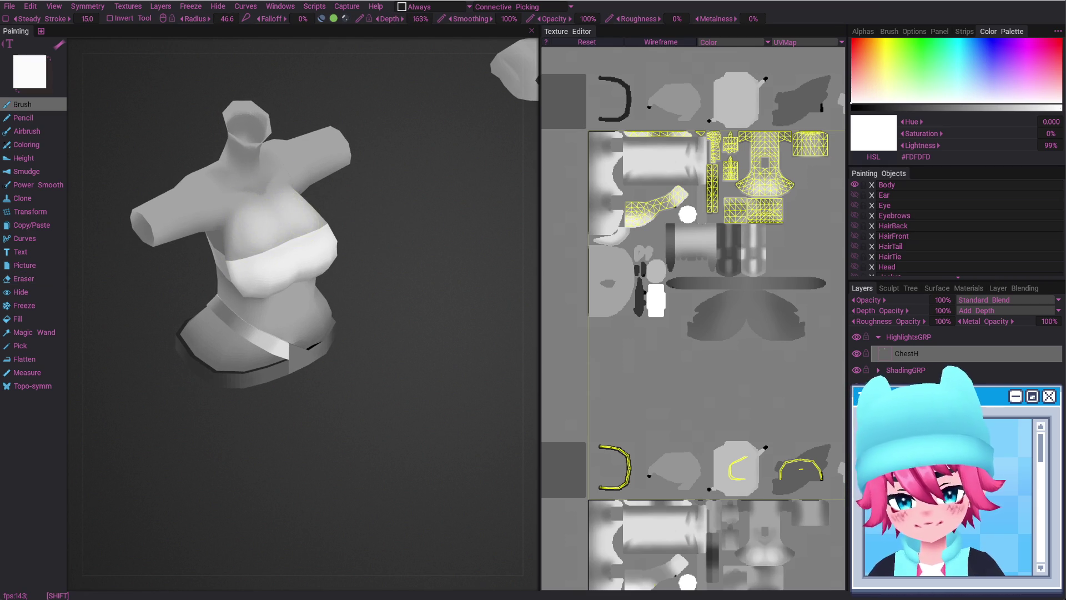
alt+drag(250, 201, 304, 270)
alt+right_drag(305, 270, 301, 222)
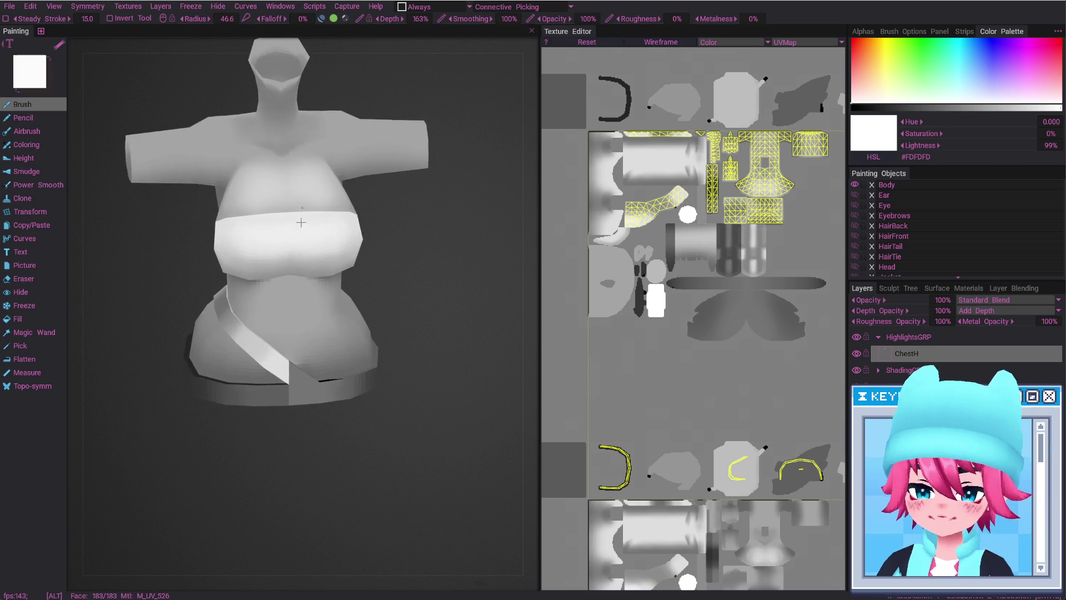
alt+drag(301, 222, 261, 311)
Set Eraser transparency to 50% and undo the stray bright patch on the chest
key(e)
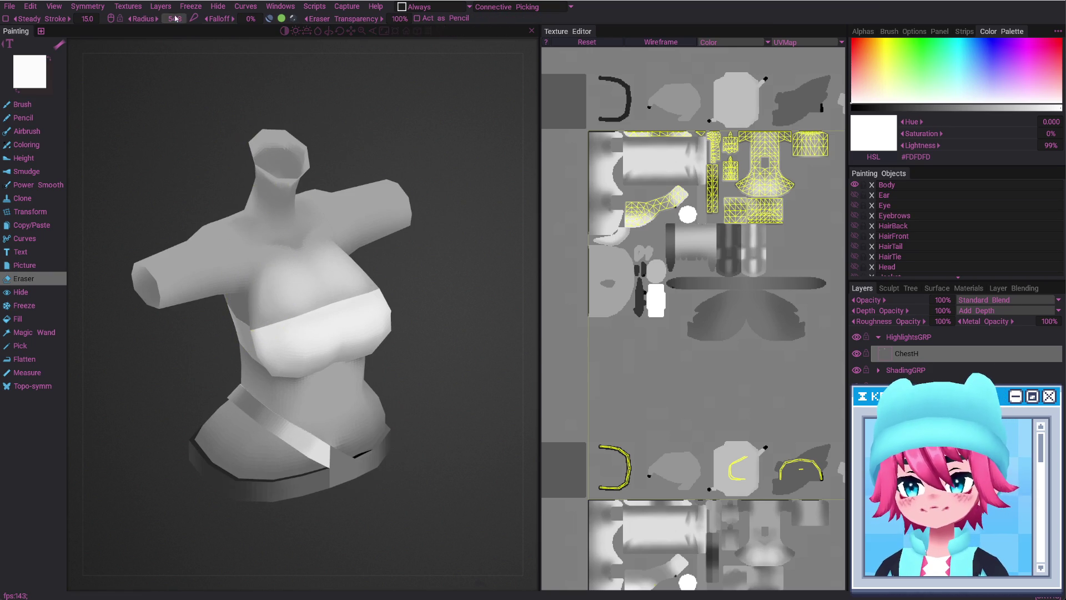
text(.8)
mouse_move(293, 18)
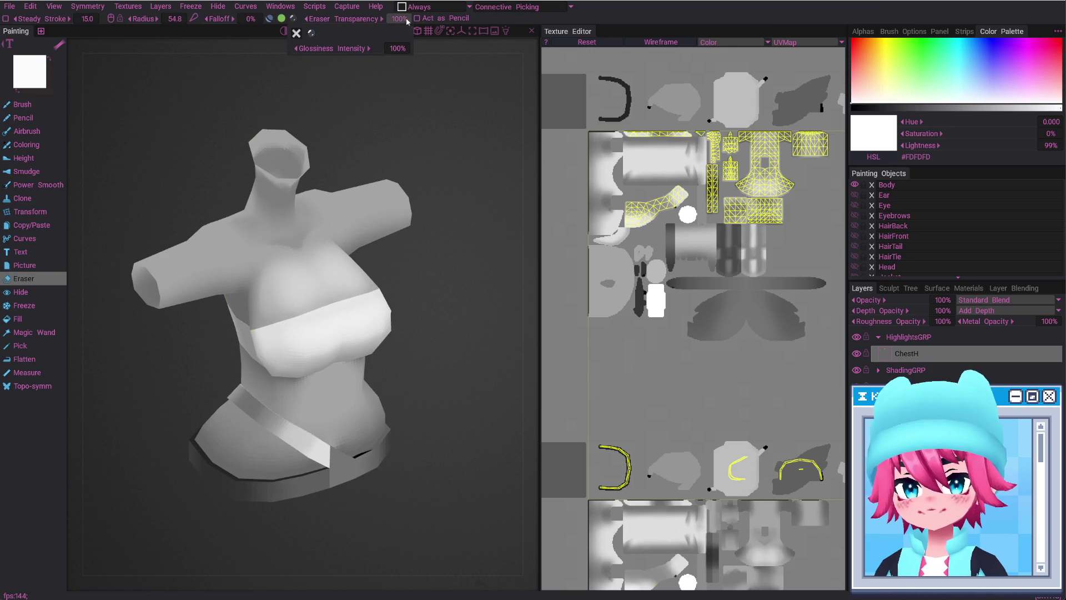
text(50)
key(Return)
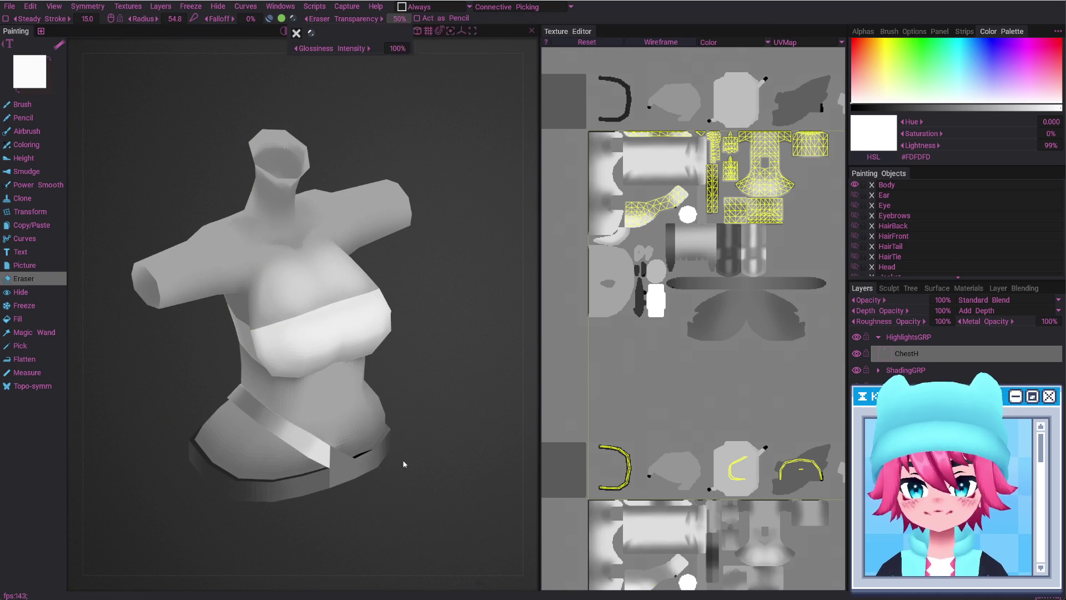
middle_drag(265, 272, 272, 264)
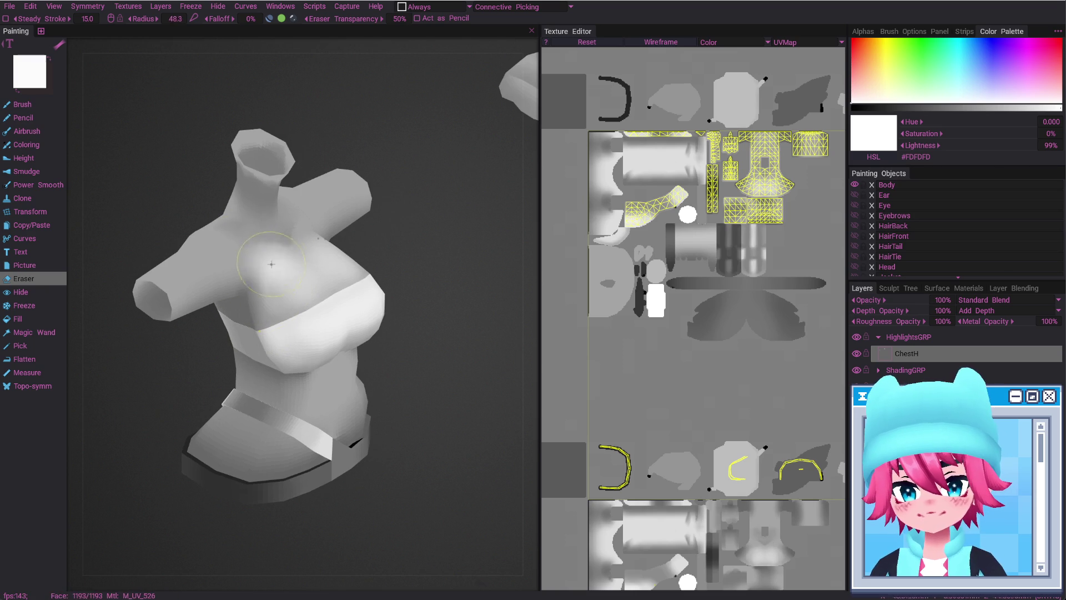
key(ctrl+z)
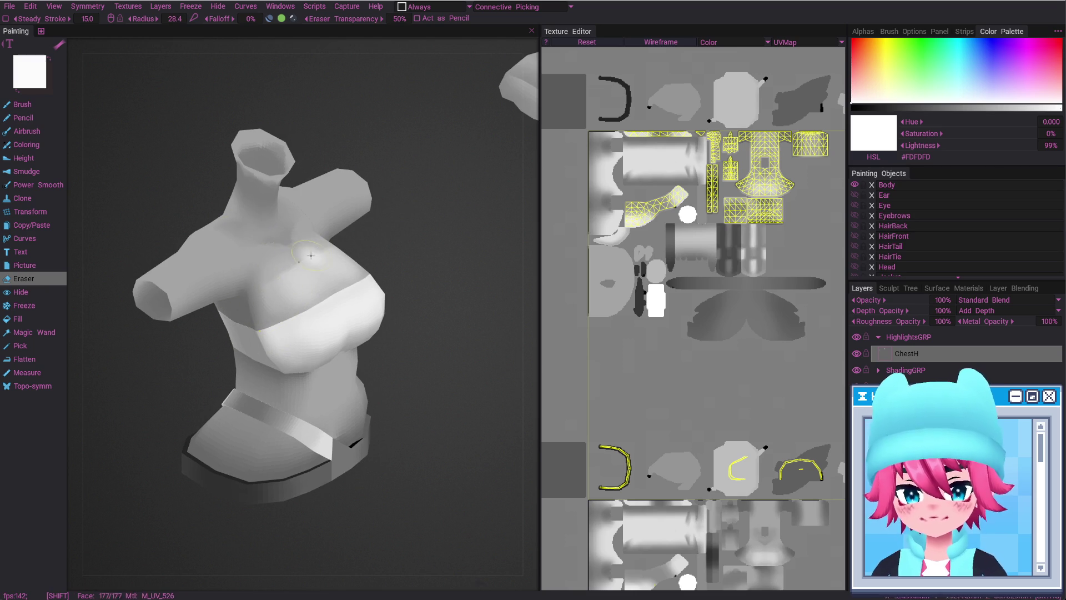